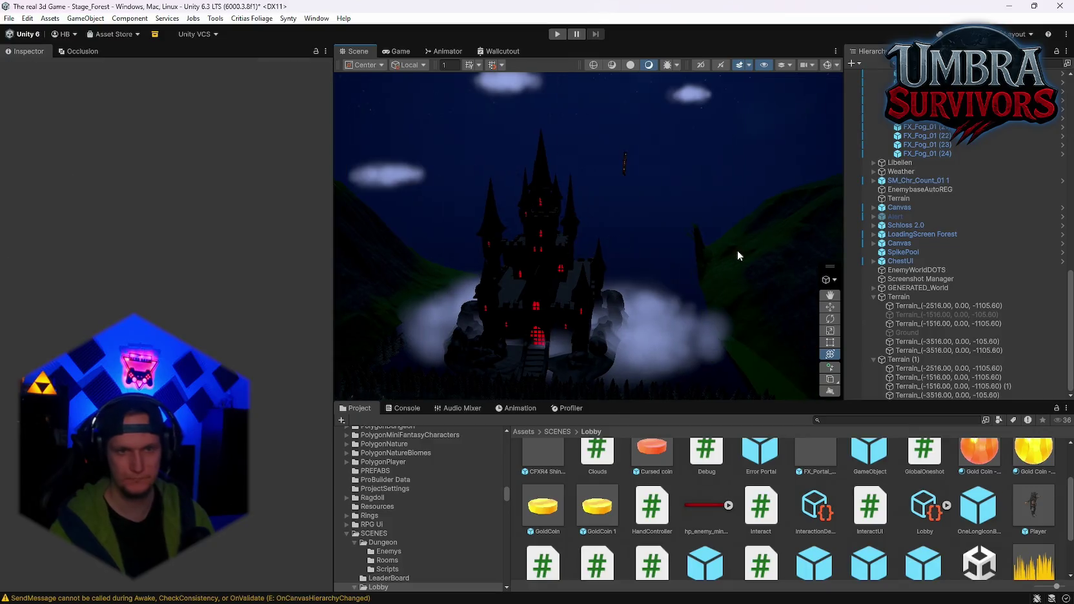
Delete the selected terrain tile from the scene
click(561, 222)
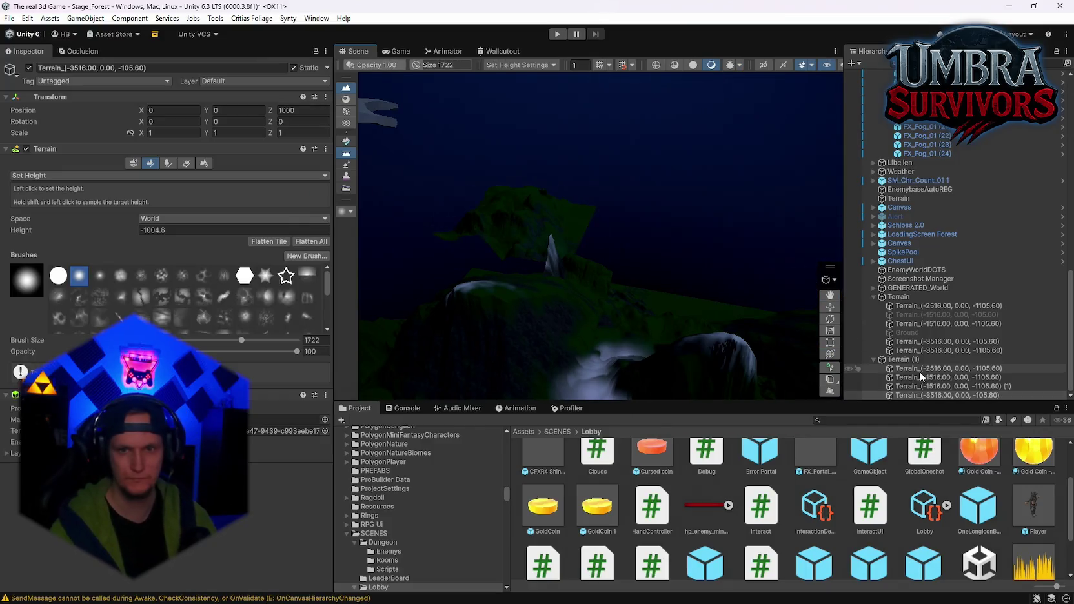
key(Delete)
mouse_move(595, 262)
mouse_down()
mouse_move(667, 249)
mouse_move(583, 239)
mouse_move(551, 167)
mouse_move(496, 377)
mouse_move(530, 268)
mouse_move(514, 266)
mouse_up()
On the neighbouring tile, set brush size 711 and switch sculpting from Smooth Height to Raise or Lower Terrain
click(478, 283)
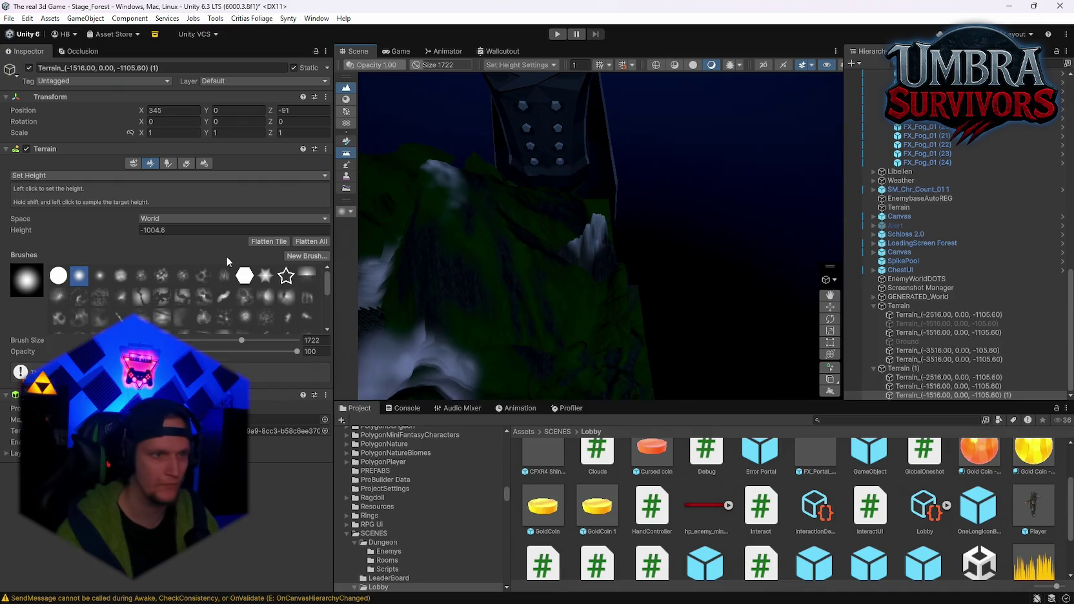
click(53, 176)
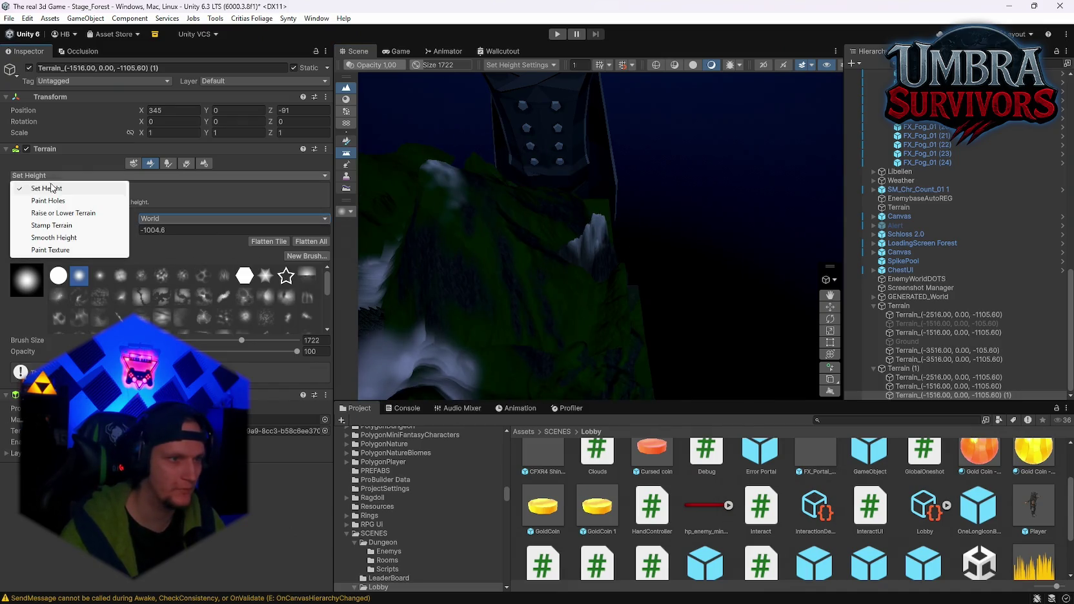
click(96, 237)
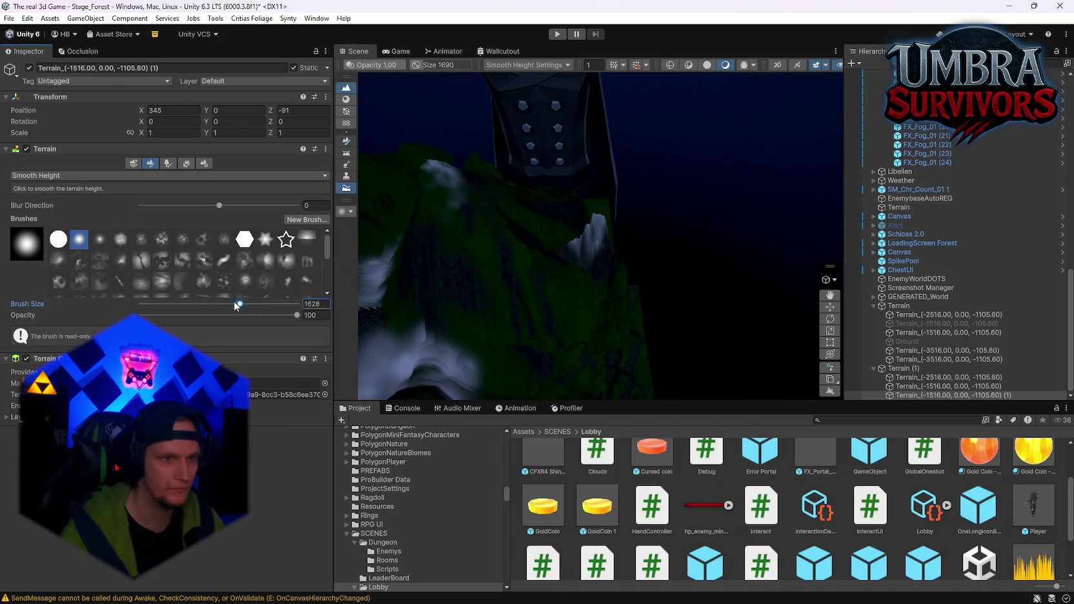
drag(236, 306, 218, 304)
click(591, 252)
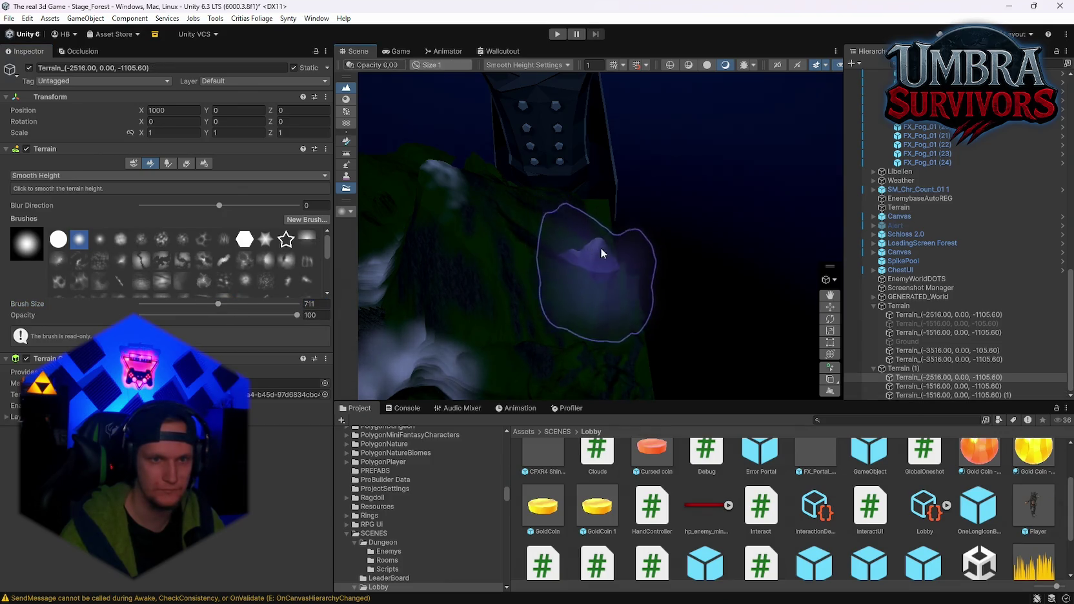
drag(140, 205, 114, 201)
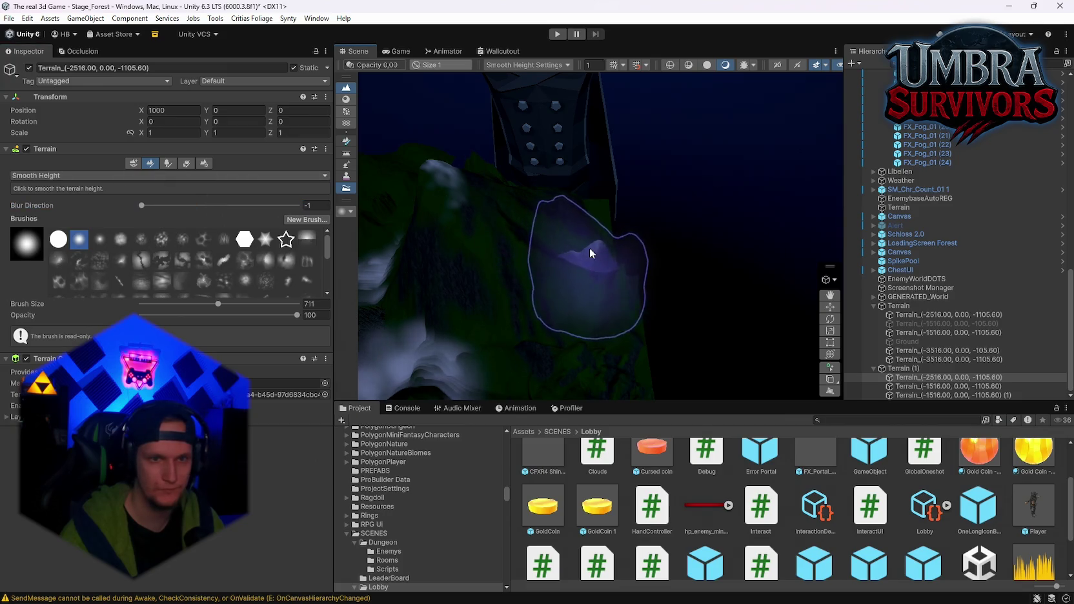
click(168, 175)
click(64, 213)
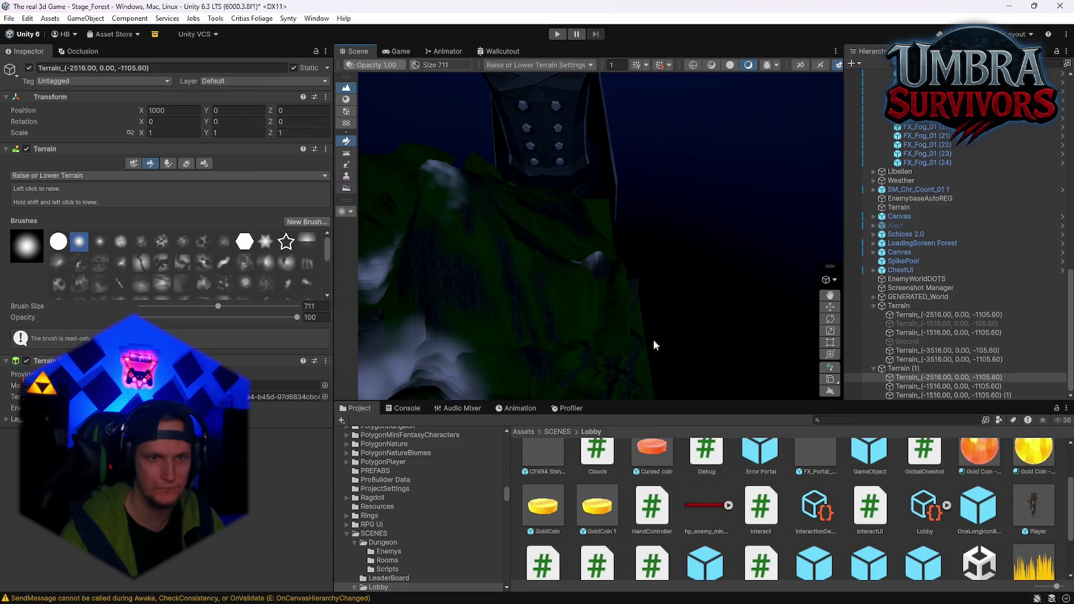
Select the tile holding the rock pillar and paint it down into the surrounding ground
click(653, 230)
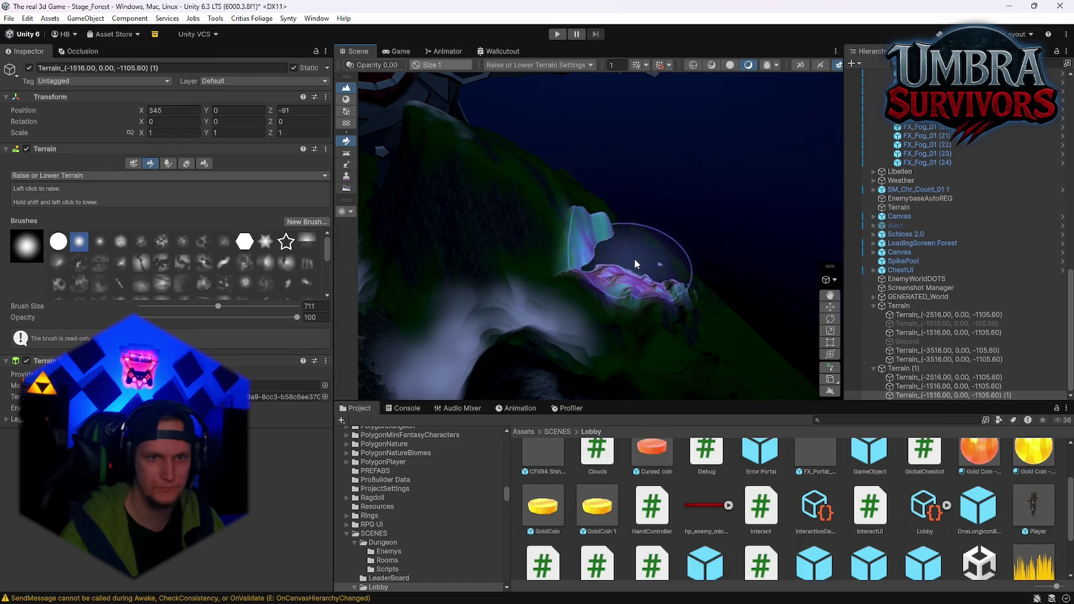
click(634, 258)
mouse_move(634, 258)
mouse_down()
mouse_move(736, 247)
mouse_move(762, 175)
mouse_up()
mouse_move(658, 194)
mouse_down()
mouse_move(729, 211)
mouse_move(521, 222)
mouse_move(726, 218)
mouse_move(621, 249)
mouse_move(576, 333)
mouse_move(729, 178)
mouse_move(534, 340)
mouse_move(642, 329)
mouse_move(629, 316)
mouse_move(674, 302)
mouse_move(567, 282)
mouse_move(689, 295)
mouse_move(499, 218)
mouse_move(566, 233)
mouse_move(623, 309)
mouse_up()
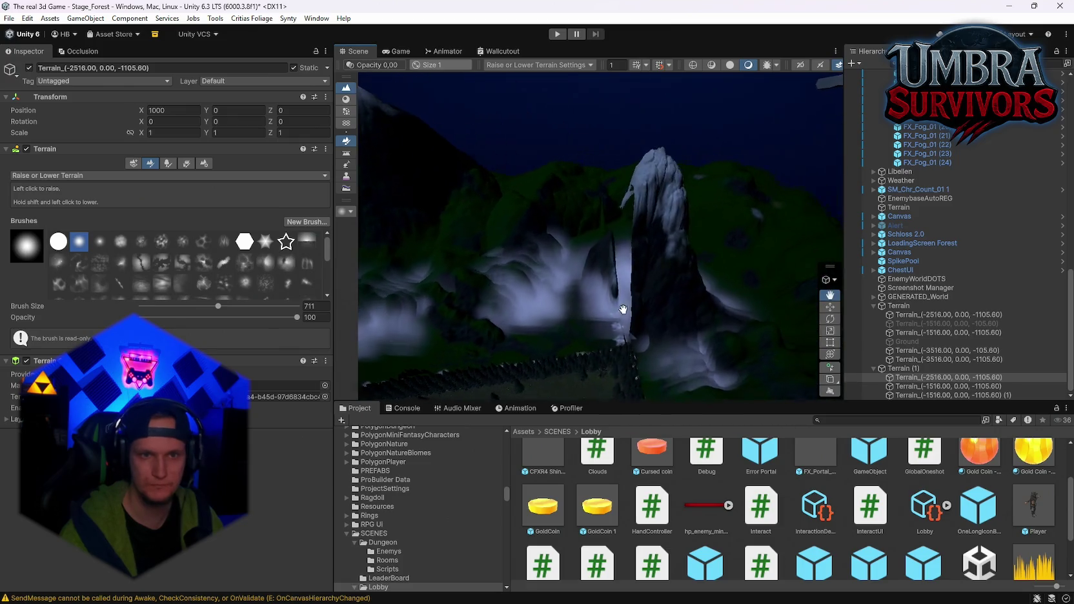
click(633, 252)
mouse_move(637, 252)
mouse_down()
mouse_move(638, 273)
mouse_move(614, 272)
mouse_move(613, 263)
mouse_move(644, 315)
mouse_move(634, 294)
mouse_move(680, 227)
mouse_move(686, 266)
mouse_up()
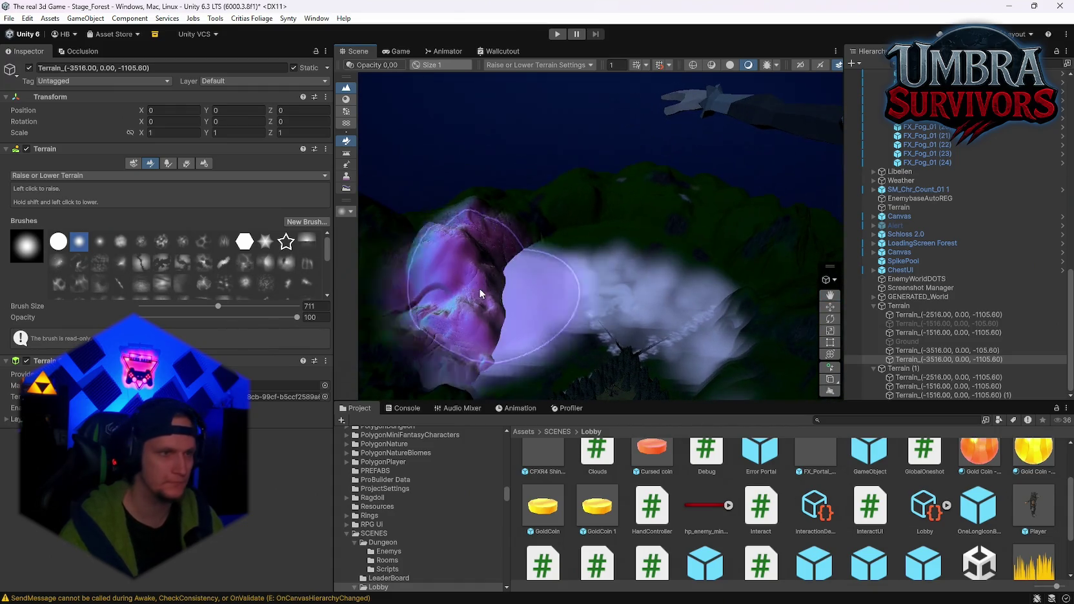
Return to Raise or Lower Terrain and increase the brush size to 728
click(170, 164)
click(186, 163)
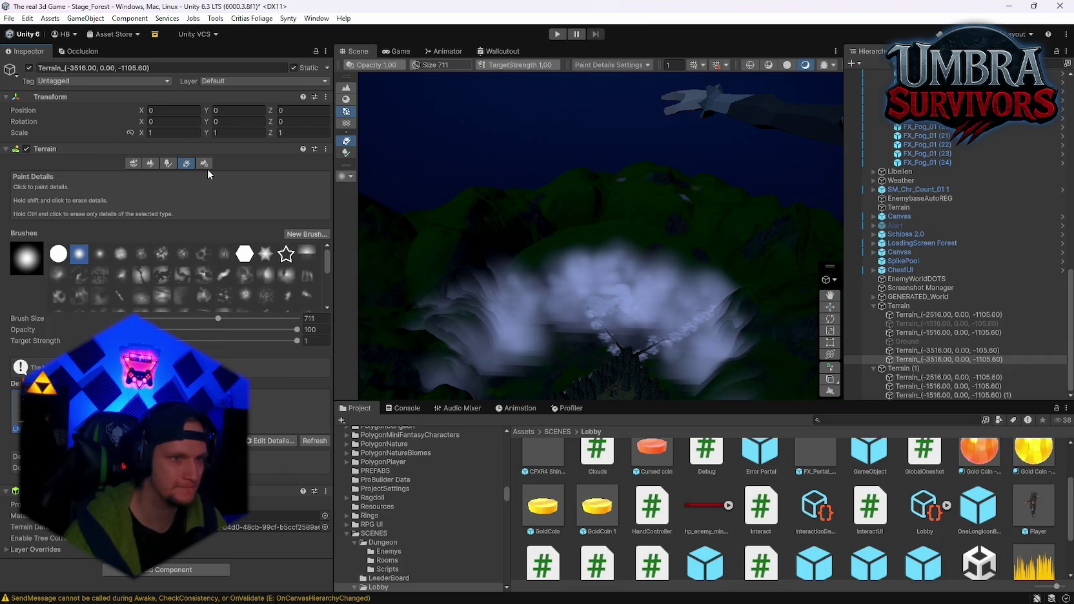
click(168, 164)
click(150, 164)
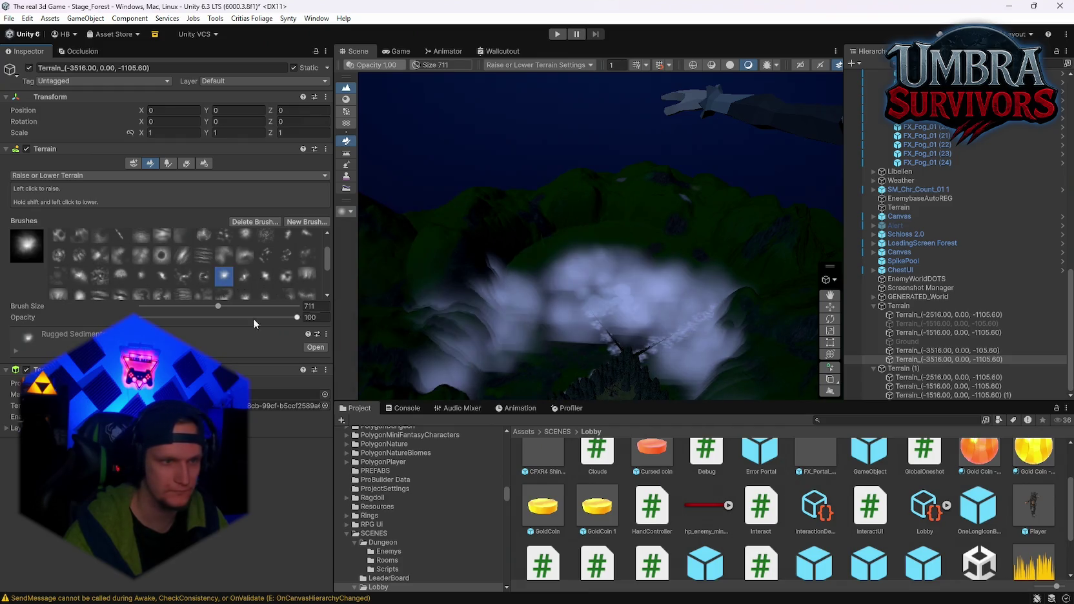
drag(217, 310, 220, 310)
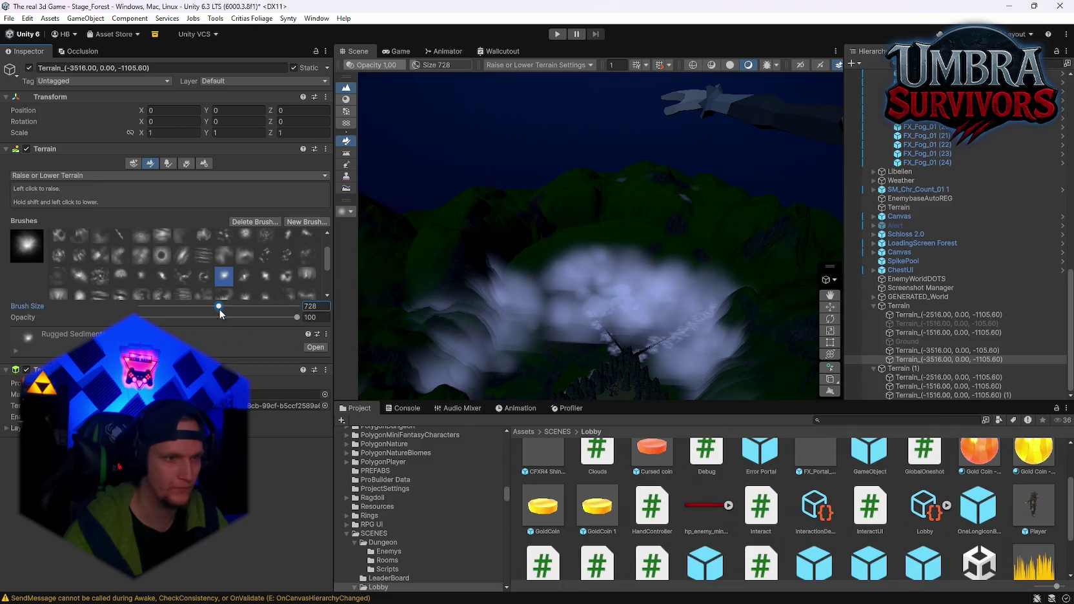
click(52, 176)
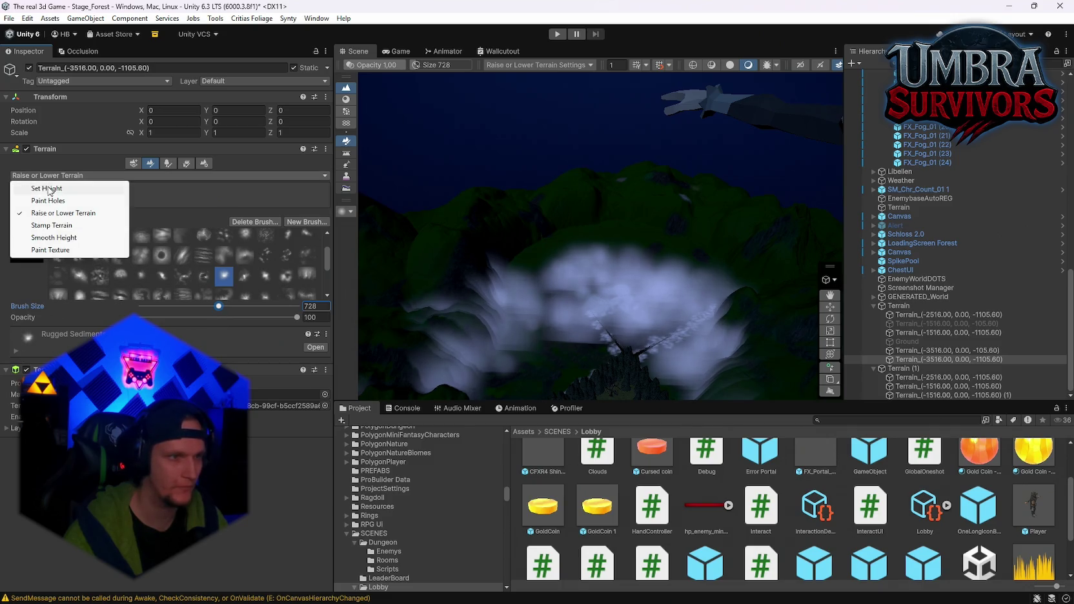
Switch to Stamp Terrain with stamp height 280 and brush size 1336
click(56, 227)
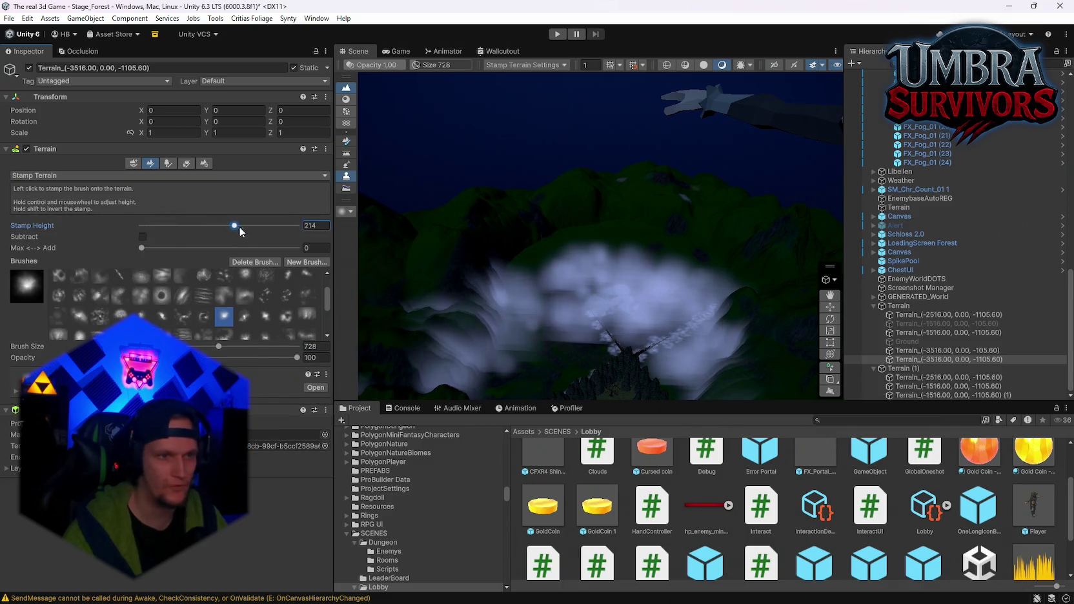
drag(239, 228, 253, 228)
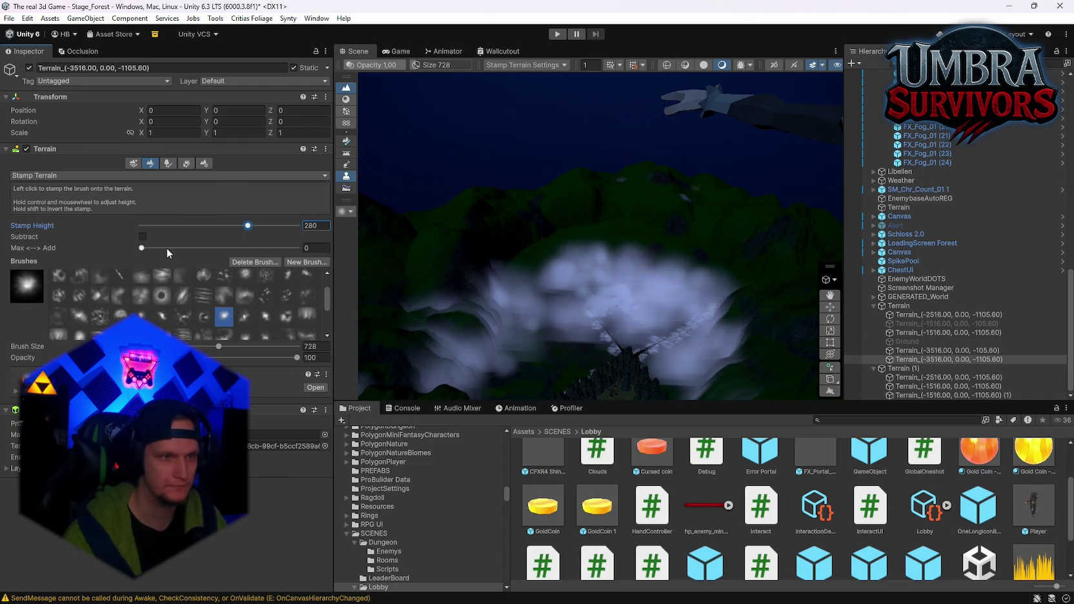
drag(226, 350, 241, 348)
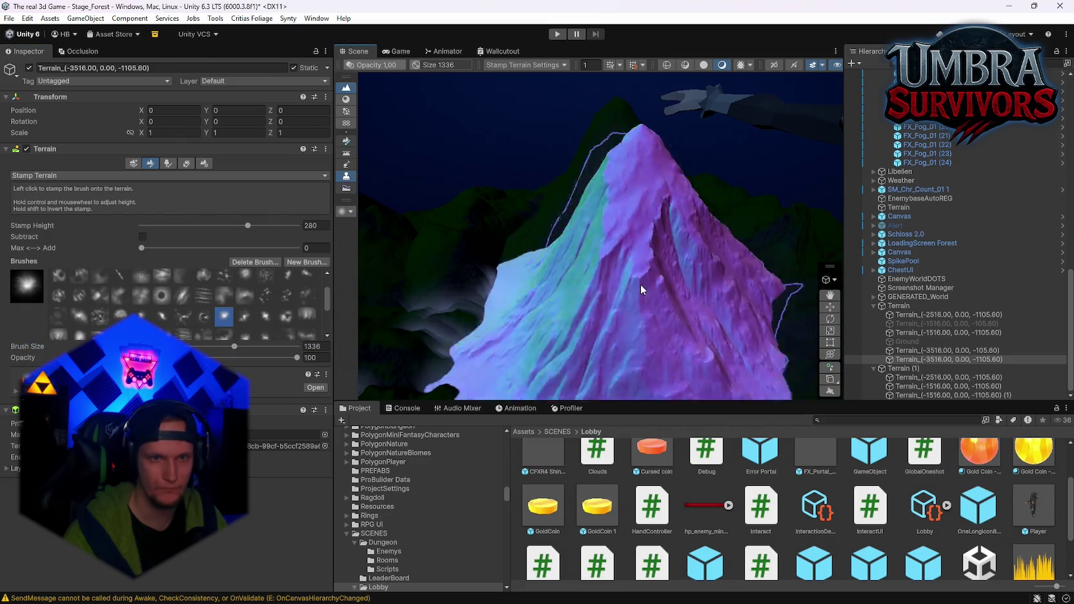
scroll(640, 284, down, 10)
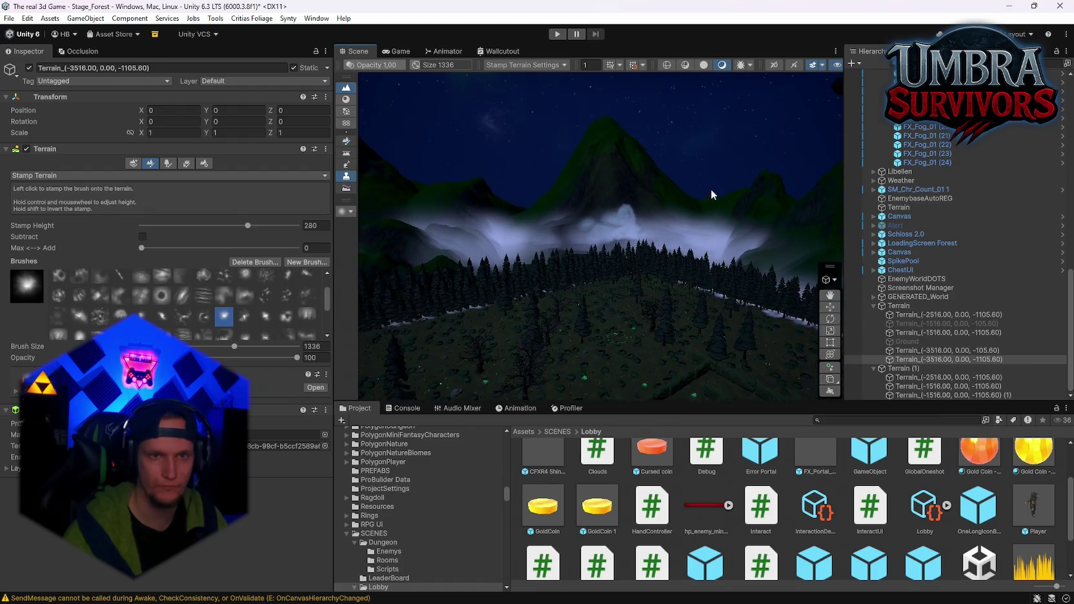
scroll(594, 233, up, 10)
scroll(594, 233, down, 5)
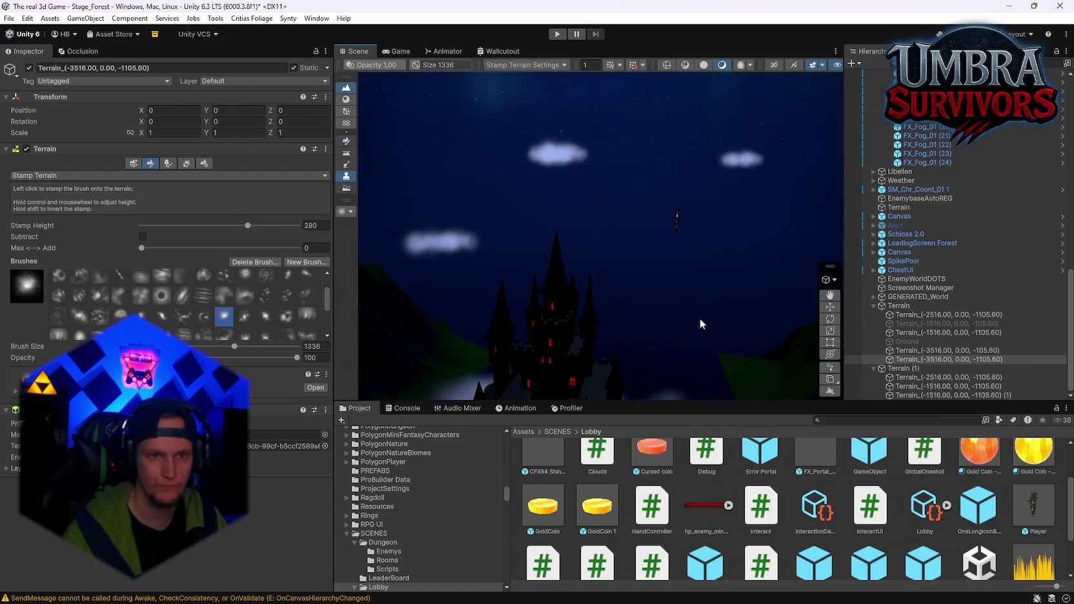
scroll(718, 310, up, 8)
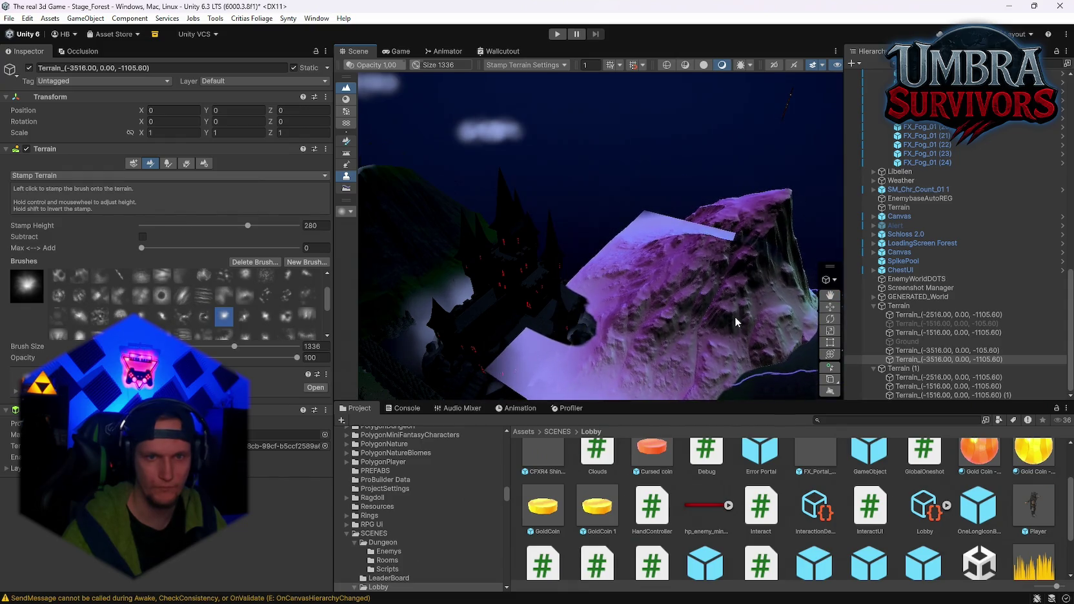
Select the Terrain_(-3516.00, 0.00, -1105.60) tile
click(735, 316)
scroll(666, 316, up, 5)
click(518, 366)
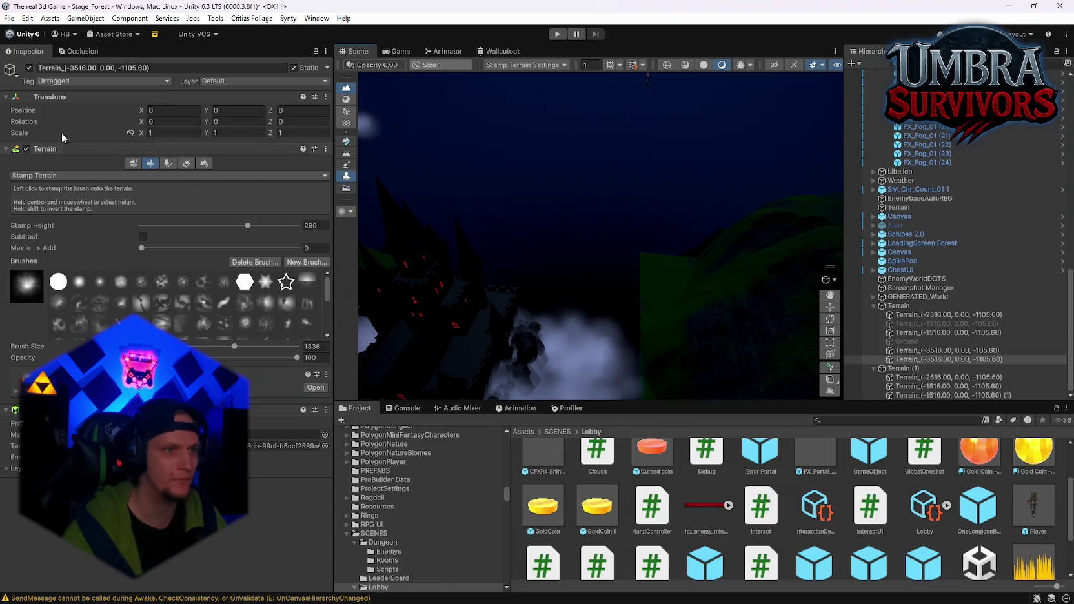
Show neighbouring terrain slots, centre on the castle, and browse the Paint Trees and Paint Details tools
click(136, 163)
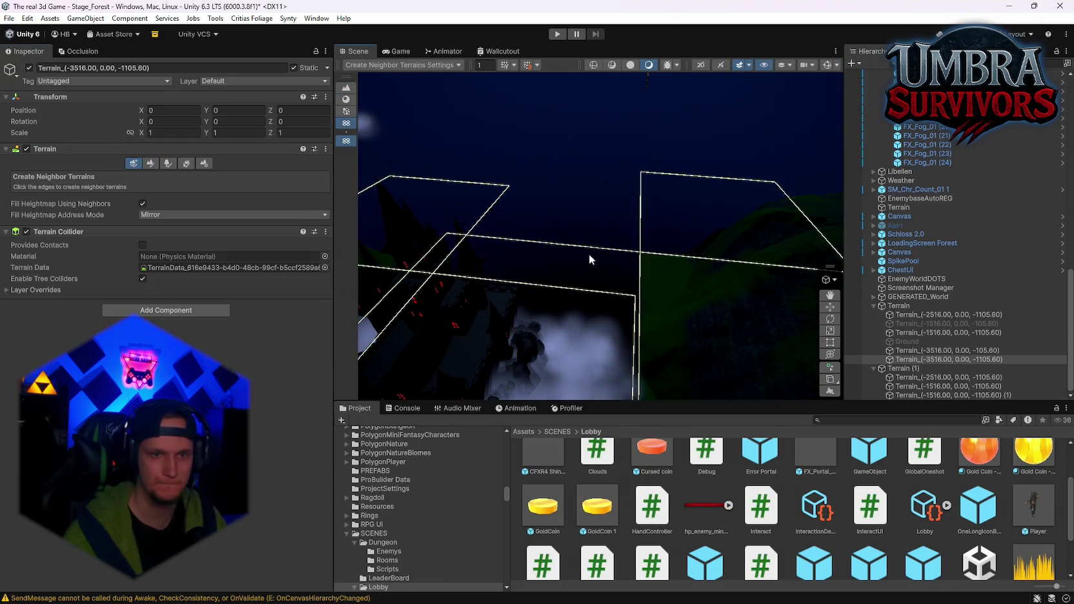
mouse_move(587, 303)
mouse_down()
mouse_move(557, 363)
mouse_move(687, 287)
mouse_move(338, 215)
mouse_up()
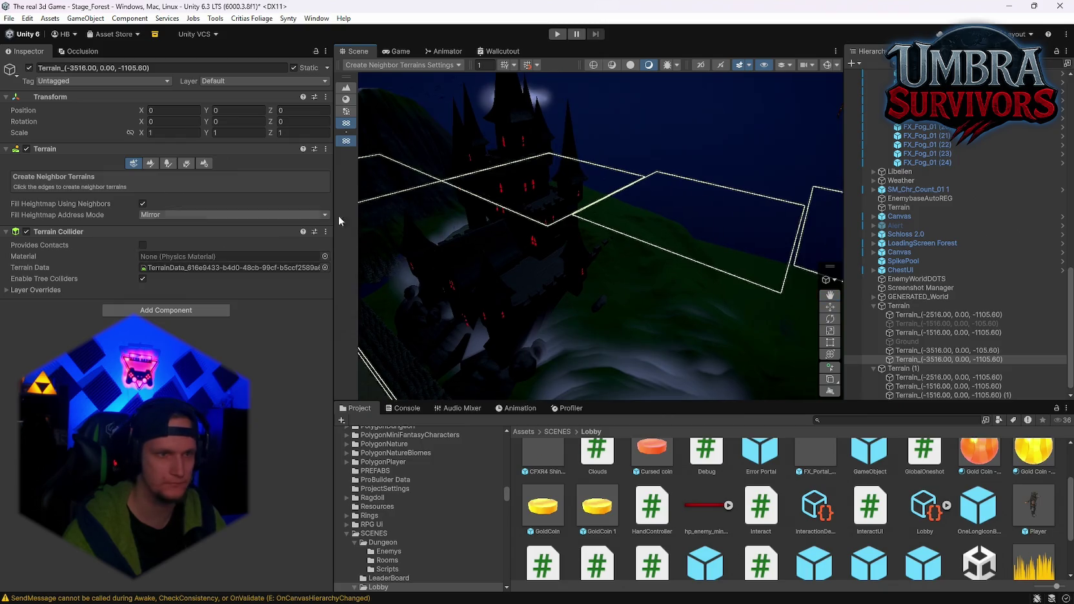
click(168, 163)
mouse_move(496, 265)
mouse_down()
mouse_move(640, 283)
mouse_move(484, 204)
mouse_move(693, 293)
mouse_move(612, 276)
mouse_move(572, 311)
mouse_move(566, 298)
mouse_move(602, 283)
mouse_move(662, 327)
mouse_up()
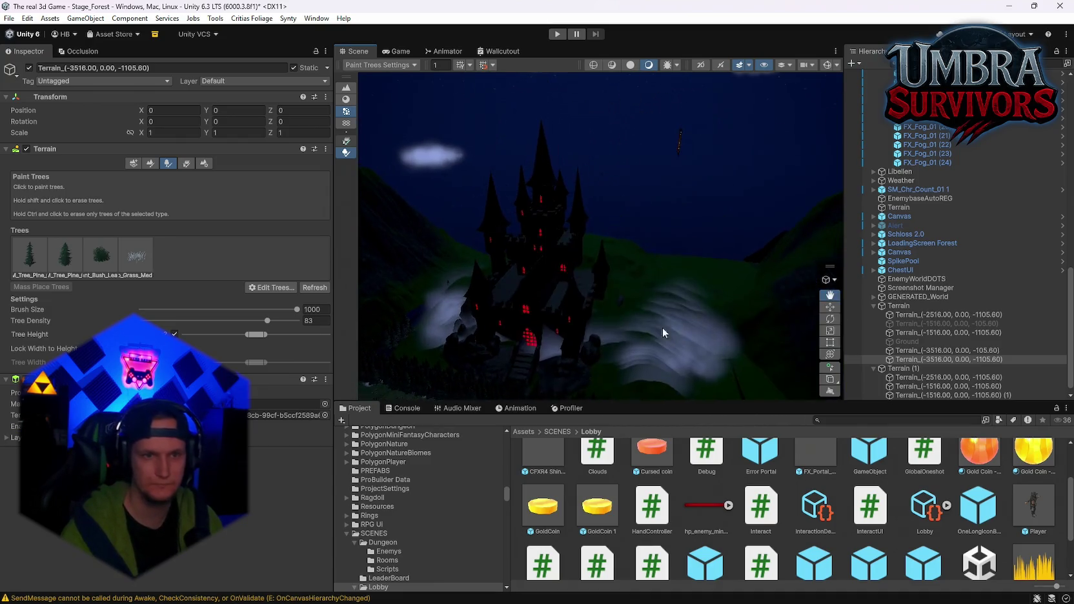
click(186, 163)
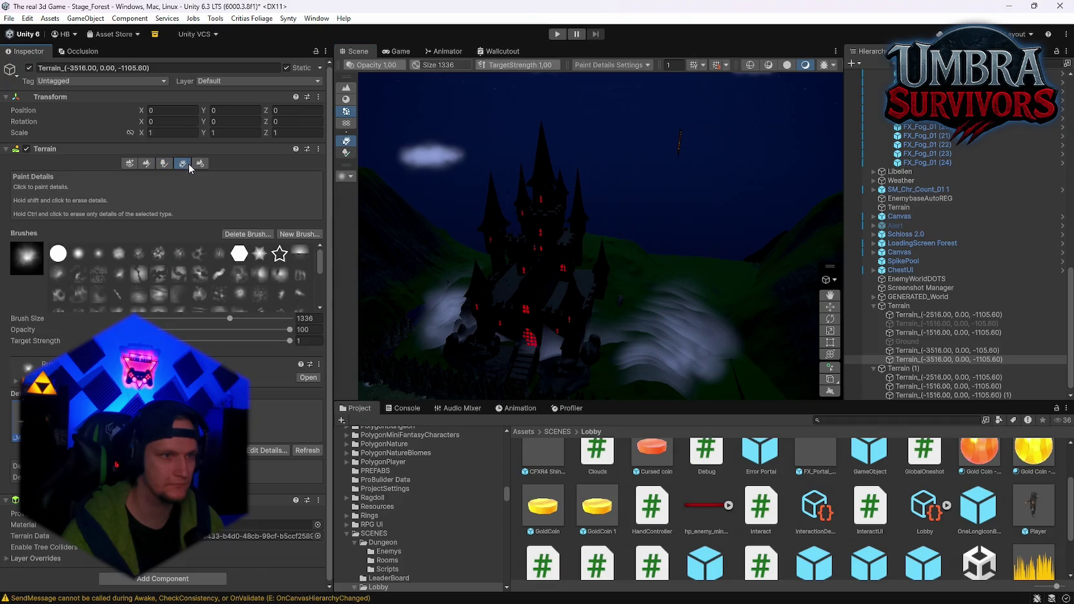
mouse_move(652, 288)
mouse_down()
mouse_move(403, 328)
mouse_move(574, 334)
mouse_up()
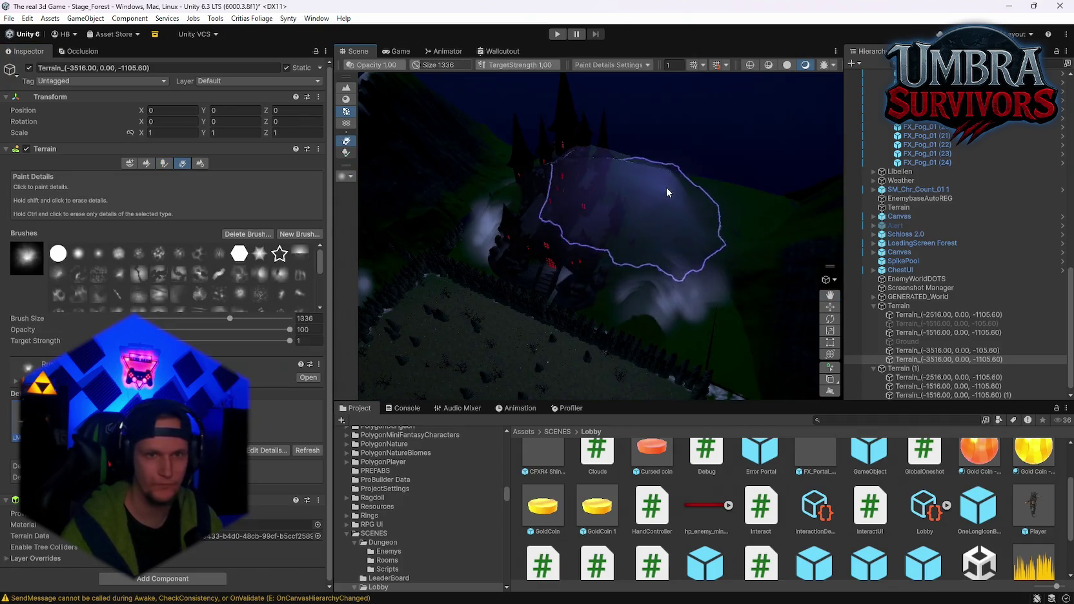
scroll(258, 287, down, 3)
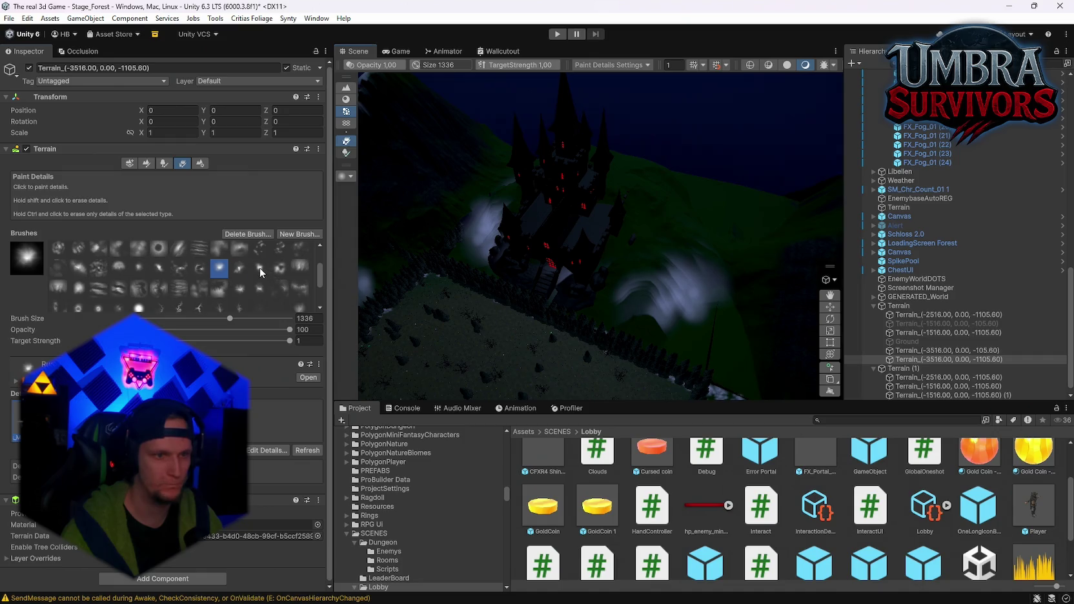
scroll(262, 272, down, 2)
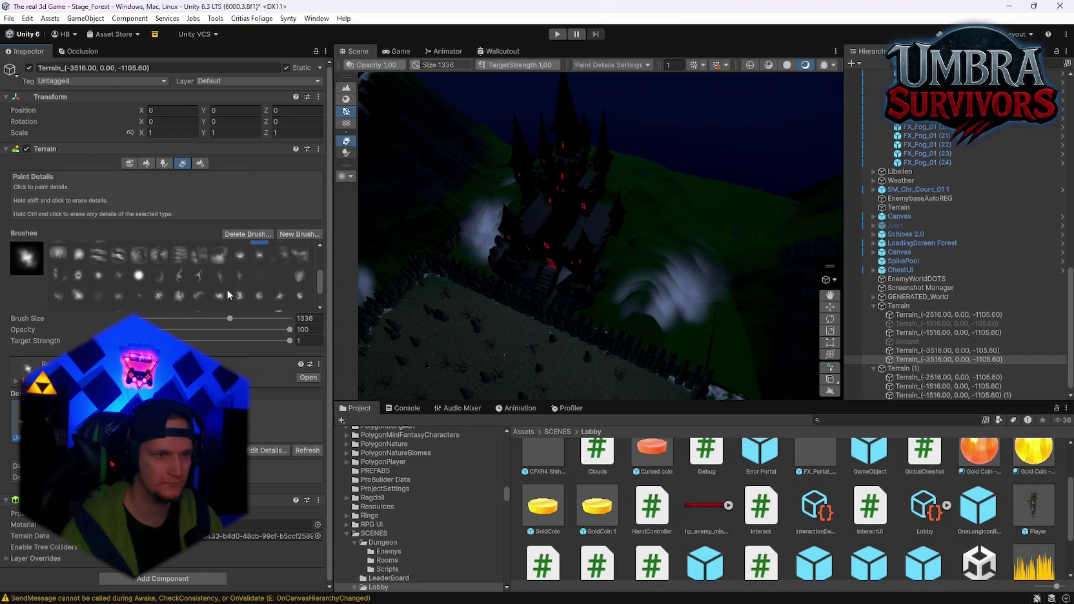
scroll(226, 290, up, 3)
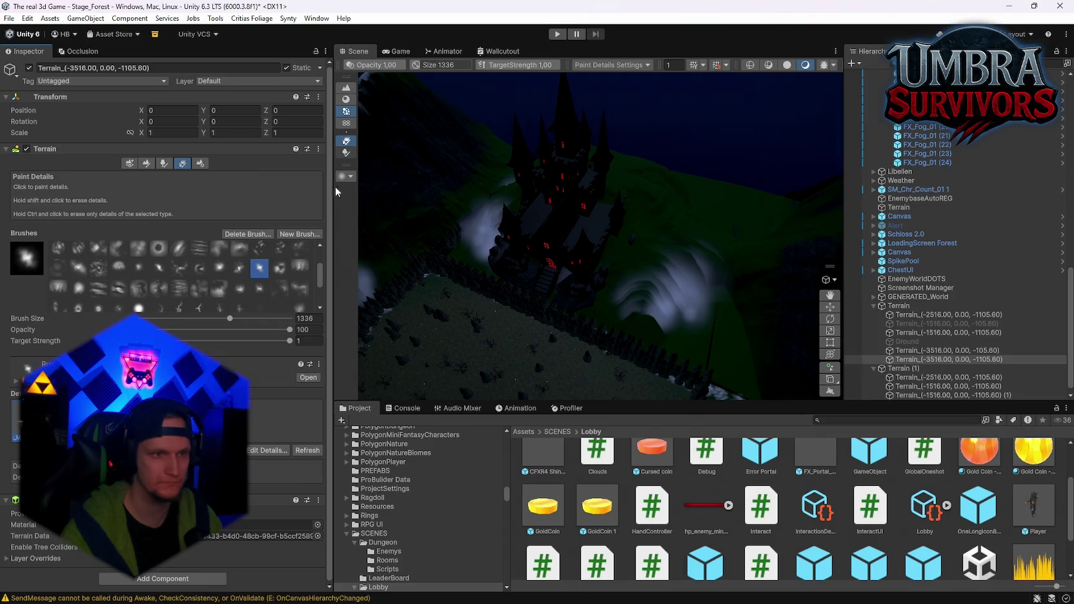
click(146, 166)
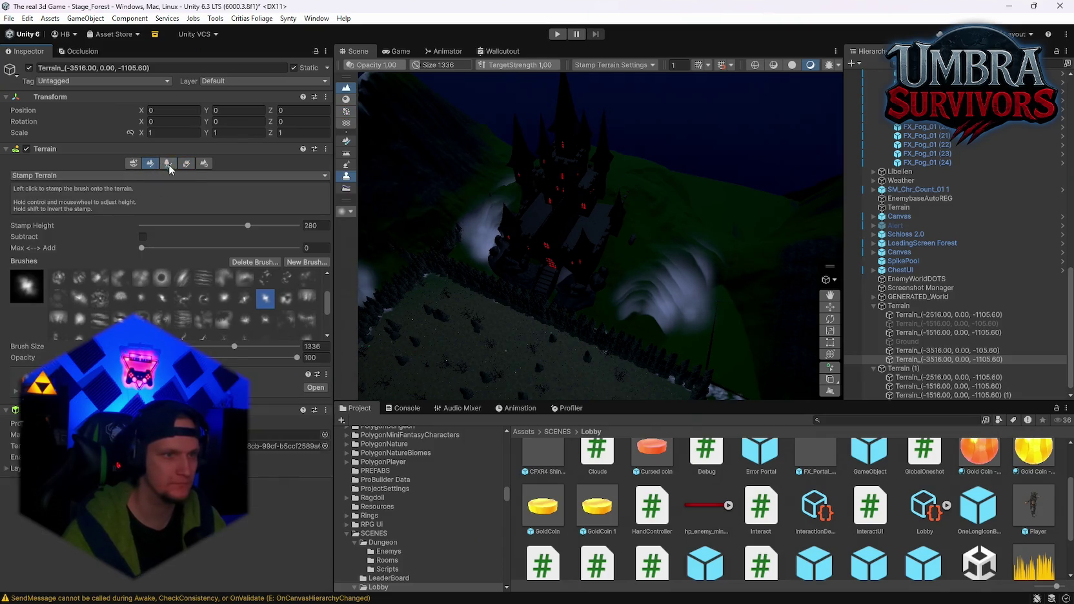
Set the tool to Stamp Terrain and select the castle's terrain tile
click(169, 164)
click(150, 163)
click(64, 176)
click(52, 224)
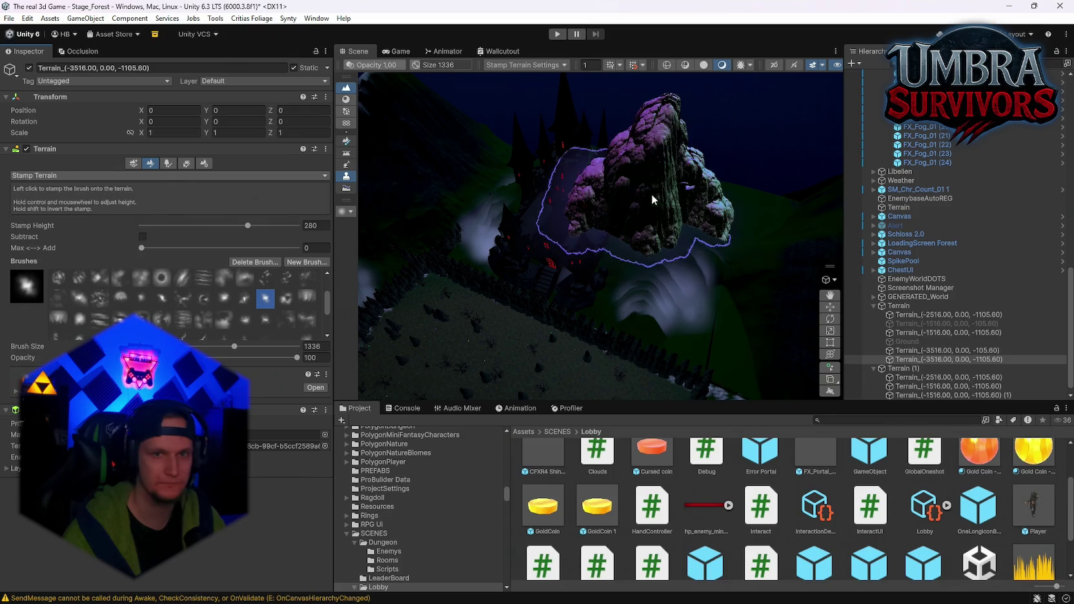
click(768, 270)
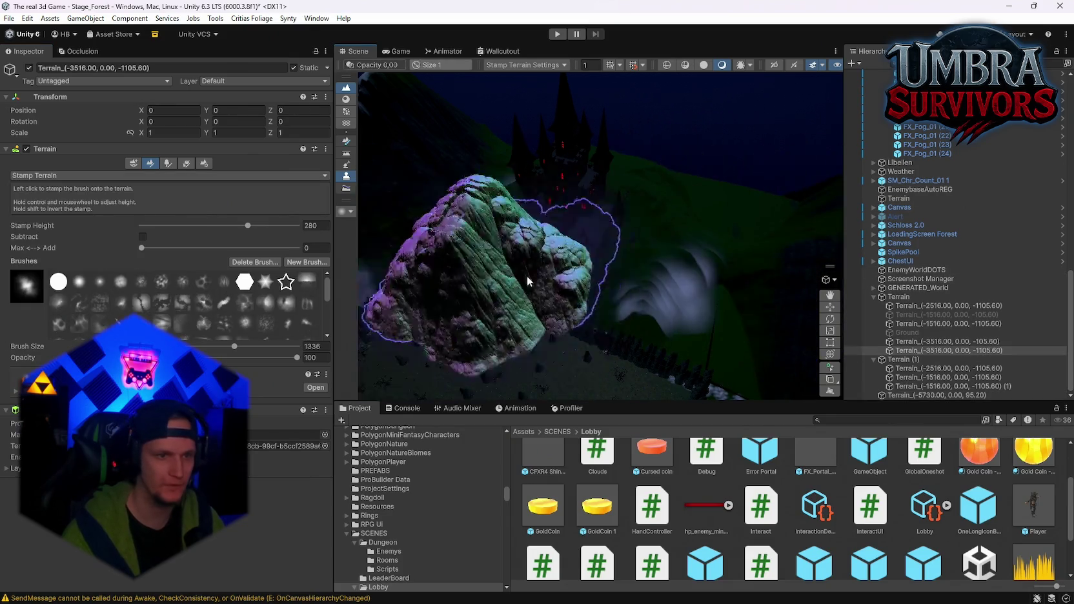
Try various rocky, streaky and round brushes in the Brushes grid
click(244, 322)
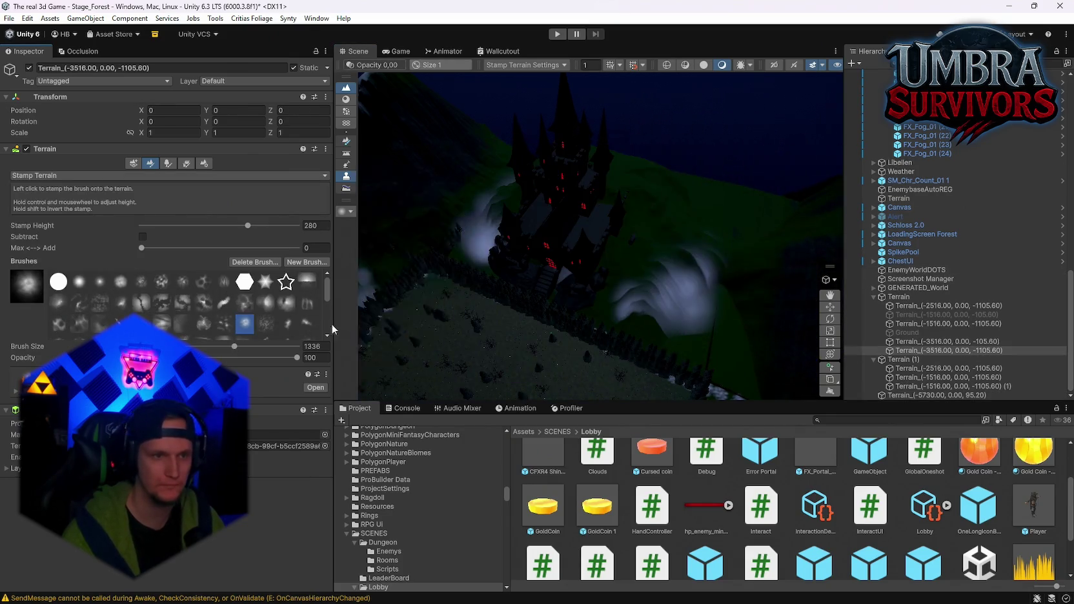
scroll(226, 307, down, 3)
click(222, 299)
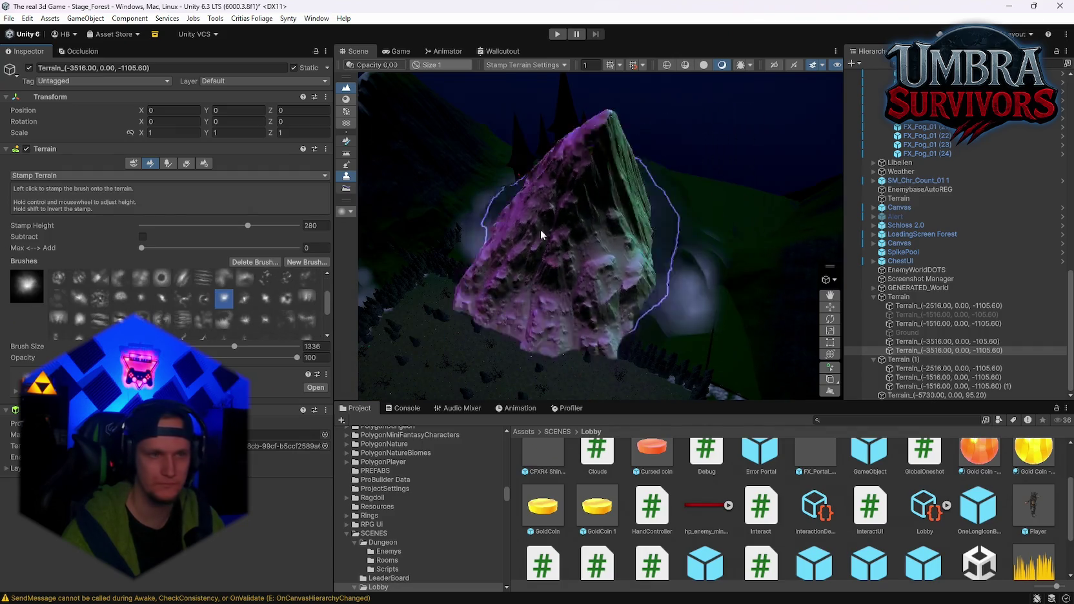
click(245, 300)
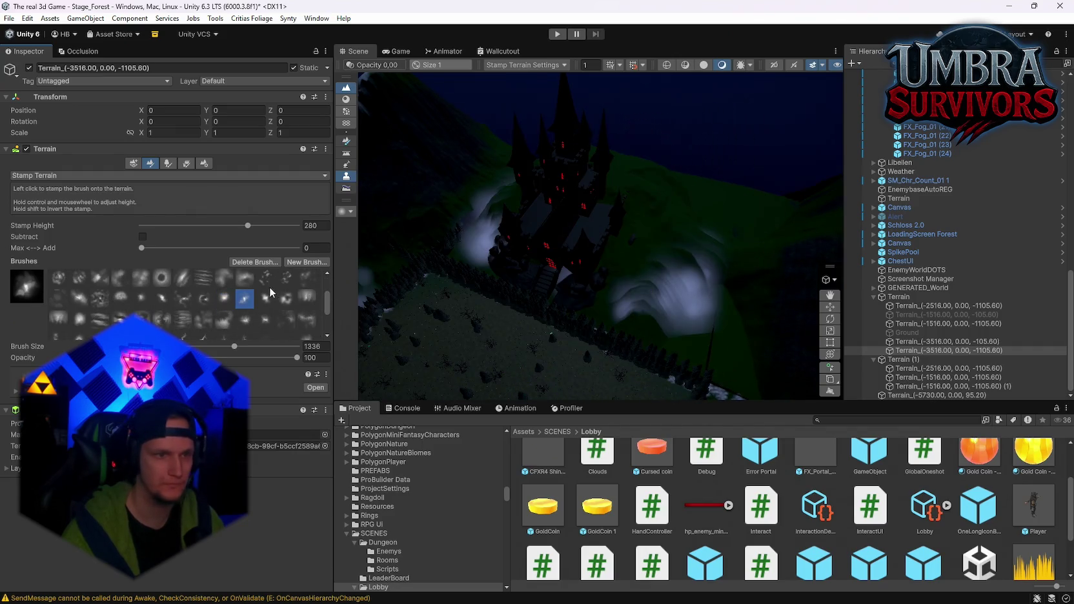
click(245, 320)
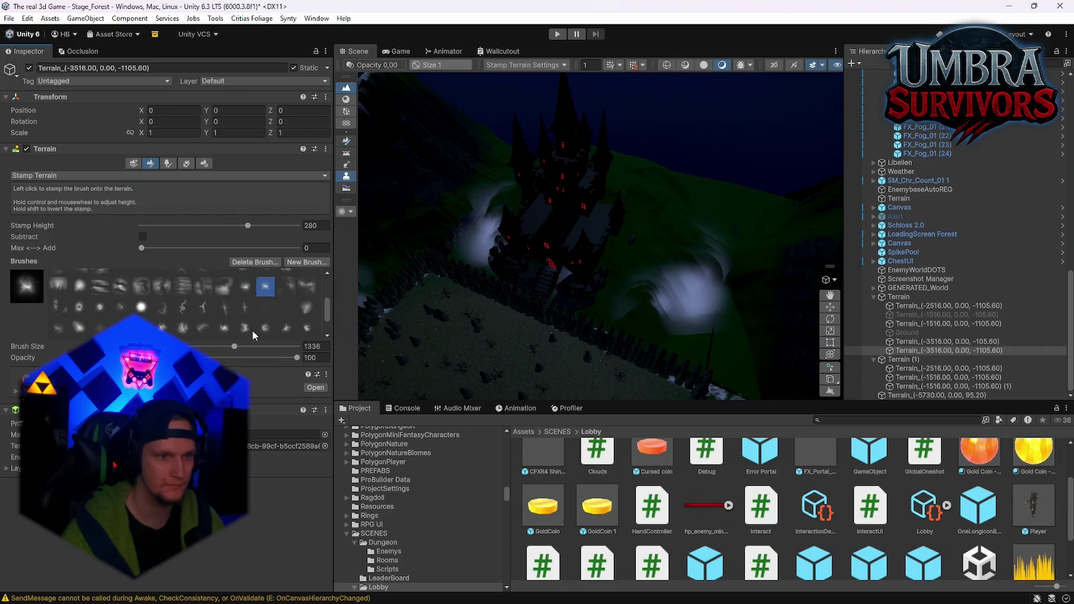
click(253, 330)
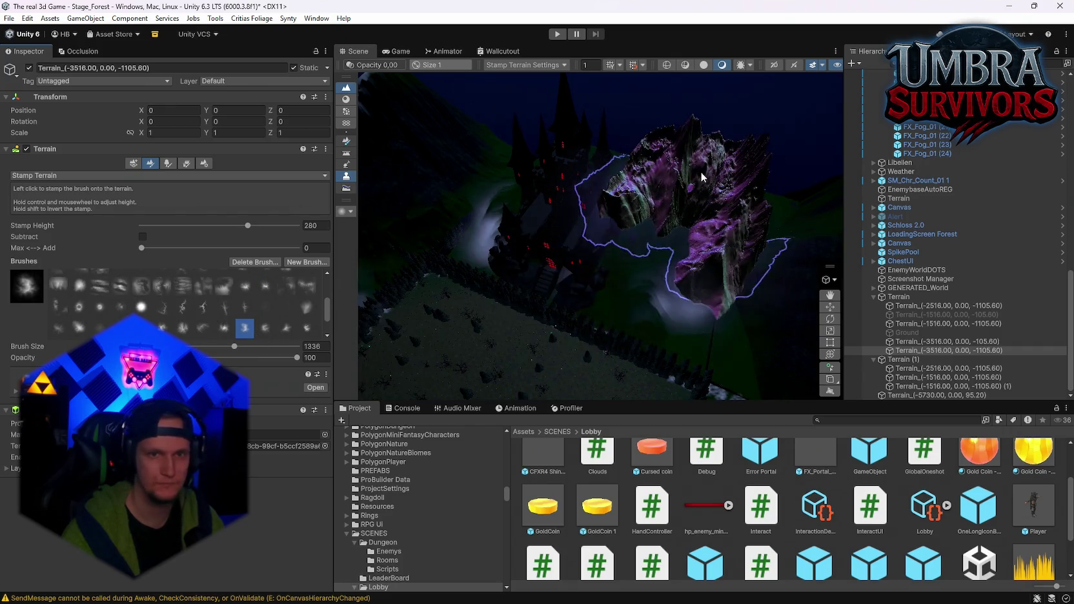
click(265, 328)
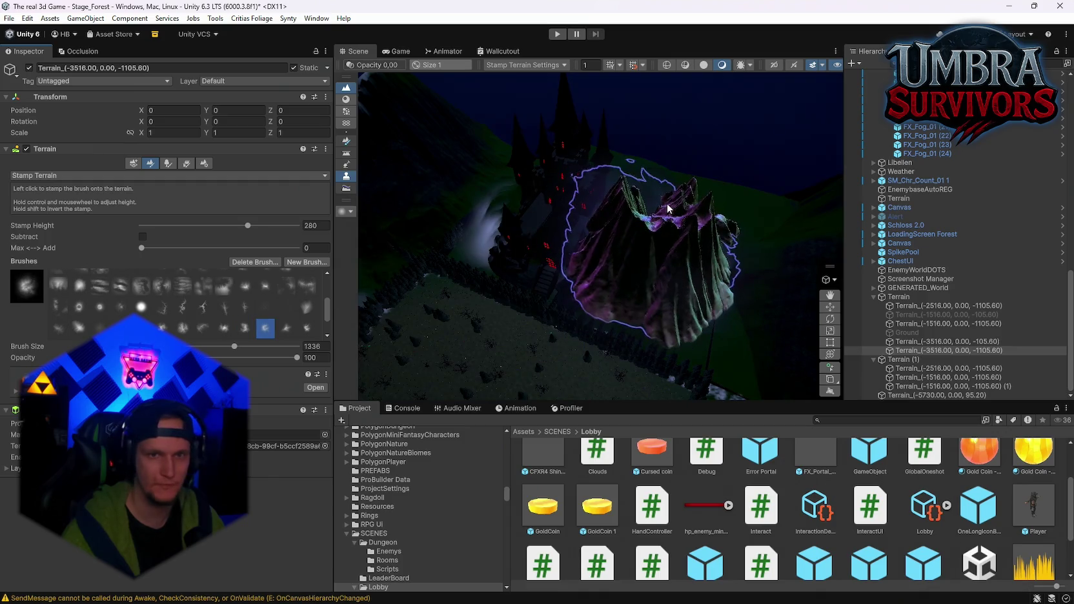
click(101, 308)
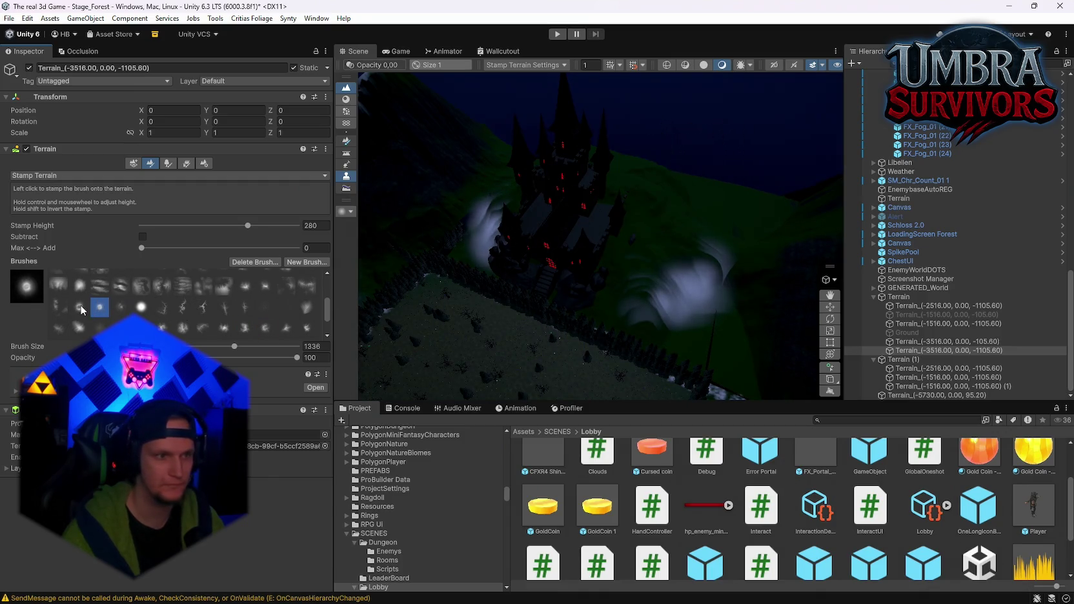
click(58, 308)
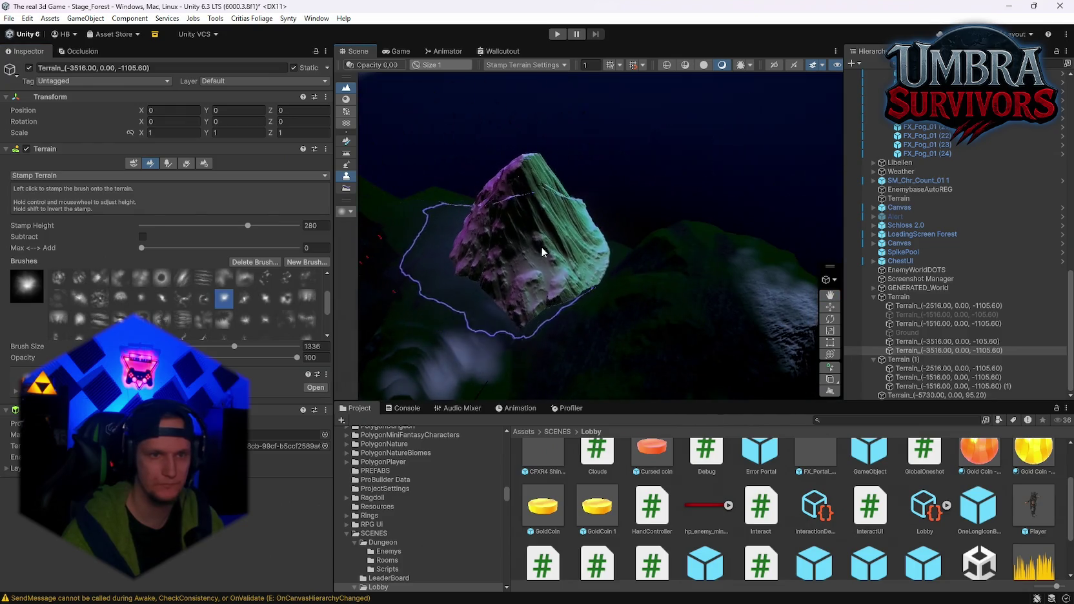
Reselect the castle's terrain tile and lower the stamp height to 232
click(541, 247)
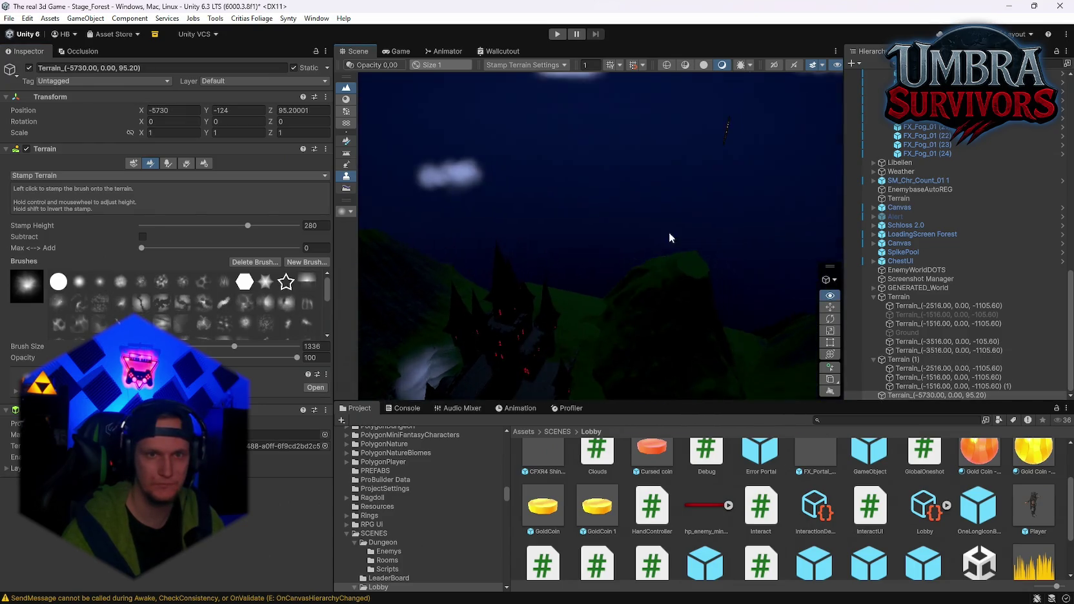
click(675, 204)
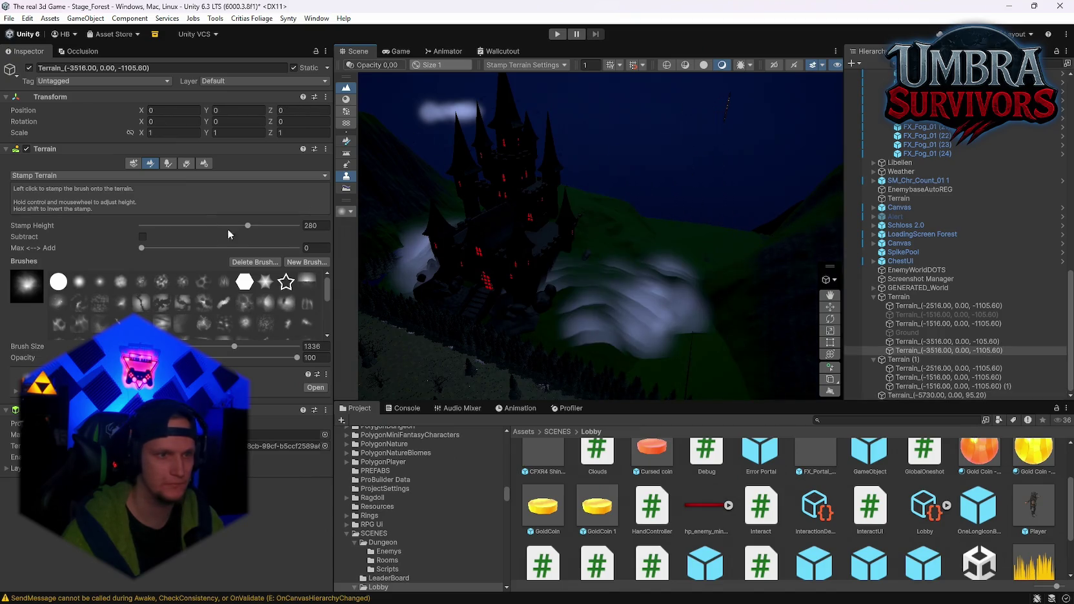
drag(240, 230, 238, 228)
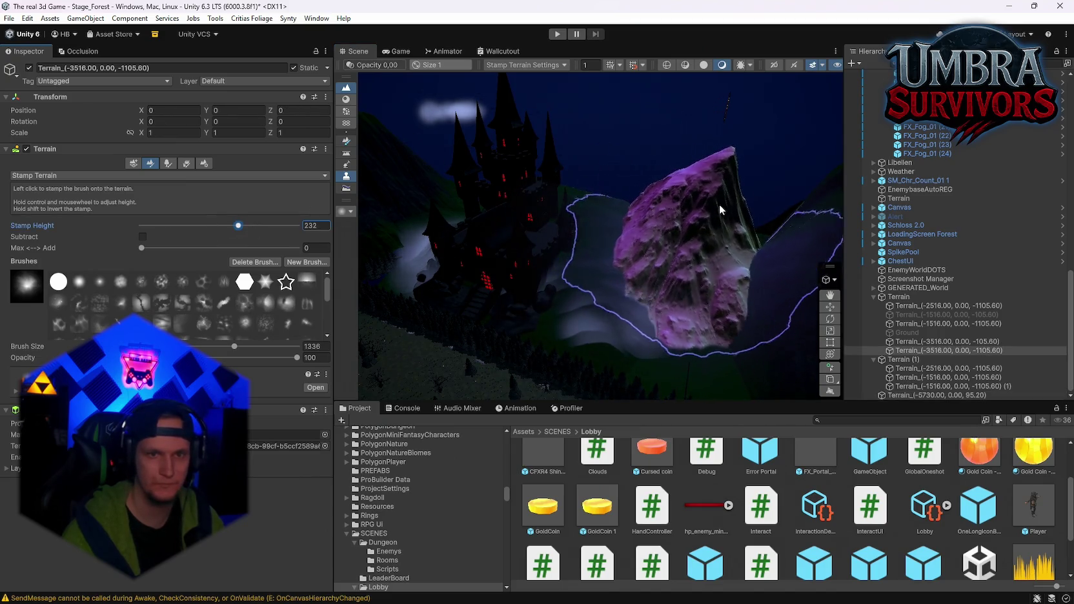
drag(705, 218, 547, 266)
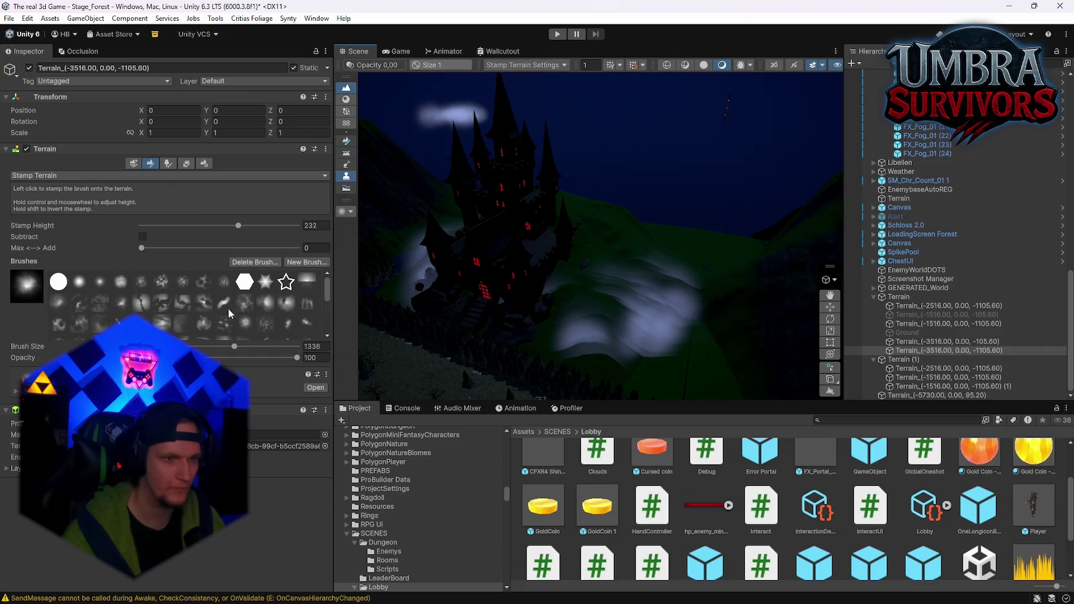
Pick a different stamp brush and view the rock and castle from above and the mountain's side
click(244, 290)
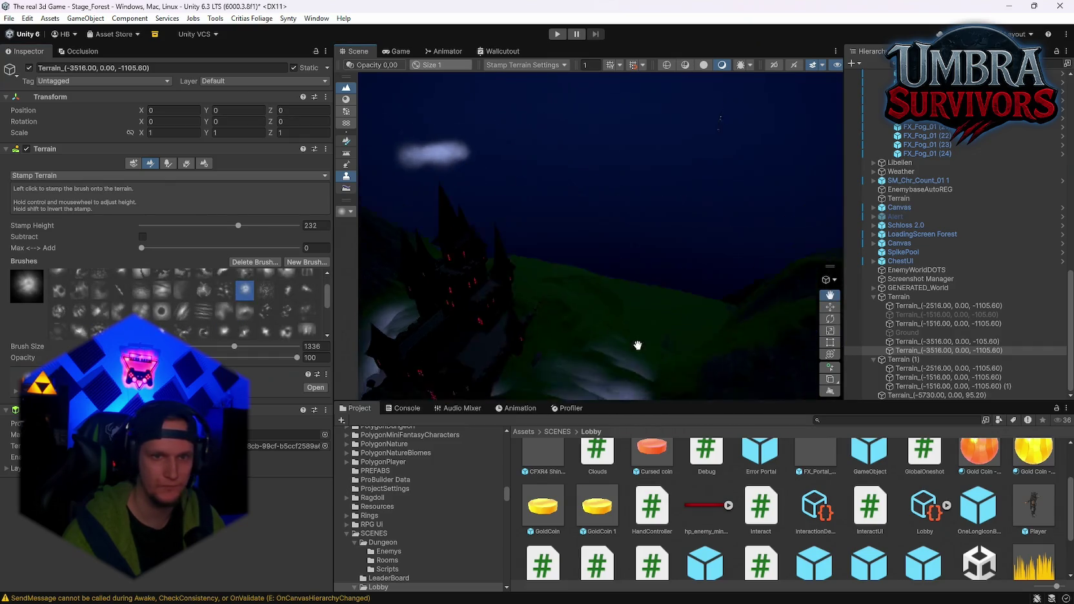
mouse_move(690, 303)
mouse_down()
mouse_move(763, 304)
mouse_move(655, 390)
mouse_up()
scroll(655, 389, down, 3)
click(661, 263)
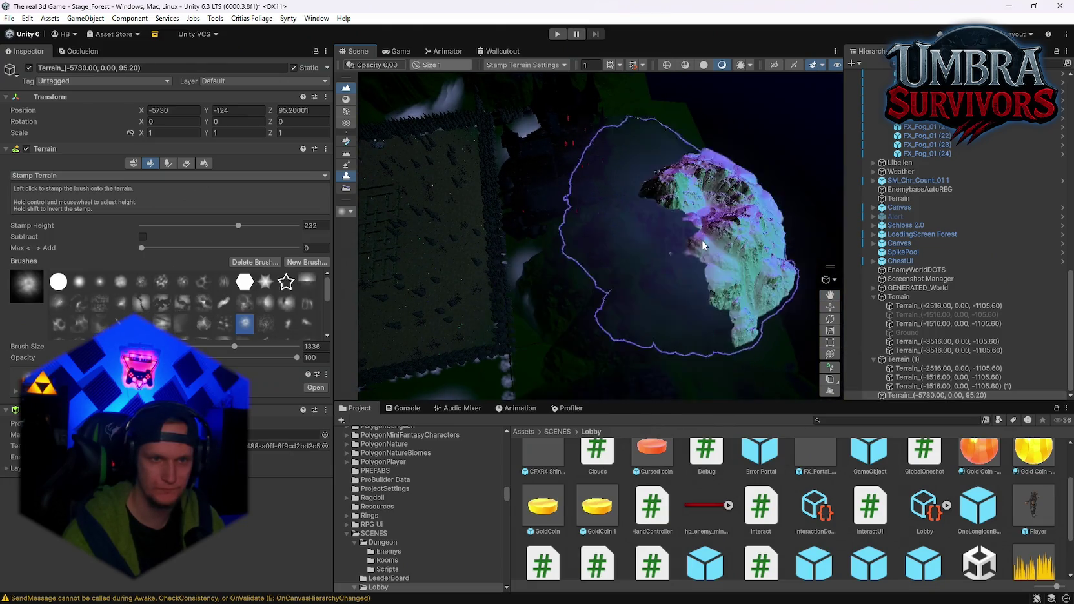
scroll(660, 262, down, 3)
scroll(591, 232, up, 3)
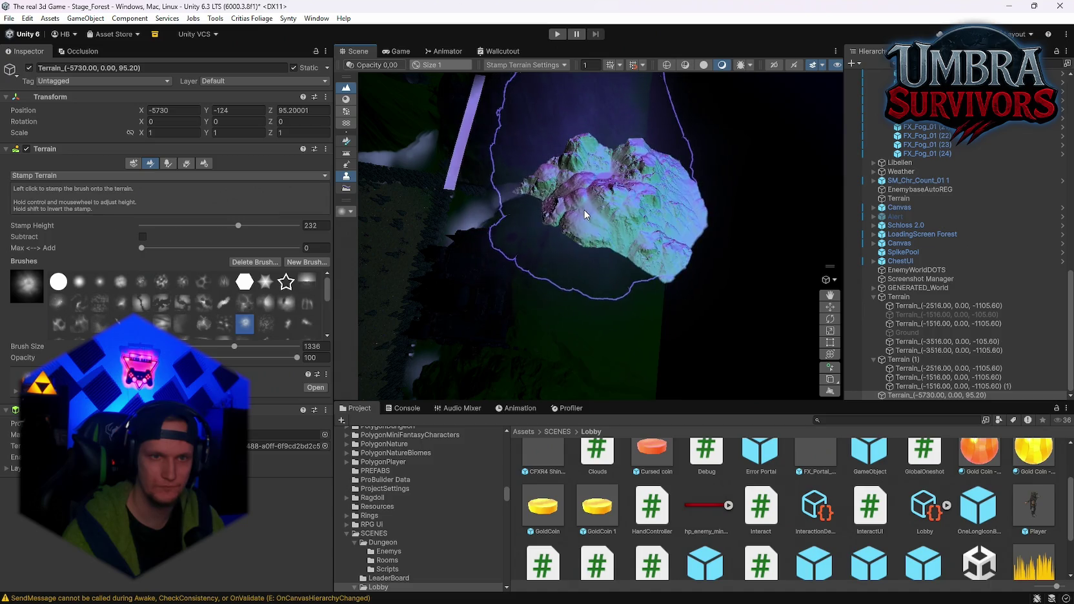
scroll(584, 213, down, 3)
scroll(587, 217, up, 3)
scroll(659, 239, down, 3)
mouse_move(659, 240)
mouse_down()
mouse_move(762, 213)
mouse_move(779, 221)
mouse_move(742, 252)
mouse_move(652, 245)
mouse_move(711, 194)
mouse_move(664, 117)
mouse_move(644, 252)
mouse_up()
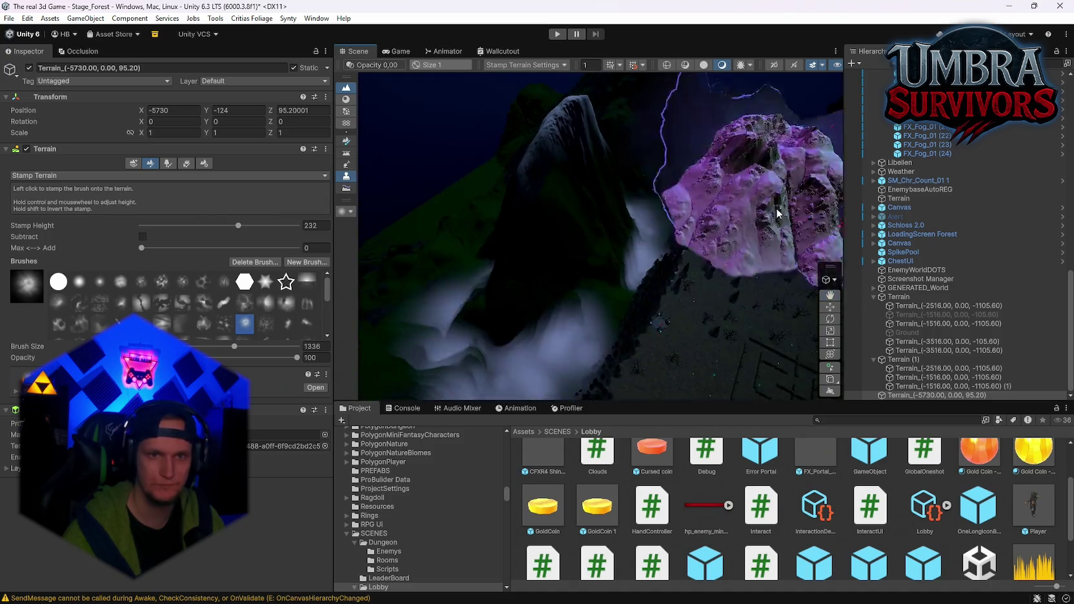
Switch to the Move tool and reconnect the Terrain_(-2516.00, 0.00, -1105.60) tile via Terrain Settings
key(y)
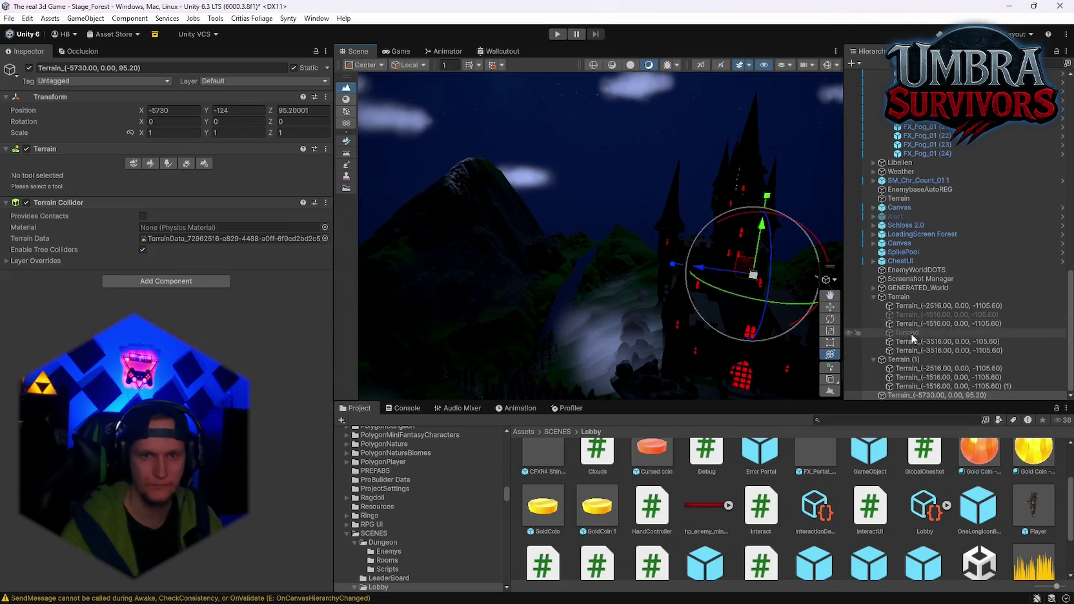
click(920, 378)
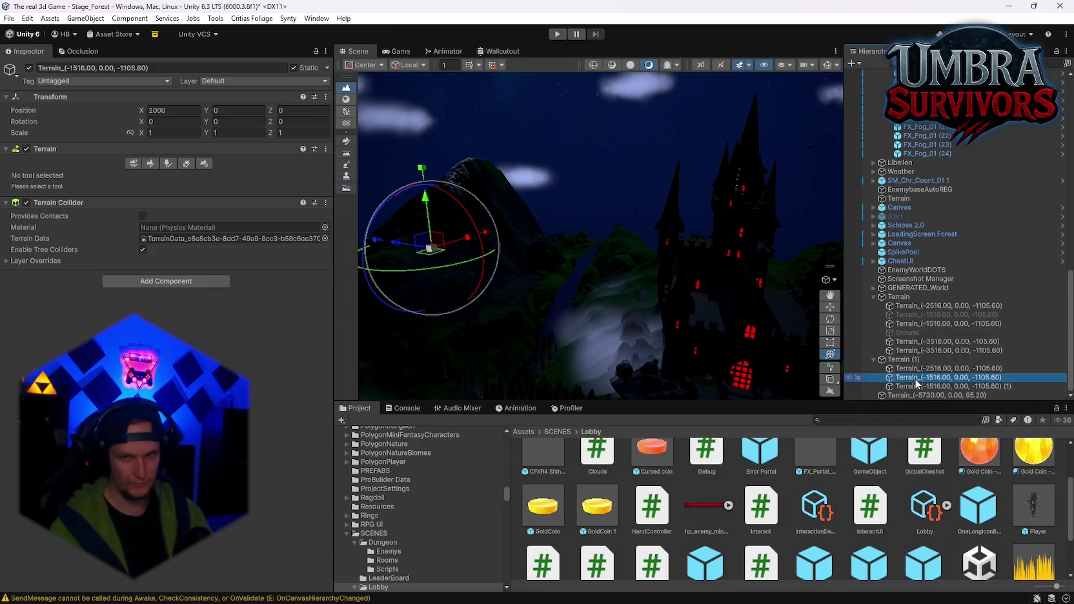
click(210, 164)
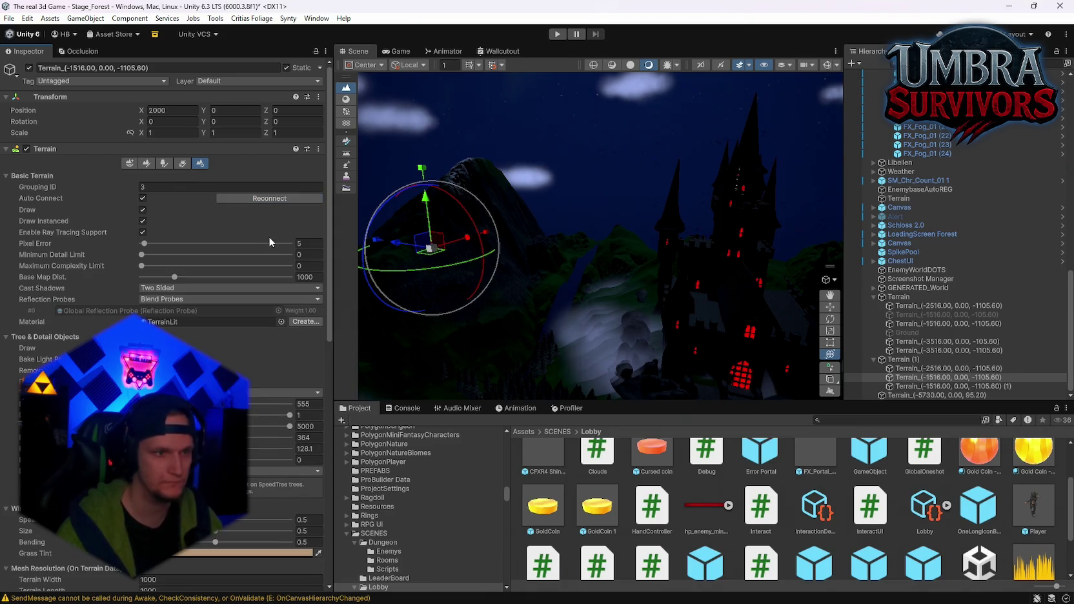
click(904, 395)
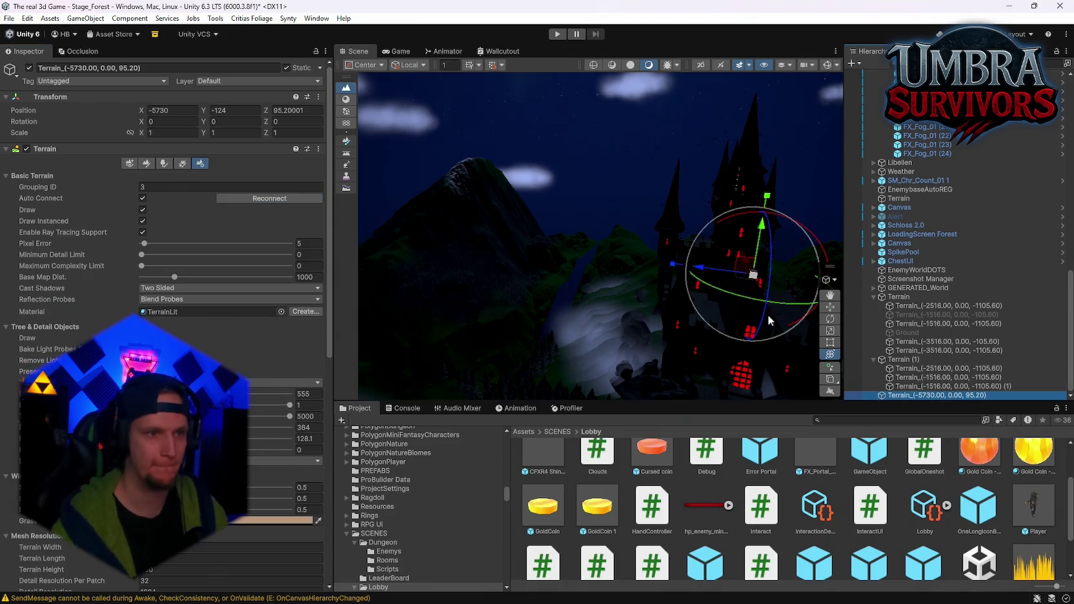
click(914, 369)
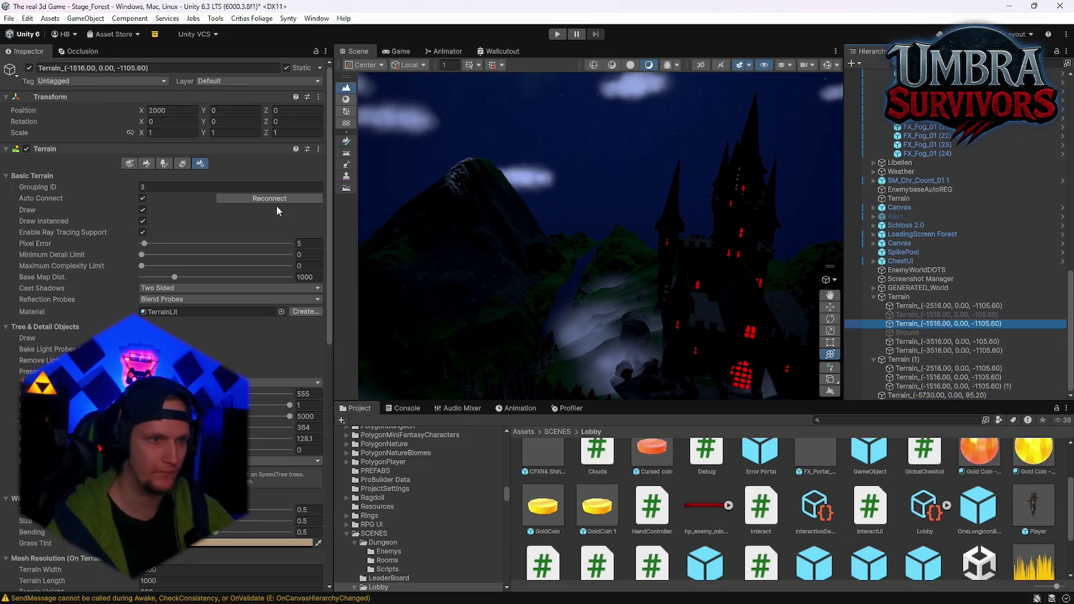
click(240, 199)
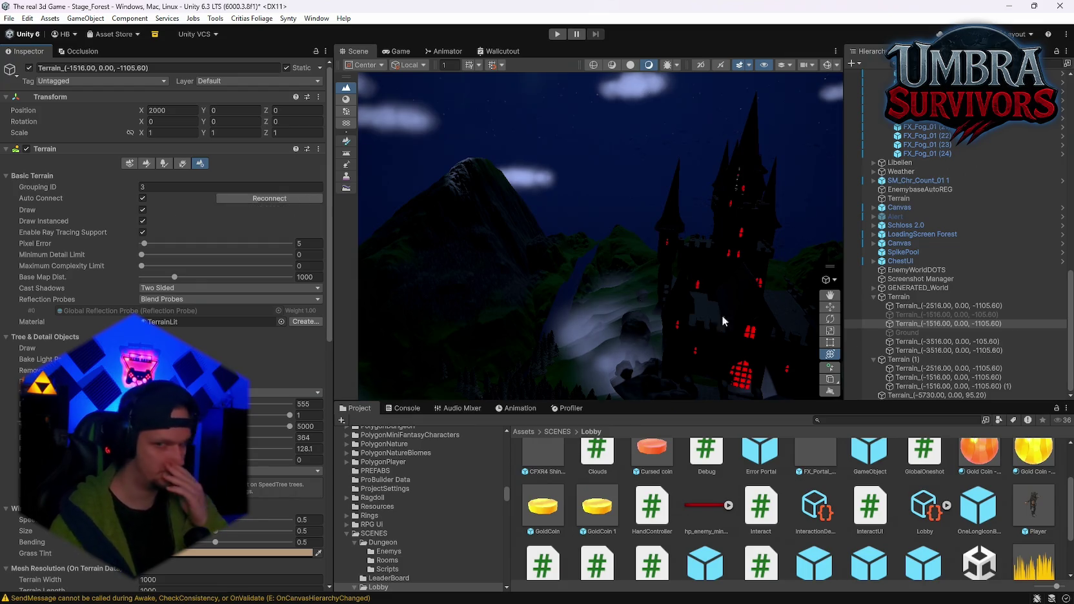
Reconnect the terrain tile at X 1000 and check the other tiles and a fog particle system
click(906, 306)
click(246, 199)
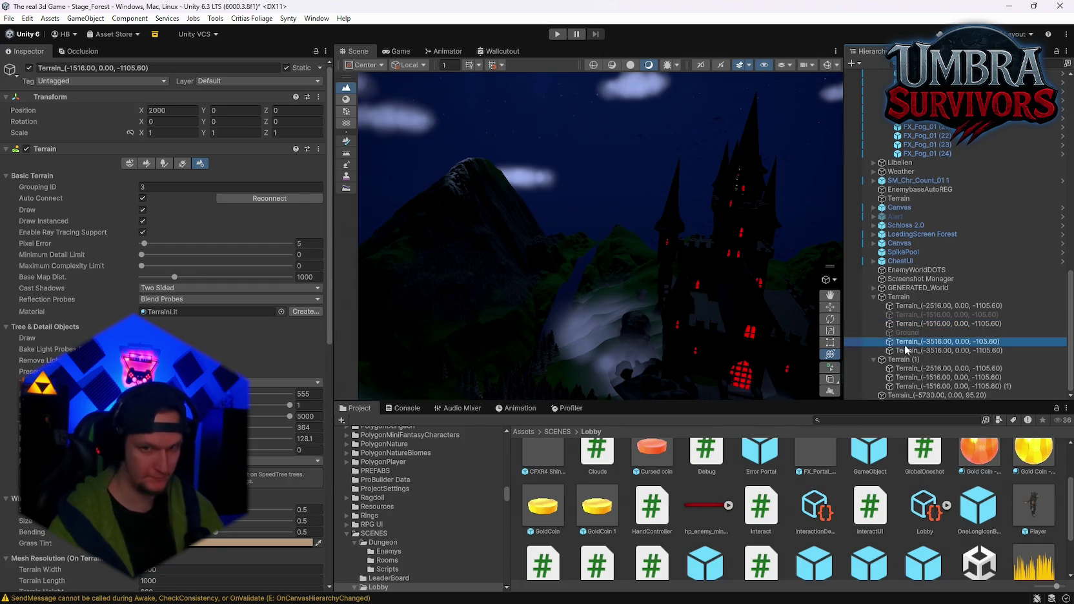
click(284, 199)
click(925, 351)
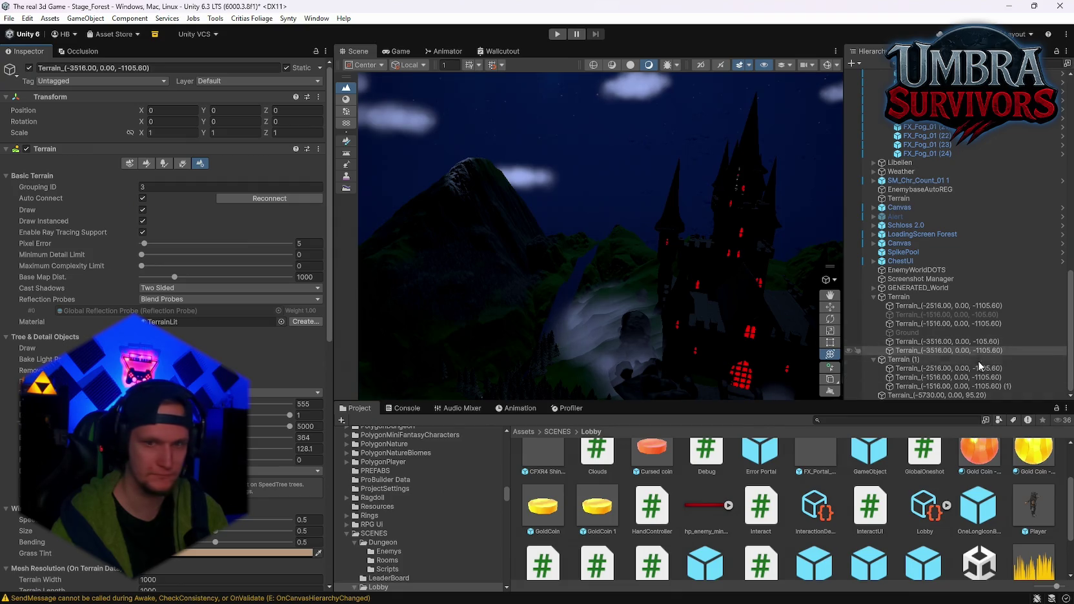
click(920, 369)
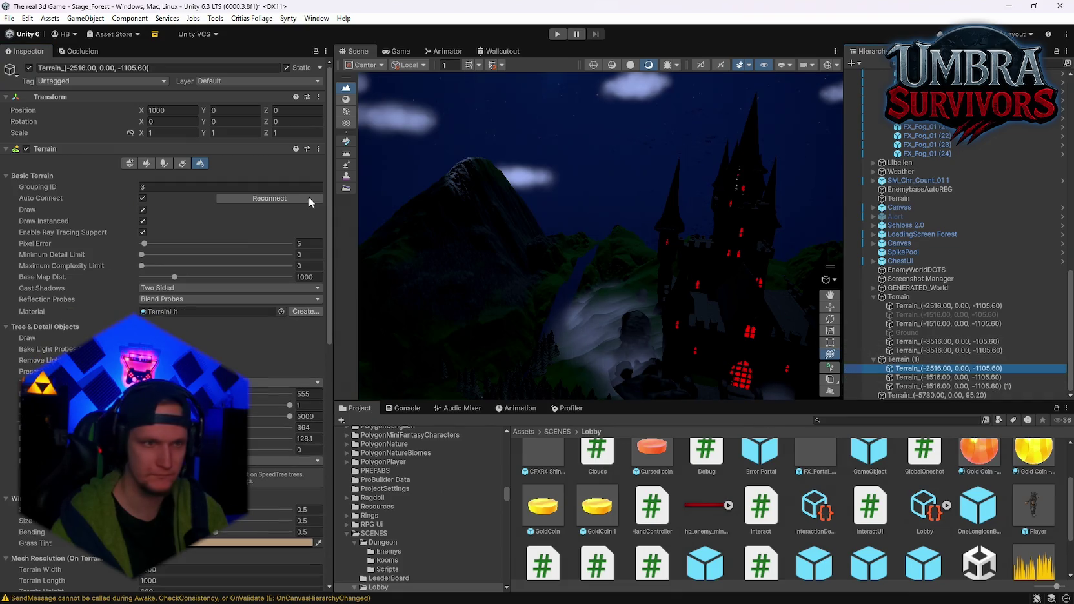
click(910, 378)
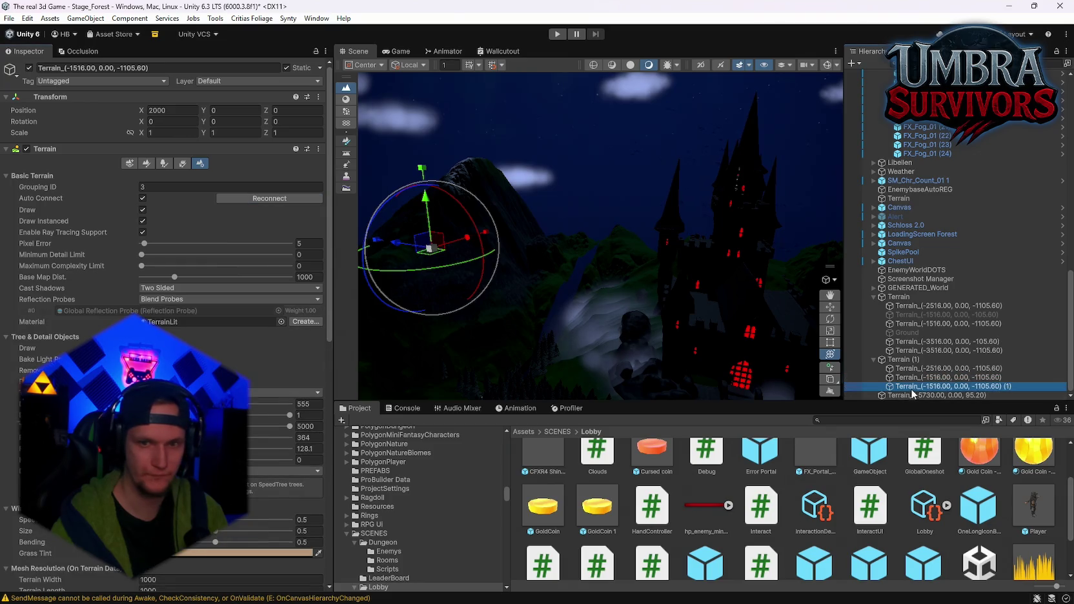
click(717, 258)
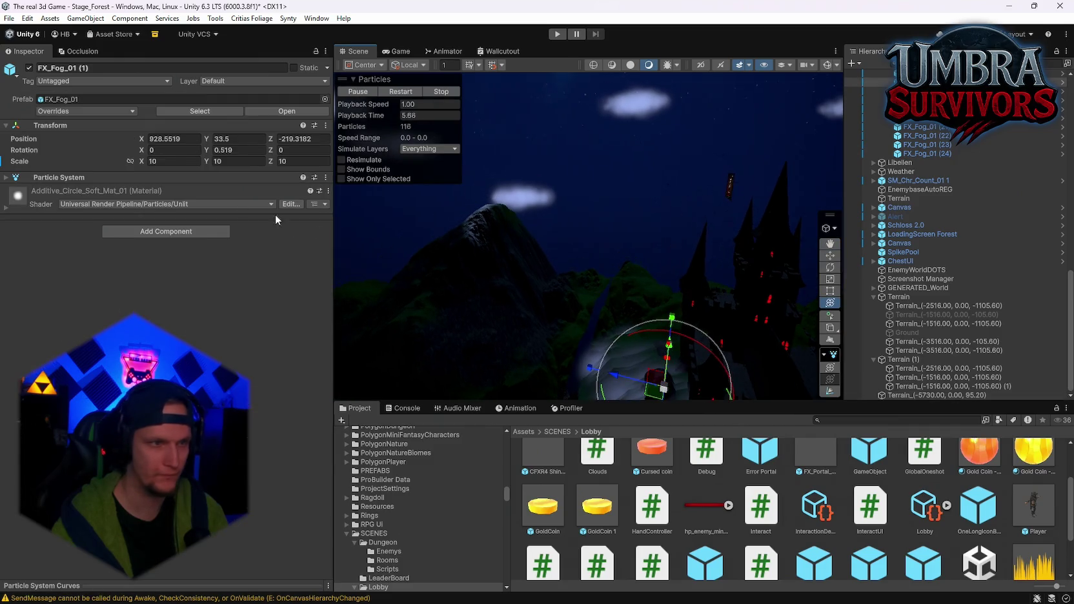
Select the Terrain_(-2516.00, 0.00, -1105.60) tile and set the sculpting mode to Smooth Height
click(917, 307)
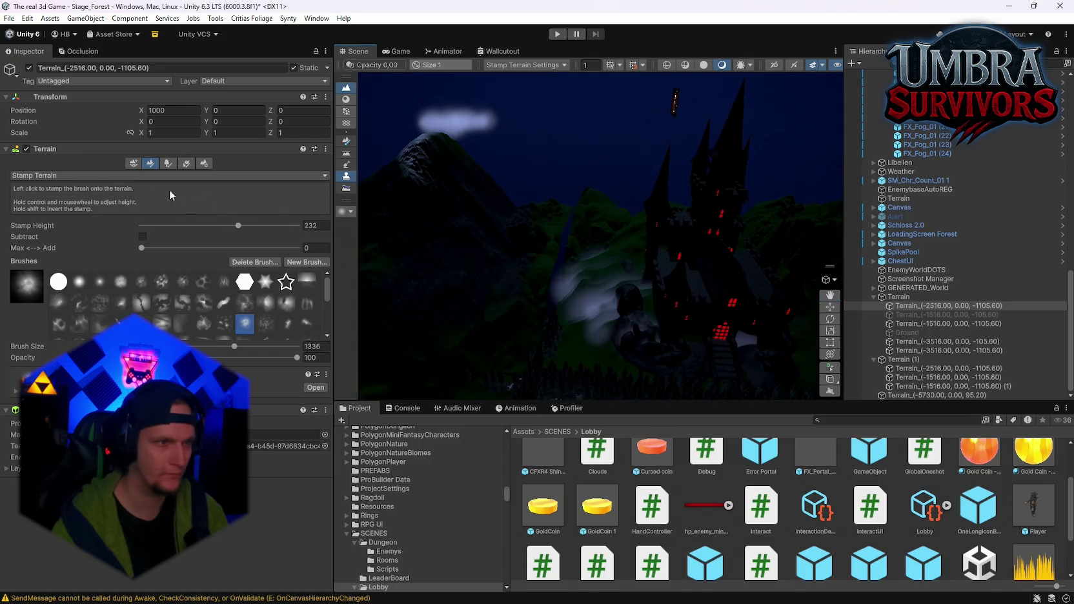
click(56, 176)
click(56, 238)
click(56, 175)
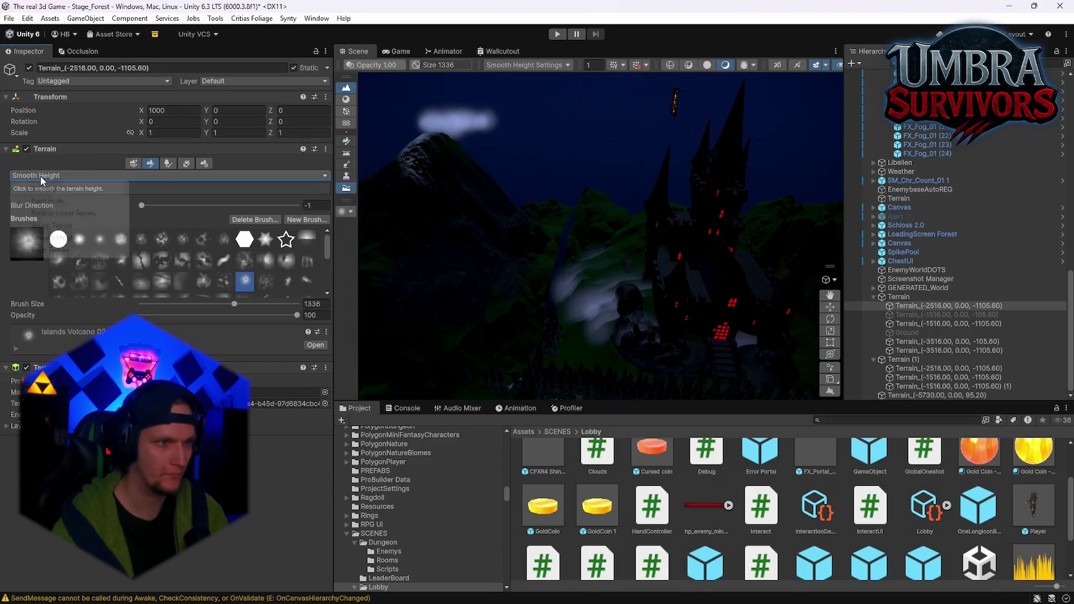
Select the terrain tile beneath the fog near the castle and switch to Set Height
click(301, 266)
click(563, 271)
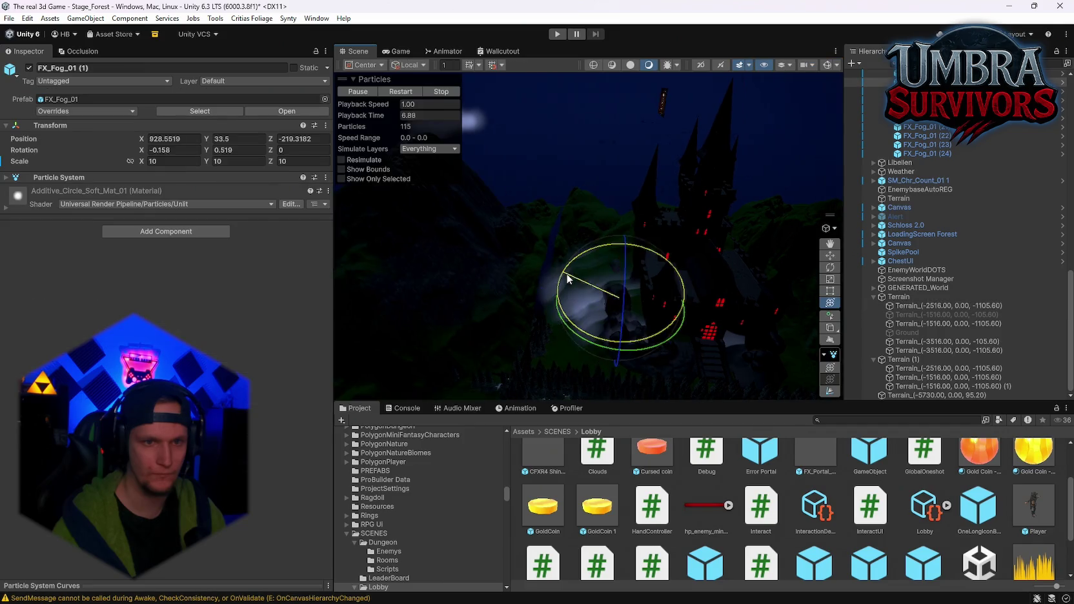
click(470, 246)
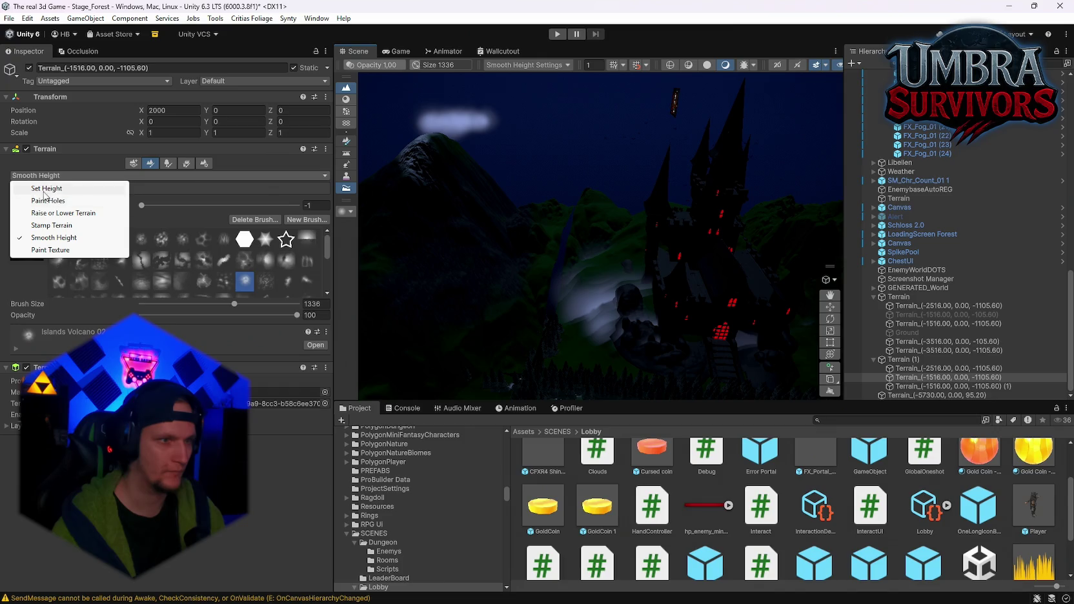
click(44, 190)
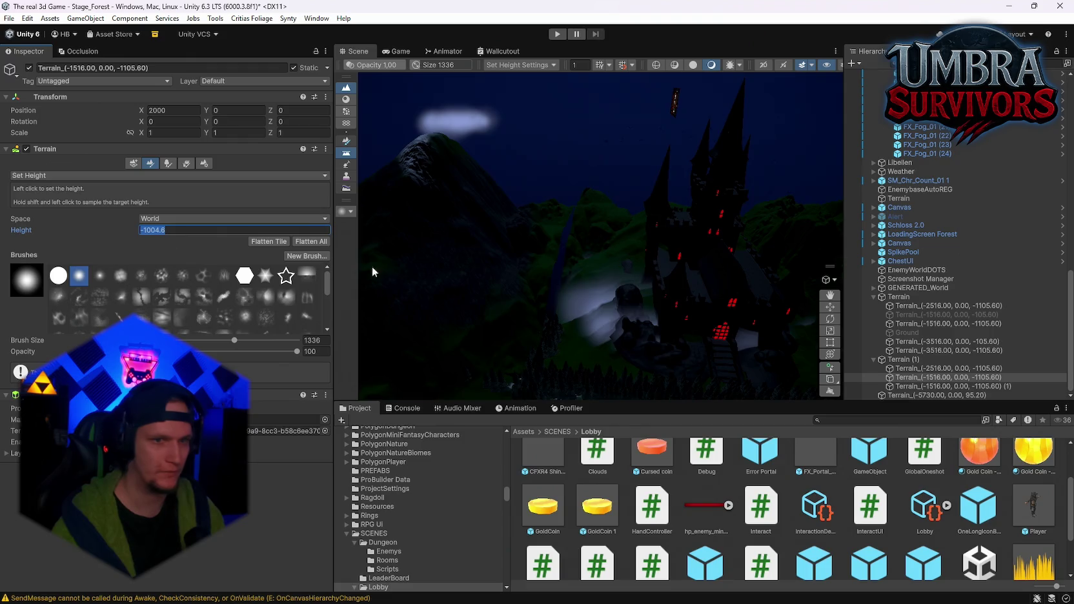
Sample height 142.5508 from the cliff and flatten the nearby terrain to it
shift+click(458, 271)
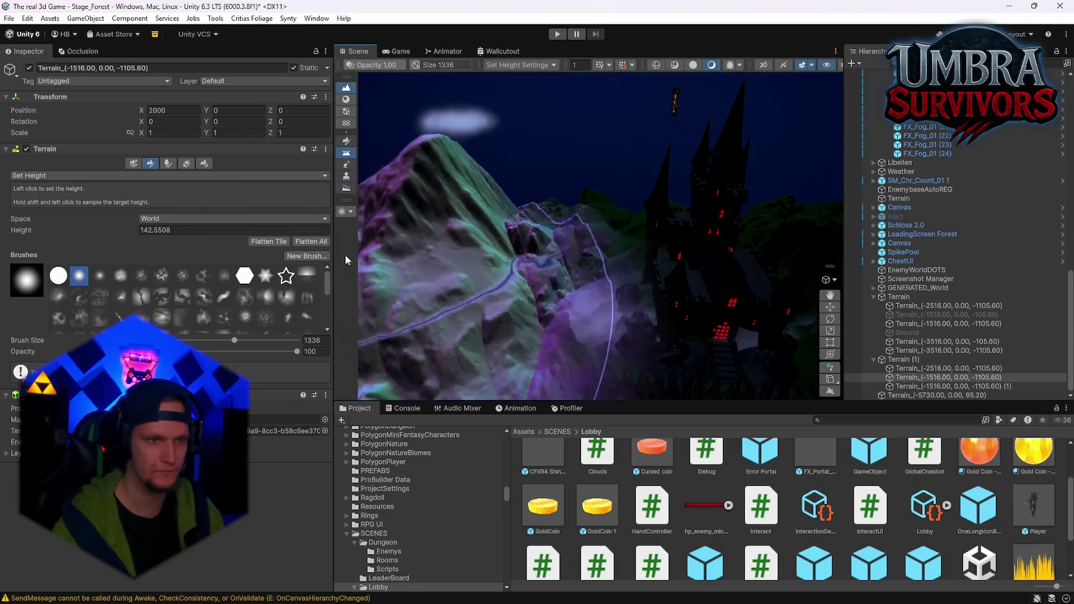
scroll(568, 297, up, 3)
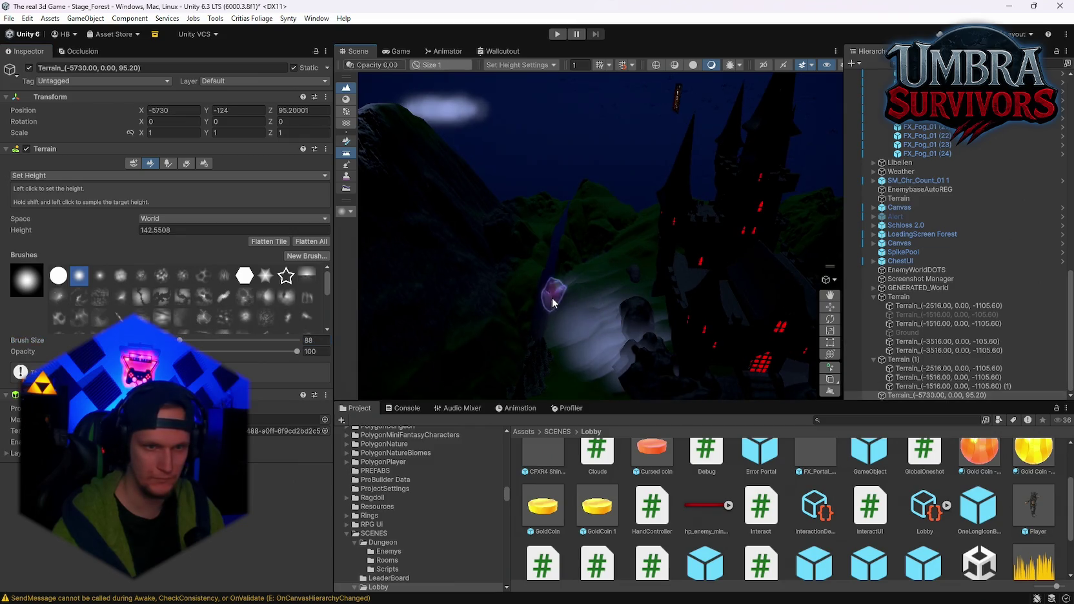
scroll(540, 295, up, 5)
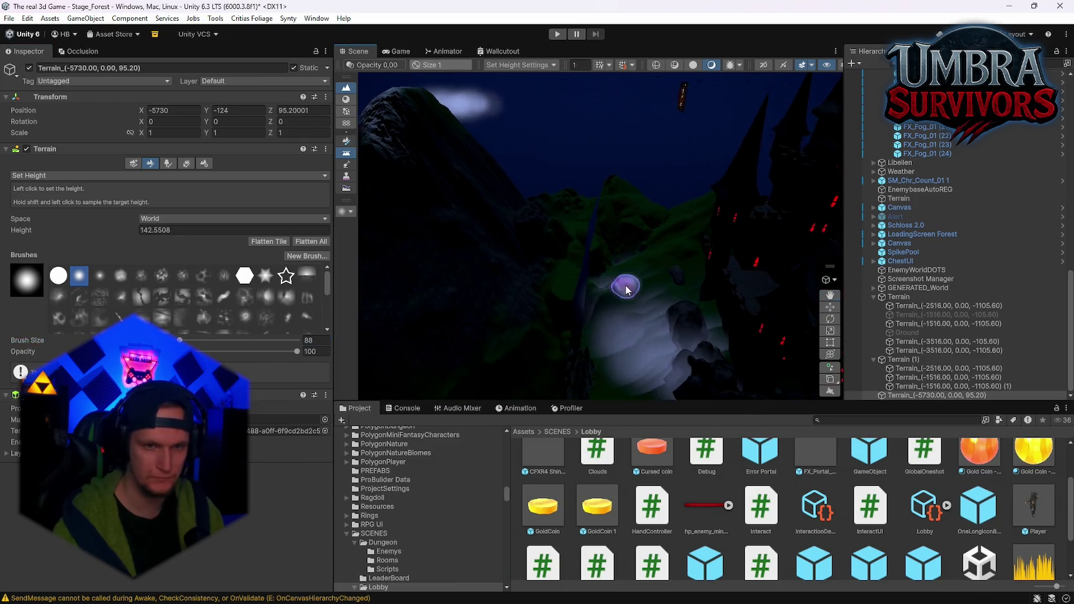
scroll(651, 164, up, 5)
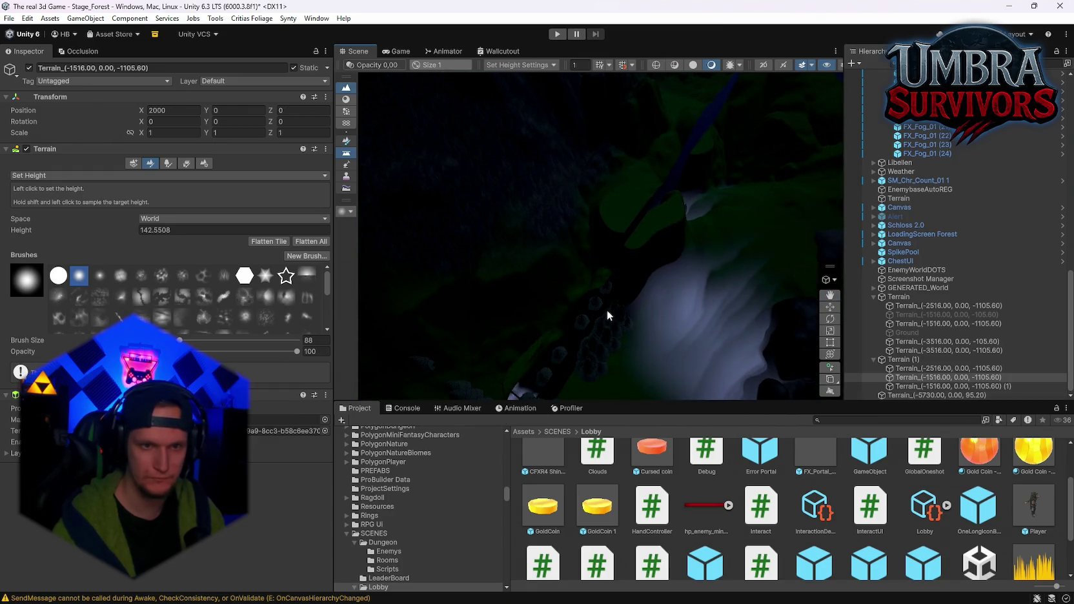
click(632, 215)
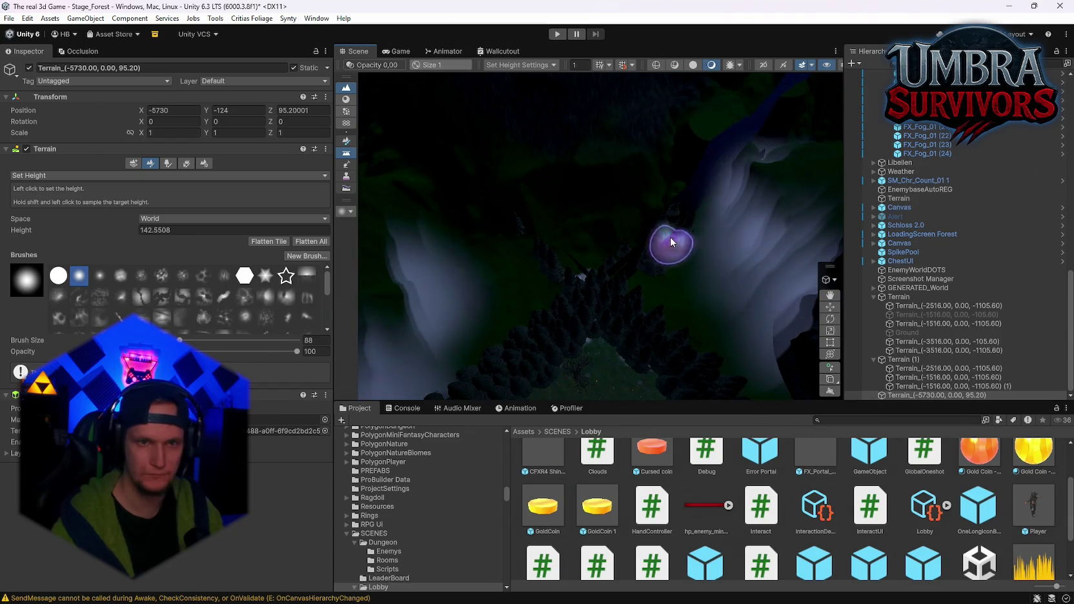
mouse_move(670, 242)
mouse_down()
mouse_move(575, 263)
mouse_move(683, 300)
mouse_move(571, 201)
mouse_move(372, 256)
mouse_move(604, 281)
mouse_move(638, 312)
mouse_move(681, 328)
mouse_move(506, 142)
mouse_move(595, 281)
mouse_move(713, 325)
mouse_up()
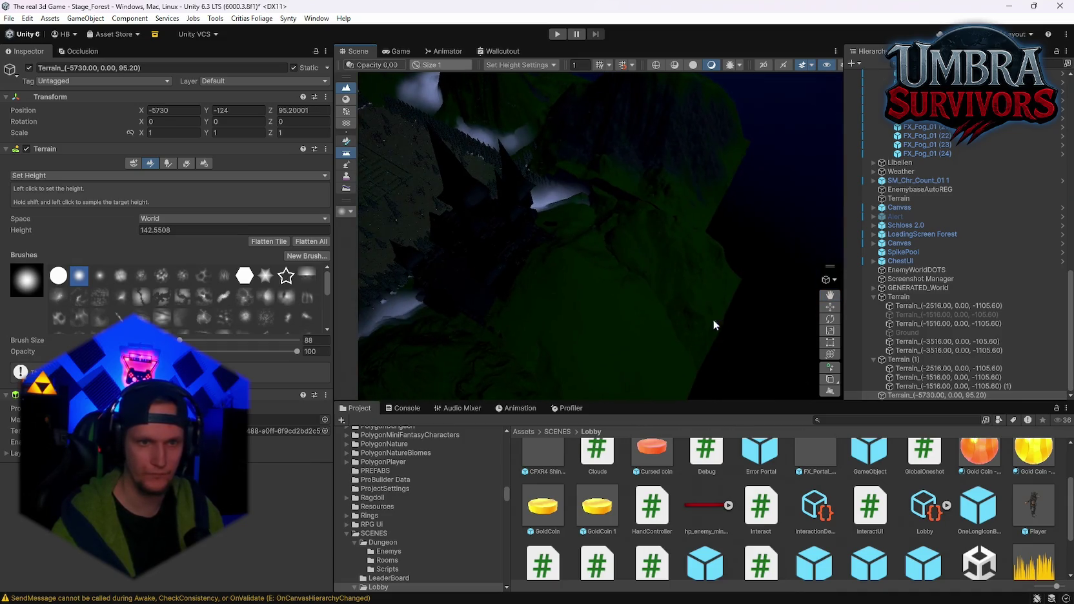
Move the Terrain_(-5730.00, 0.00, 95.20) tile to X -5904 and Z 104
key(y)
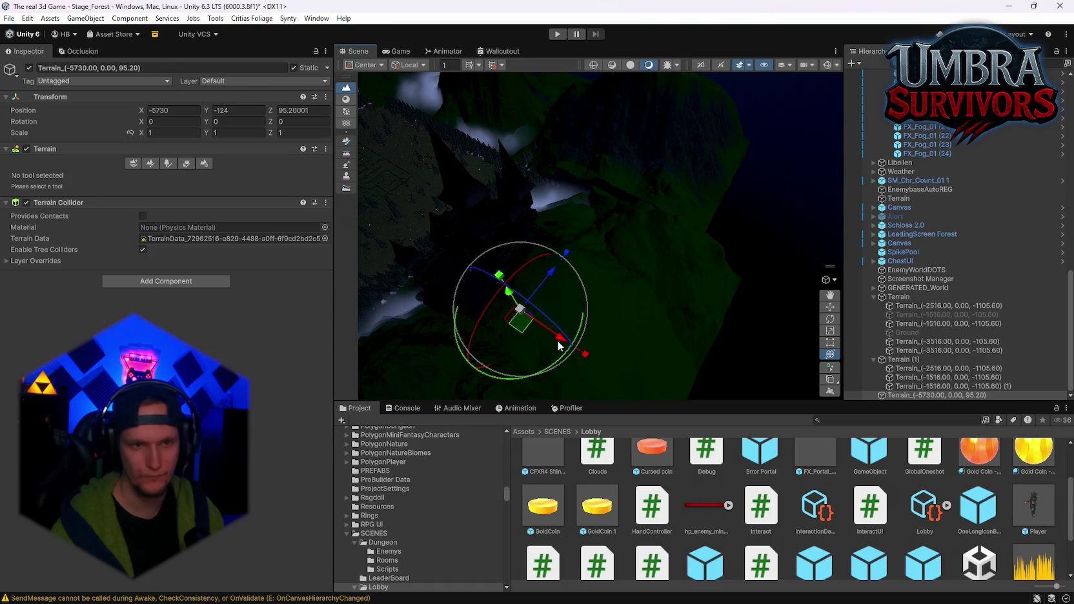
drag(500, 316, 504, 312)
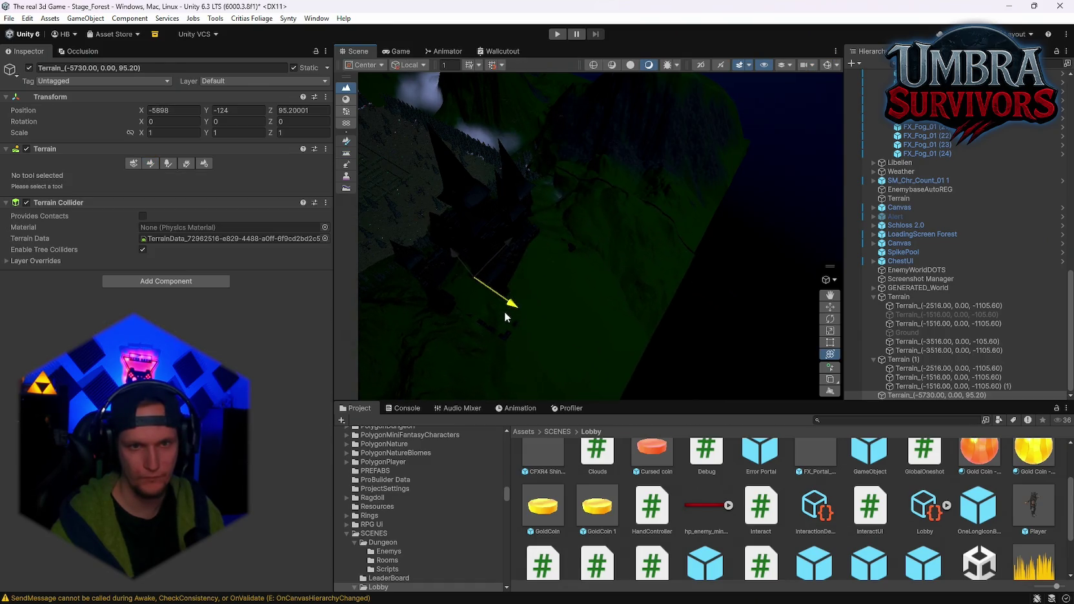
key(f)
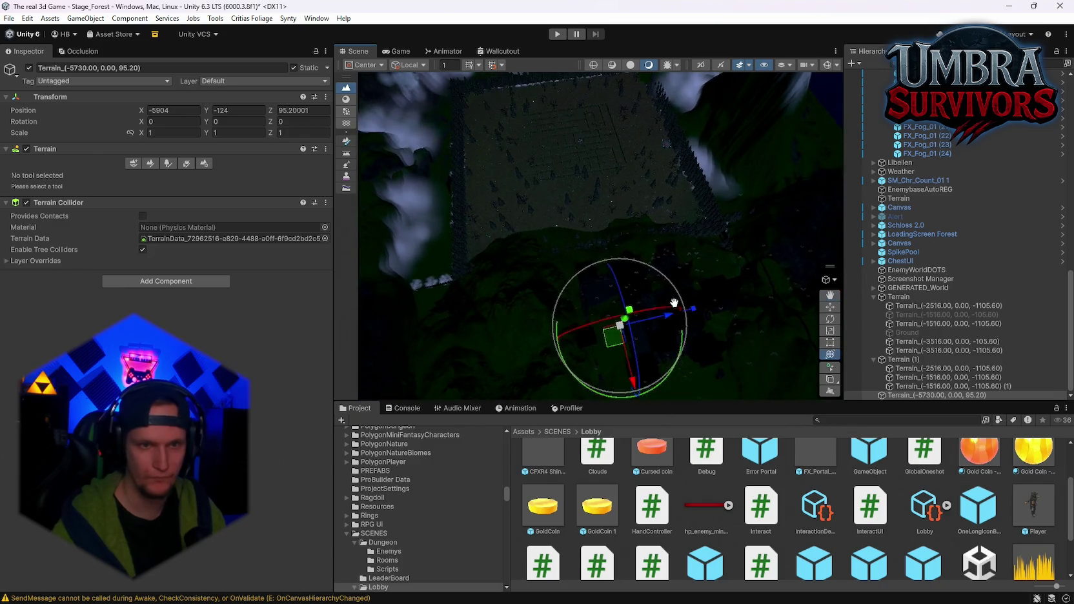
drag(623, 308, 628, 307)
key(f)
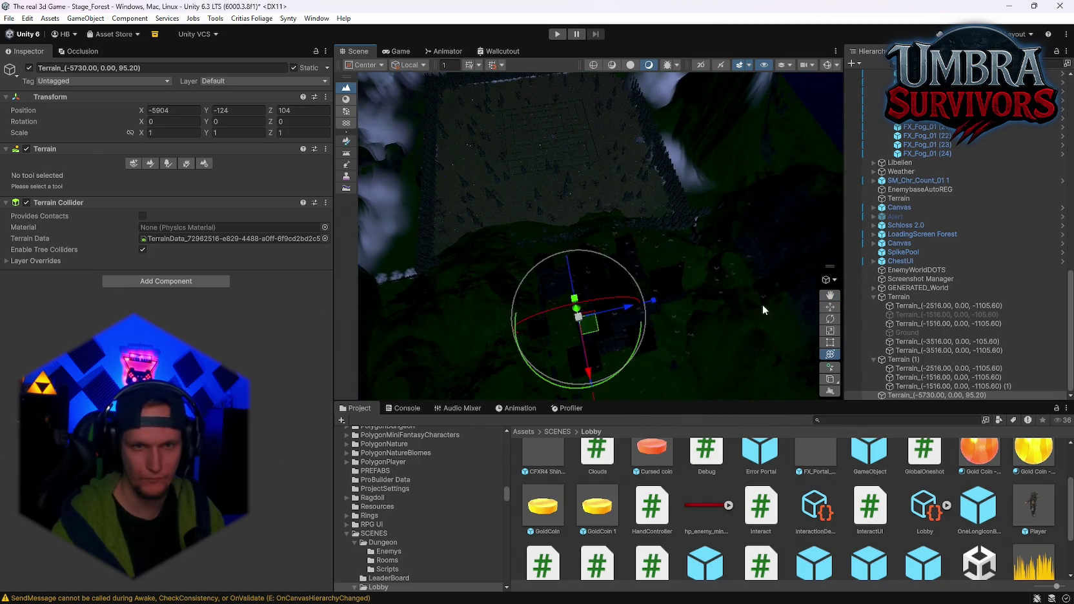
mouse_move(638, 353)
mouse_down()
mouse_move(636, 275)
mouse_move(722, 253)
mouse_move(732, 178)
mouse_move(692, 211)
mouse_move(744, 342)
mouse_up()
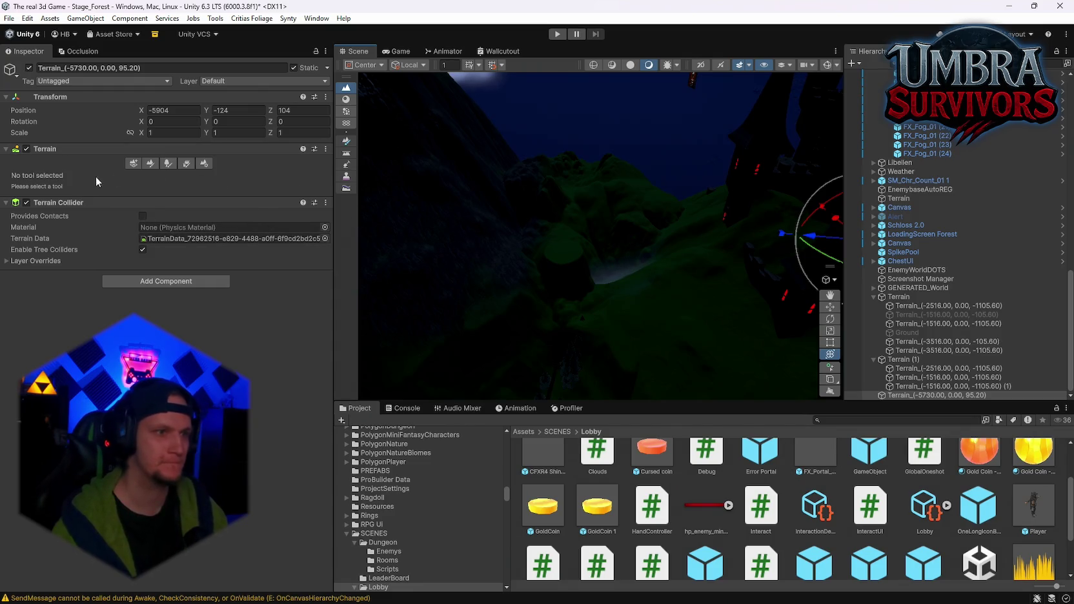
Reopen the terrain sculpting tools and basic settings for the moved tile
click(146, 166)
click(202, 164)
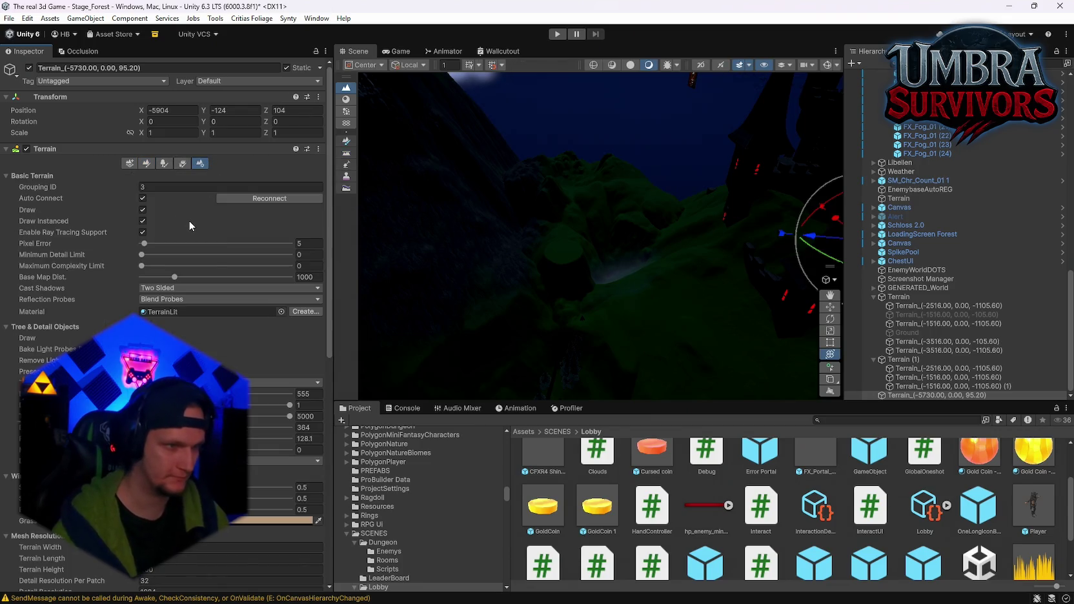
mouse_move(537, 235)
mouse_down()
mouse_move(612, 211)
mouse_move(359, 208)
mouse_up()
click(148, 164)
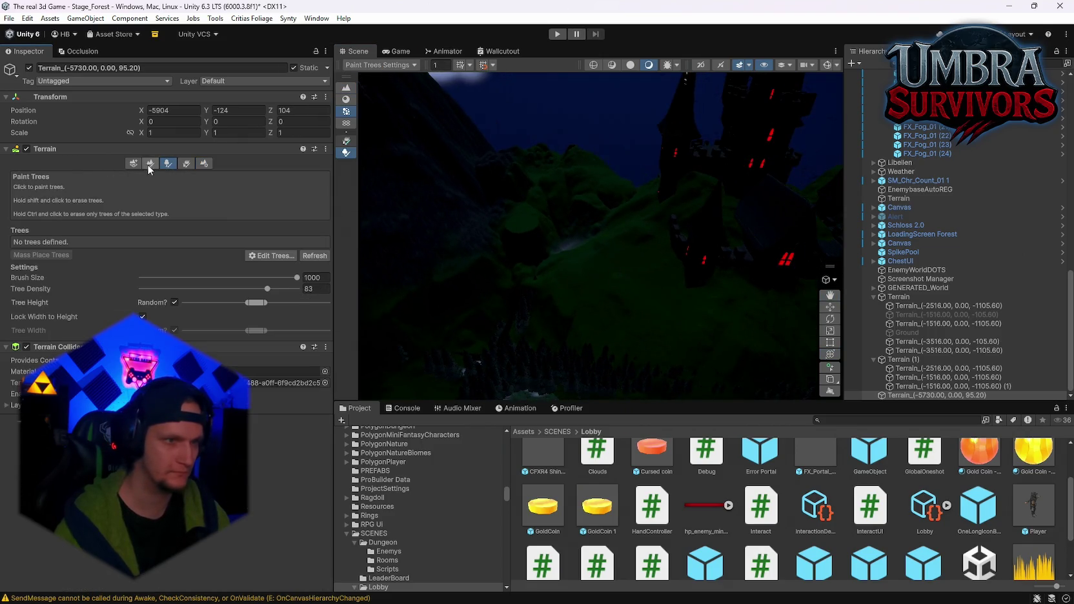
Set brush size 646 and switch to Set Height on the neighbouring tile
click(64, 176)
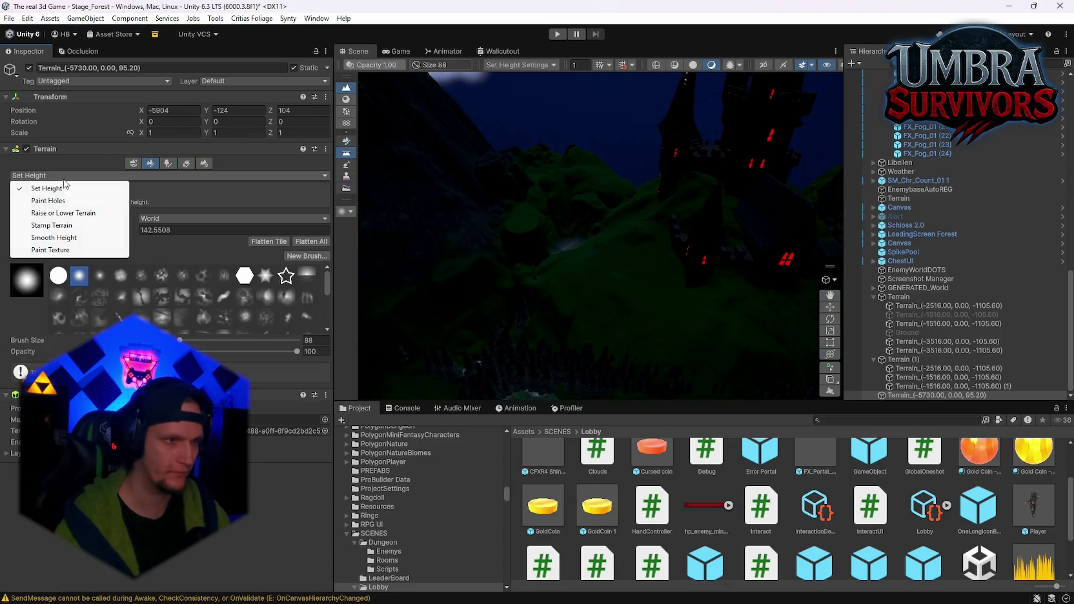
click(54, 237)
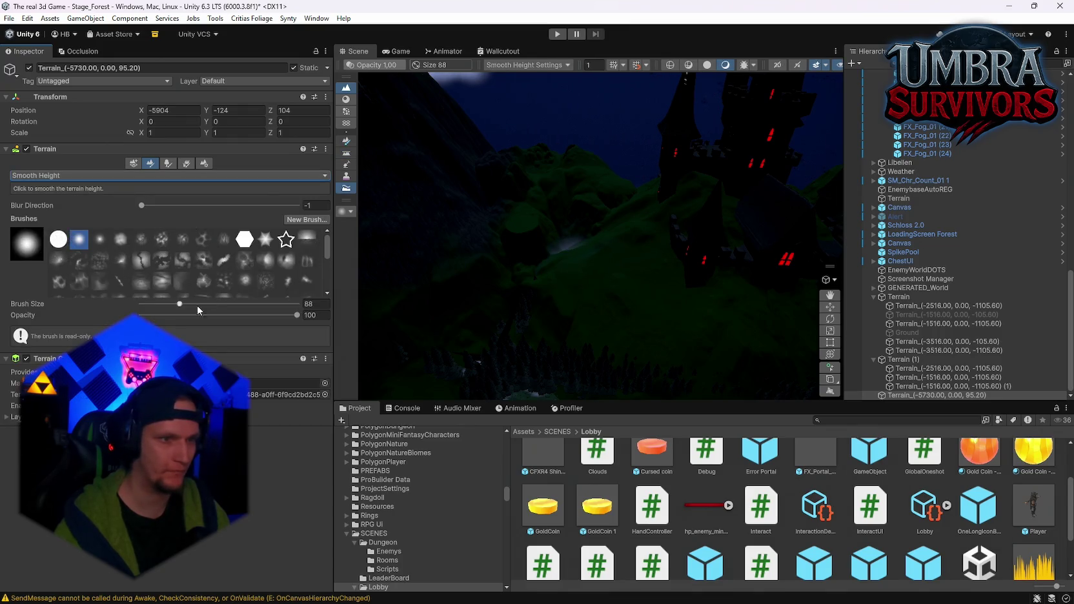
drag(222, 304, 225, 304)
click(554, 249)
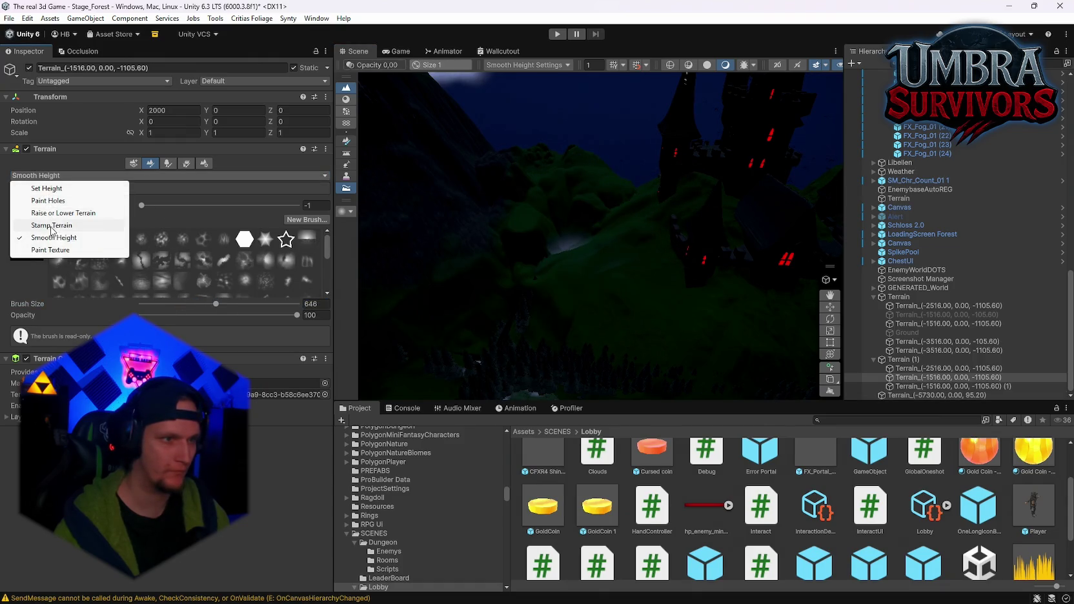
click(46, 187)
Flatten patches, sample height 63.33603, carve to it, and undo the raised purple plateau
click(580, 224)
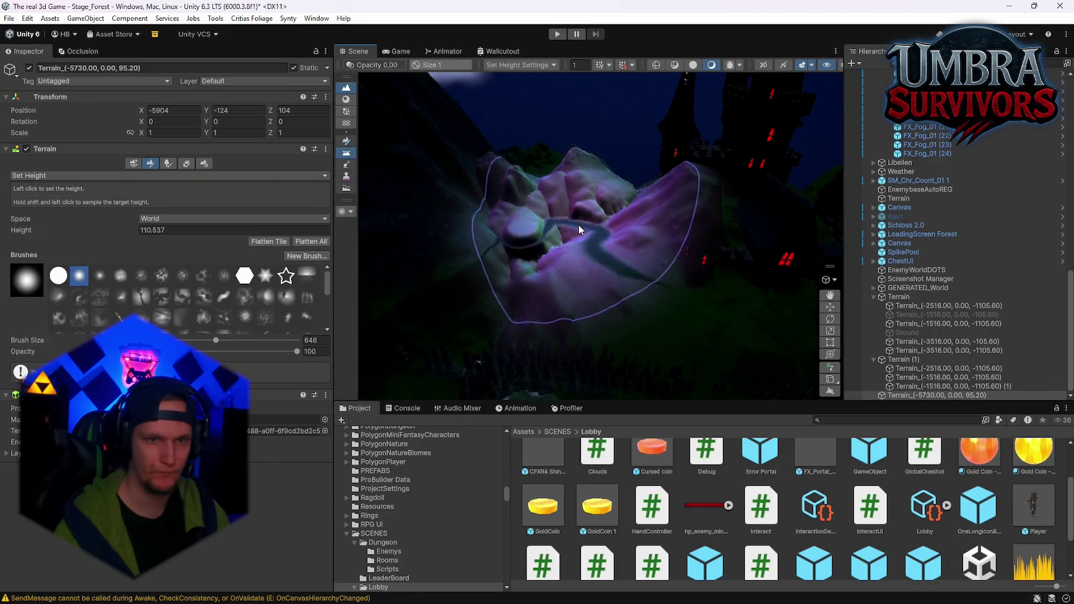
mouse_move(563, 202)
mouse_down()
mouse_move(550, 197)
mouse_move(576, 187)
mouse_up()
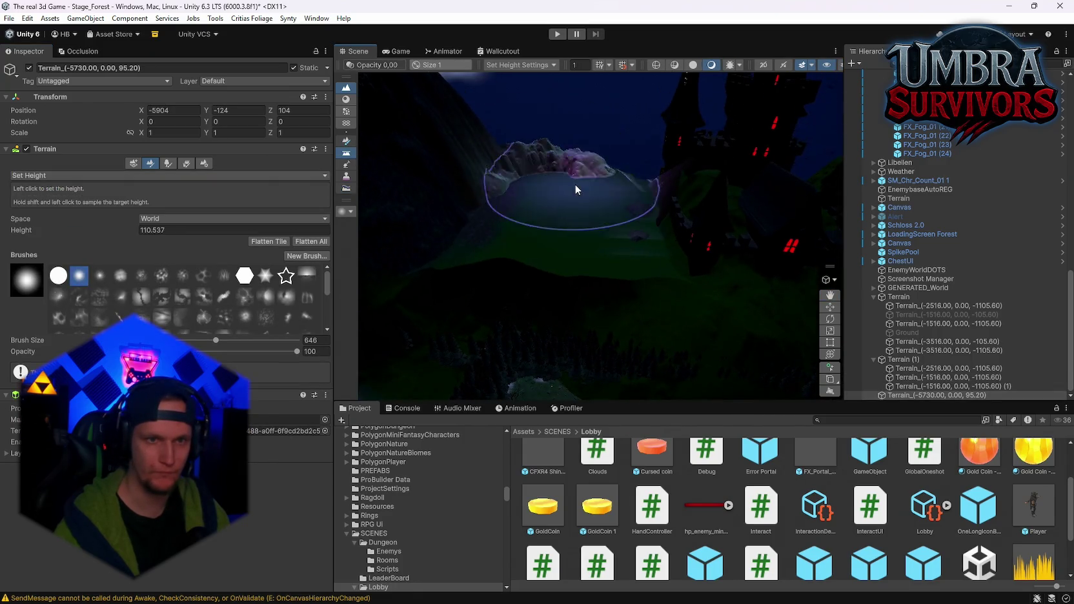
shift+click(544, 286)
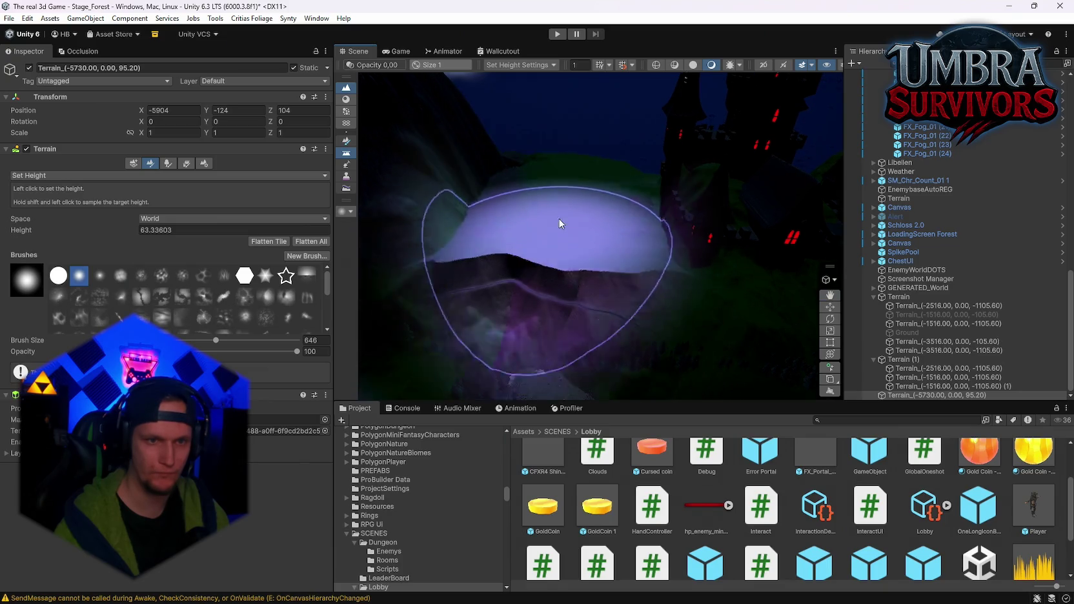
mouse_move(561, 222)
mouse_down()
mouse_move(568, 194)
mouse_move(582, 220)
mouse_move(687, 231)
mouse_move(573, 203)
mouse_move(559, 217)
mouse_move(648, 224)
mouse_move(621, 267)
mouse_move(617, 107)
mouse_move(600, 247)
mouse_move(568, 219)
mouse_move(516, 204)
mouse_up()
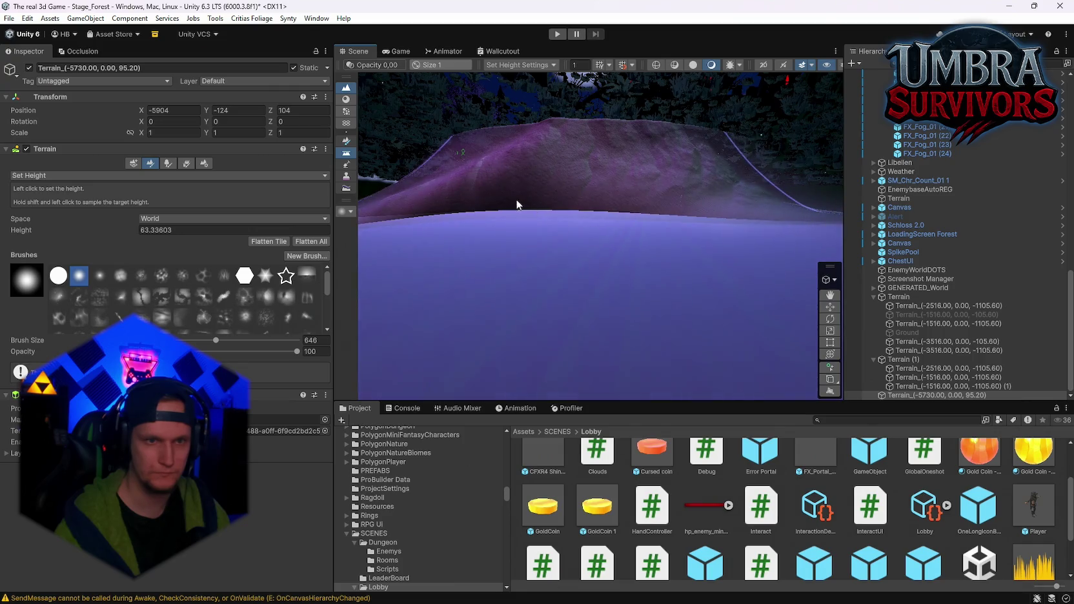
key(ctrl+z)
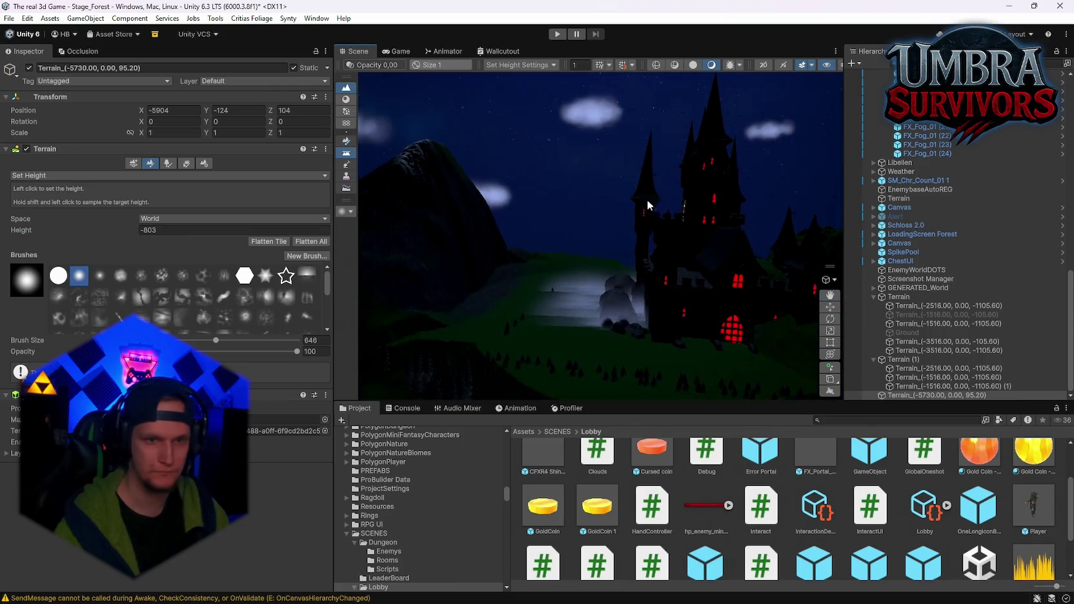
Flatten more patches beside the castle hill and the raised block, then survey the forest cliff
mouse_move(647, 200)
mouse_down()
mouse_move(654, 242)
mouse_move(603, 296)
mouse_move(556, 271)
mouse_up()
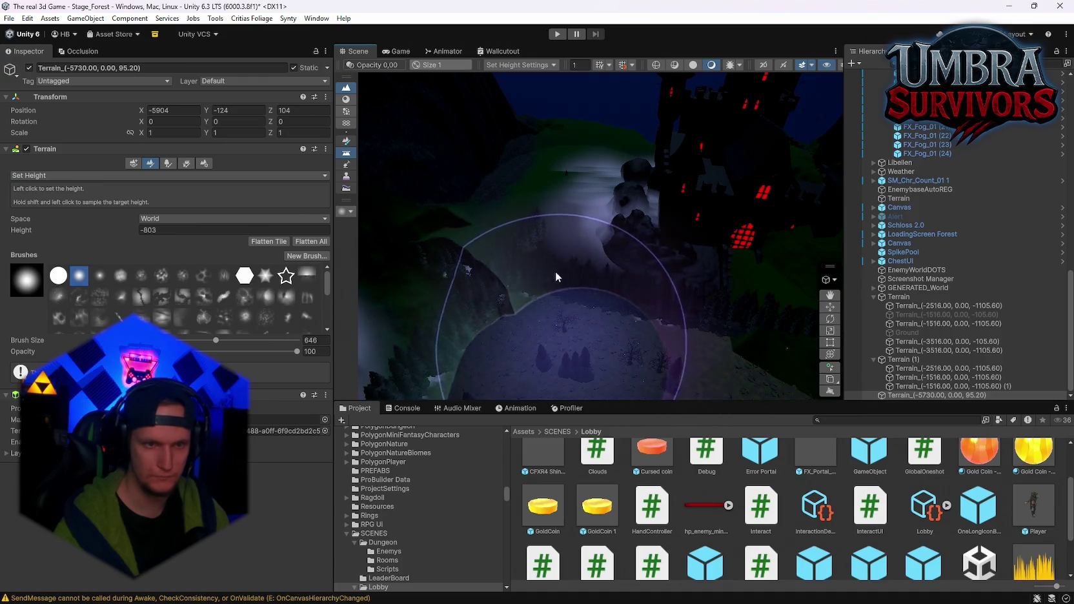
scroll(512, 285, up, 5)
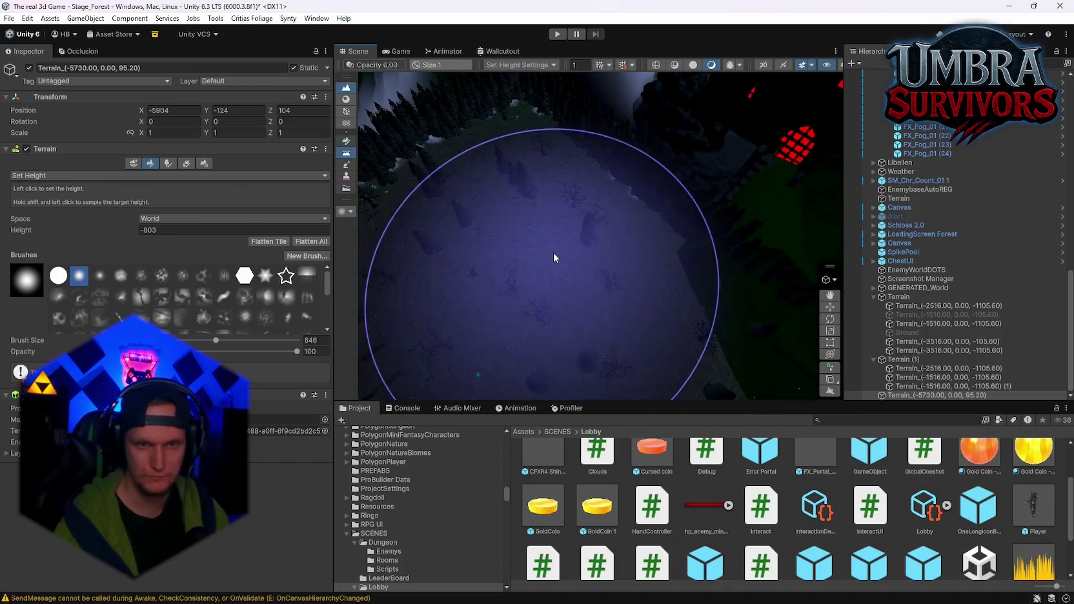
mouse_move(492, 268)
mouse_down()
mouse_move(523, 240)
mouse_move(584, 293)
mouse_move(675, 220)
mouse_move(671, 240)
mouse_move(595, 259)
mouse_move(612, 290)
mouse_move(642, 280)
mouse_move(586, 264)
mouse_up()
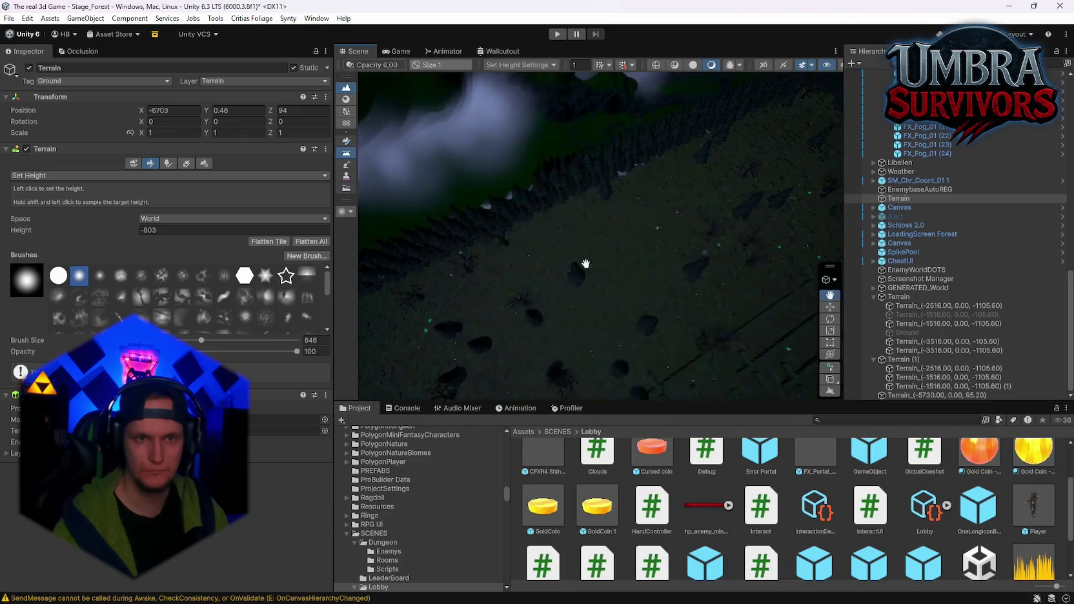
scroll(585, 265, down, 5)
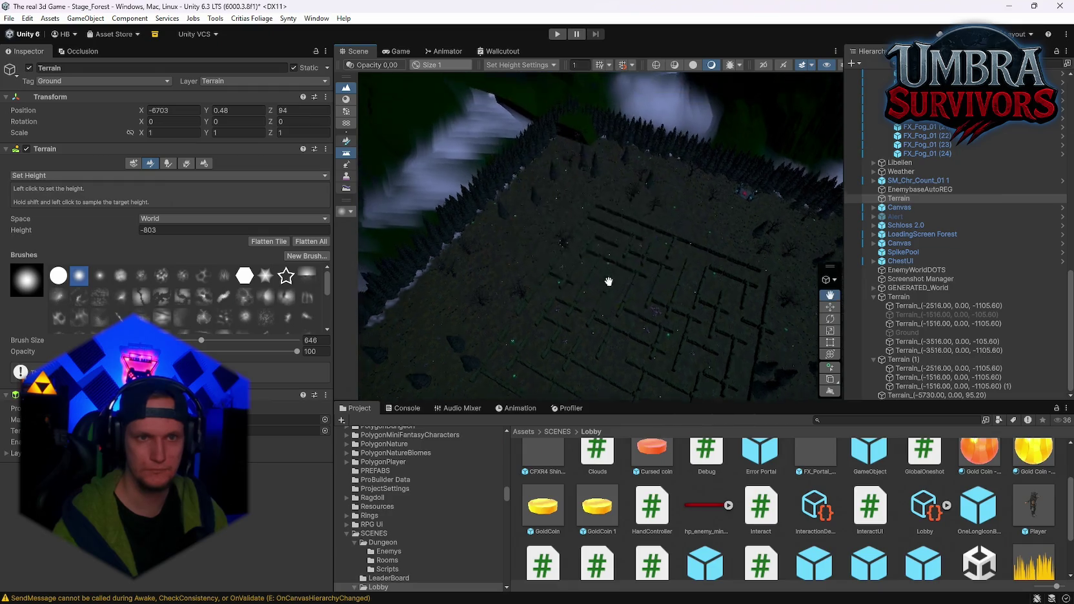
click(584, 200)
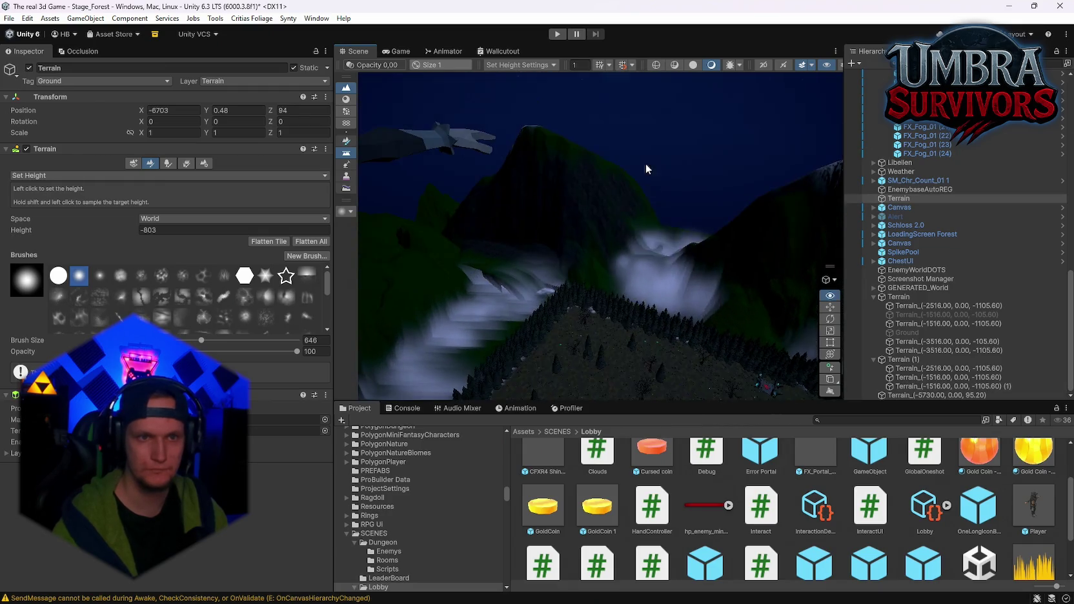
click(482, 310)
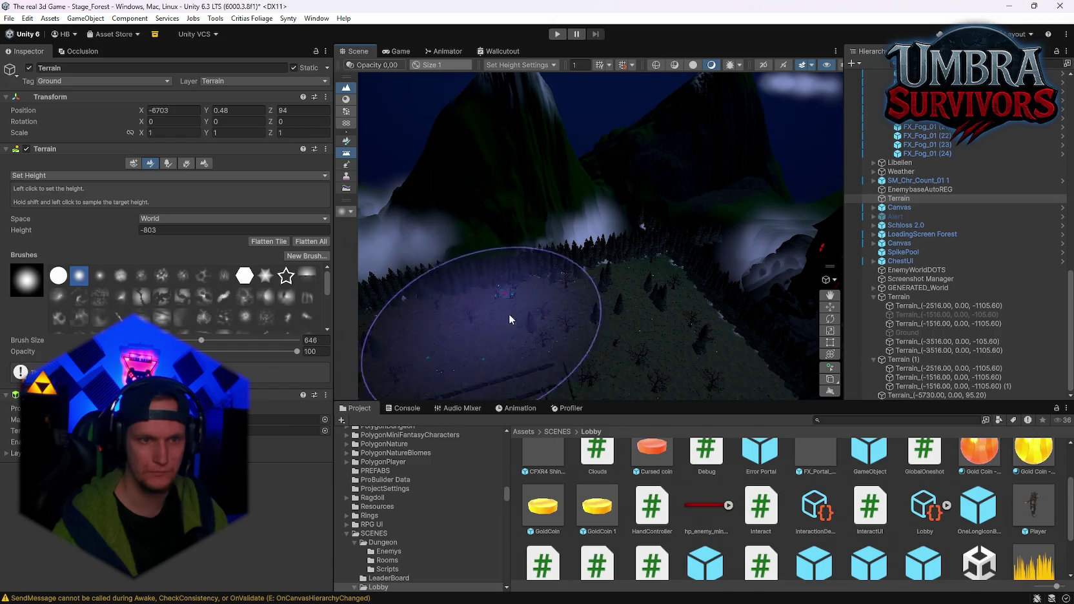
mouse_move(563, 288)
mouse_down()
mouse_move(545, 224)
mouse_move(508, 213)
mouse_move(489, 262)
mouse_move(511, 221)
mouse_move(548, 209)
mouse_move(756, 191)
mouse_move(581, 213)
mouse_move(617, 259)
mouse_move(587, 247)
mouse_move(677, 202)
mouse_move(679, 170)
mouse_move(576, 223)
mouse_move(500, 229)
mouse_move(543, 222)
mouse_move(554, 168)
mouse_move(693, 163)
mouse_up()
mouse_move(805, 171)
mouse_down()
mouse_move(869, 122)
mouse_move(600, 172)
mouse_move(799, 155)
mouse_move(354, 149)
mouse_move(840, 158)
mouse_move(433, 139)
mouse_move(483, 246)
mouse_move(715, 215)
mouse_move(780, 182)
mouse_move(780, 200)
mouse_move(712, 237)
mouse_move(623, 242)
mouse_move(643, 260)
mouse_move(618, 283)
mouse_move(473, 302)
mouse_move(657, 281)
mouse_move(719, 290)
mouse_move(775, 265)
mouse_move(964, 263)
mouse_move(405, 193)
mouse_move(566, 218)
mouse_move(587, 239)
mouse_move(496, 269)
mouse_move(620, 322)
mouse_up()
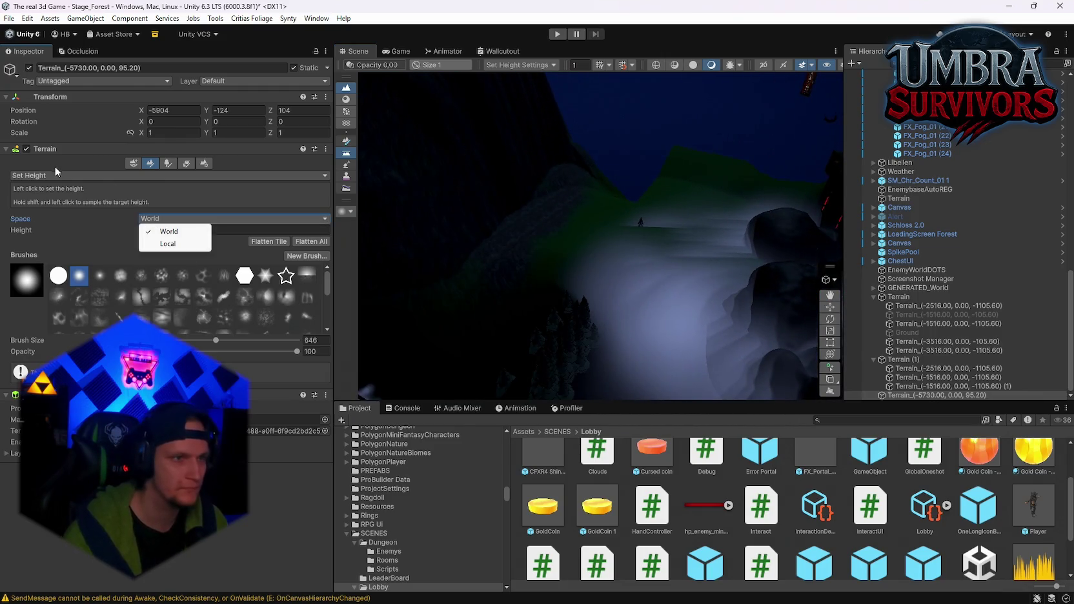
Switch the terrain tool to Stamp Terrain
click(166, 163)
click(151, 163)
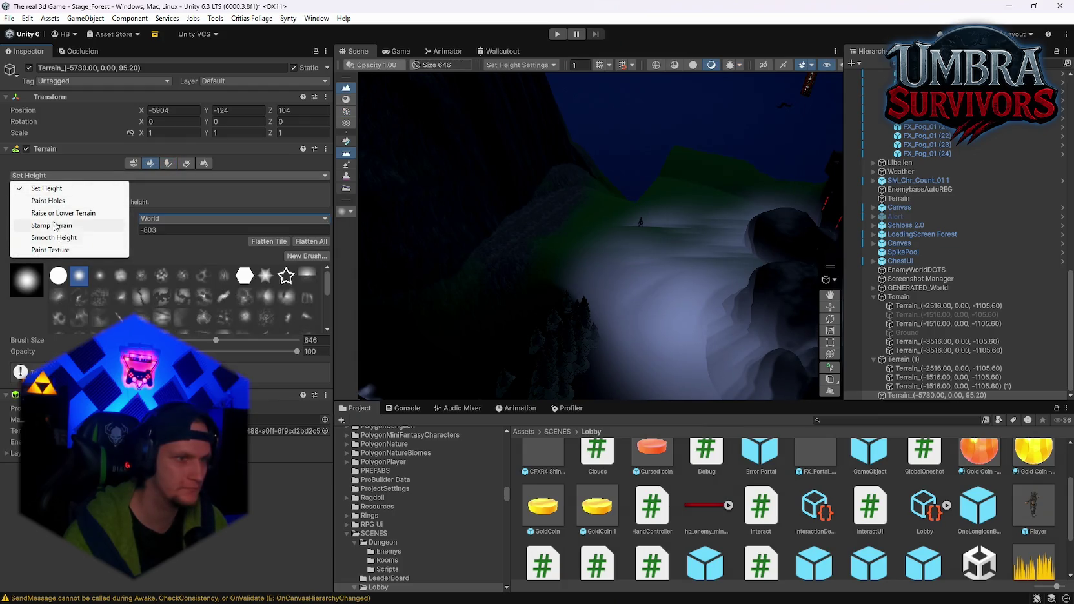
click(135, 164)
click(81, 175)
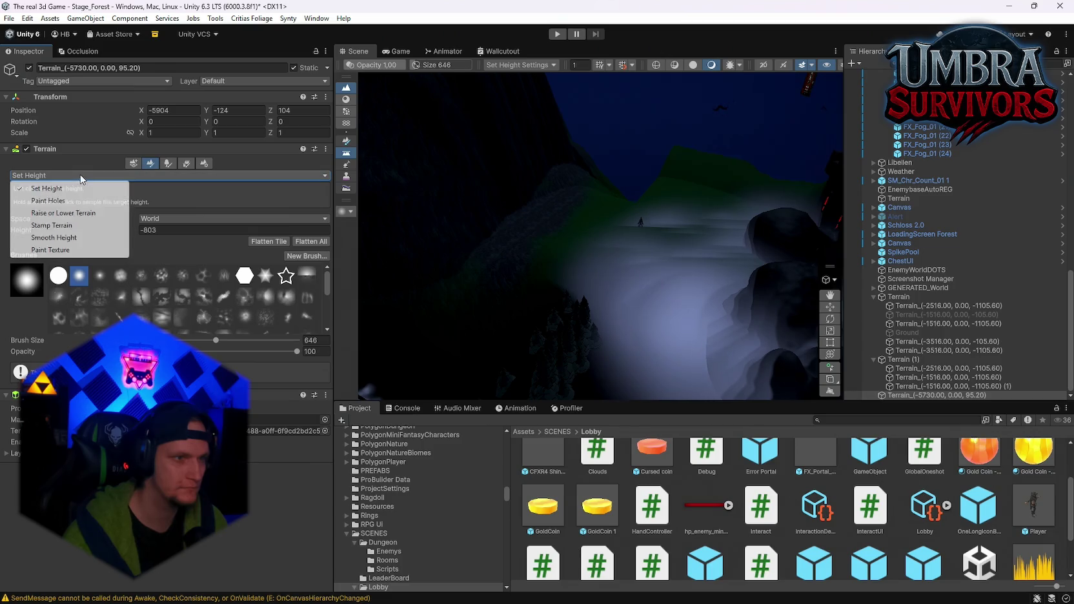
click(54, 225)
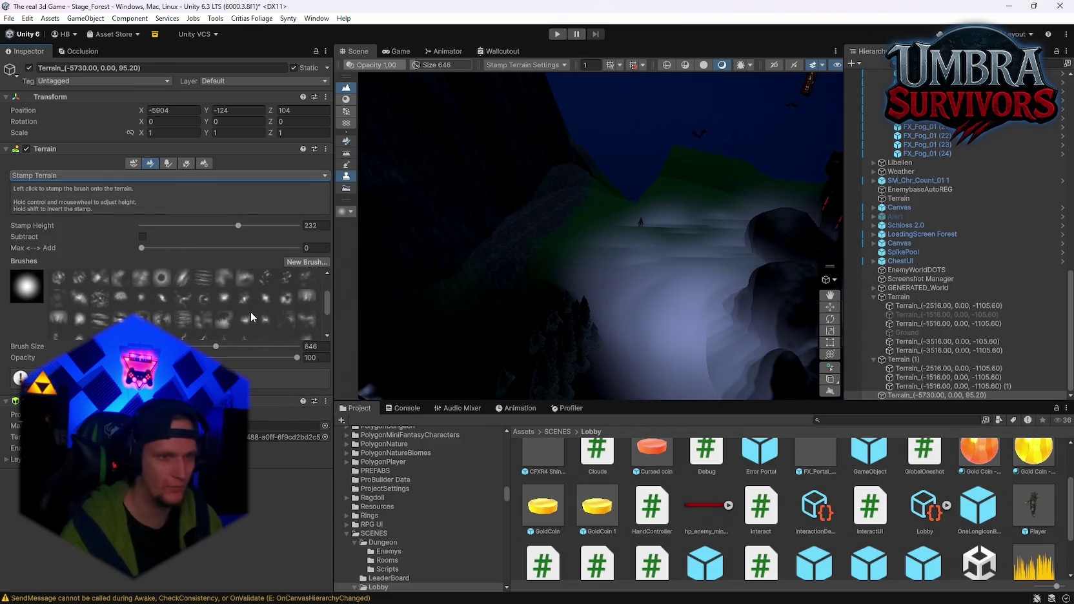
Try several stamp brushes and choose a rocky one for cliffs
click(246, 319)
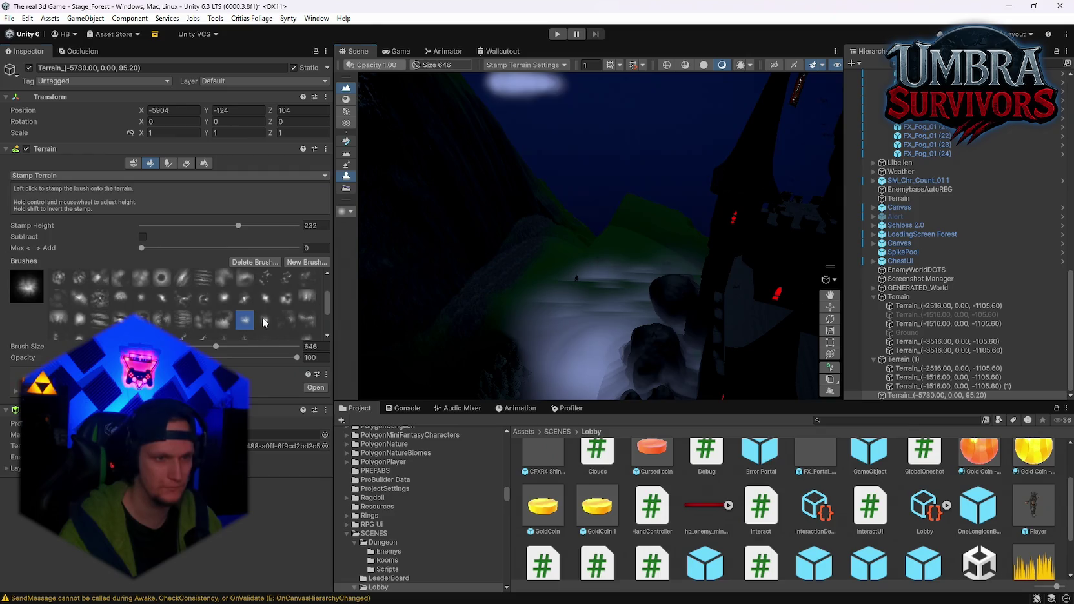
click(287, 301)
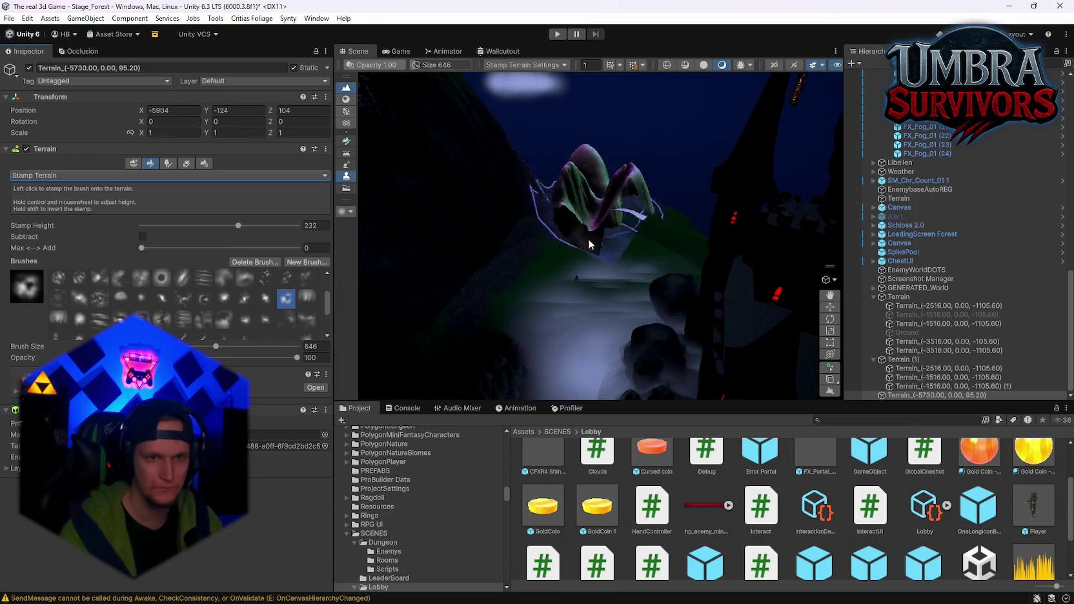
click(266, 298)
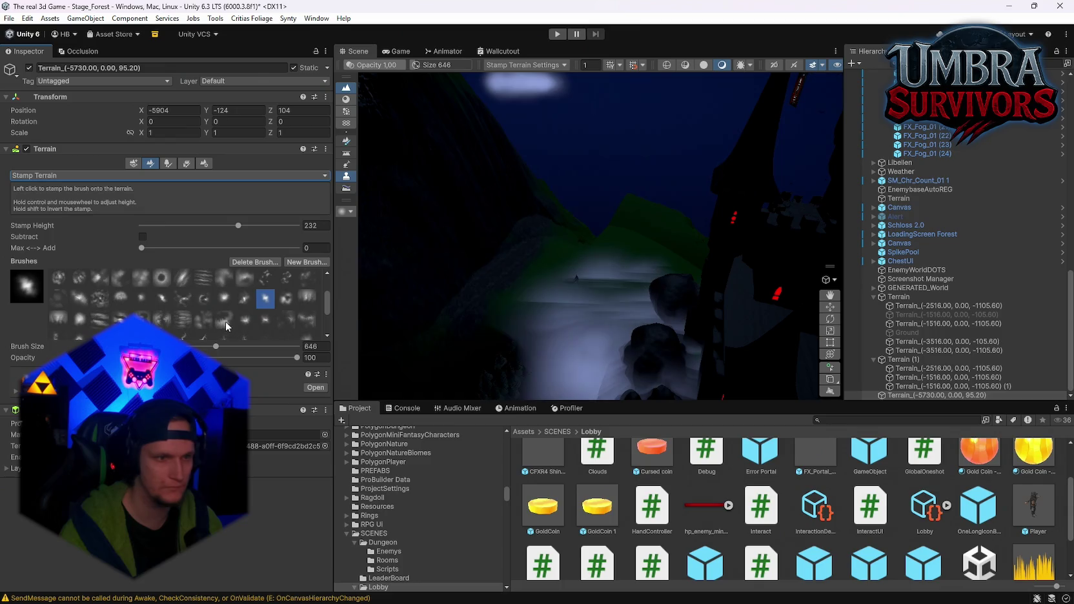
click(206, 298)
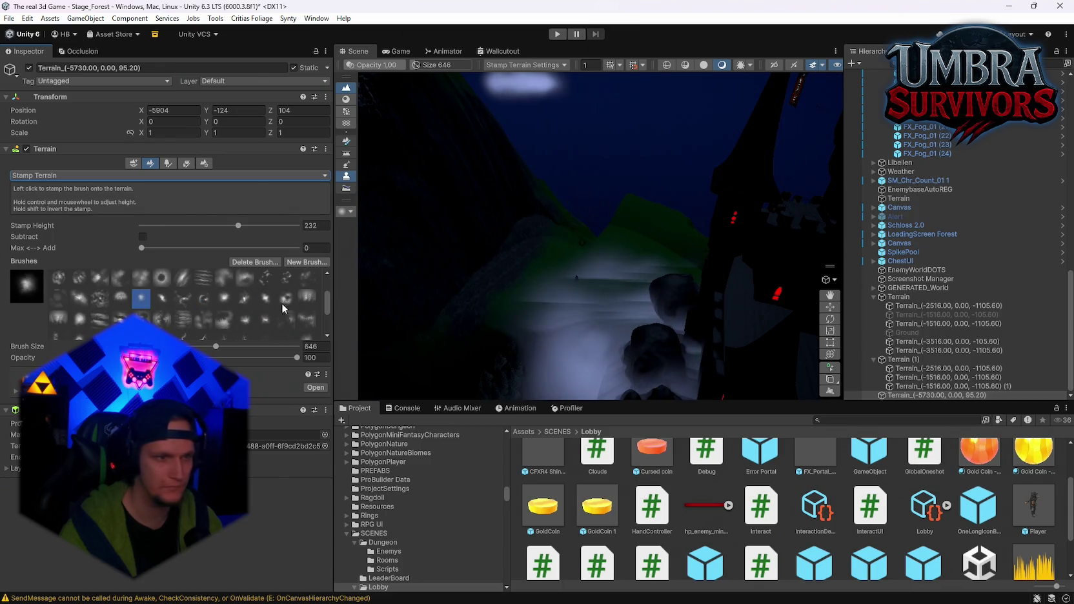
click(79, 286)
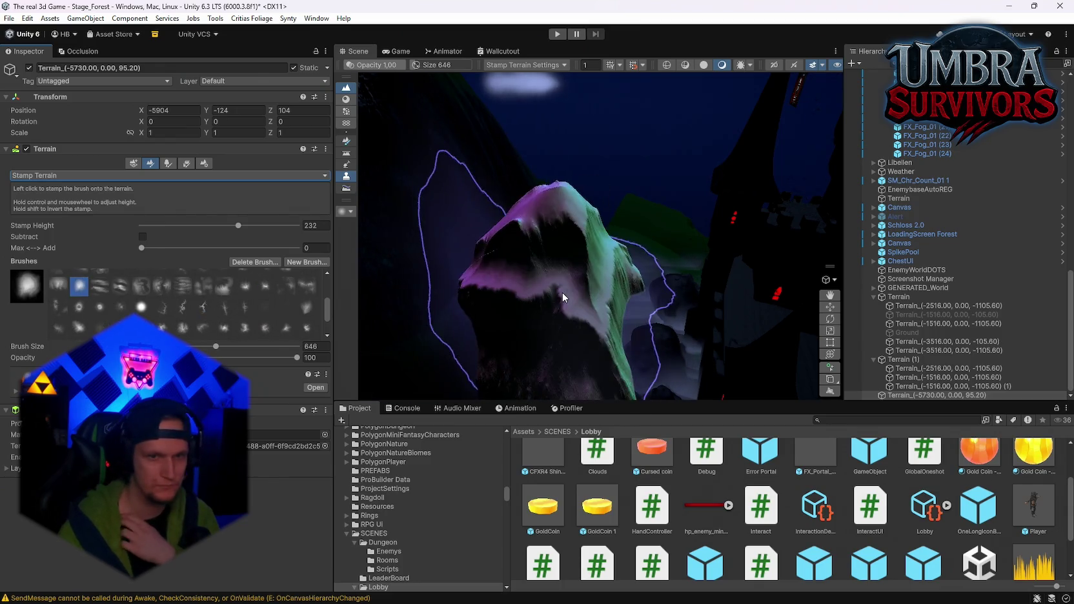
scroll(83, 294, down, 1)
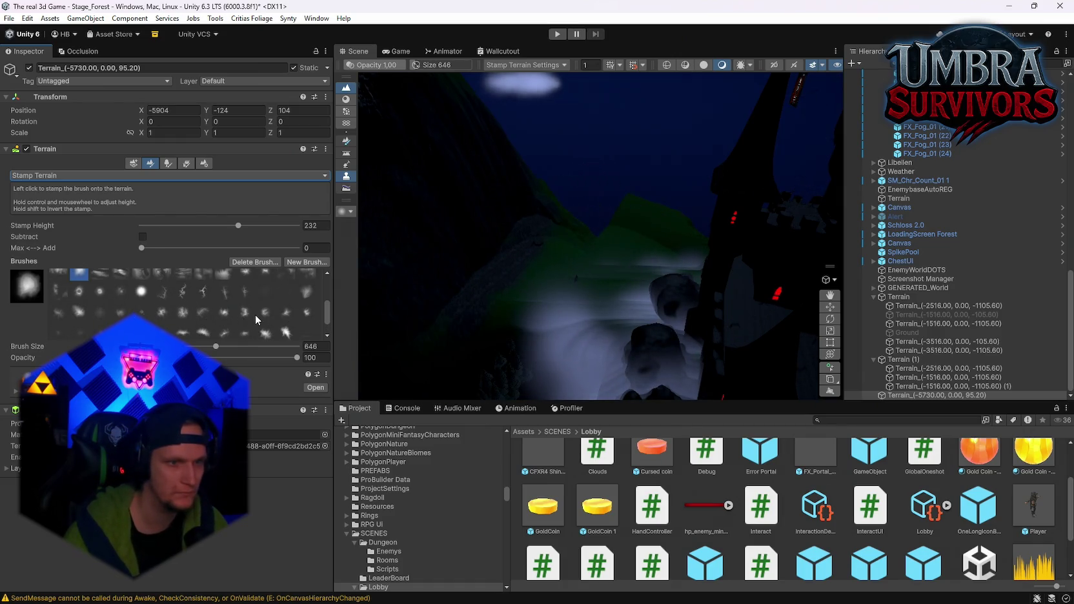
click(260, 313)
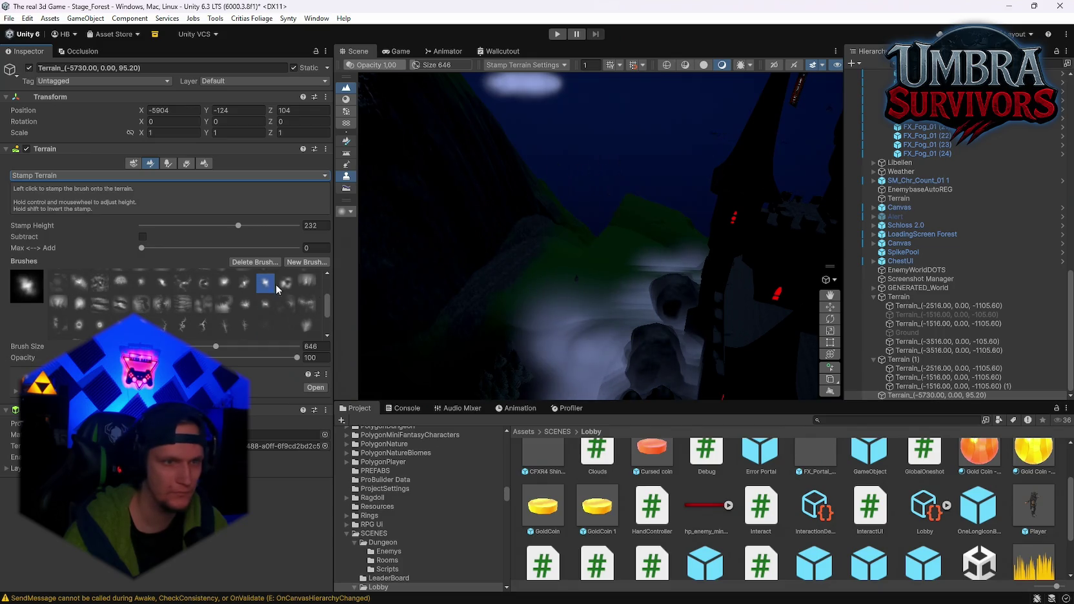
key(period)
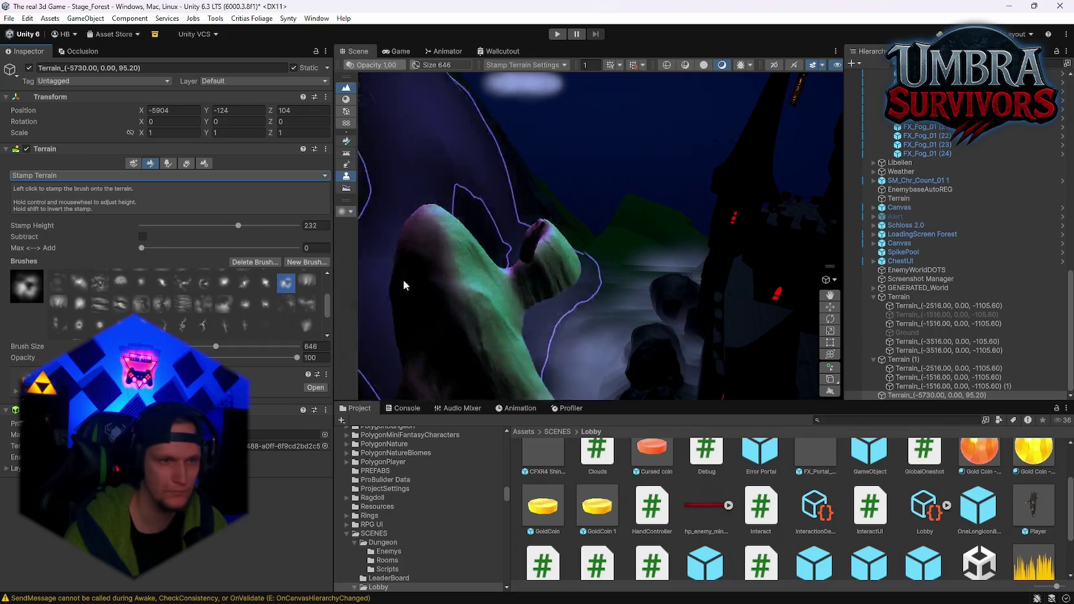
Set the Max <--> Add stamp blend to 0.162 and pick the soft round stamp brush
click(226, 284)
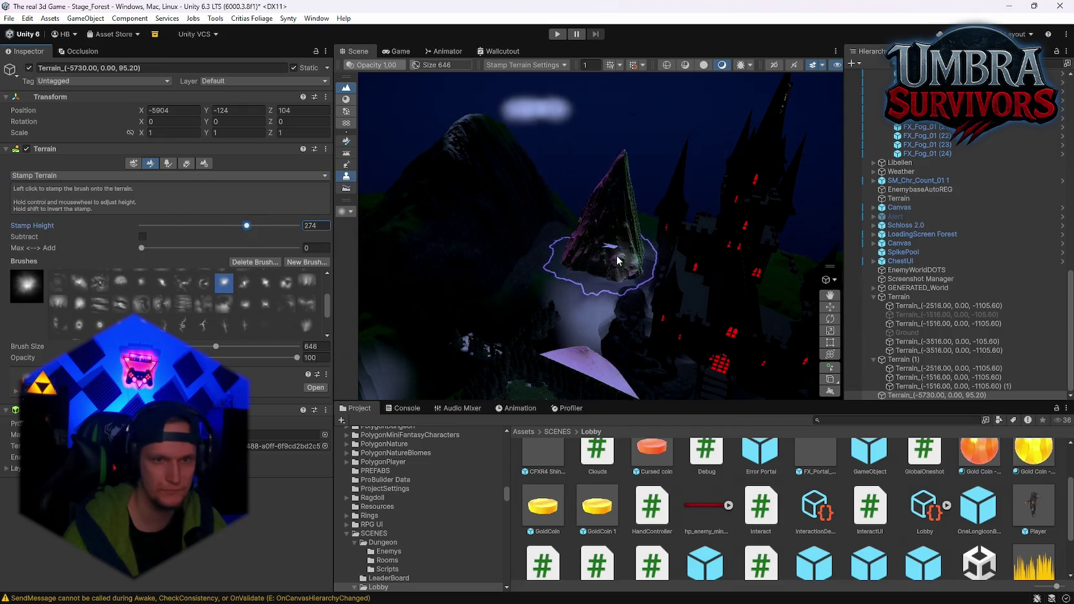
scroll(634, 305, up, 5)
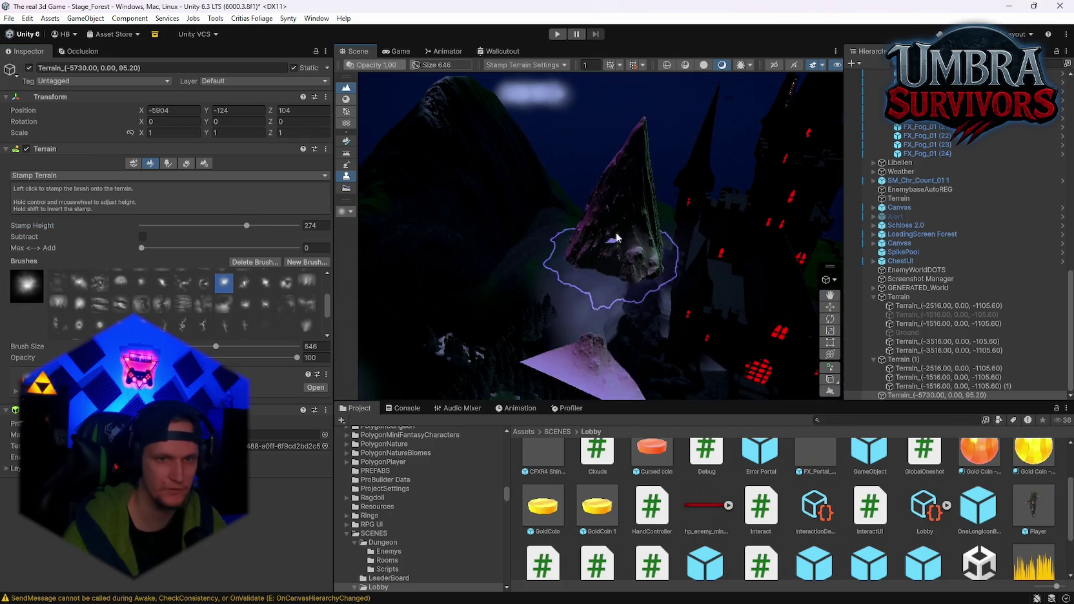
drag(141, 249, 166, 248)
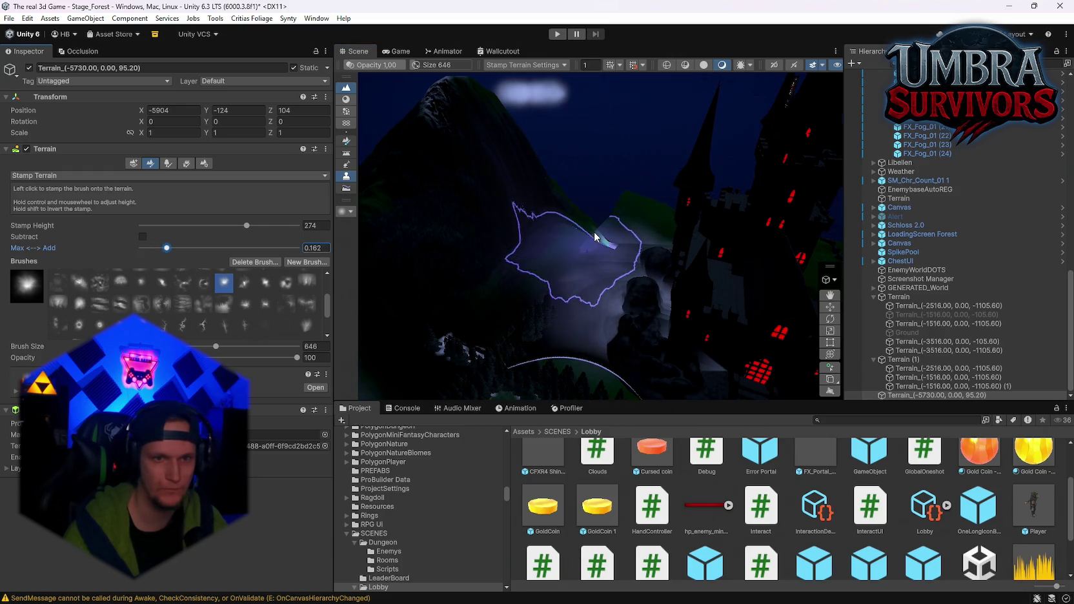
click(178, 305)
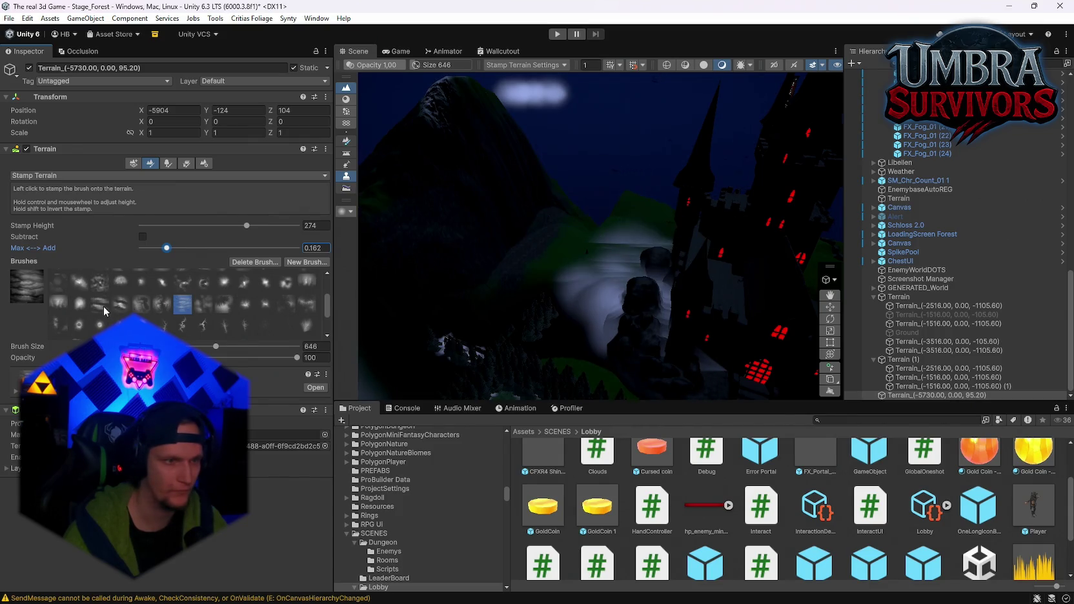
click(80, 304)
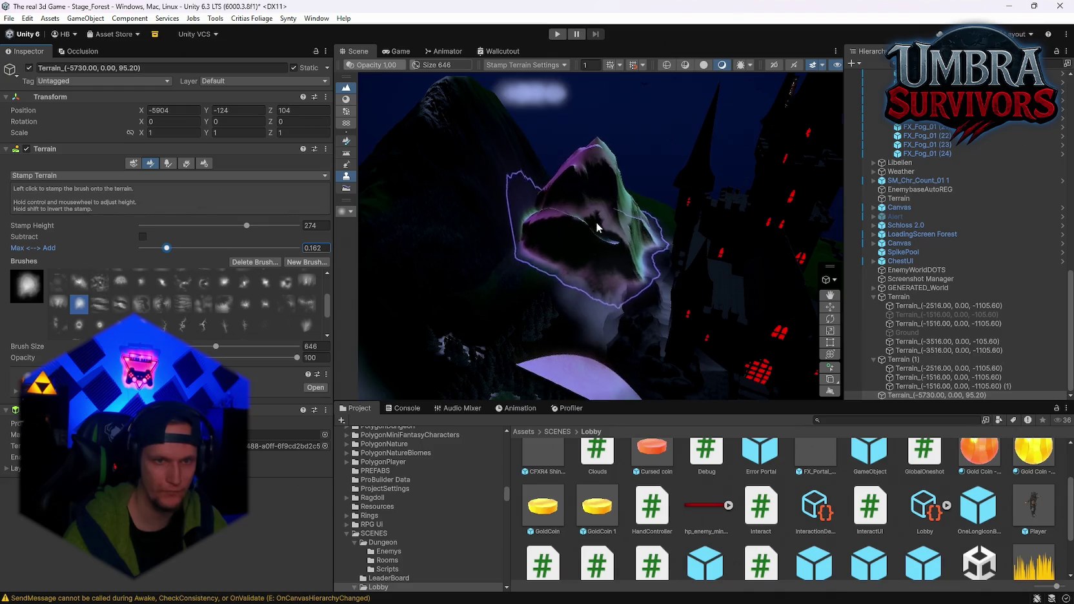
Stamp a raised peak onto the terrain beside the dark castle
scroll(595, 245, up, 3)
mouse_move(582, 351)
mouse_down()
mouse_move(671, 336)
mouse_move(601, 249)
mouse_move(614, 246)
mouse_up()
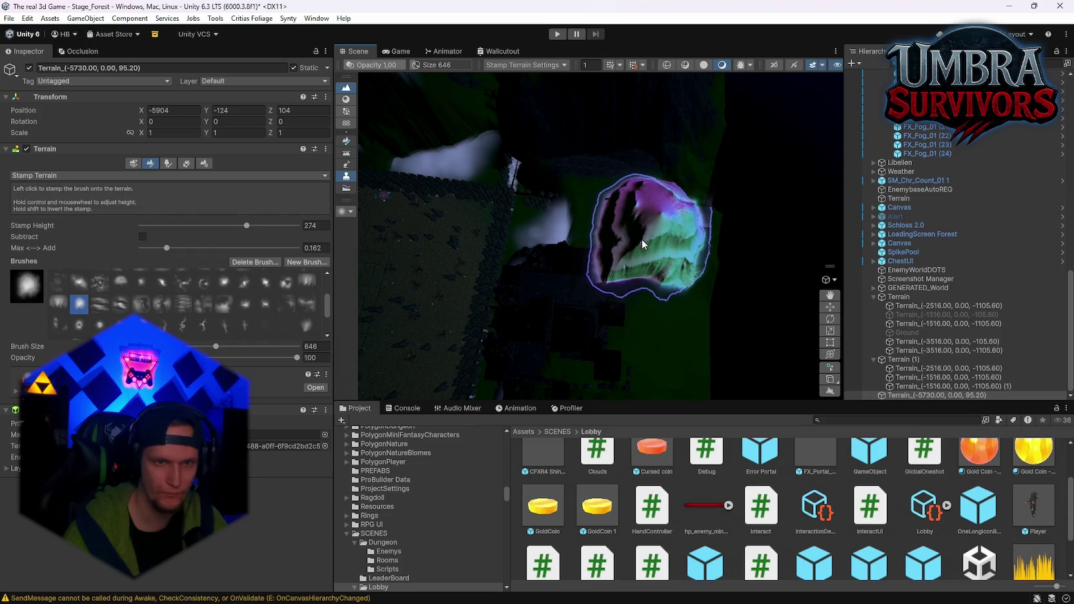
mouse_move(641, 238)
mouse_down()
mouse_move(578, 192)
mouse_move(522, 125)
mouse_up()
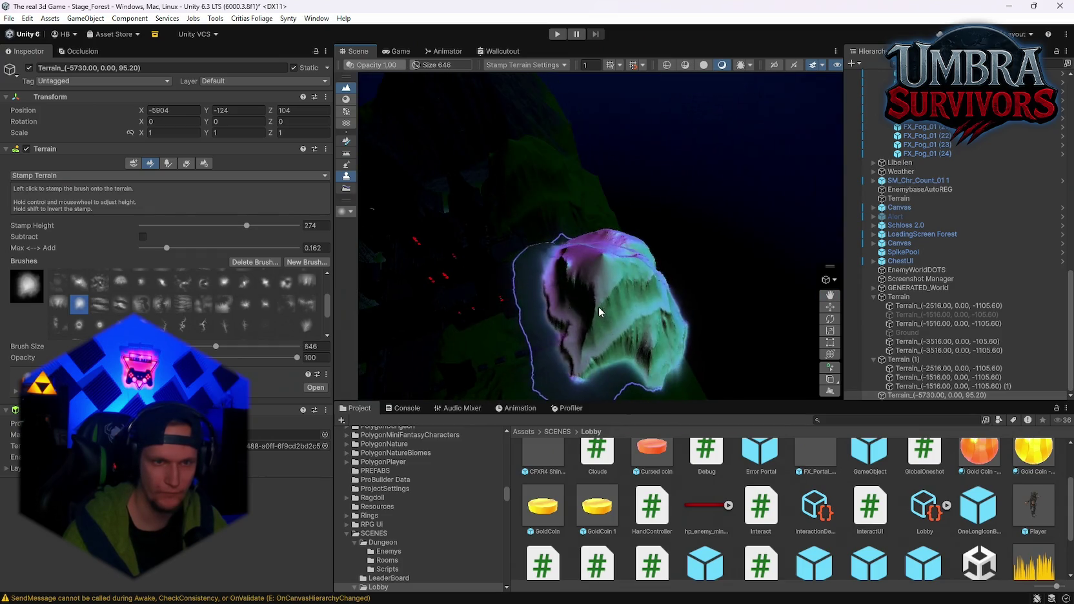
click(528, 258)
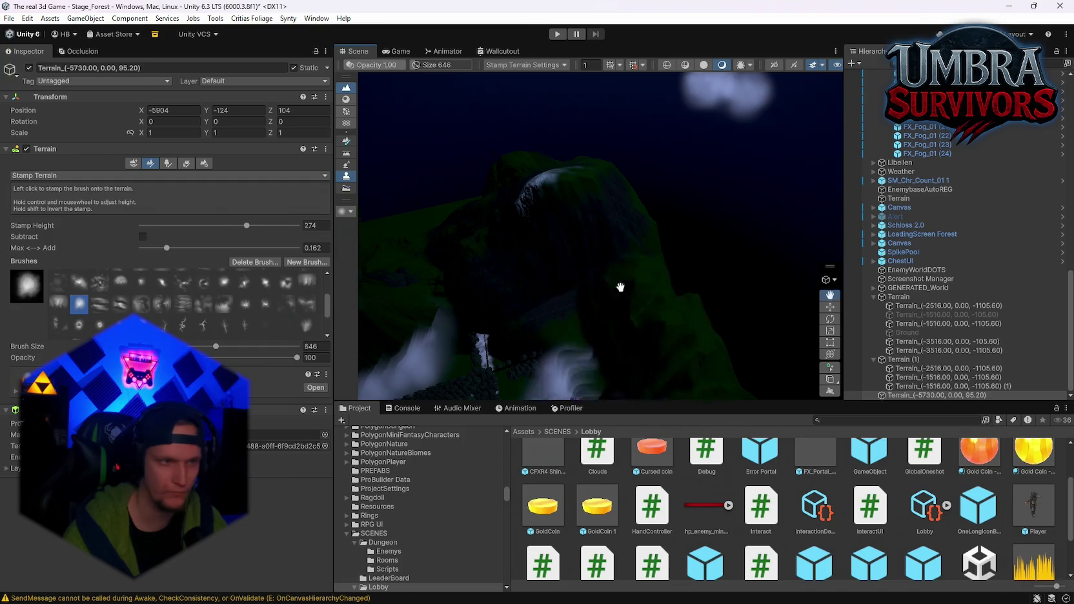
drag(621, 287, 616, 191)
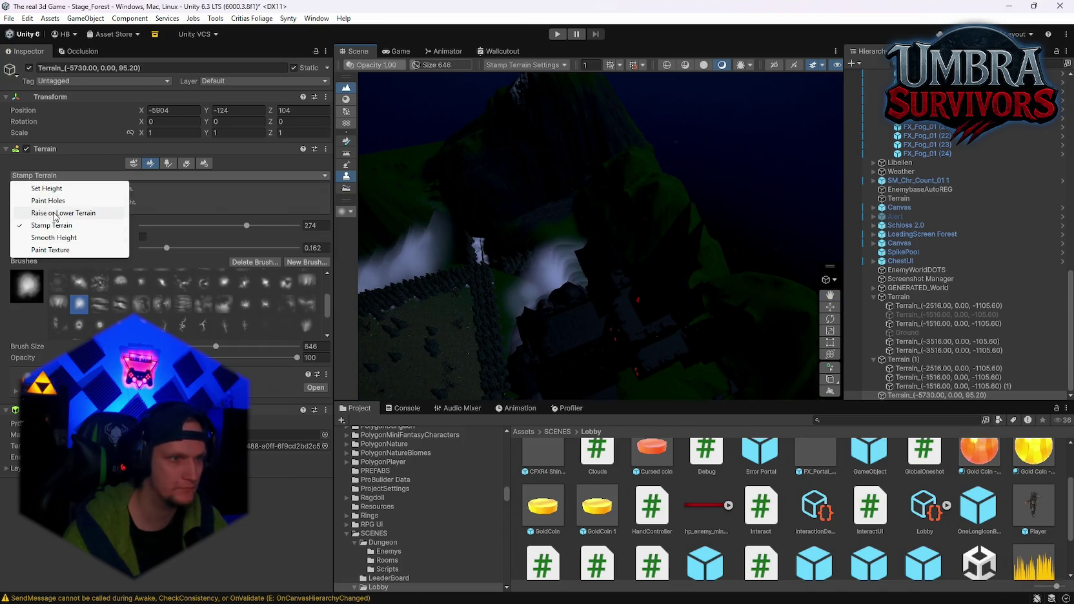
Switch to Smooth Height and smooth the slopes of the new peak near the castle
click(55, 214)
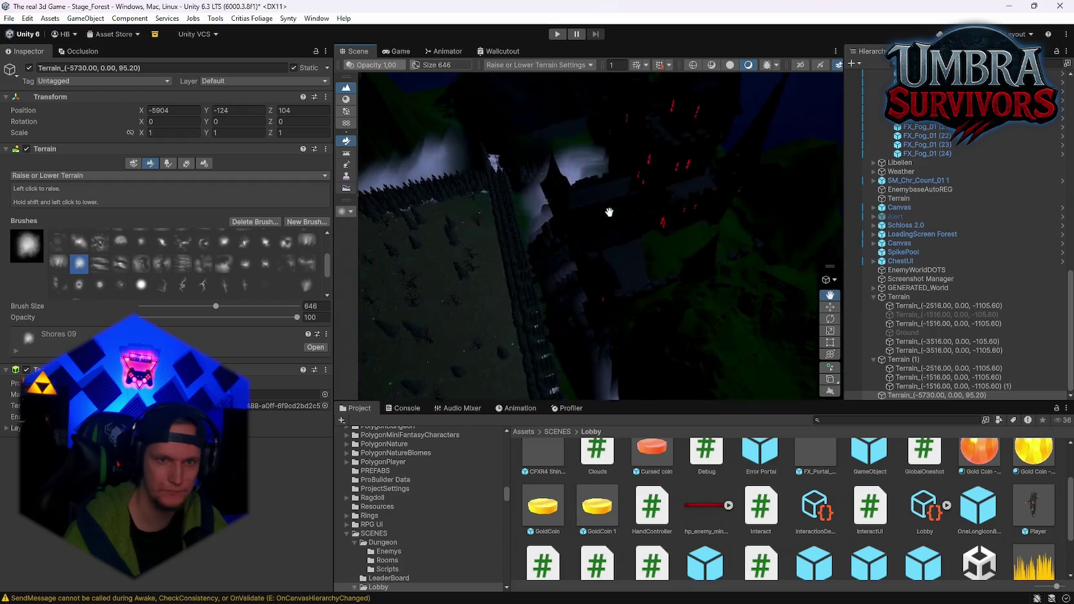
mouse_move(639, 238)
mouse_down()
mouse_move(682, 262)
mouse_move(42, 185)
mouse_up()
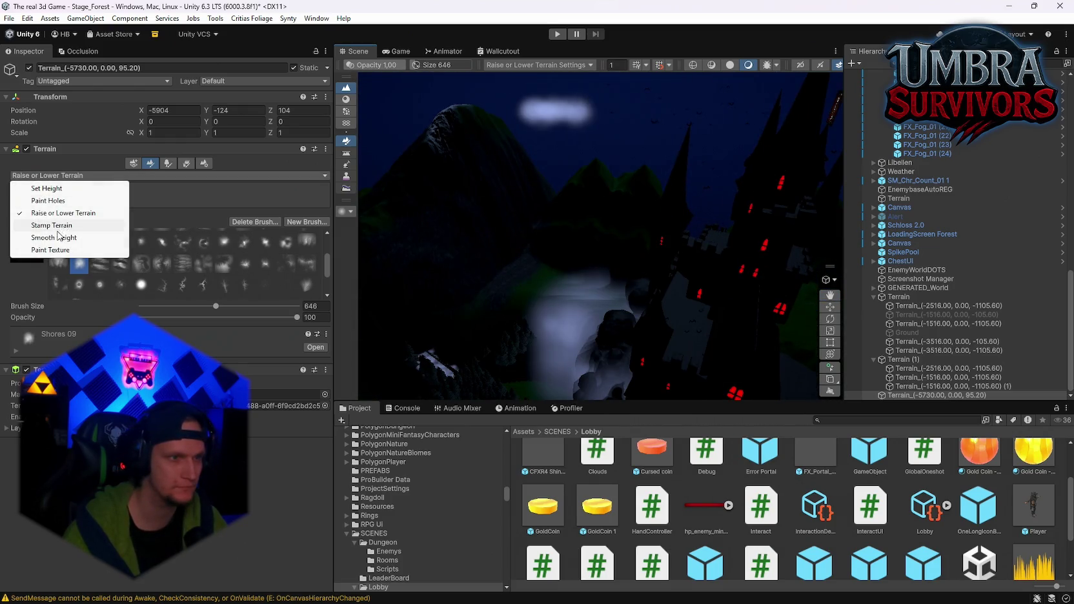
click(75, 238)
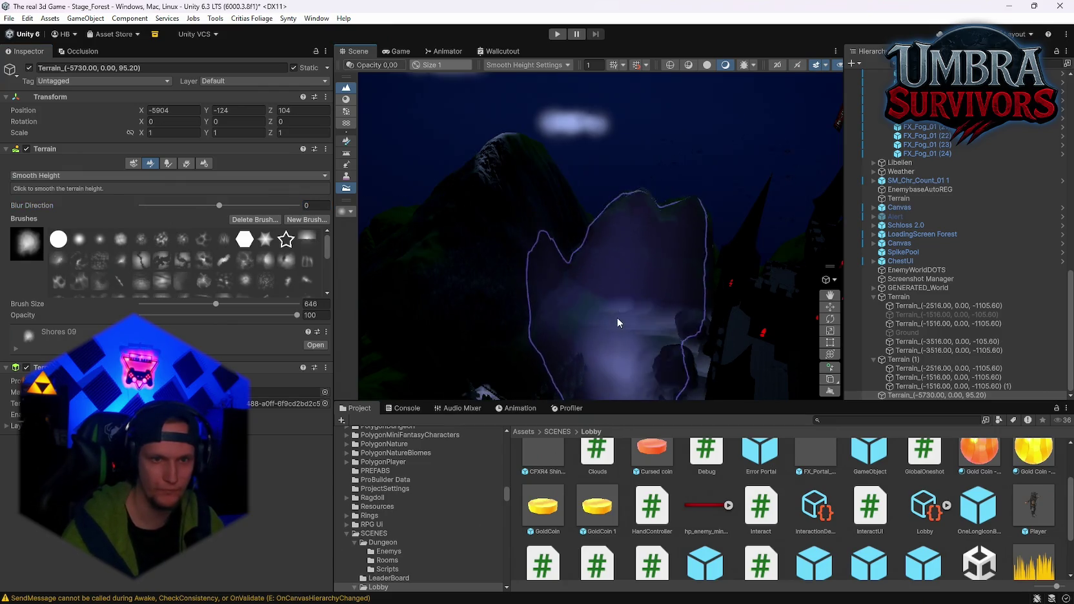
mouse_move(659, 276)
mouse_down()
mouse_move(590, 193)
mouse_move(638, 264)
mouse_move(738, 197)
mouse_up()
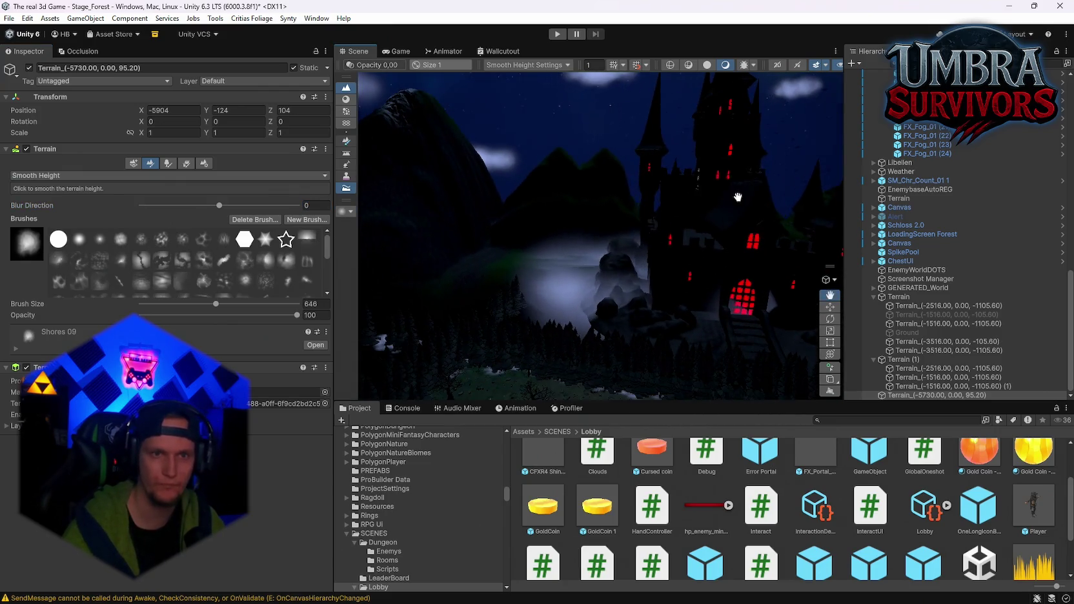
mouse_move(668, 270)
mouse_down()
mouse_move(585, 246)
mouse_move(737, 260)
mouse_move(666, 288)
mouse_move(591, 340)
mouse_move(600, 346)
mouse_up()
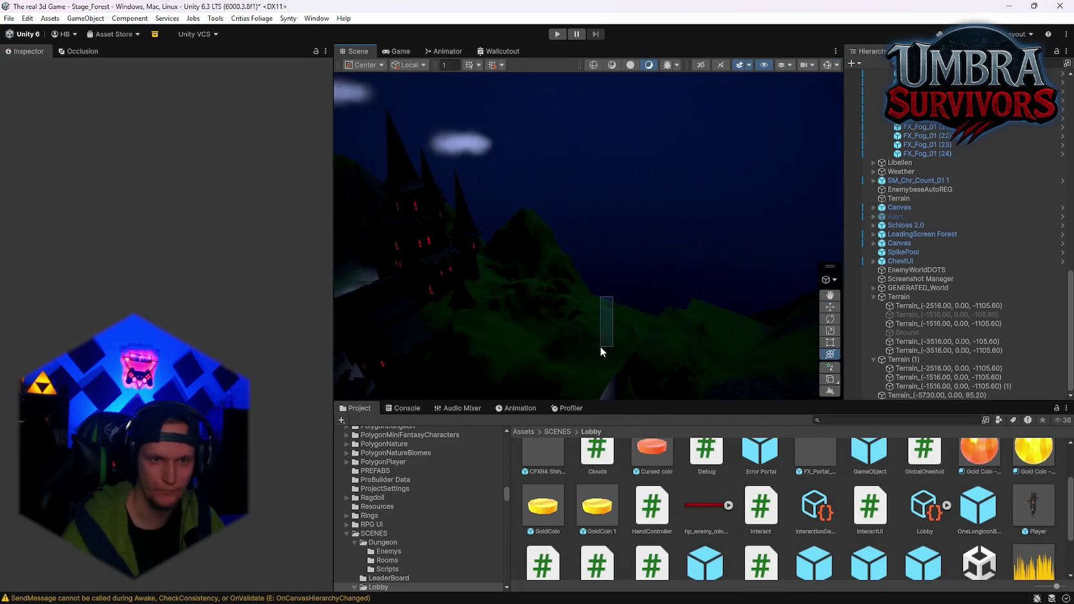
click(621, 311)
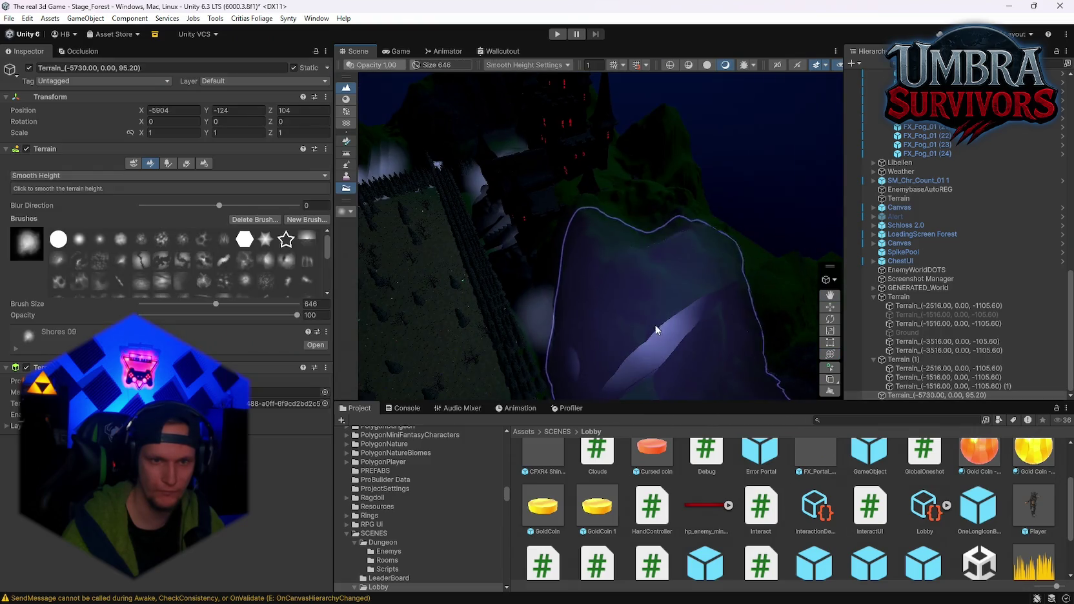
mouse_move(746, 304)
mouse_down()
mouse_move(662, 312)
mouse_move(641, 279)
mouse_move(651, 237)
mouse_move(741, 272)
mouse_move(698, 232)
mouse_move(676, 185)
mouse_move(665, 212)
mouse_move(692, 236)
mouse_move(509, 365)
mouse_move(517, 319)
mouse_move(499, 297)
mouse_move(630, 319)
mouse_move(679, 293)
mouse_move(706, 321)
mouse_move(672, 283)
mouse_move(650, 289)
mouse_move(676, 269)
mouse_move(656, 282)
mouse_move(661, 250)
mouse_move(719, 262)
mouse_move(606, 289)
mouse_move(606, 319)
mouse_move(638, 300)
mouse_move(674, 245)
mouse_move(624, 282)
mouse_move(629, 329)
mouse_move(652, 322)
mouse_up()
Select tile Terrain_(-1516.00, 0.00, -1105.60), its neighbour (1), then the parent Terrain group
click(518, 319)
click(637, 300)
click(903, 296)
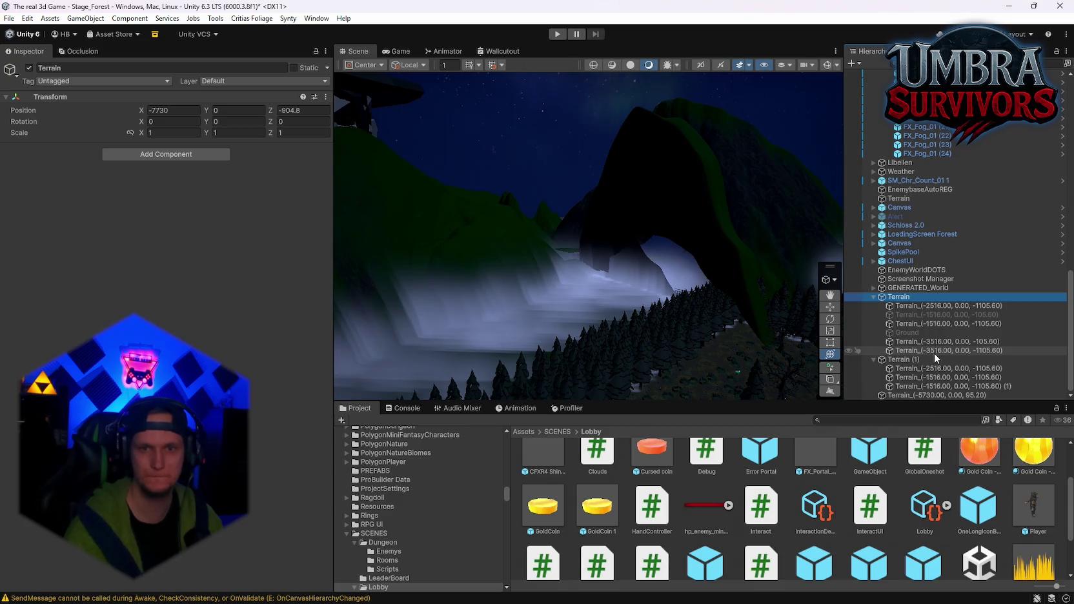
Deactivate the old Terrain and Terrain (1) groups, delete the inactive group, and select the main Terrain
click(28, 68)
click(29, 68)
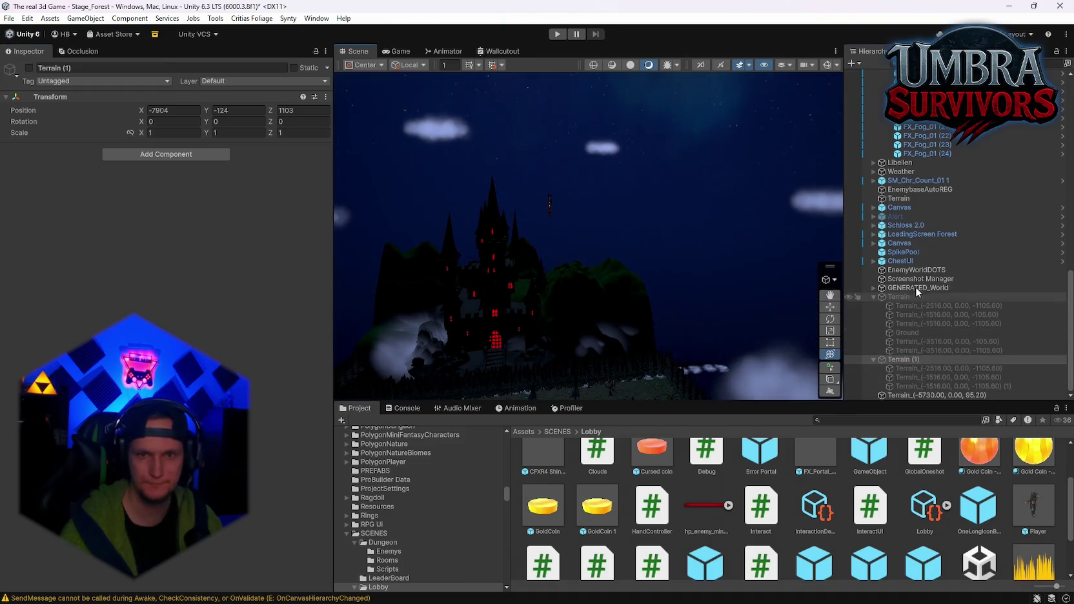
click(901, 297)
key(Delete)
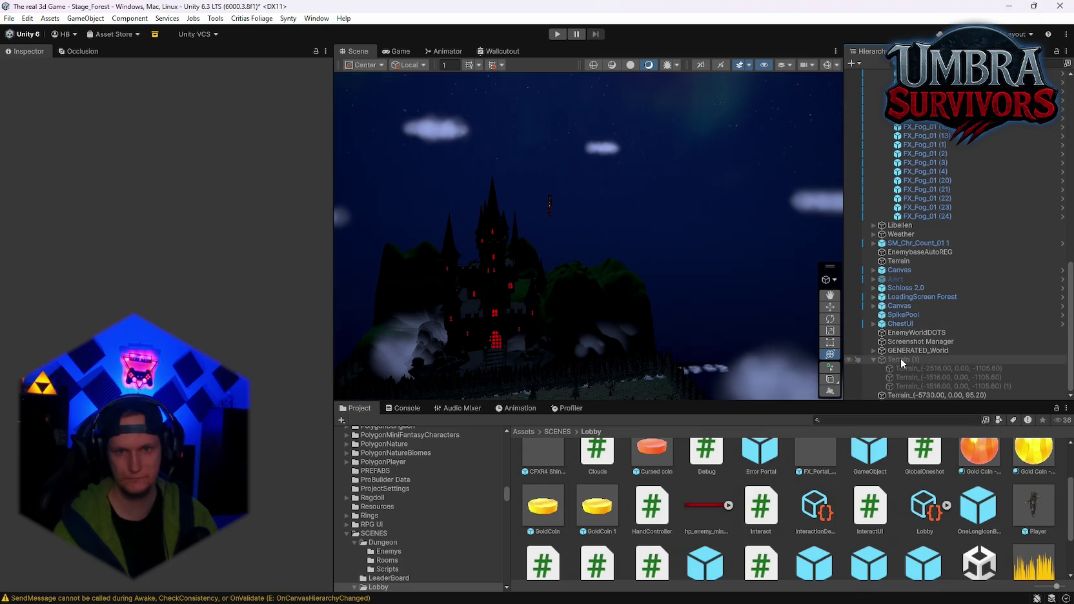
drag(675, 303, 668, 251)
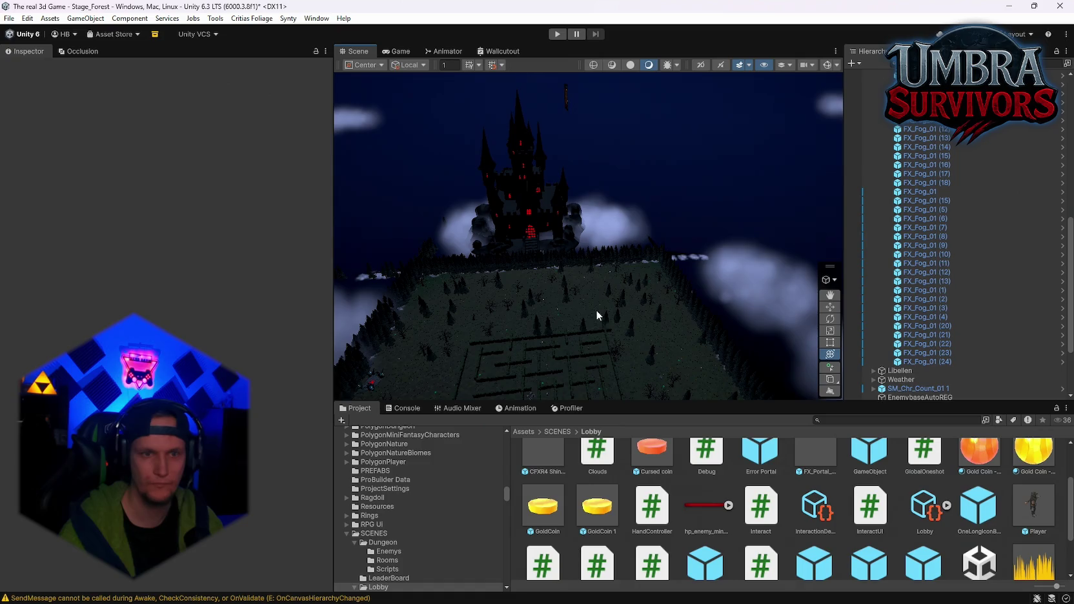
click(597, 312)
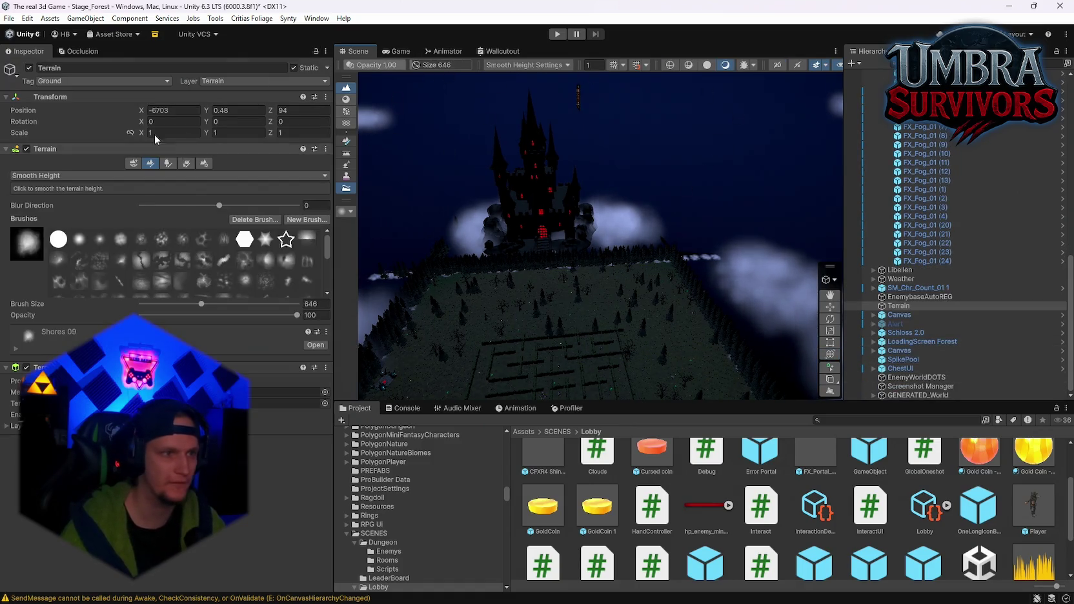
Switch to Create Neighbor Terrains and orbit around the outlined terrain grid and castle
click(133, 164)
scroll(623, 318, down, 5)
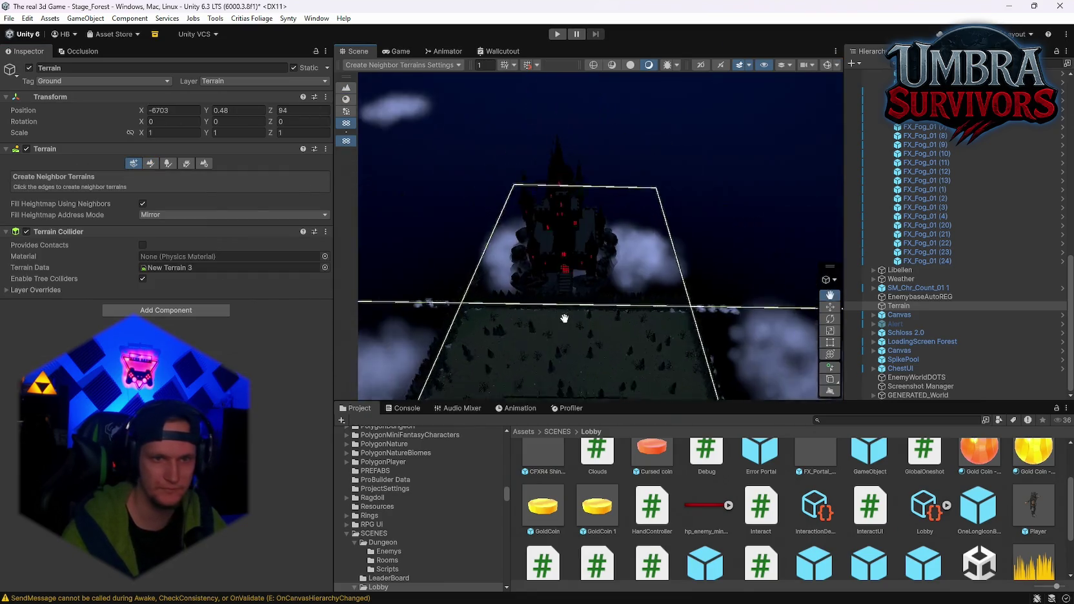
right_click(571, 305)
drag(571, 306, 547, 246)
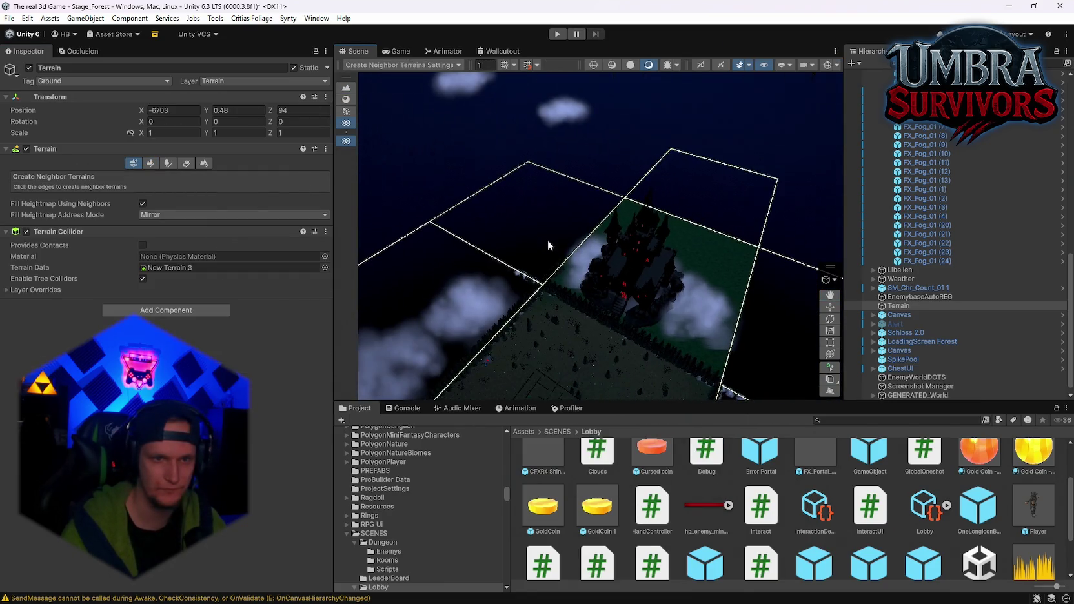
drag(665, 251, 625, 221)
drag(730, 230, 608, 254)
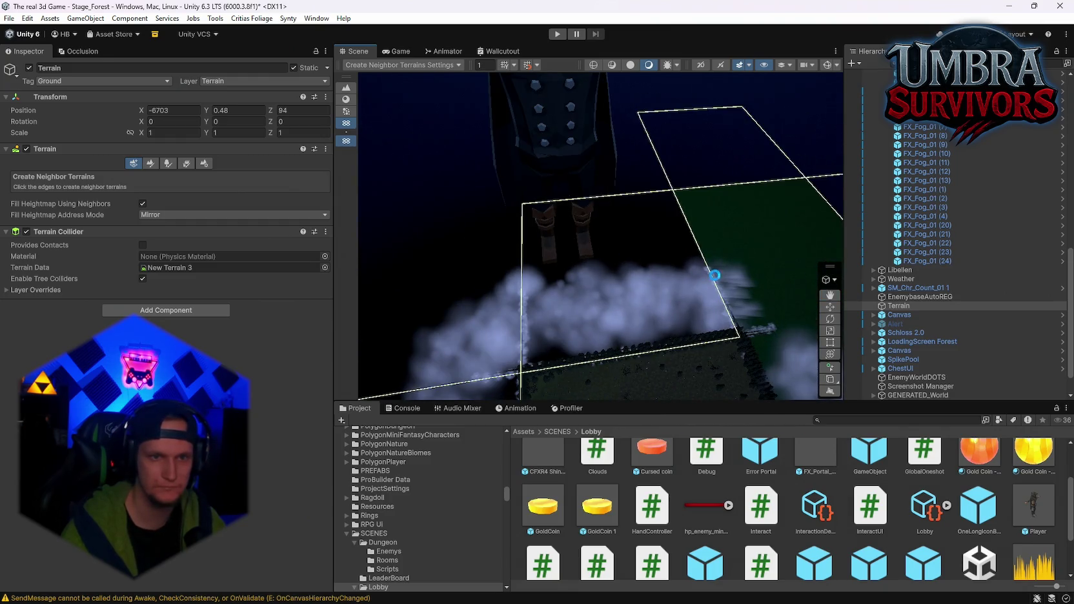
drag(715, 275, 541, 271)
drag(661, 246, 547, 271)
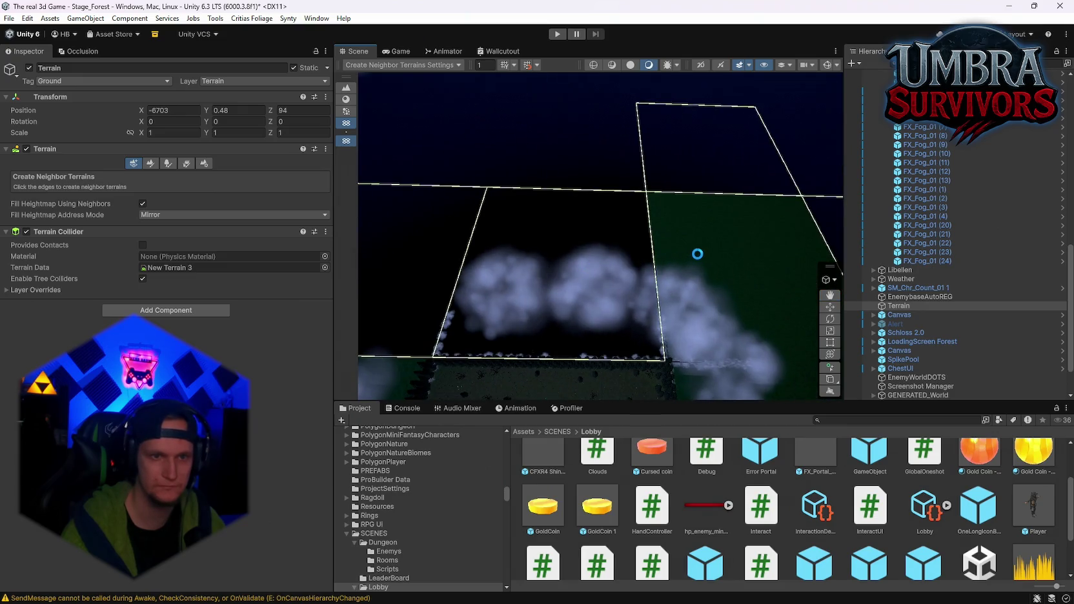
drag(698, 253, 564, 238)
mouse_move(631, 263)
mouse_down()
mouse_move(571, 240)
mouse_move(687, 269)
mouse_move(670, 275)
mouse_move(547, 221)
mouse_move(578, 314)
mouse_move(656, 332)
mouse_move(550, 319)
mouse_move(647, 303)
mouse_move(673, 333)
mouse_move(690, 333)
mouse_up()
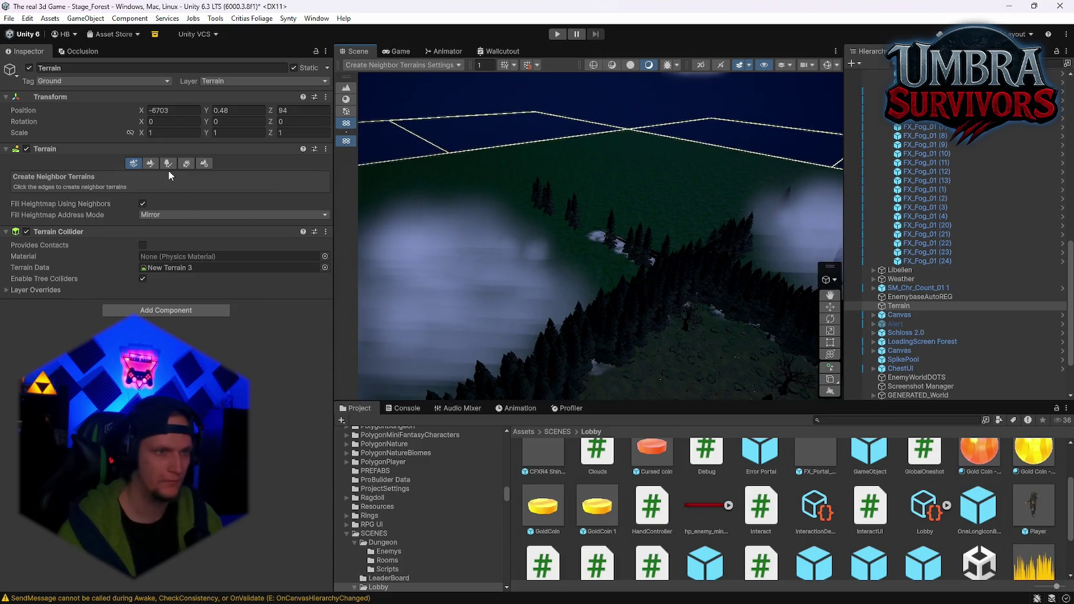
Return to Paint Terrain, choose Stamp Terrain, and pick a mountain stamp brush
click(153, 163)
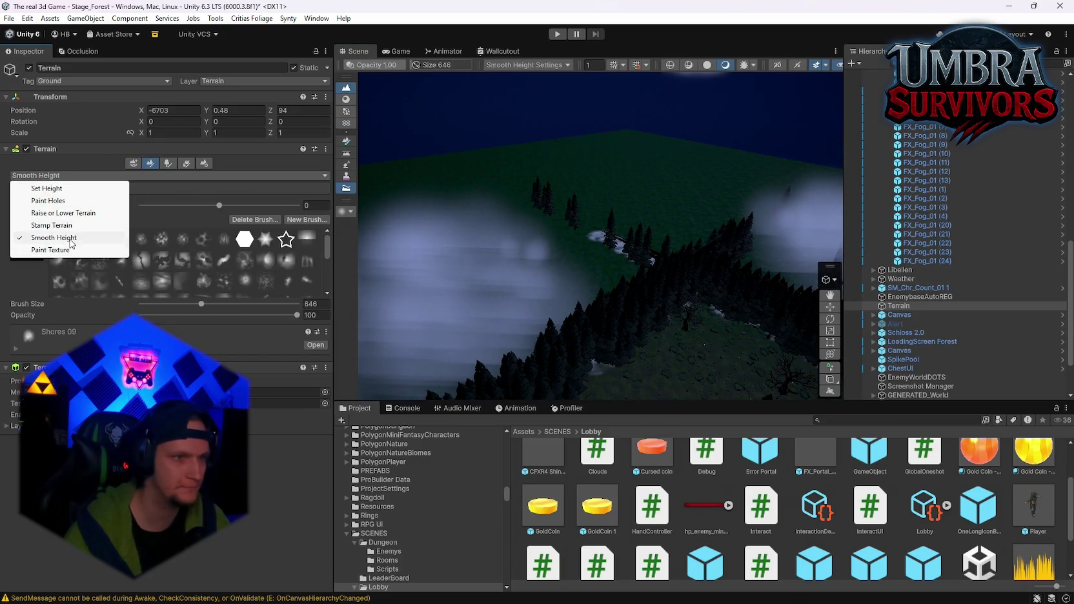
click(55, 227)
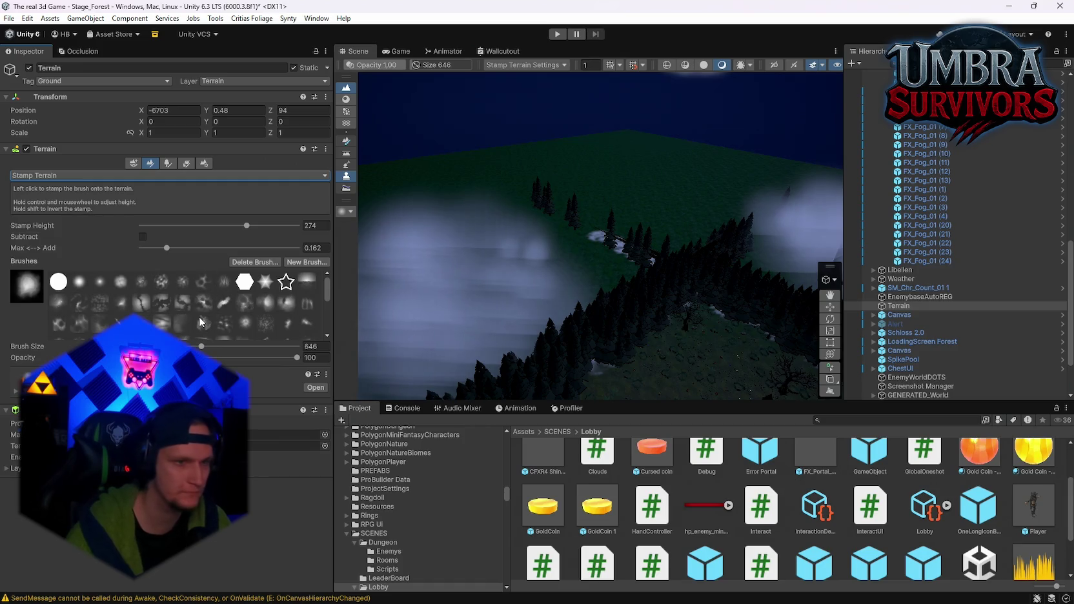
click(204, 302)
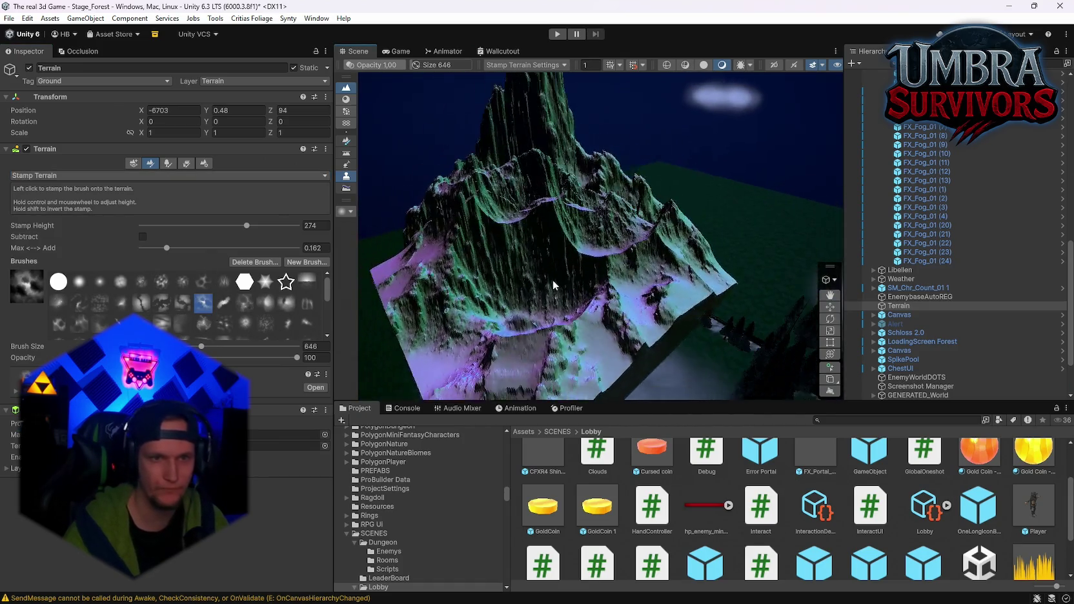
Pick a different mountain stamp brush while viewing the mountain and maze
mouse_move(521, 269)
mouse_down()
mouse_move(452, 341)
mouse_move(556, 304)
mouse_move(473, 312)
mouse_move(504, 349)
mouse_up()
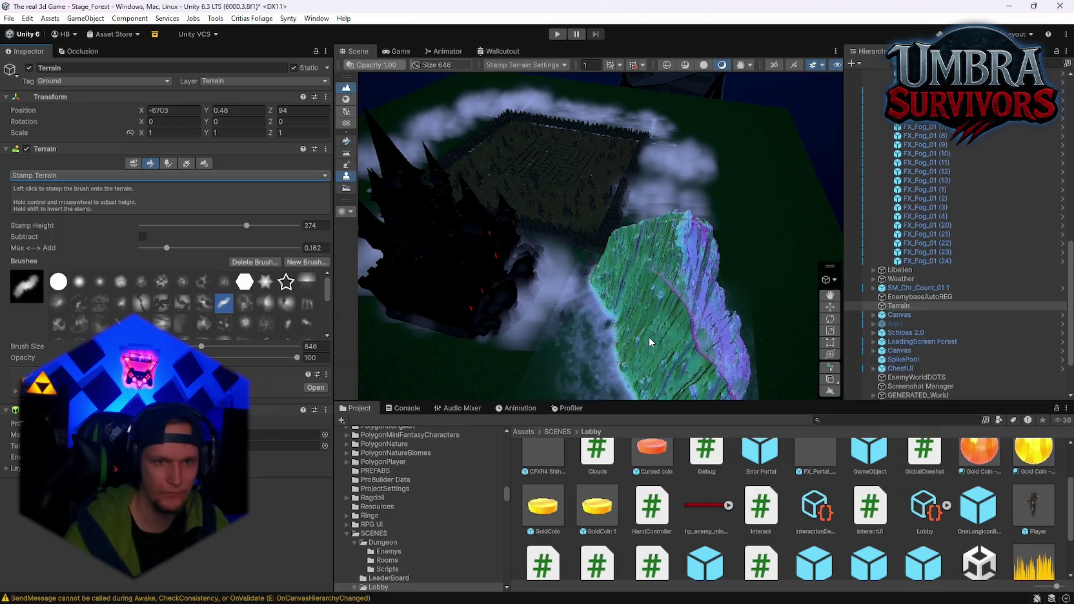
drag(530, 329, 618, 341)
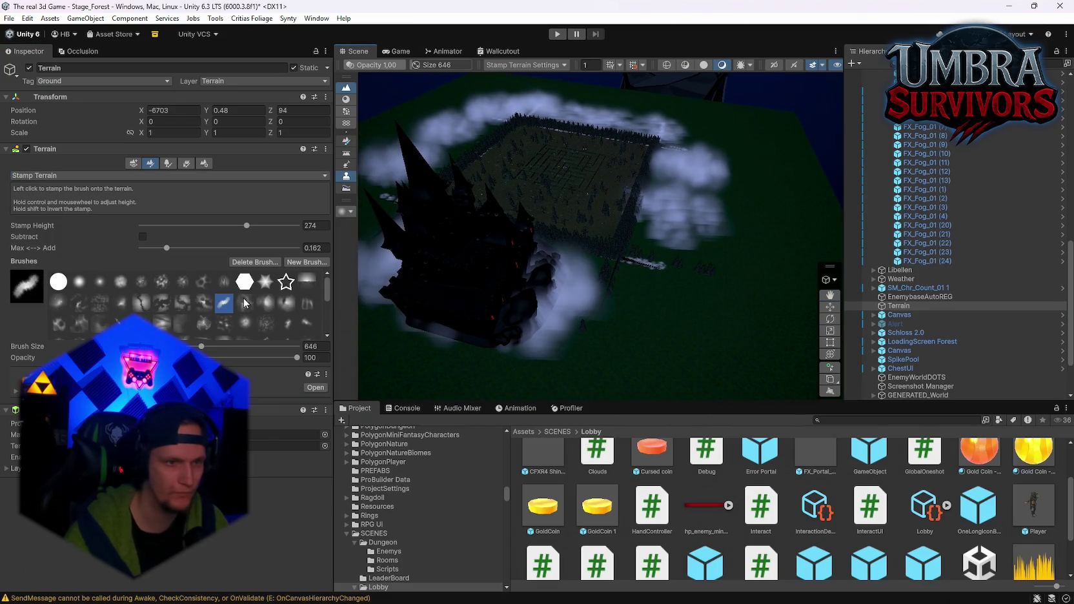
click(286, 303)
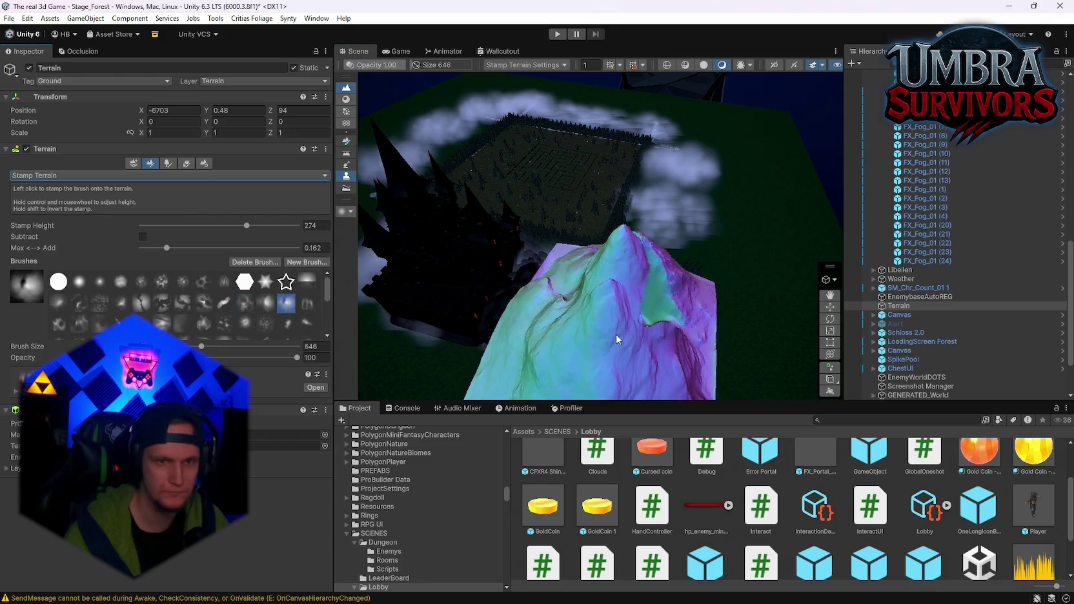
mouse_move(616, 334)
mouse_down()
mouse_move(583, 333)
mouse_move(618, 343)
mouse_move(530, 342)
mouse_up()
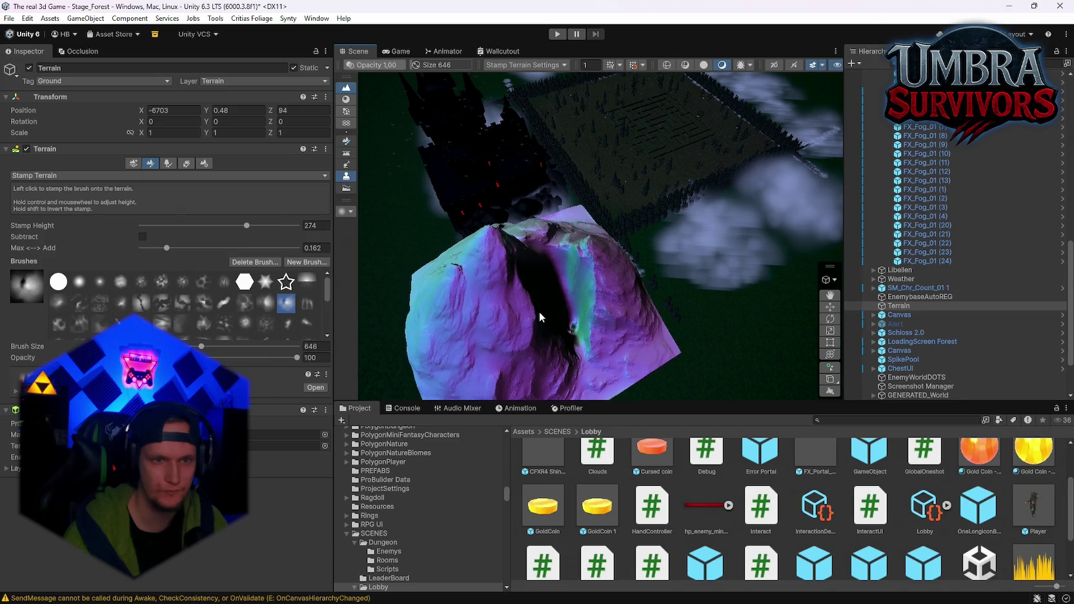
Add neighbouring terrain tiles beside the castle, reselect the main Terrain, and restore shaded rendering
click(674, 310)
mouse_move(675, 310)
mouse_down()
mouse_move(504, 214)
mouse_move(772, 266)
mouse_move(601, 262)
mouse_up()
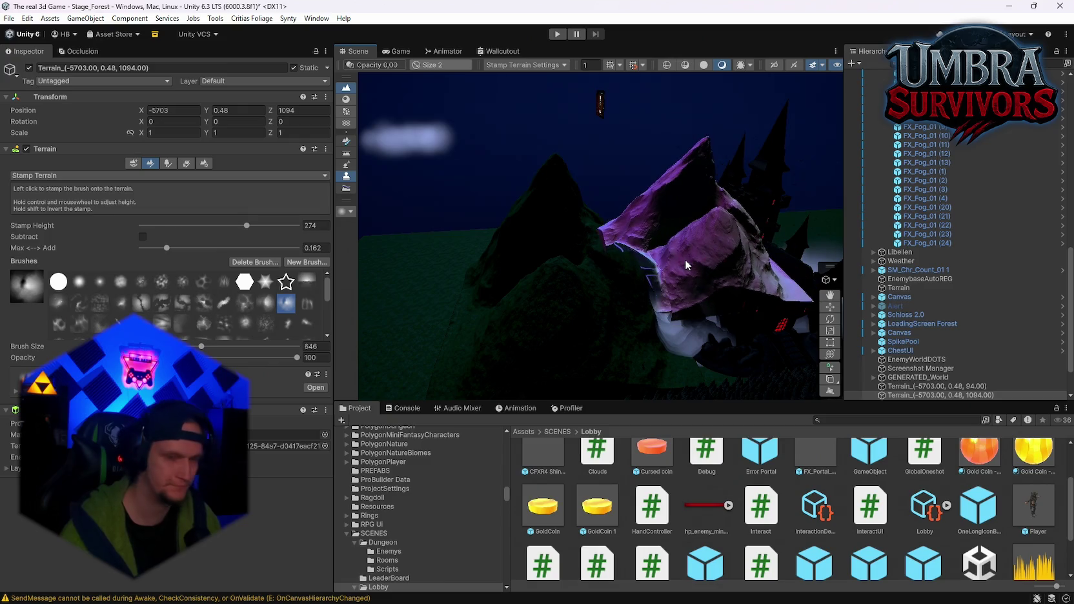
click(685, 260)
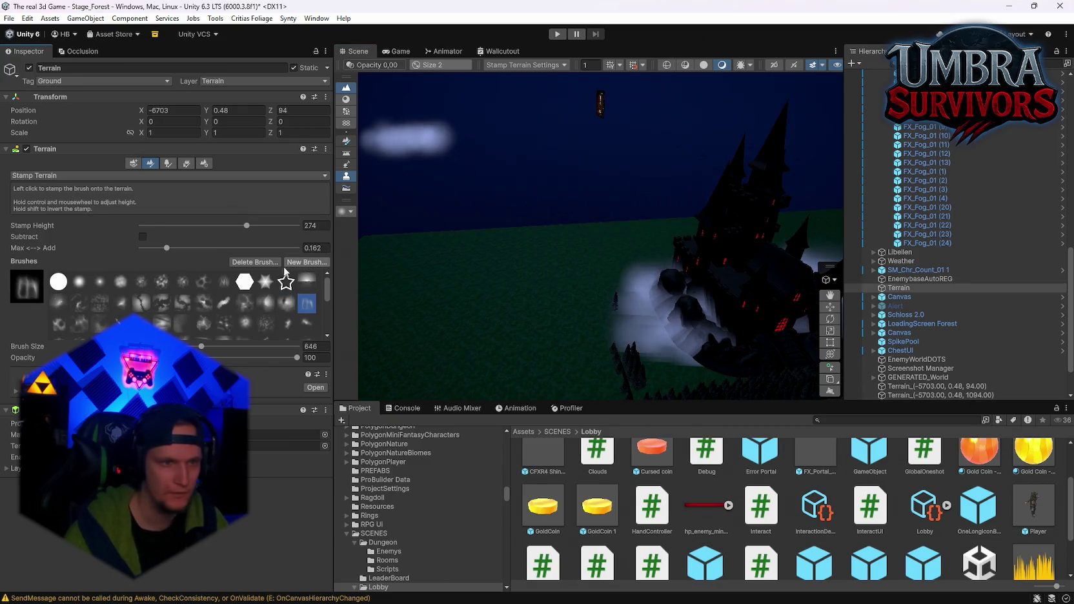
click(703, 65)
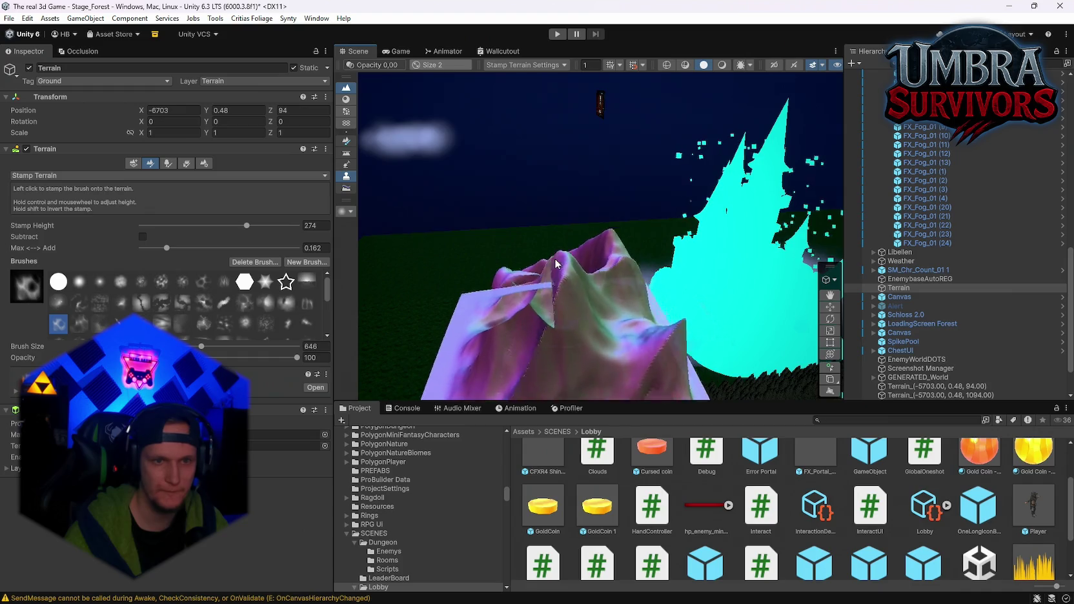
click(723, 65)
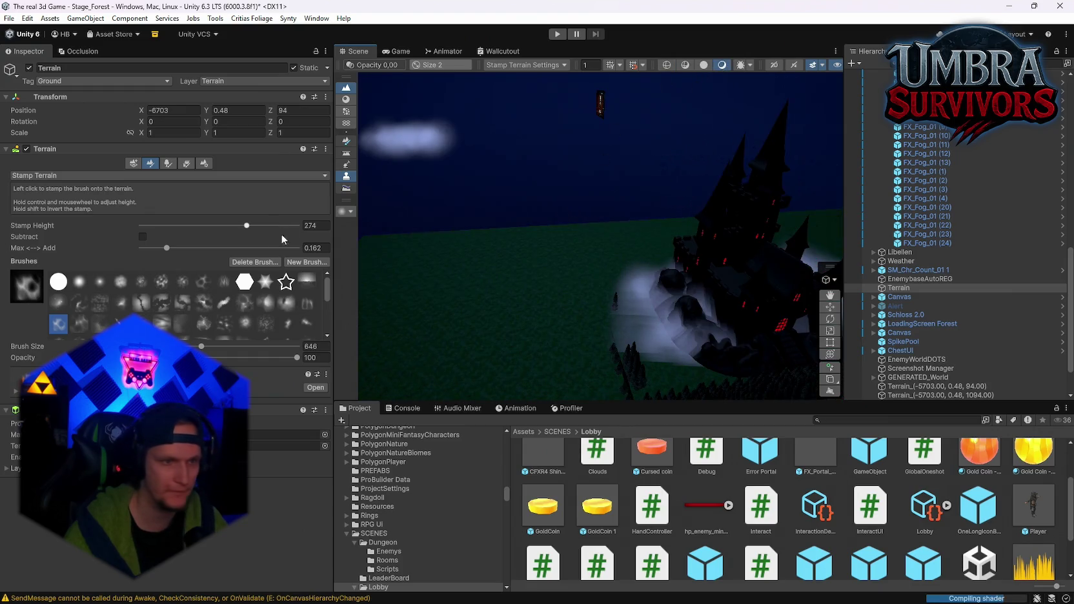
Try further stamp brushes, previewing the mountain and selecting the tile behind the castle
click(203, 323)
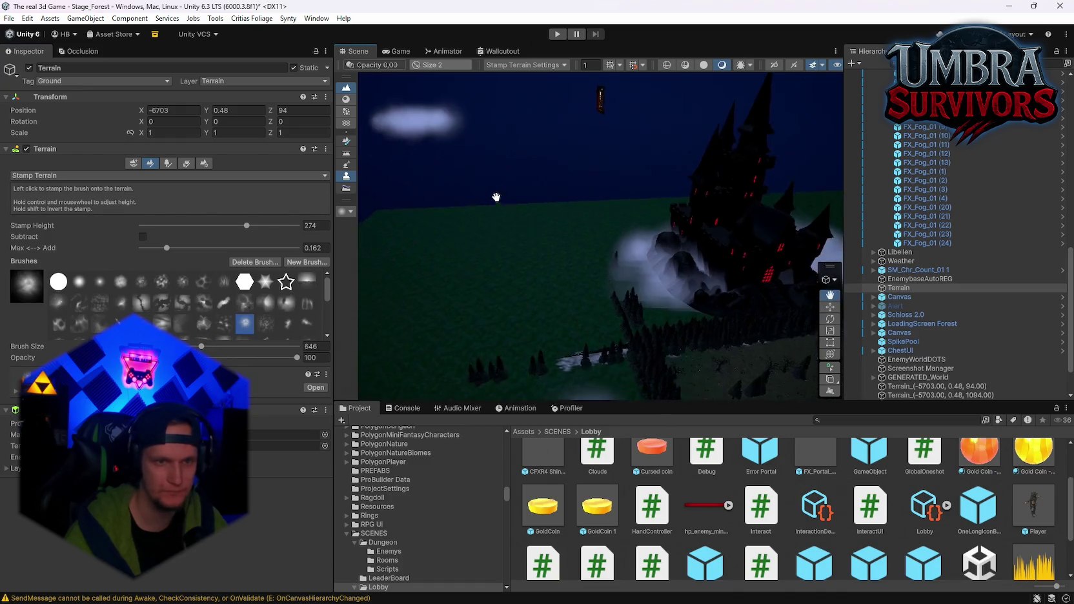
mouse_move(555, 194)
mouse_down()
mouse_move(569, 177)
mouse_move(540, 174)
mouse_move(529, 206)
mouse_up()
click(265, 323)
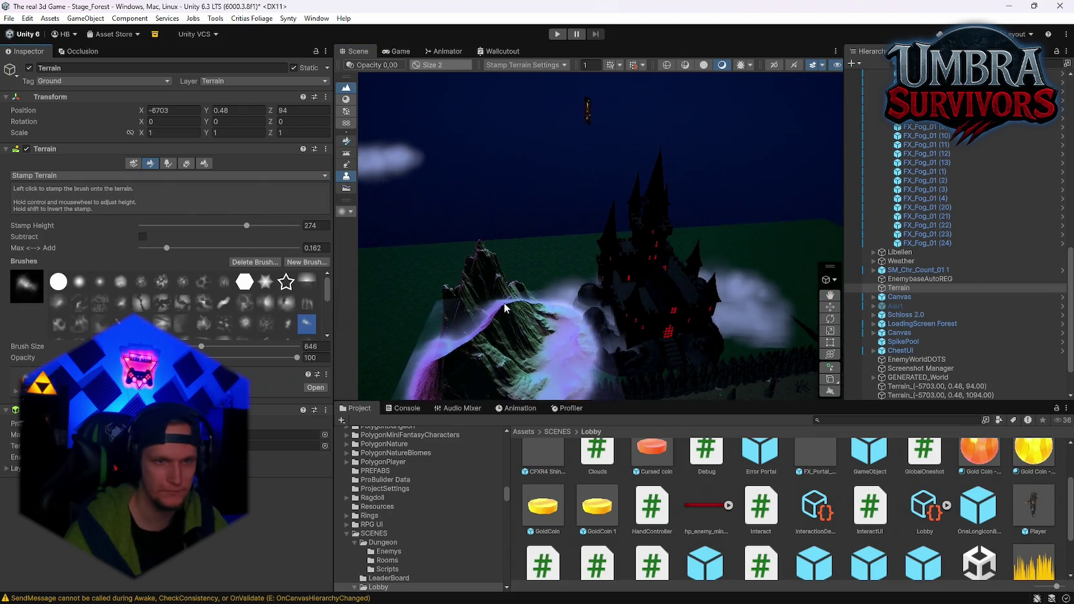
scroll(456, 296, up, 2)
scroll(143, 317, down, 3)
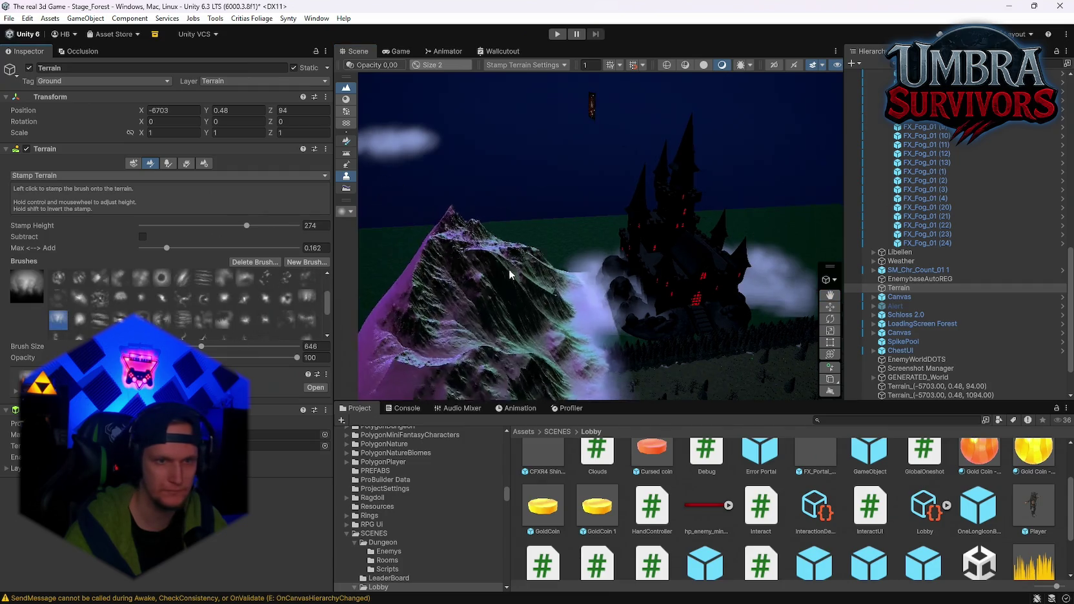
mouse_move(509, 268)
mouse_down()
mouse_move(504, 307)
mouse_move(635, 379)
mouse_move(549, 296)
mouse_move(481, 255)
mouse_move(557, 355)
mouse_move(571, 254)
mouse_up()
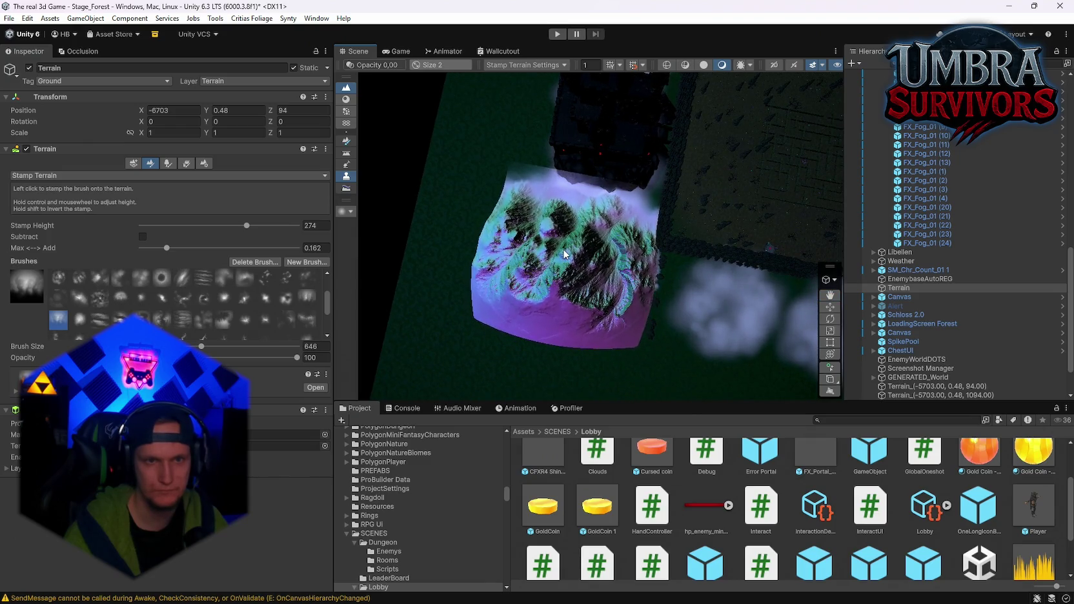
click(565, 254)
mouse_move(666, 229)
mouse_down()
mouse_move(385, 101)
mouse_move(701, 212)
mouse_move(652, 193)
mouse_move(629, 238)
mouse_move(624, 227)
mouse_up()
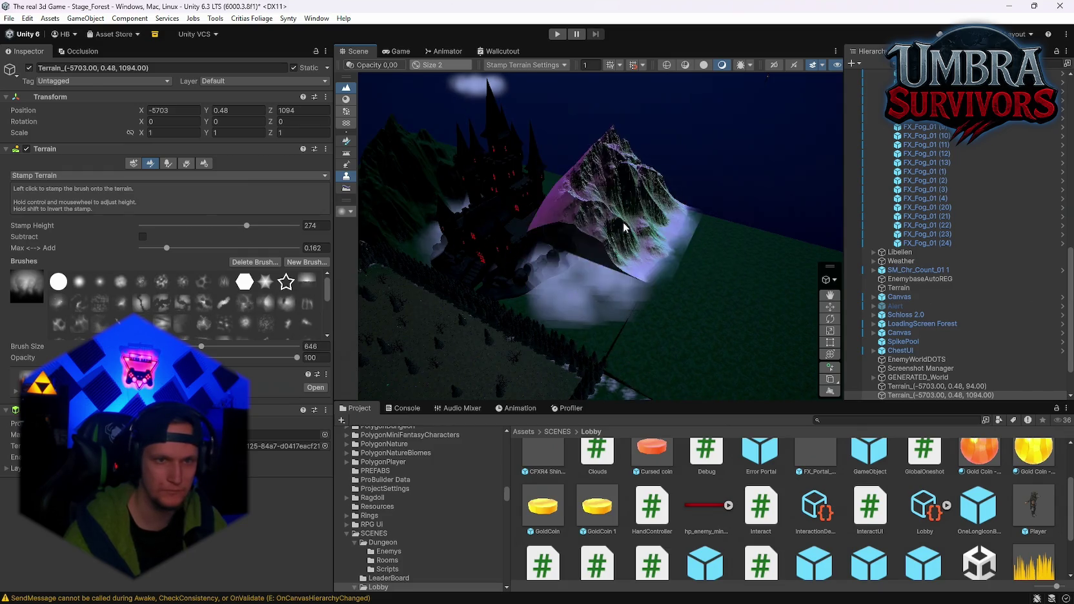
Pick a second-row rock stamp brush, enlarge the brush size to 1114, and stamp a mountain
click(225, 324)
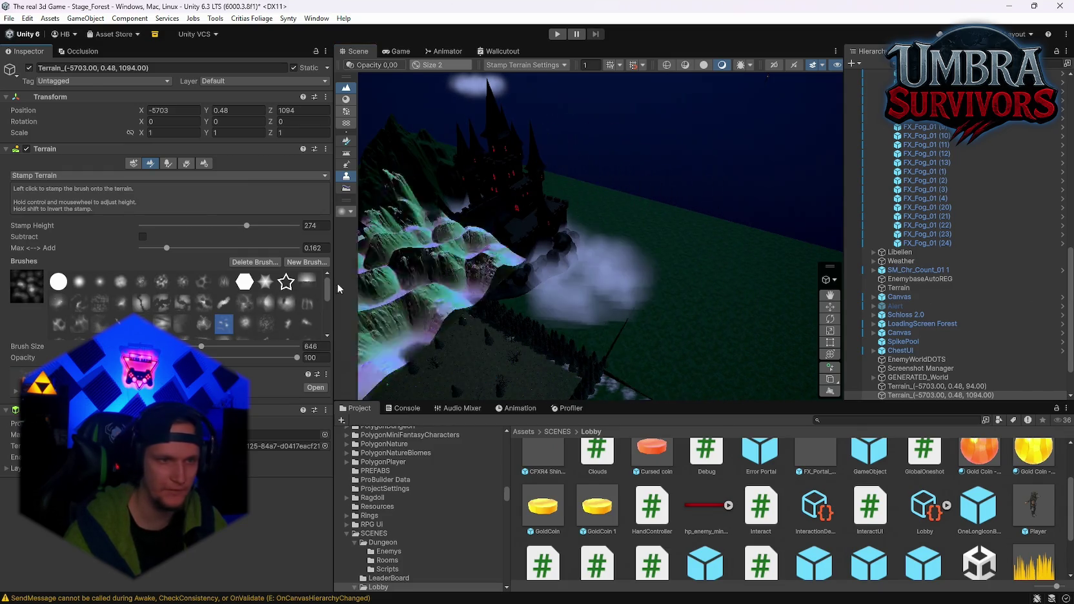
click(183, 324)
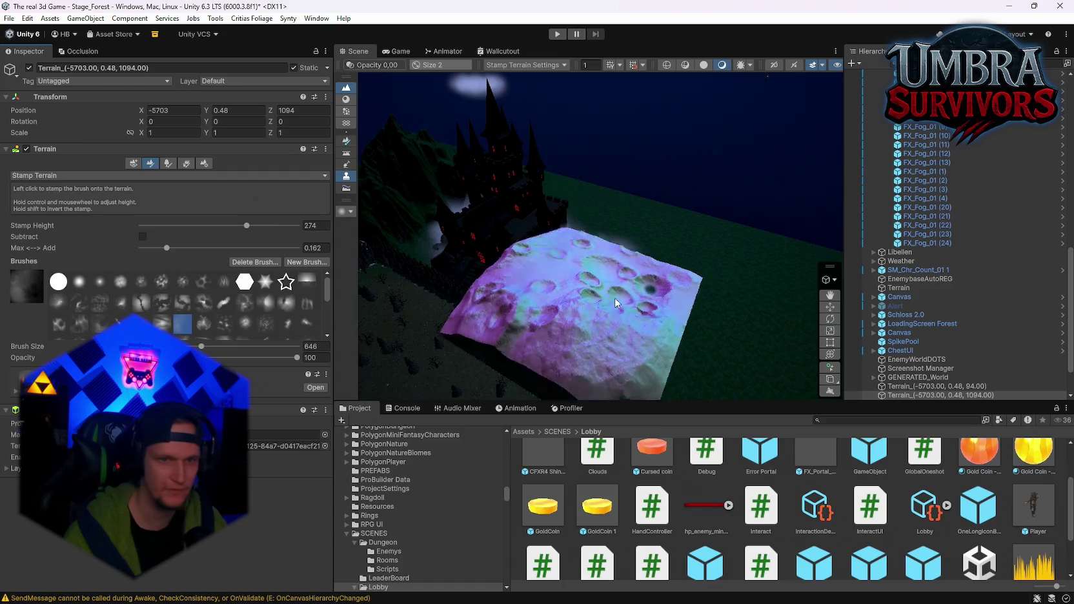
click(162, 324)
mouse_move(621, 281)
mouse_down()
mouse_move(671, 272)
mouse_move(671, 239)
mouse_move(570, 281)
mouse_move(610, 261)
mouse_move(664, 157)
mouse_move(690, 241)
mouse_move(640, 307)
mouse_move(648, 283)
mouse_move(698, 299)
mouse_move(643, 373)
mouse_move(579, 278)
mouse_up()
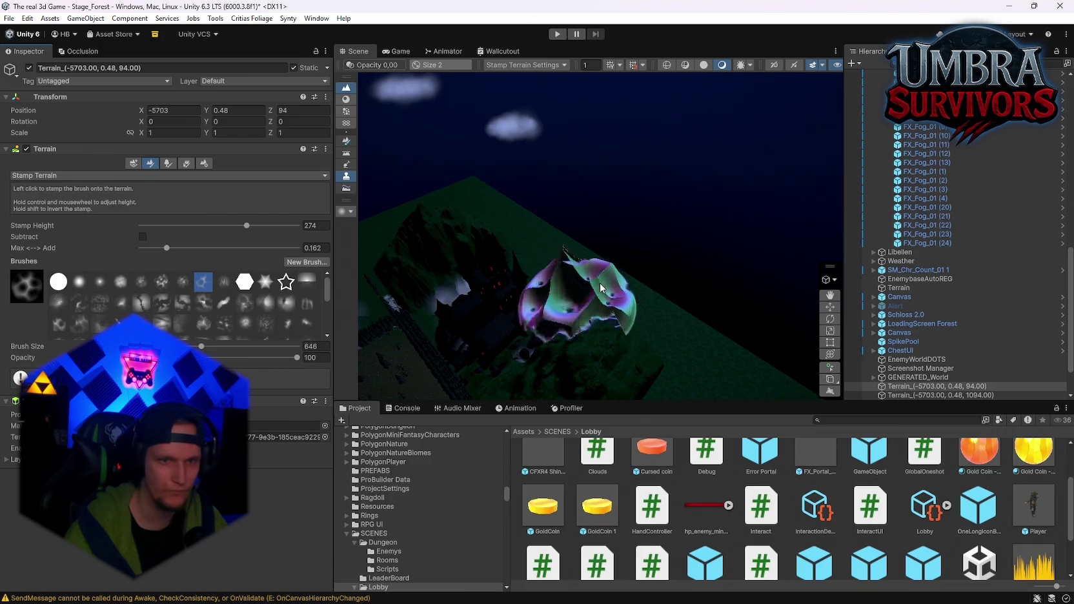
click(203, 301)
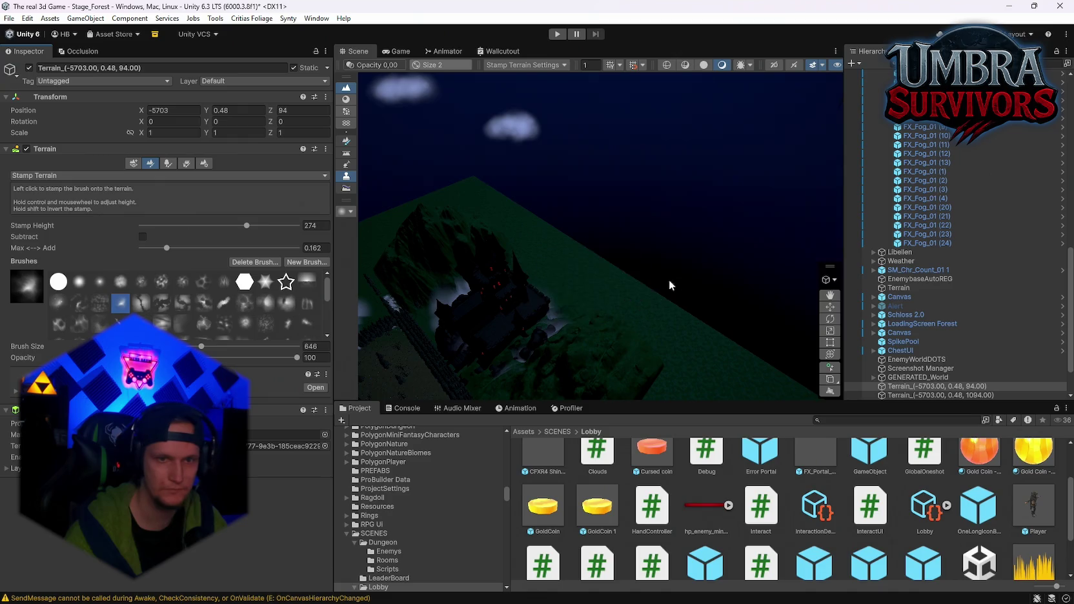
mouse_move(208, 345)
mouse_down()
mouse_move(558, 285)
mouse_move(286, 348)
mouse_move(213, 347)
mouse_up()
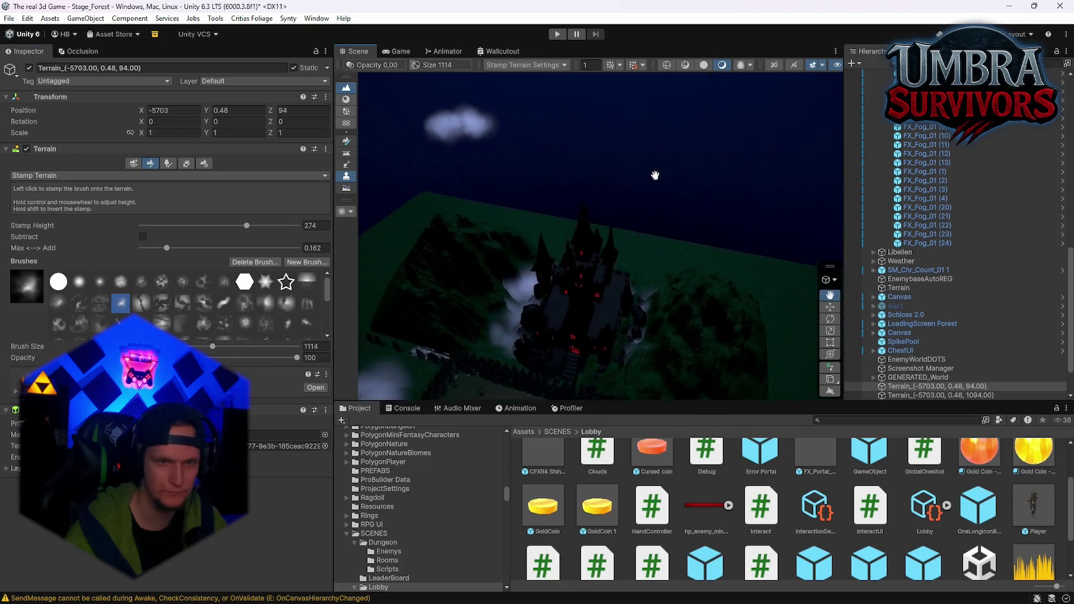
click(617, 267)
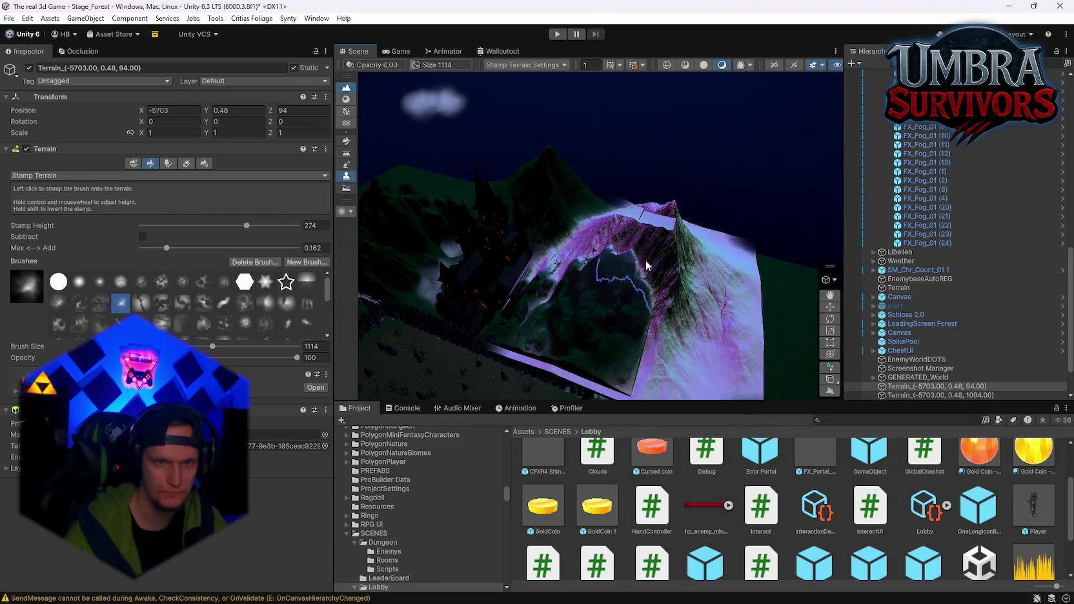
Undo the oversized stamp, lower stamp height to 194, and stamp a lower mountain
key(ctrl+z)
drag(245, 232, 229, 231)
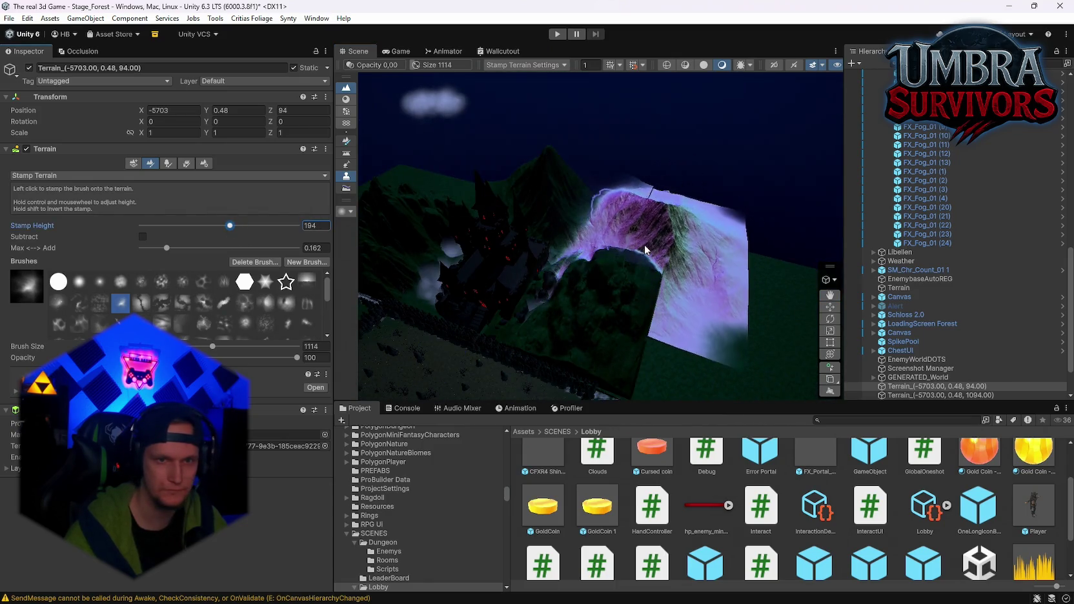
click(579, 315)
mouse_move(579, 315)
mouse_down()
mouse_move(537, 287)
mouse_move(517, 232)
mouse_move(526, 258)
mouse_move(575, 226)
mouse_move(564, 178)
mouse_move(537, 182)
mouse_move(551, 197)
mouse_move(532, 115)
mouse_move(648, 235)
mouse_move(695, 95)
mouse_move(756, 312)
mouse_move(642, 343)
mouse_move(544, 267)
mouse_move(585, 273)
mouse_move(579, 248)
mouse_up()
scroll(590, 237, up, 5)
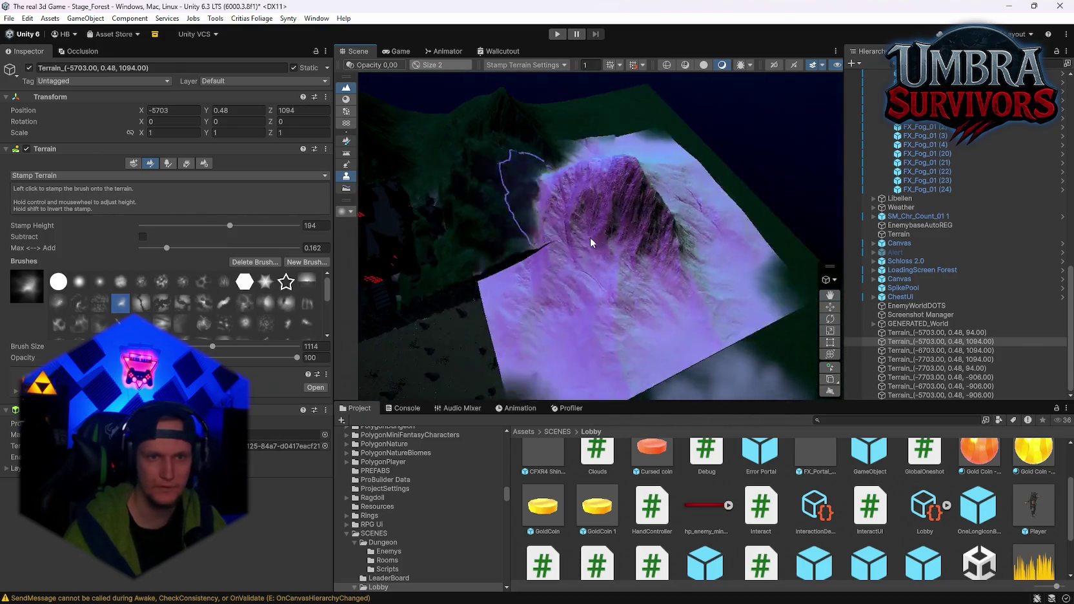
mouse_move(638, 169)
mouse_down()
mouse_move(751, 189)
mouse_move(585, 235)
mouse_move(688, 120)
mouse_move(636, 219)
mouse_up()
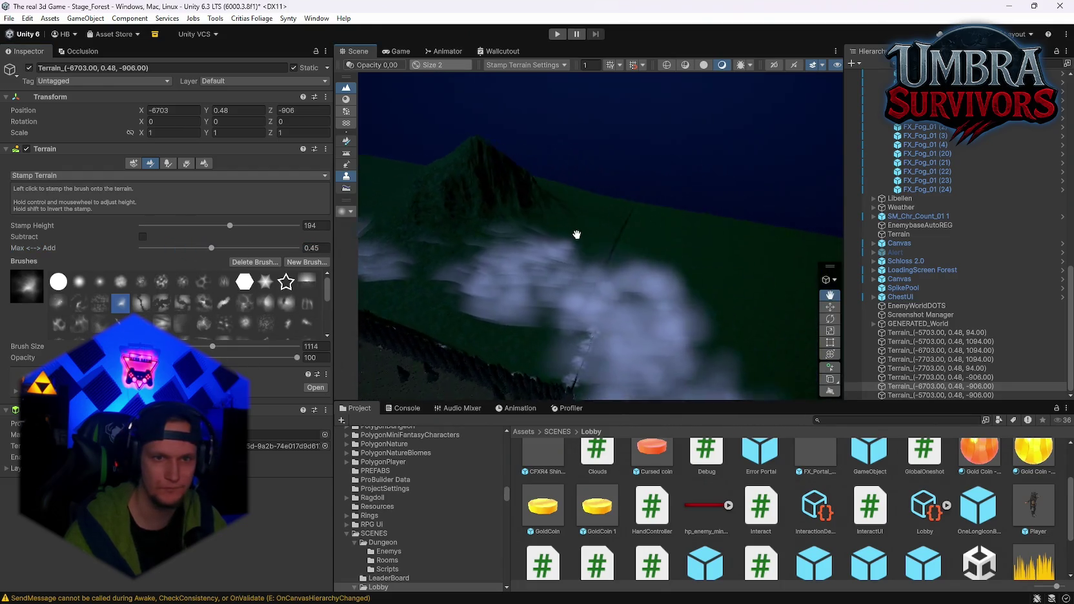
Set Max <--> Add to 1 and stamp several peaks onto the neighbouring terrain tile
drag(212, 248, 297, 248)
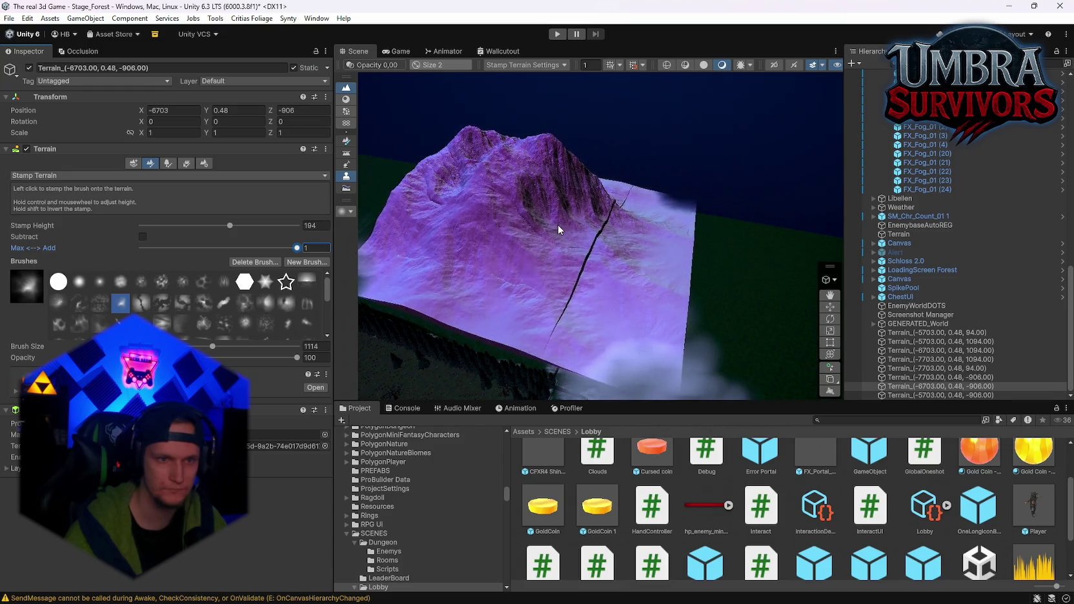
click(671, 246)
click(642, 232)
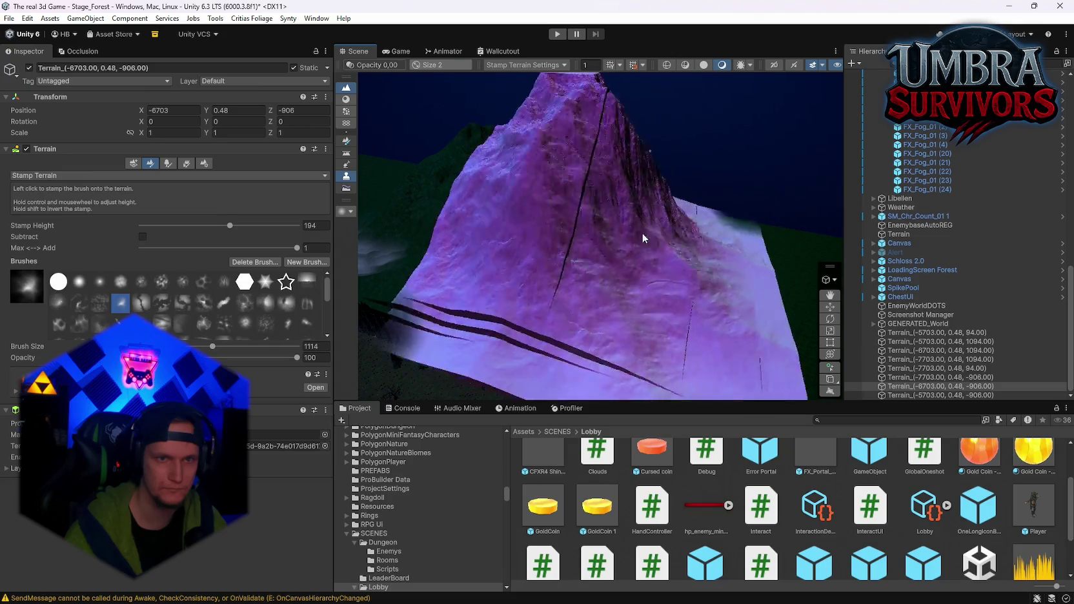
click(708, 261)
click(692, 252)
click(679, 265)
mouse_move(677, 263)
mouse_down()
mouse_move(634, 272)
mouse_move(709, 239)
mouse_move(720, 262)
mouse_move(703, 255)
mouse_move(557, 355)
mouse_move(659, 272)
mouse_move(487, 306)
mouse_move(437, 345)
mouse_move(655, 340)
mouse_move(679, 318)
mouse_move(613, 277)
mouse_move(552, 246)
mouse_move(507, 259)
mouse_move(564, 233)
mouse_move(539, 246)
mouse_move(618, 321)
mouse_move(523, 312)
mouse_move(632, 255)
mouse_move(592, 237)
mouse_up()
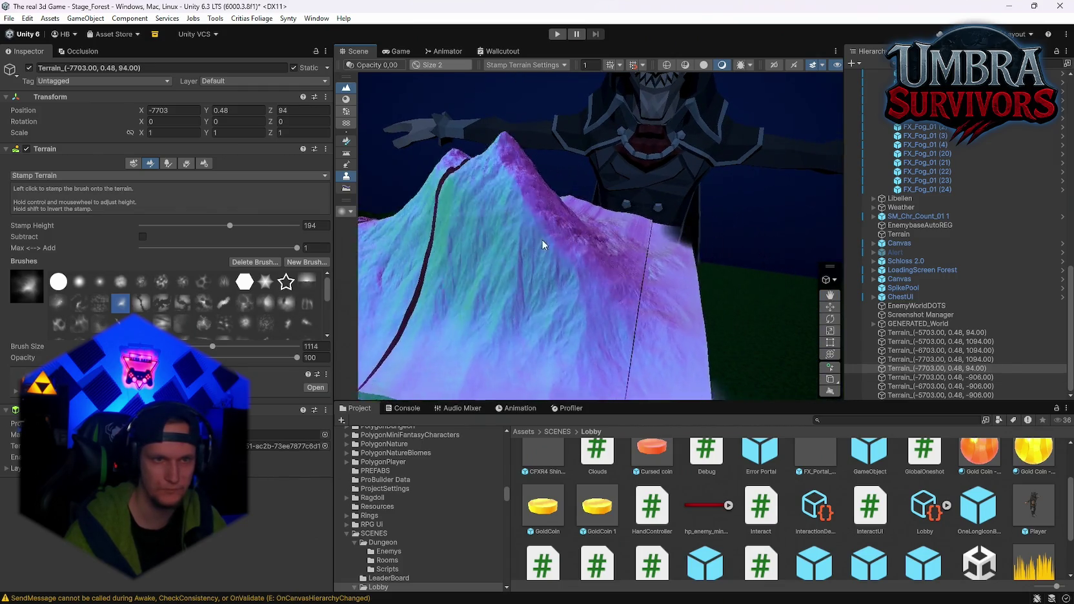
Stamp more mountains onto the tiles at Z 1094, Z 94, and the adjacent tile
mouse_move(517, 225)
mouse_down()
mouse_move(592, 264)
mouse_move(585, 242)
mouse_move(278, 260)
mouse_up()
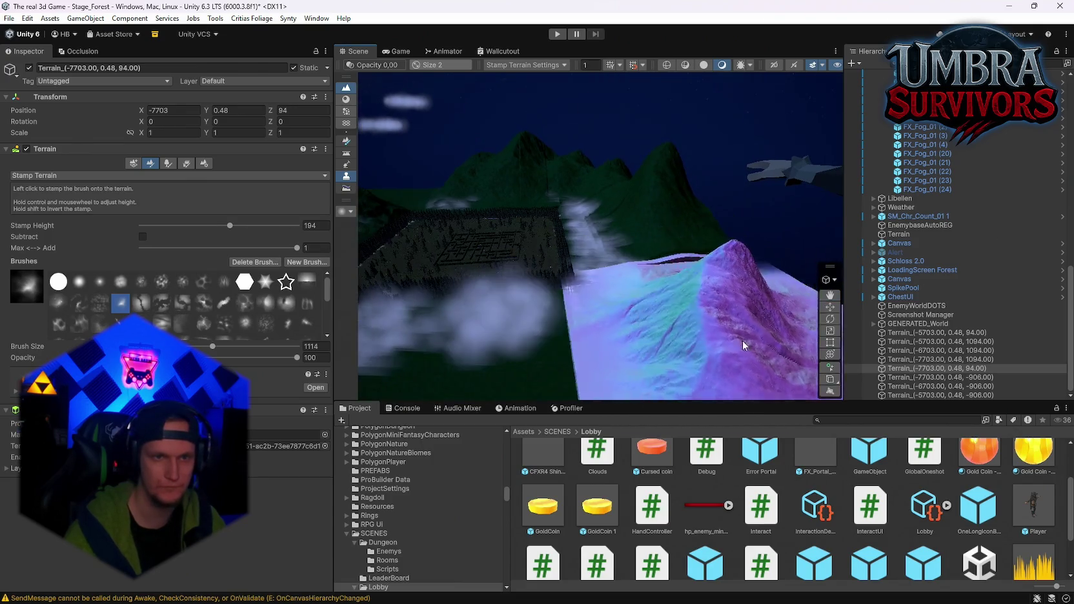
click(683, 274)
mouse_move(712, 329)
mouse_down()
mouse_move(627, 350)
mouse_move(564, 322)
mouse_move(787, 298)
mouse_move(711, 259)
mouse_move(688, 233)
mouse_move(611, 216)
mouse_move(691, 226)
mouse_move(636, 172)
mouse_move(737, 225)
mouse_move(567, 258)
mouse_move(697, 277)
mouse_move(676, 289)
mouse_move(706, 289)
mouse_move(667, 259)
mouse_move(659, 312)
mouse_move(683, 352)
mouse_move(677, 301)
mouse_up()
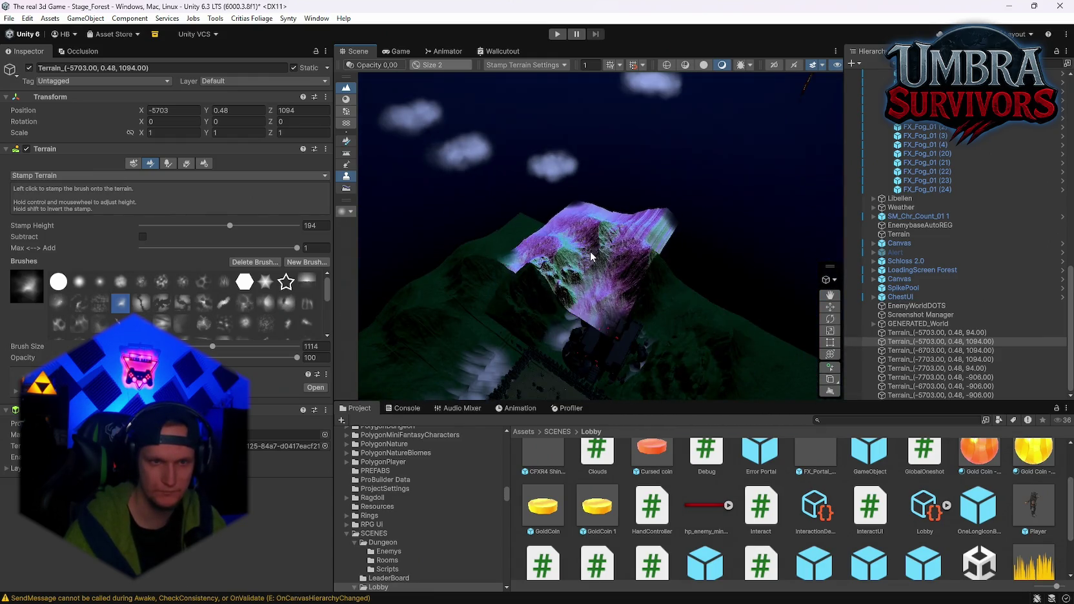
click(677, 299)
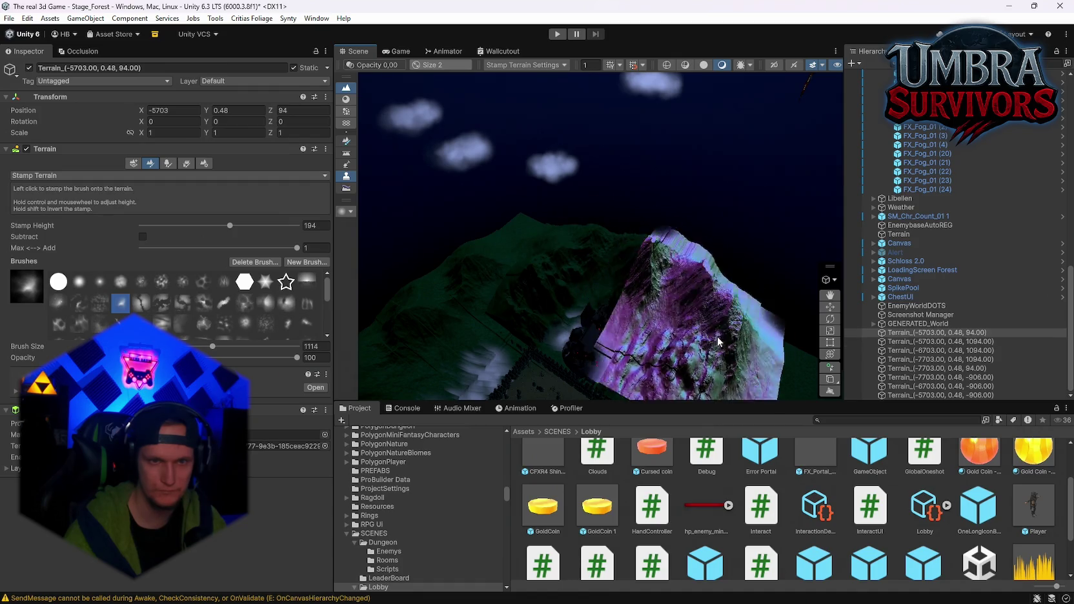
mouse_move(718, 337)
mouse_down()
mouse_move(699, 236)
mouse_move(678, 224)
mouse_move(692, 231)
mouse_move(673, 308)
mouse_move(726, 285)
mouse_move(821, 162)
mouse_move(656, 244)
mouse_move(742, 236)
mouse_move(645, 245)
mouse_move(775, 233)
mouse_up()
click(692, 231)
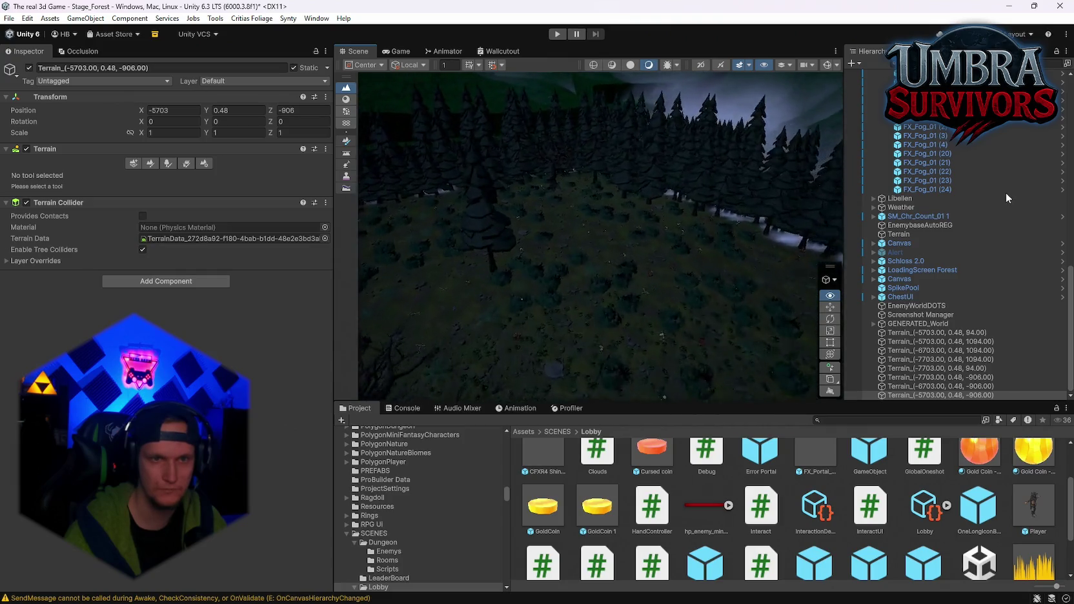
Select the main forest Terrain from the forest floor and open its terrain tool list
mouse_move(807, 175)
mouse_down()
mouse_move(626, 113)
mouse_move(523, 101)
mouse_move(422, 139)
mouse_move(366, 176)
mouse_move(510, 300)
mouse_up()
click(513, 300)
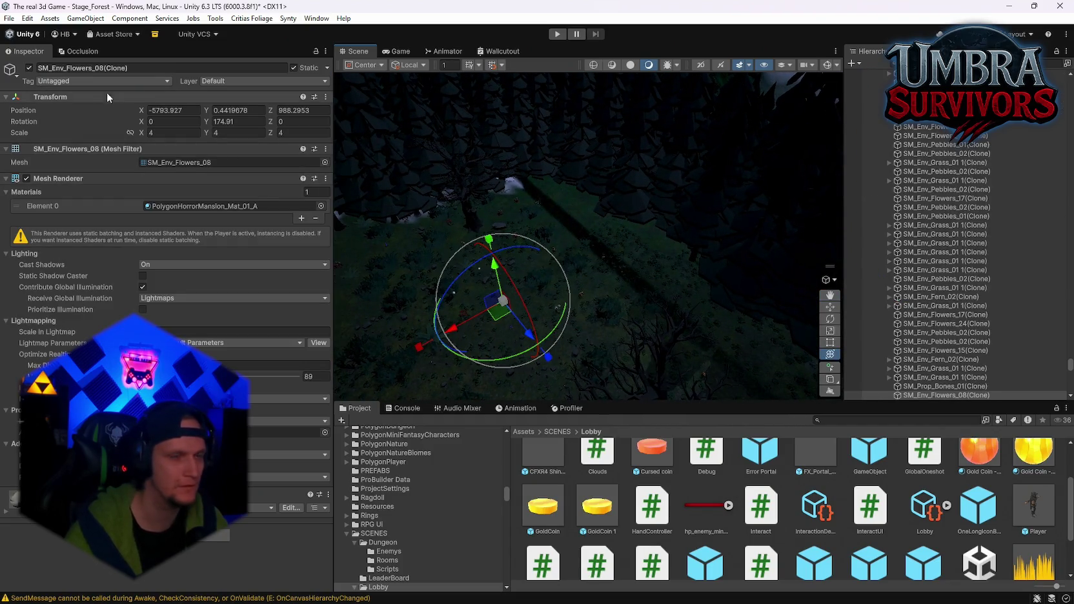
drag(463, 334, 376, 277)
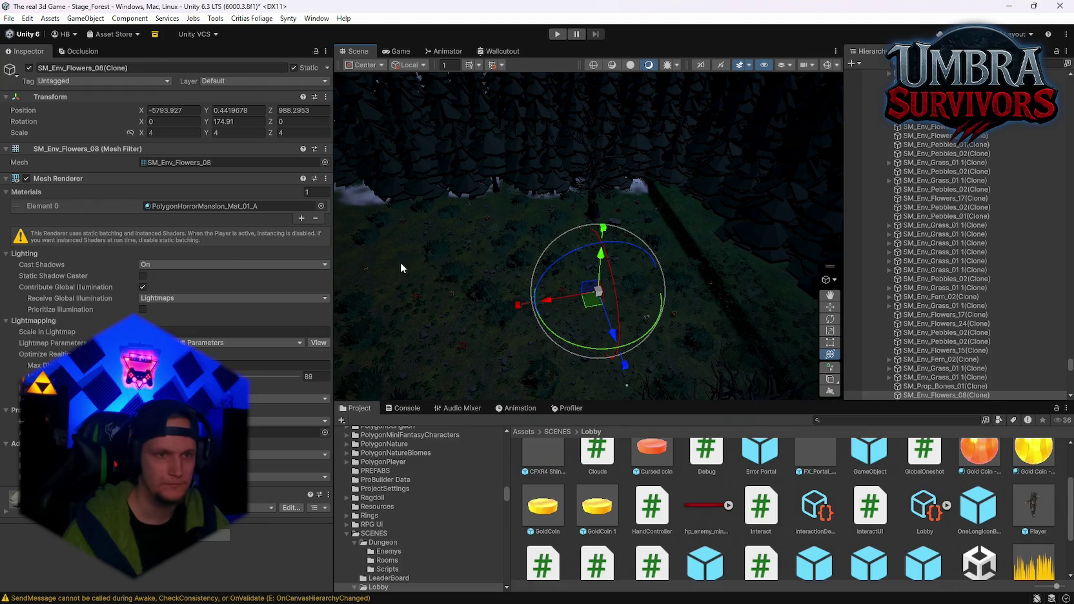
click(402, 262)
click(134, 177)
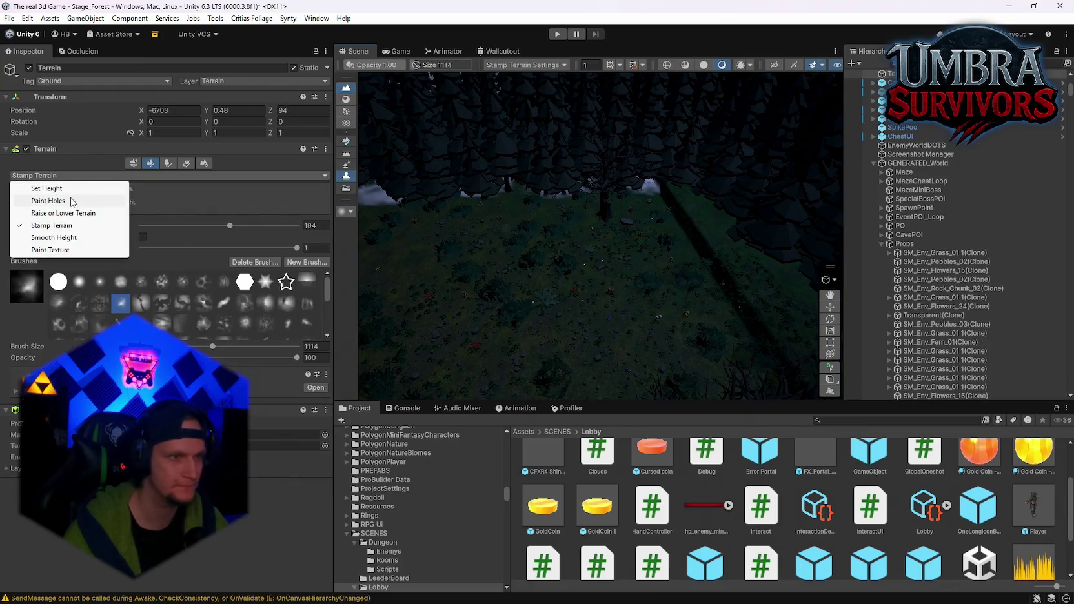
Switch to Set Height and choose the soft round brush, enlarged to size 190
click(65, 188)
shift+click(497, 278)
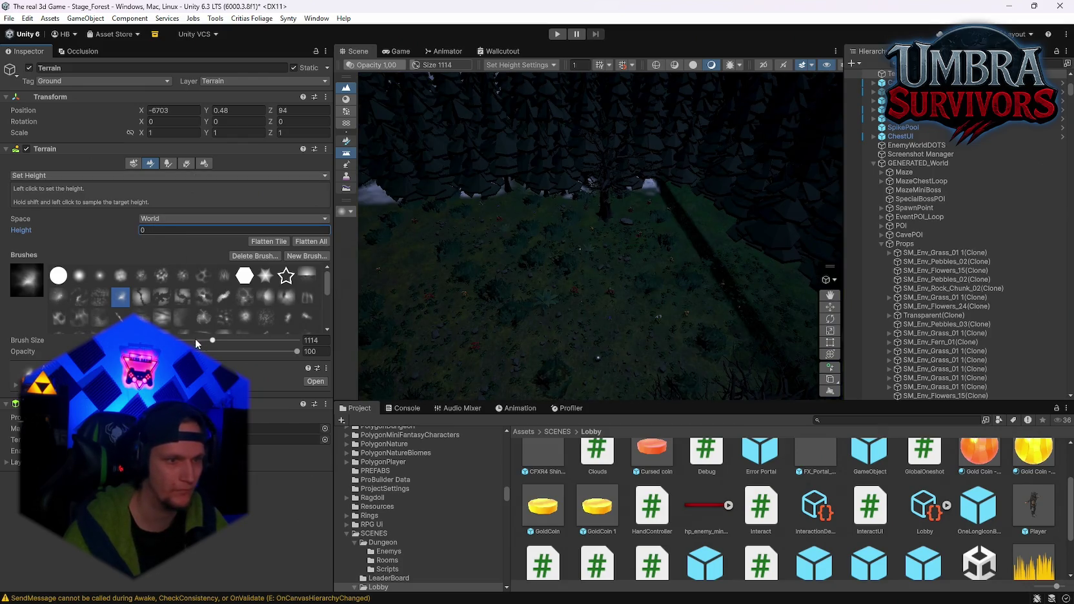
mouse_move(676, 345)
mouse_down()
mouse_move(574, 275)
mouse_move(698, 335)
mouse_move(604, 256)
mouse_move(498, 306)
mouse_up()
key(bracketright)
key(bracketright)
key(bracketright)
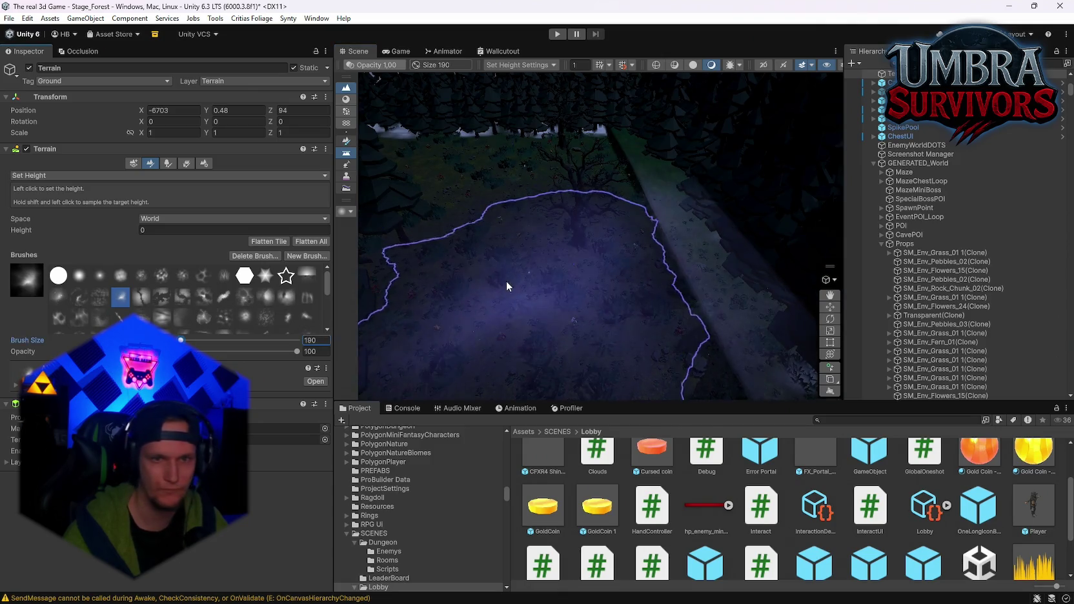
click(88, 275)
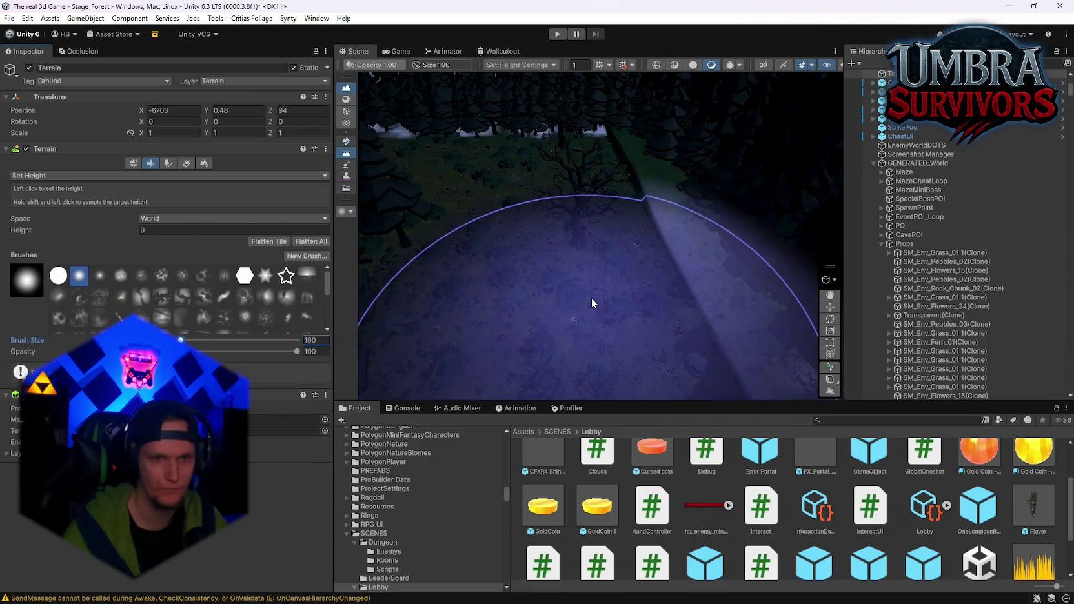
scroll(574, 236, down, 15)
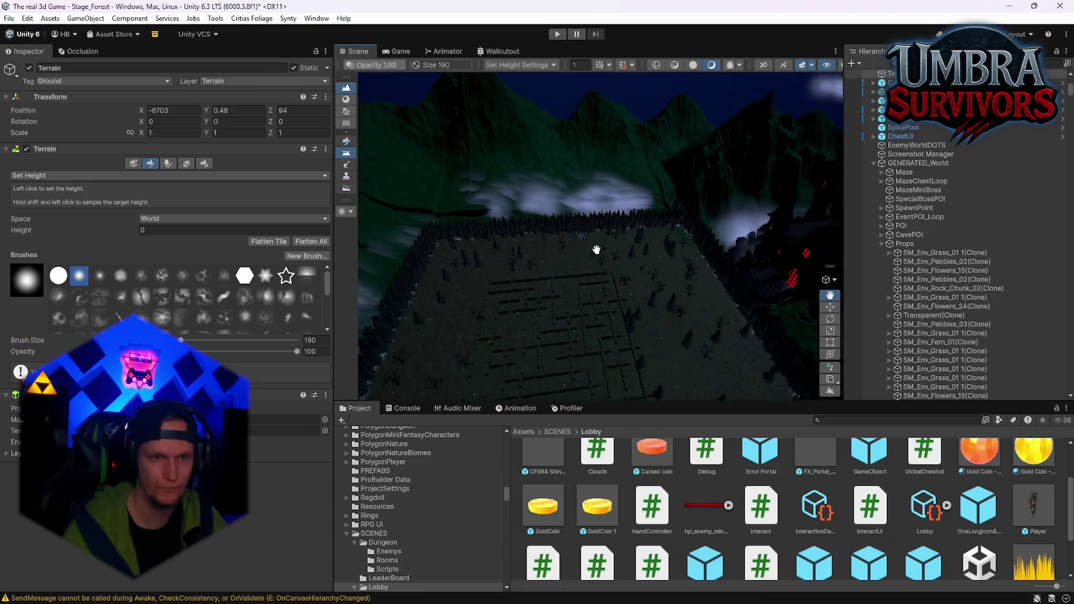
Survey the maze and forest from above, then switch to Smooth Height at brush size 306
drag(597, 250, 620, 255)
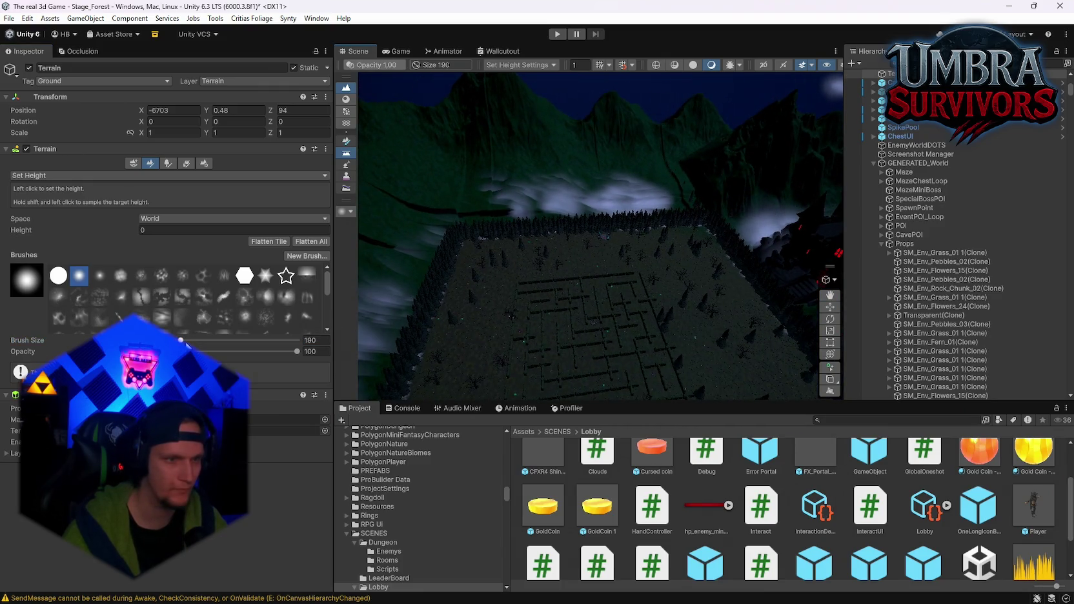
mouse_move(540, 298)
mouse_down()
mouse_move(555, 330)
mouse_move(513, 349)
mouse_up()
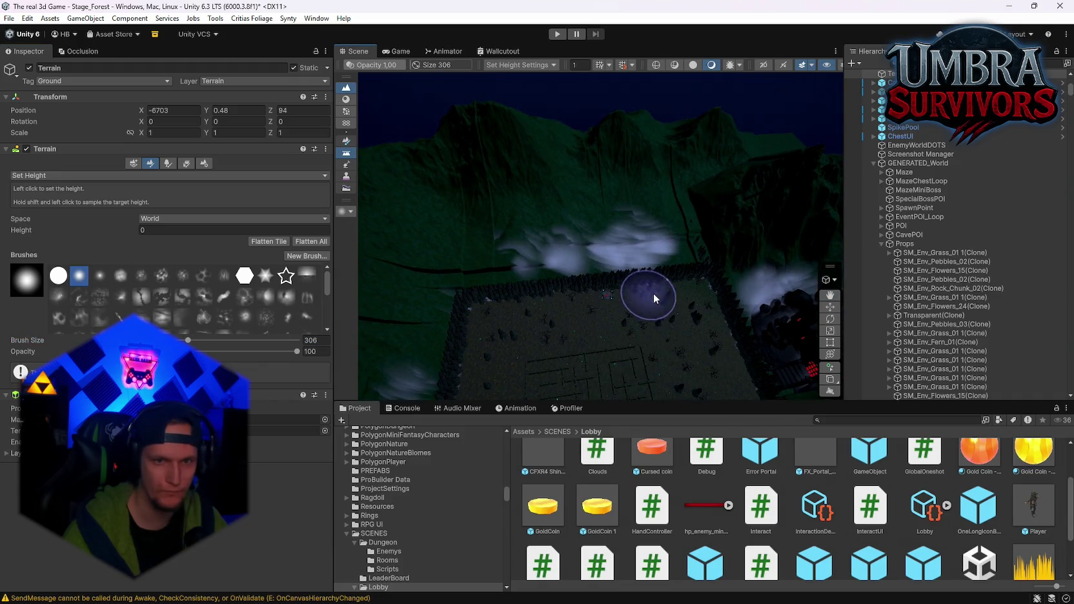
drag(691, 313, 487, 273)
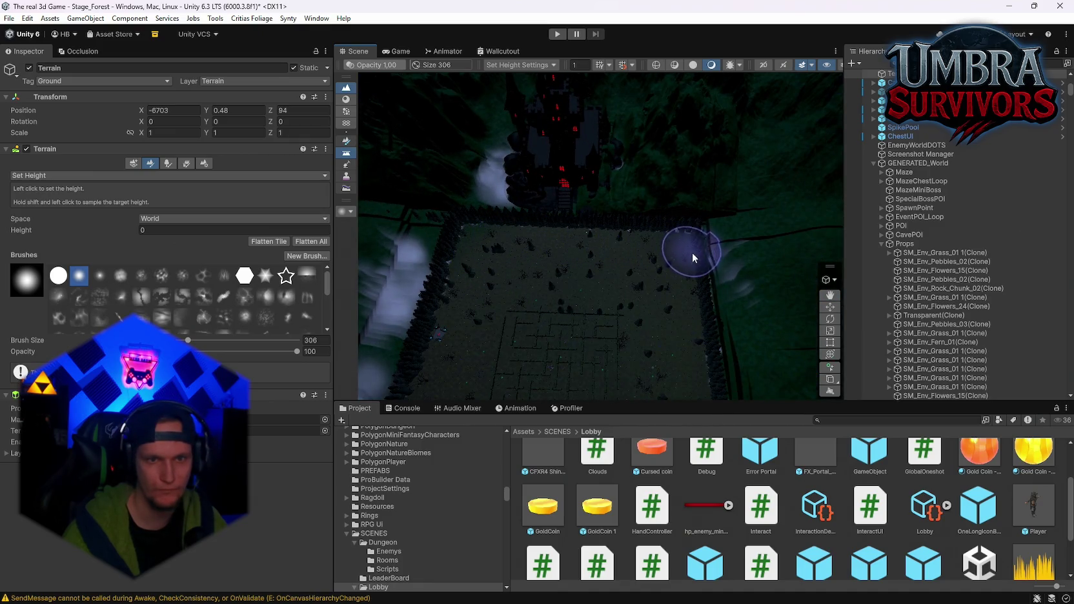
drag(646, 304, 535, 229)
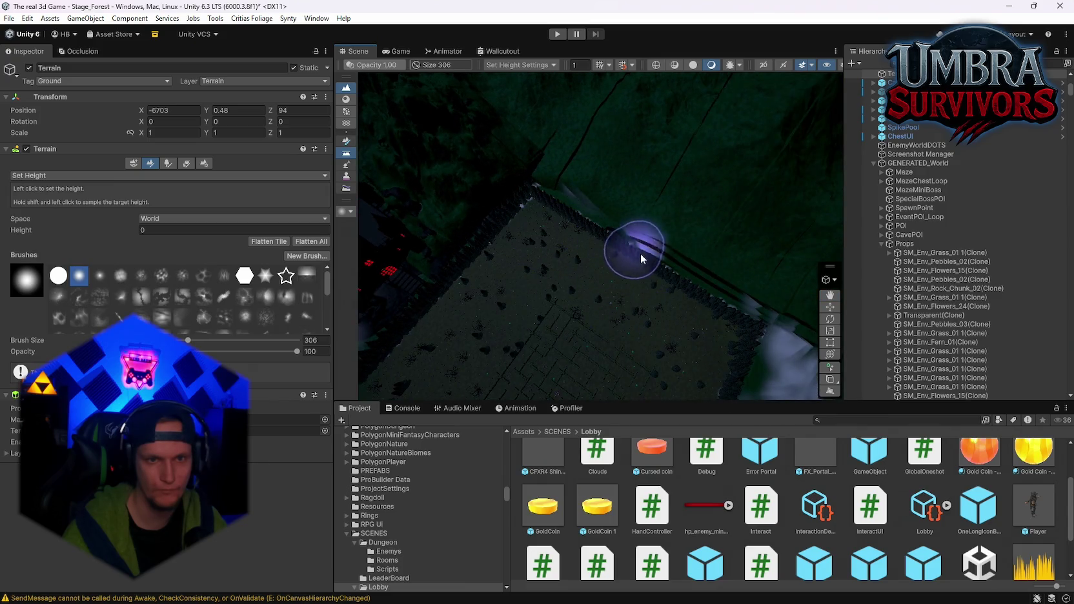
mouse_move(717, 302)
mouse_down()
mouse_move(674, 298)
mouse_move(624, 248)
mouse_up()
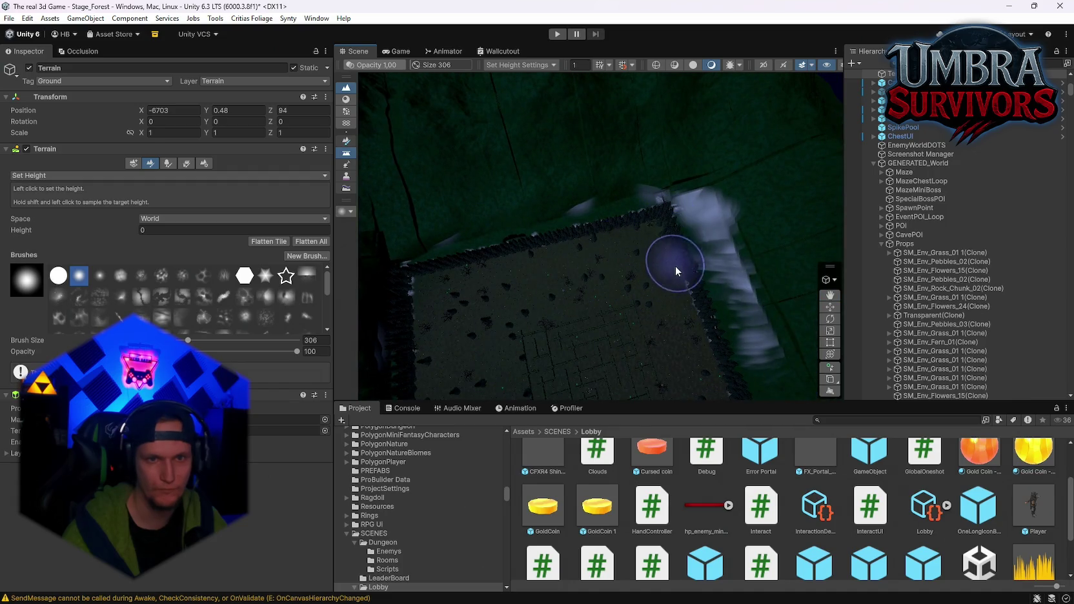
drag(610, 315, 606, 272)
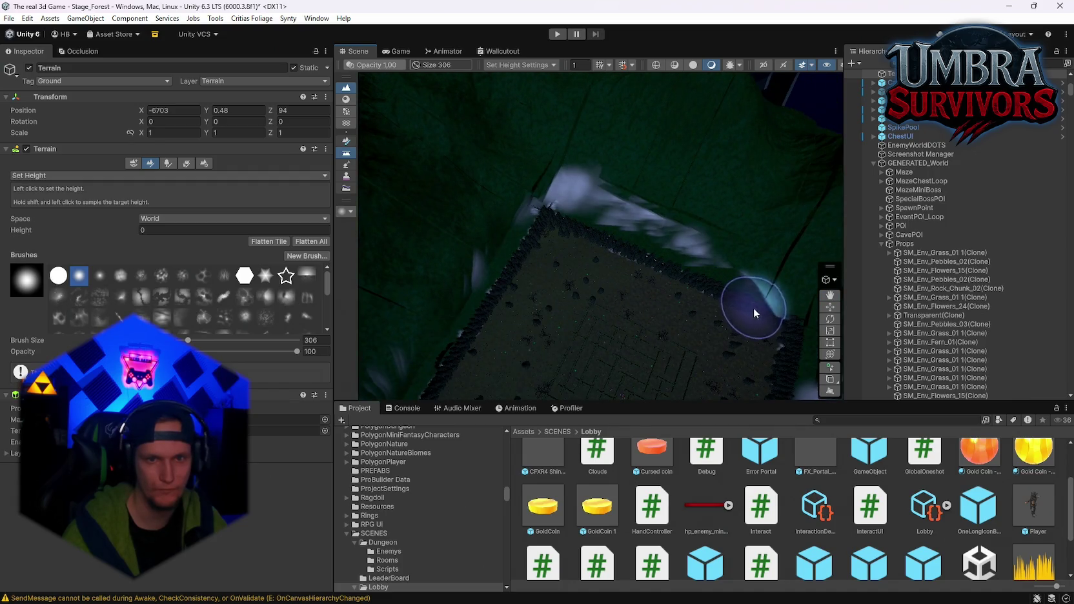
drag(753, 308, 759, 302)
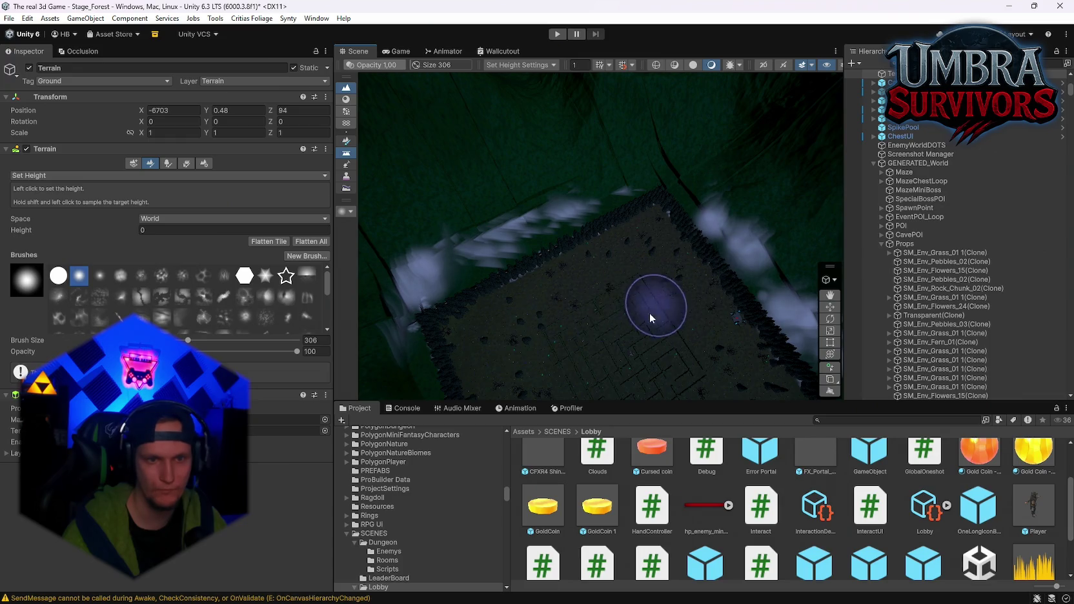
mouse_move(649, 312)
mouse_down()
mouse_move(663, 327)
mouse_move(659, 223)
mouse_move(520, 204)
mouse_up()
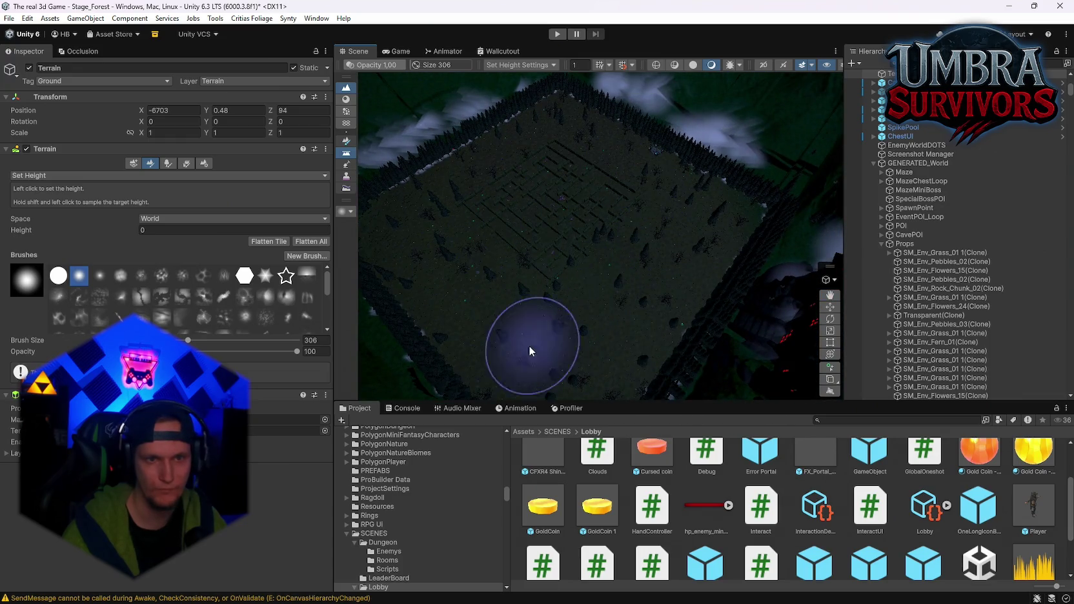
scroll(658, 271, up, 3)
mouse_move(651, 249)
mouse_down()
mouse_move(674, 271)
mouse_move(674, 292)
mouse_move(607, 220)
mouse_move(695, 319)
mouse_move(225, 295)
mouse_move(500, 315)
mouse_move(511, 306)
mouse_move(572, 317)
mouse_move(603, 346)
mouse_up()
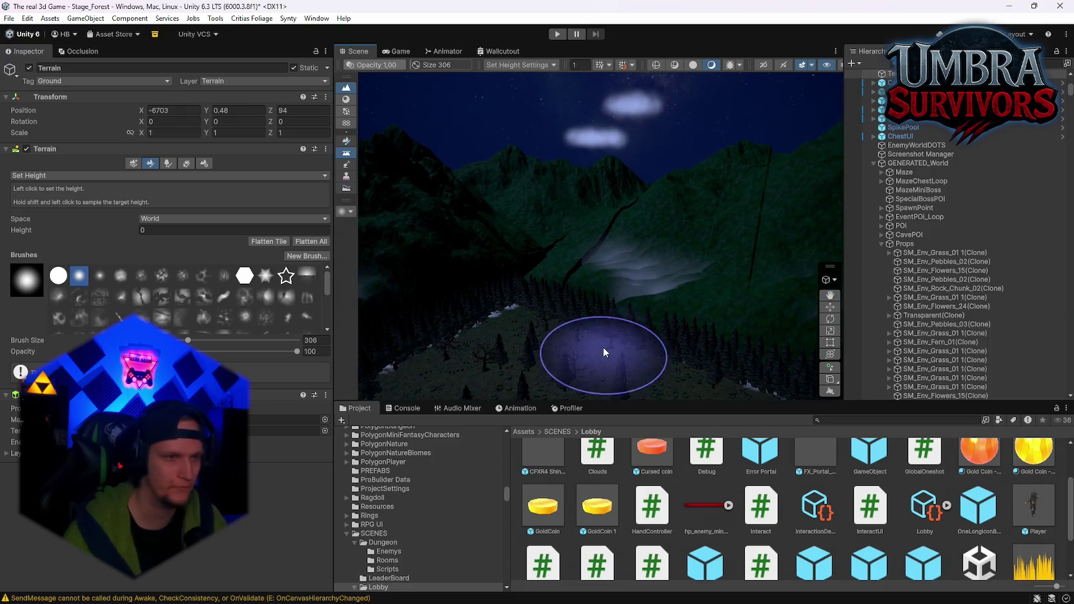
click(40, 176)
click(55, 237)
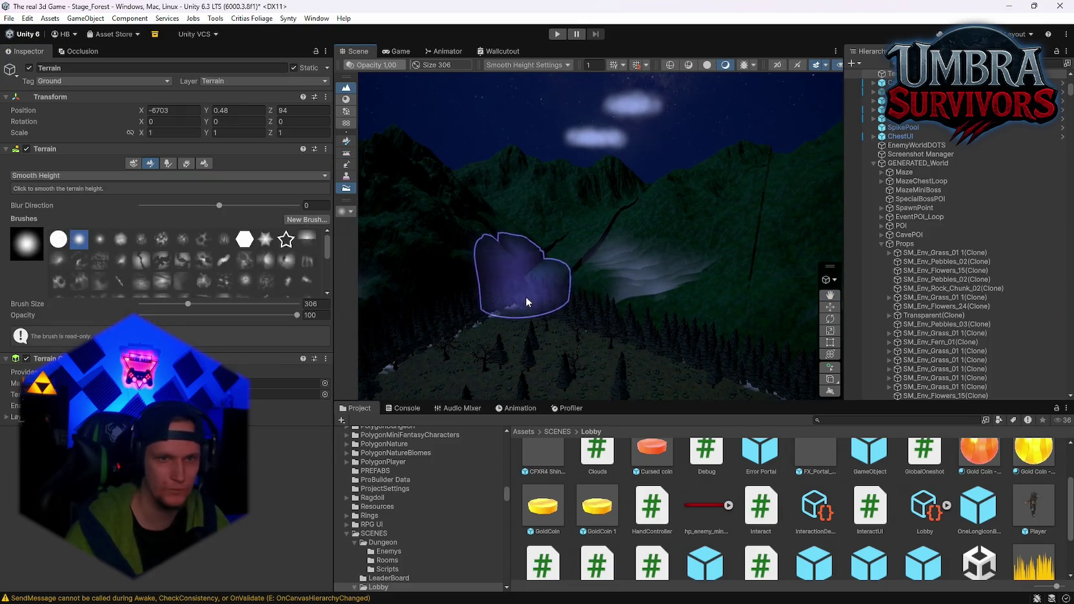
Smooth Height the slopes and peak on the terrain tile near the mountain
click(588, 284)
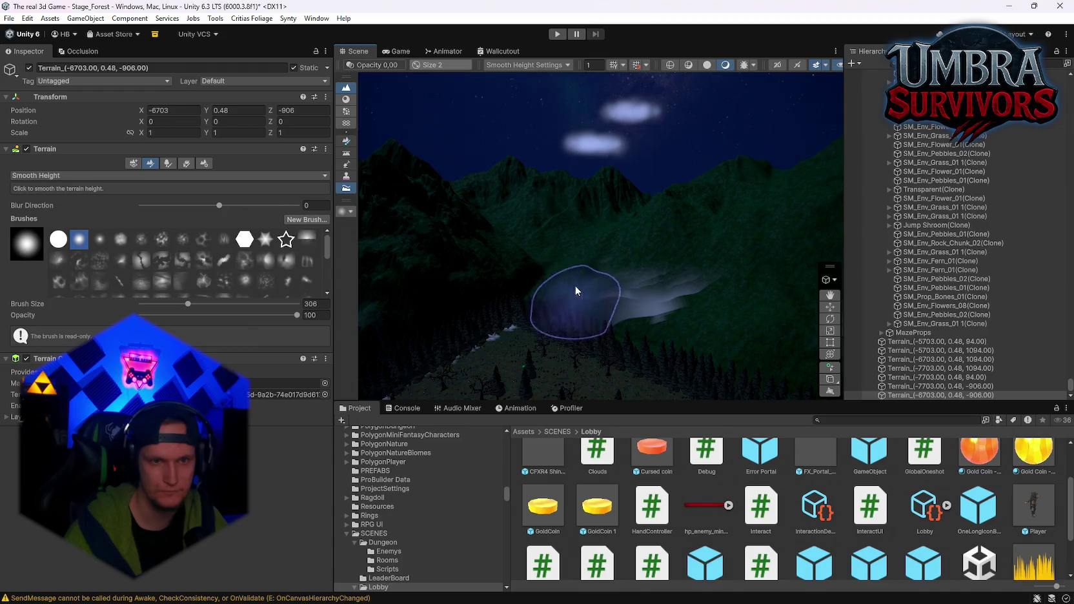
drag(571, 335, 640, 344)
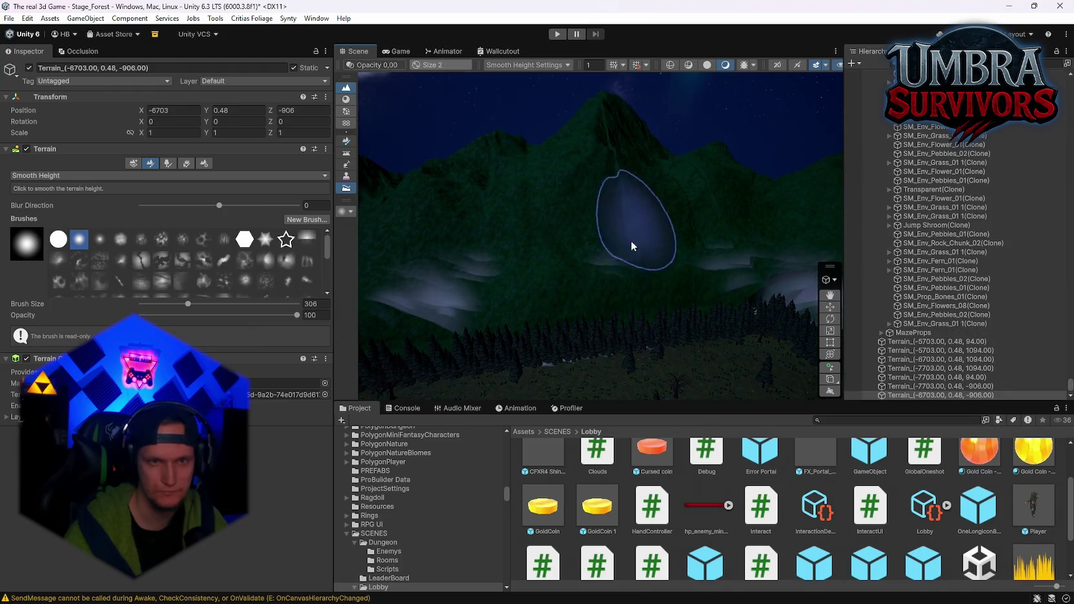
mouse_move(703, 205)
mouse_down()
mouse_move(570, 231)
mouse_move(503, 273)
mouse_up()
click(545, 155)
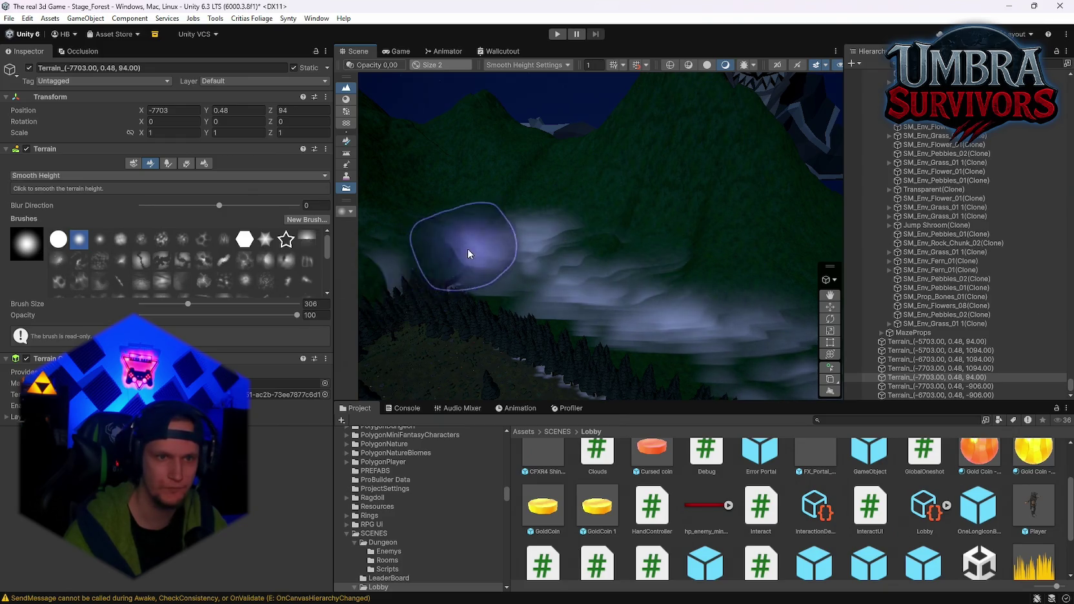
scroll(646, 213, up, 3)
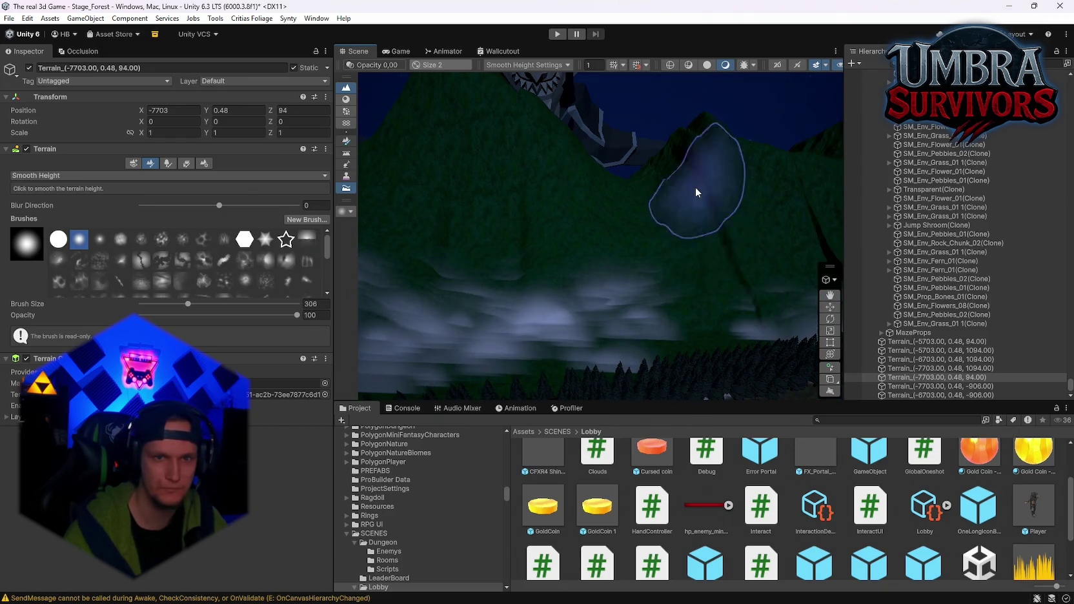
click(606, 227)
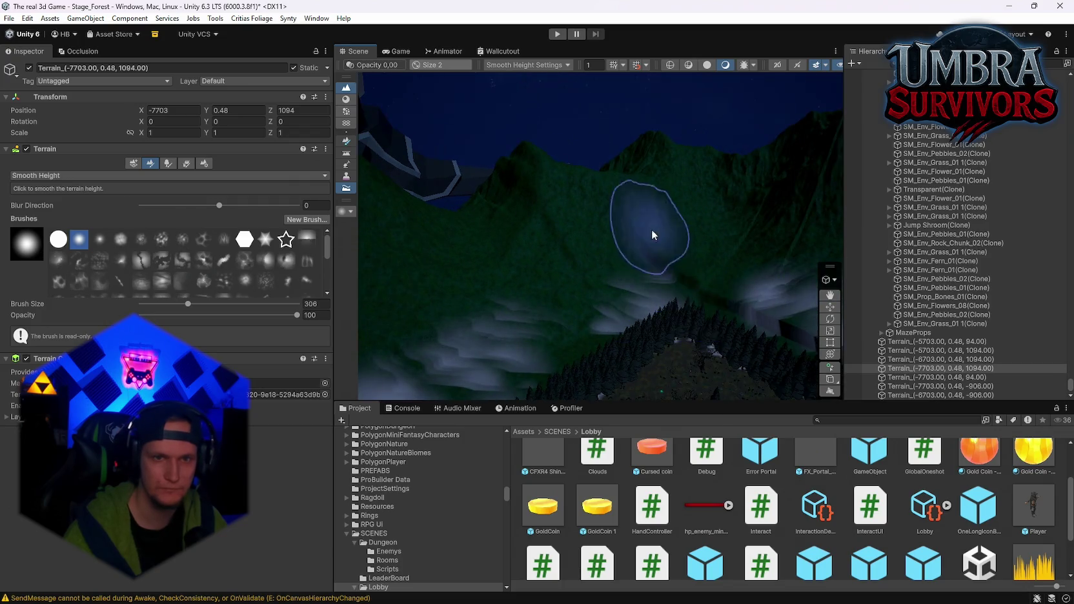
click(524, 252)
click(495, 231)
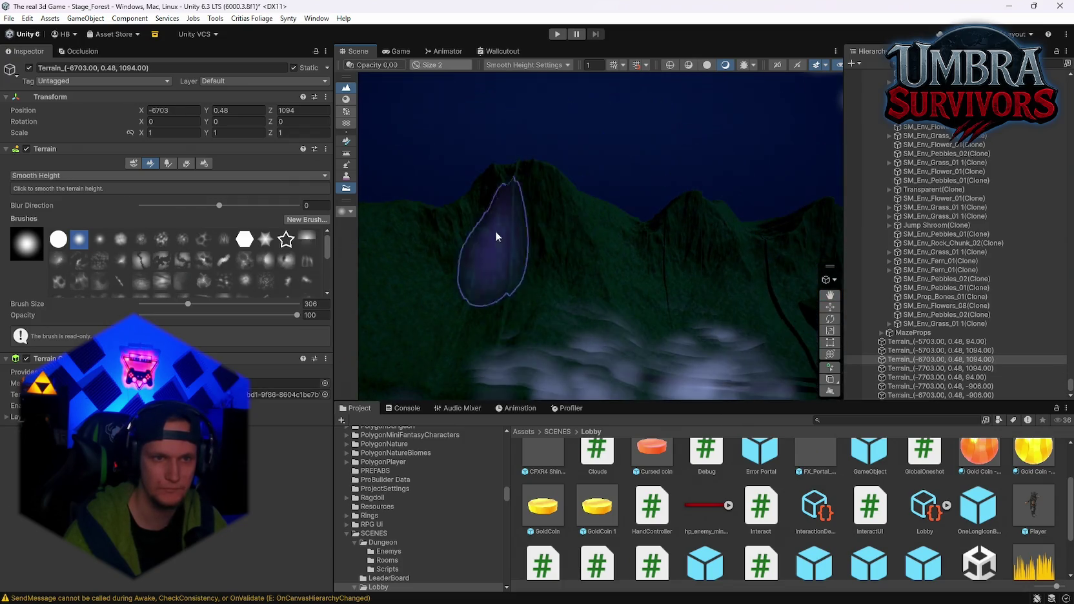
click(523, 271)
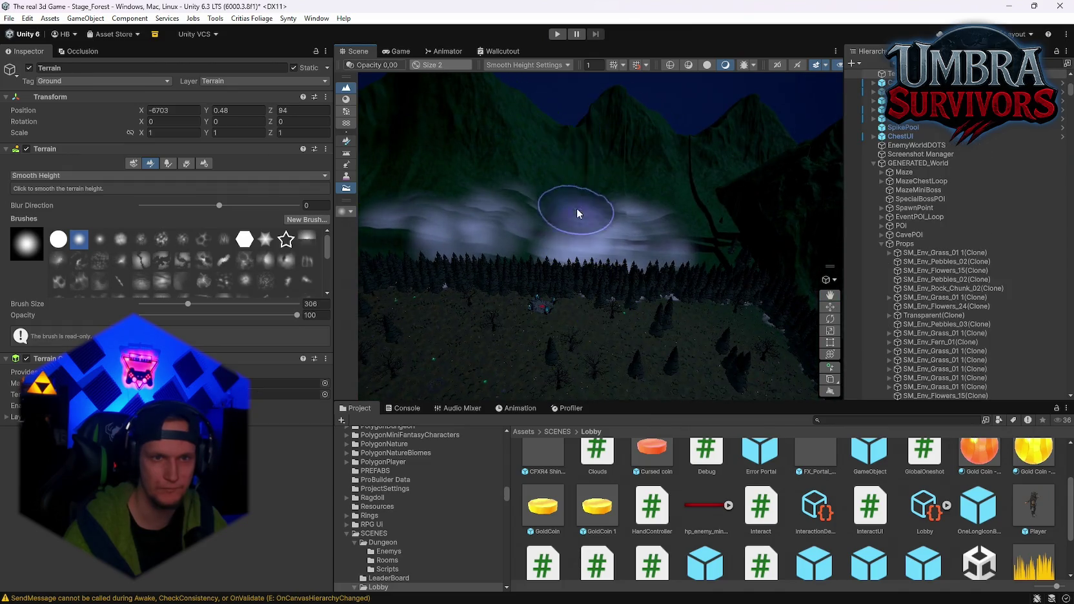
click(621, 232)
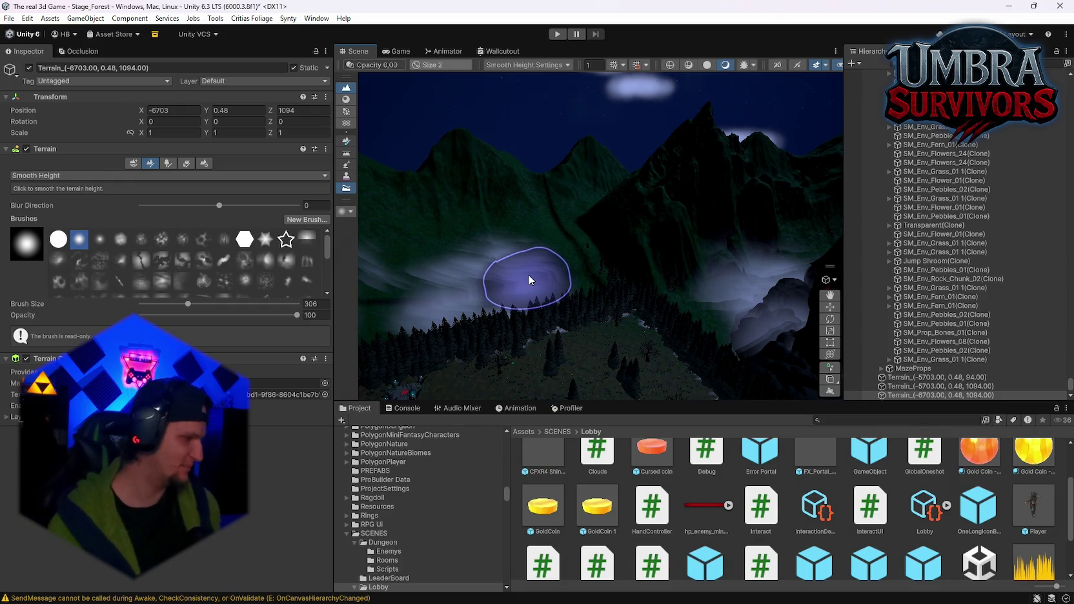
Smooth the ground beside the castle, a forest tile and the remaining mountain slopes
mouse_move(547, 281)
mouse_down()
mouse_move(625, 279)
mouse_move(621, 292)
mouse_move(500, 293)
mouse_up()
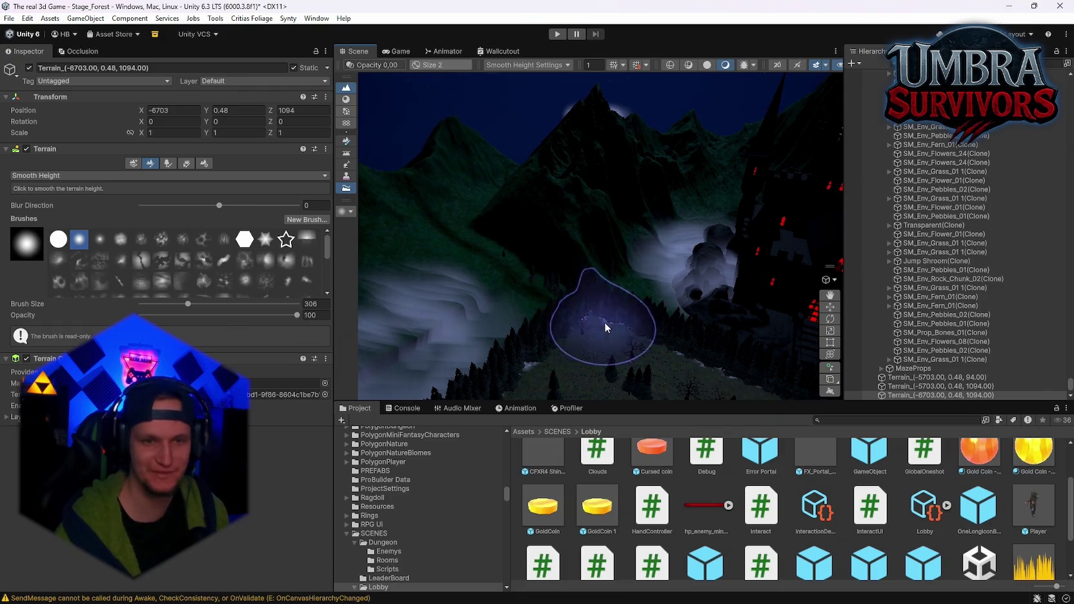
drag(604, 323, 680, 280)
click(510, 266)
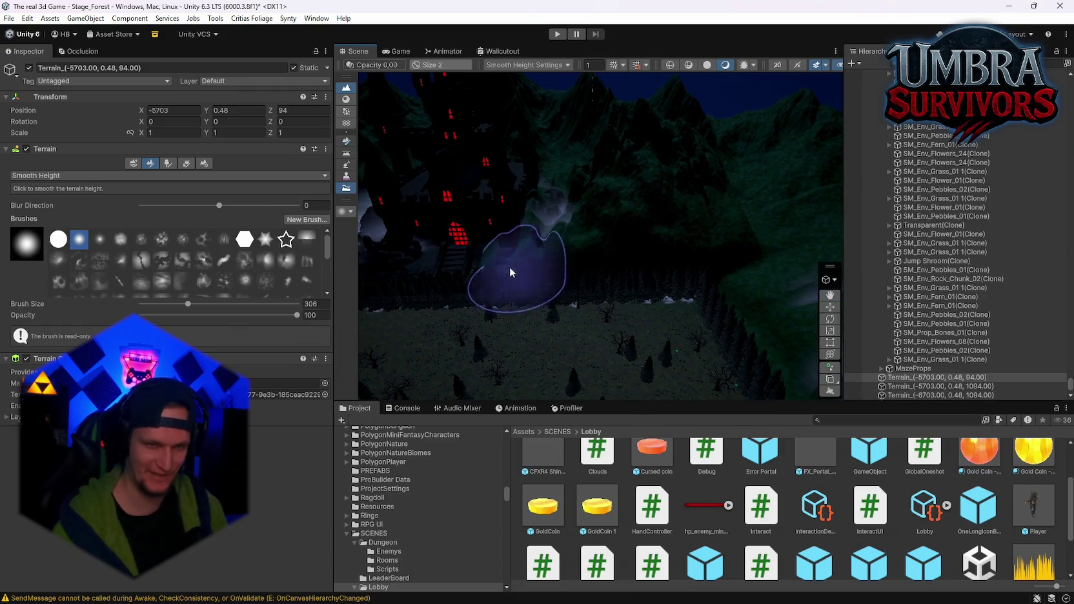
mouse_move(483, 255)
mouse_down()
mouse_move(669, 270)
mouse_move(664, 288)
mouse_move(699, 212)
mouse_move(570, 238)
mouse_move(681, 280)
mouse_move(635, 281)
mouse_move(736, 286)
mouse_move(648, 229)
mouse_move(638, 281)
mouse_move(648, 211)
mouse_move(695, 271)
mouse_move(539, 233)
mouse_move(739, 304)
mouse_up()
click(698, 211)
click(635, 281)
click(545, 282)
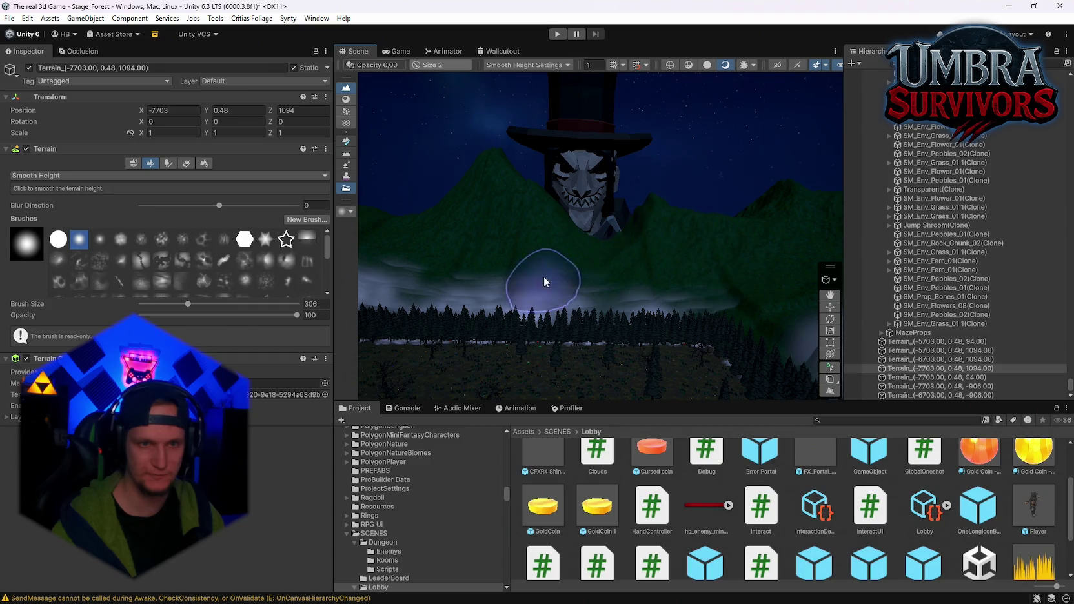
mouse_move(544, 283)
mouse_down()
mouse_move(614, 256)
mouse_move(629, 290)
mouse_move(577, 258)
mouse_move(503, 243)
mouse_move(597, 263)
mouse_move(615, 303)
mouse_up()
click(503, 243)
click(614, 303)
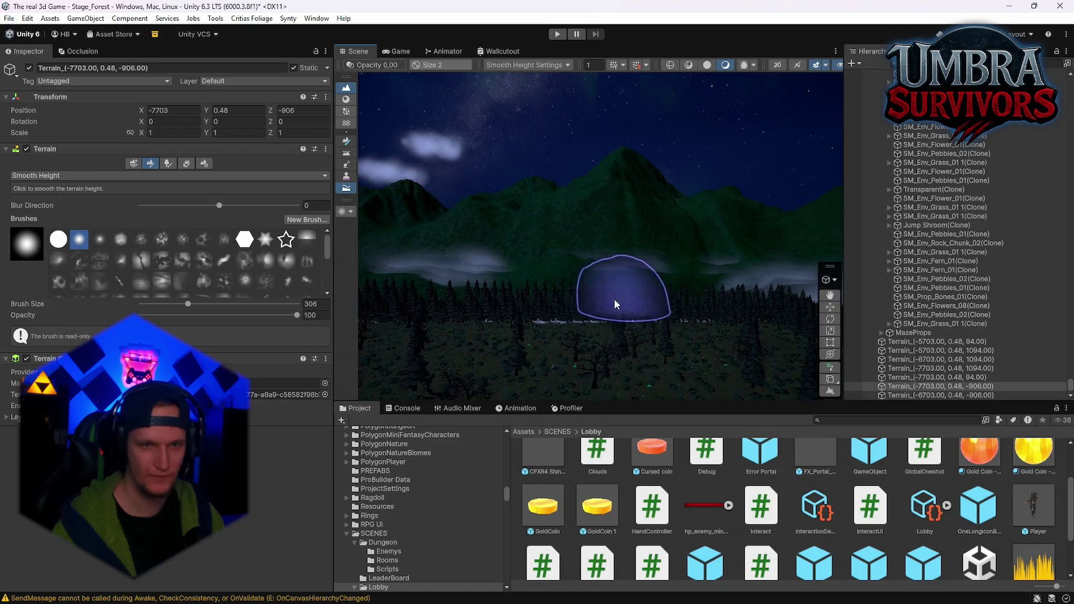
click(107, 176)
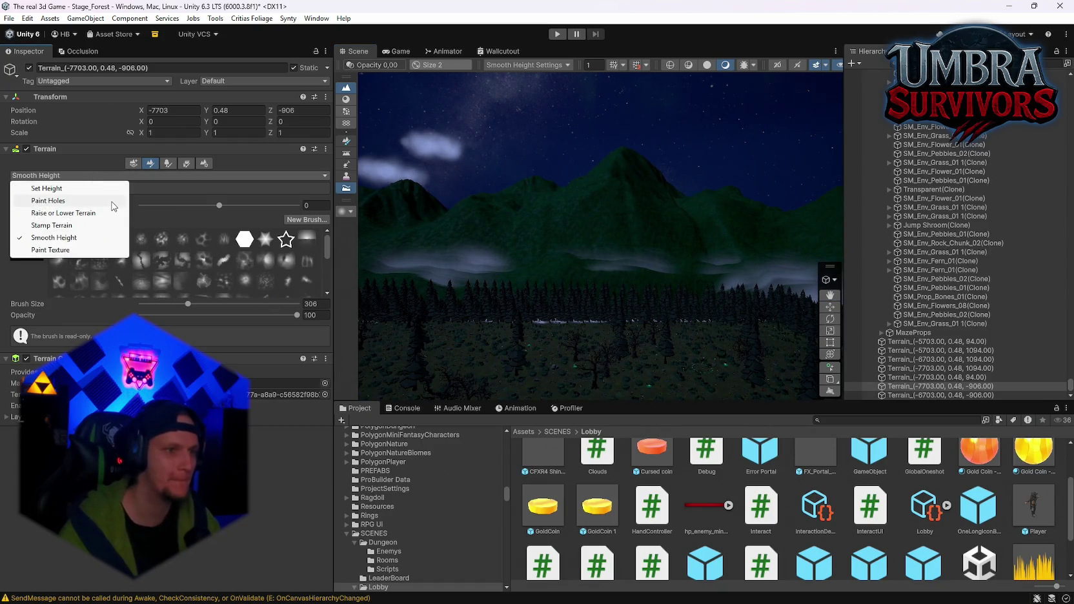
Switch to Paint Texture with the CliffBright layer at opacity 25 and brush size 122
click(57, 251)
scroll(568, 239, up, 5)
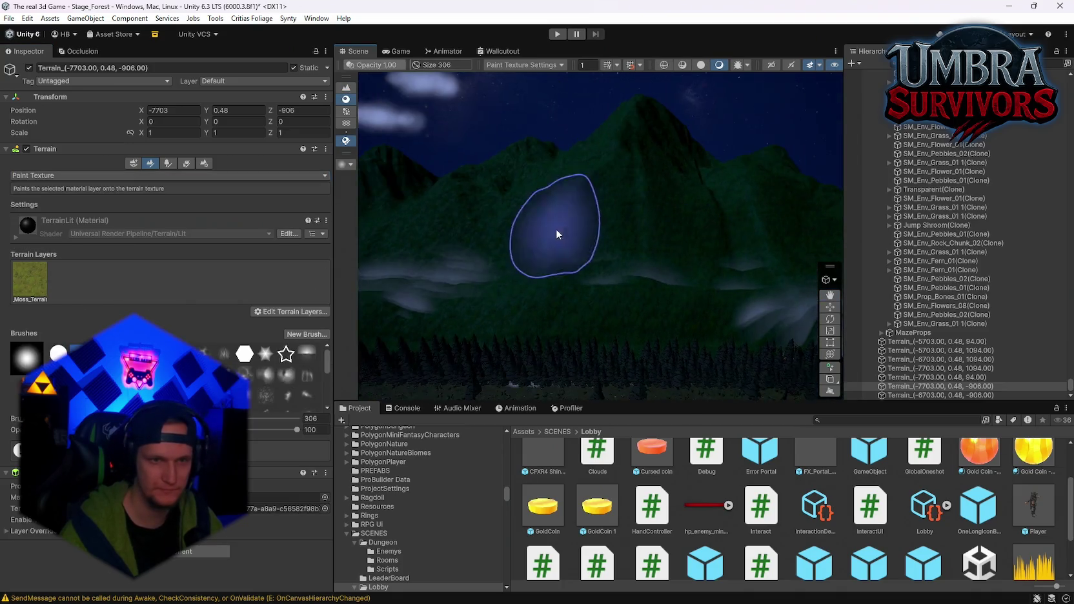
scroll(752, 254, down, 3)
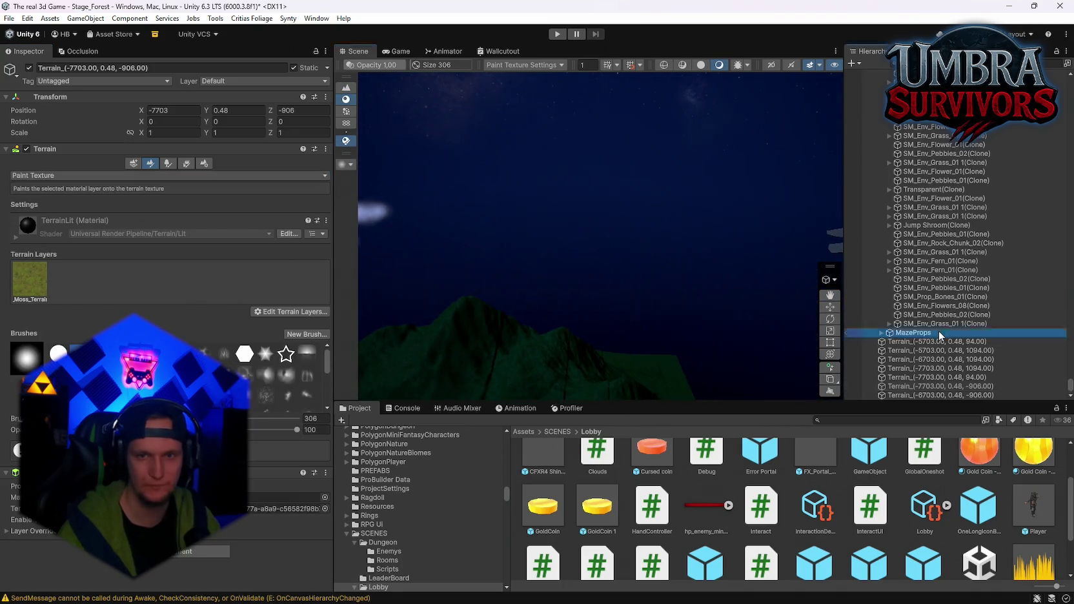
click(739, 304)
mouse_move(596, 251)
mouse_down()
mouse_move(564, 277)
mouse_move(558, 196)
mouse_move(578, 232)
mouse_up()
scroll(564, 277, up, 10)
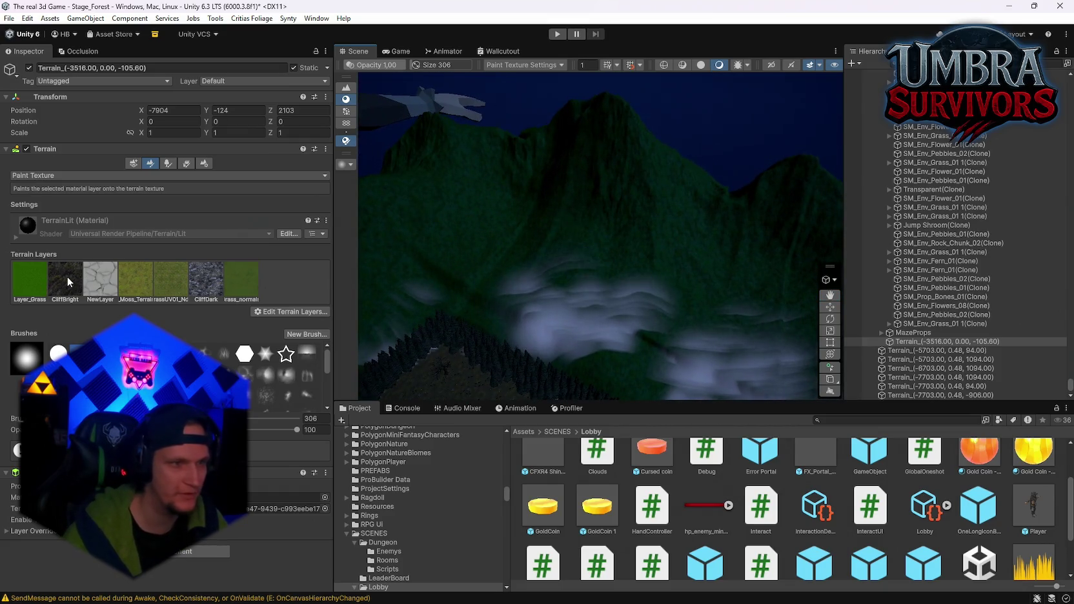
click(69, 282)
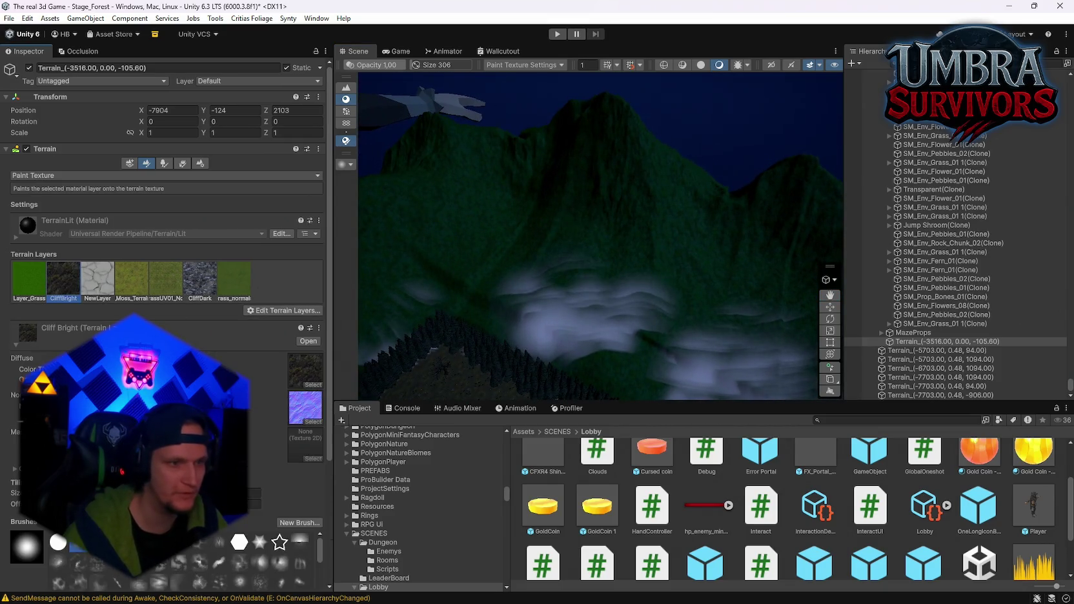
scroll(69, 282, down, 5)
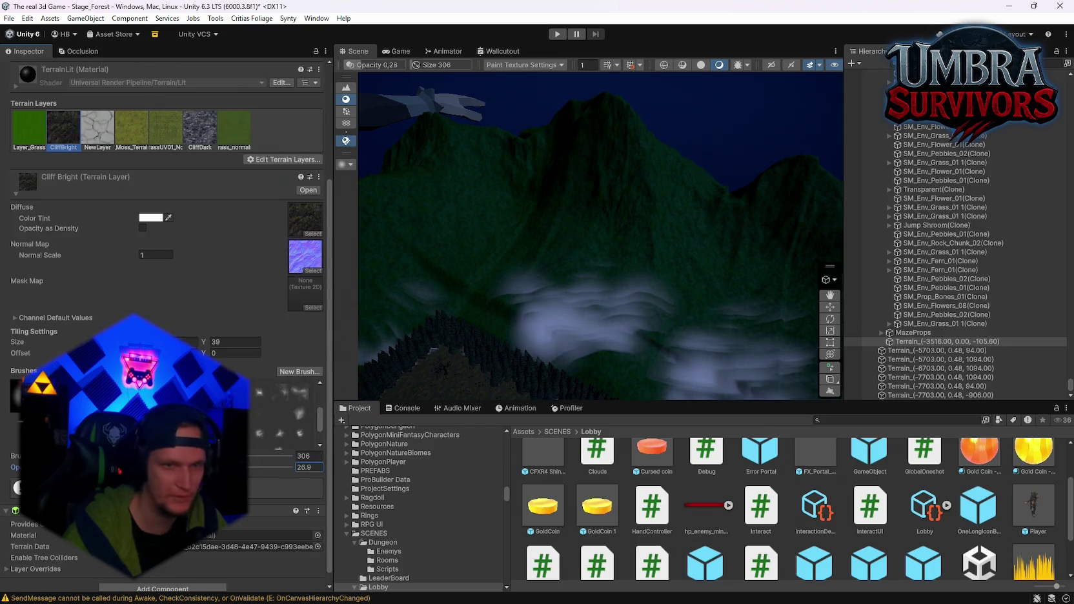
text(25)
click(309, 456)
text(122)
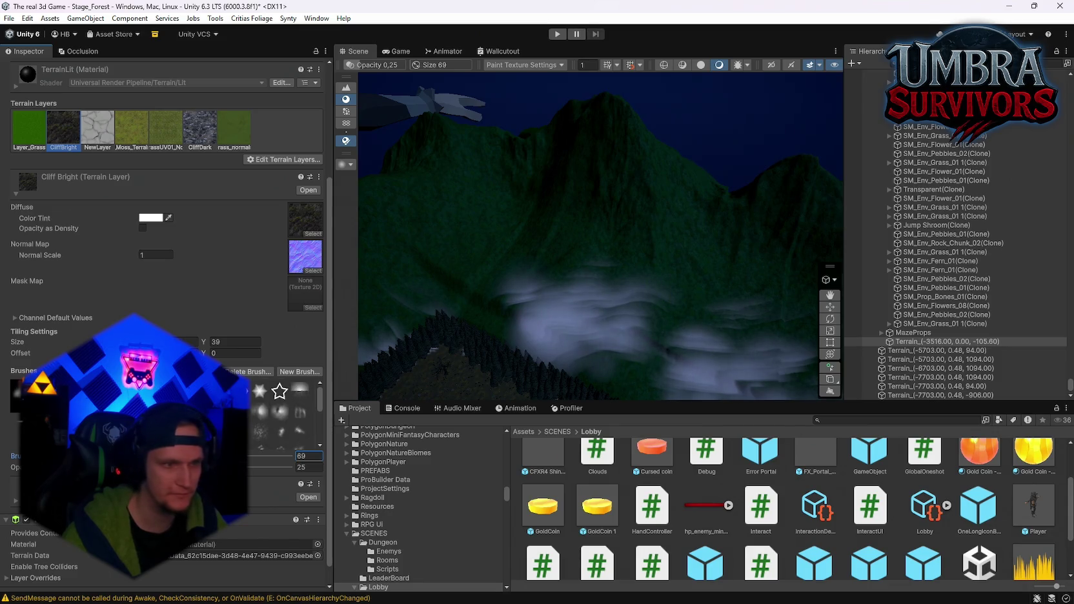
scroll(619, 219, down, 3)
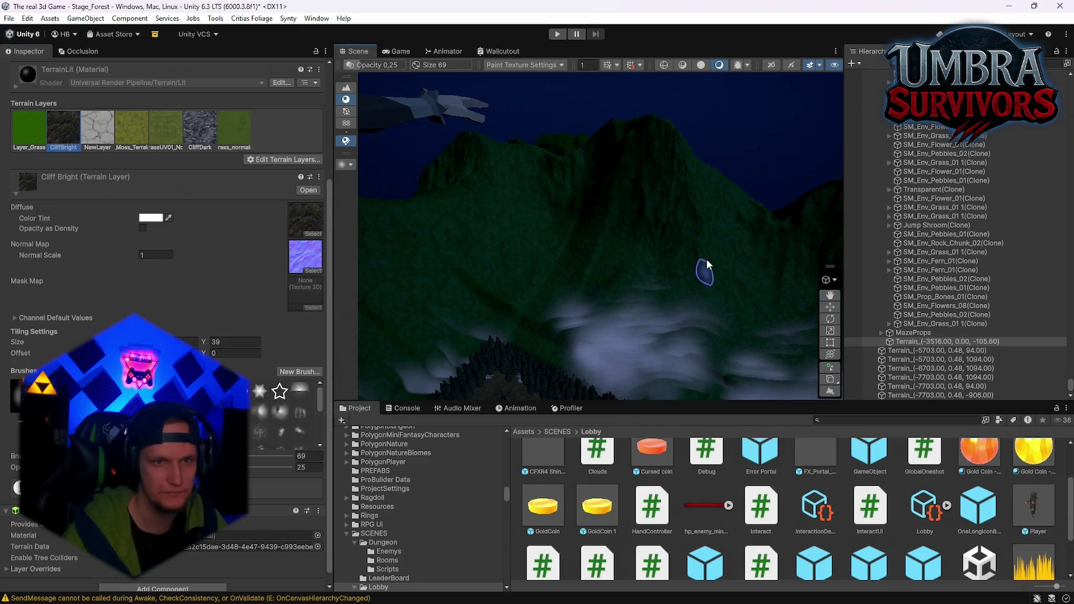
Paint CliffBright streaks across the mountain slopes, enlarging the brush to about 633
click(530, 175)
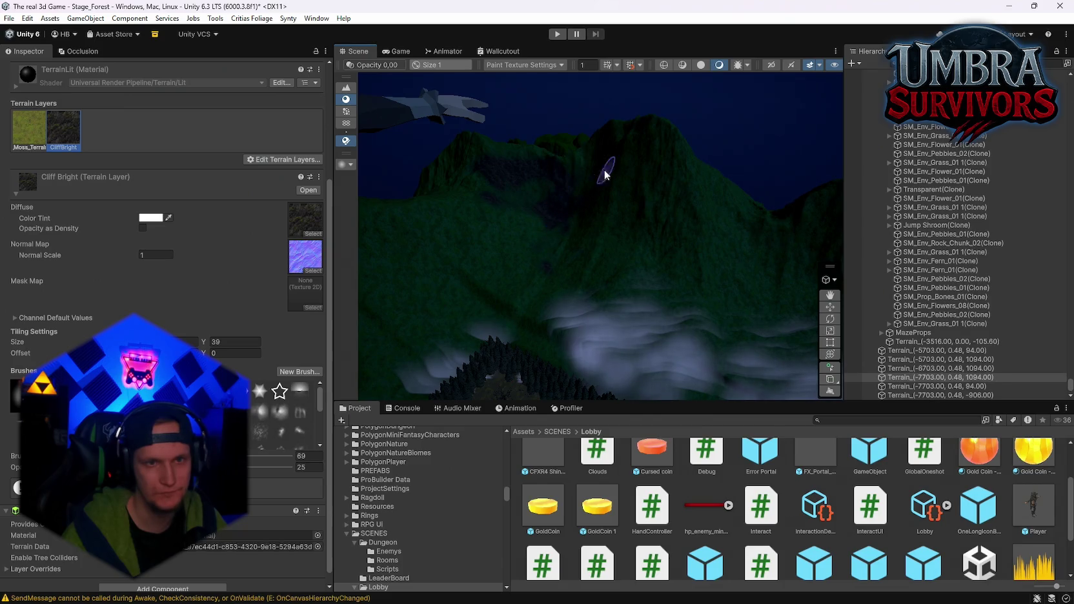
mouse_move(605, 174)
mouse_down()
mouse_move(580, 157)
mouse_move(648, 163)
mouse_move(613, 176)
mouse_up()
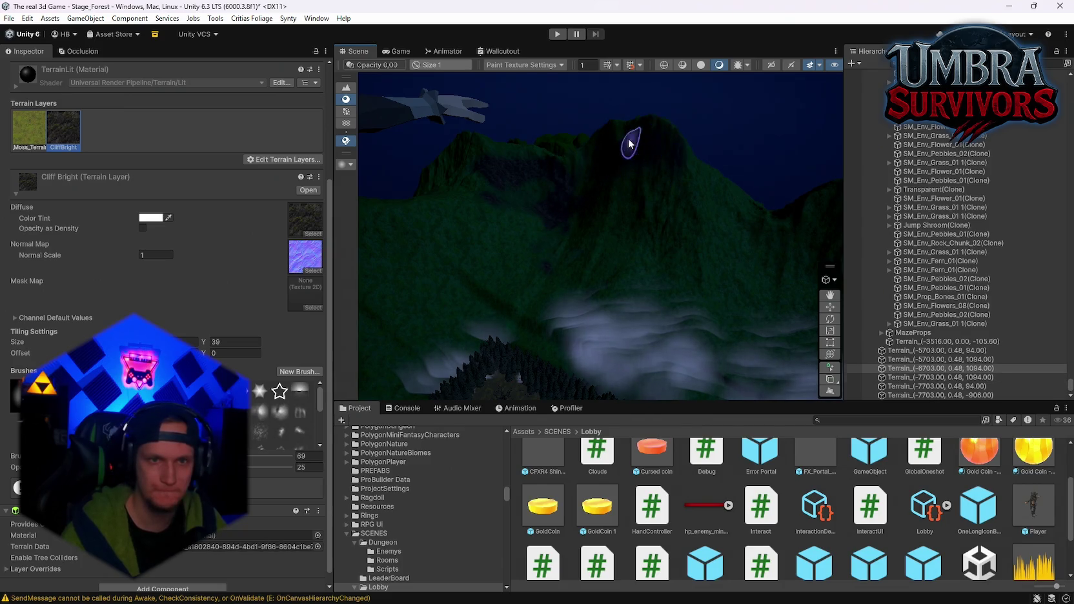
scroll(602, 221, up, 5)
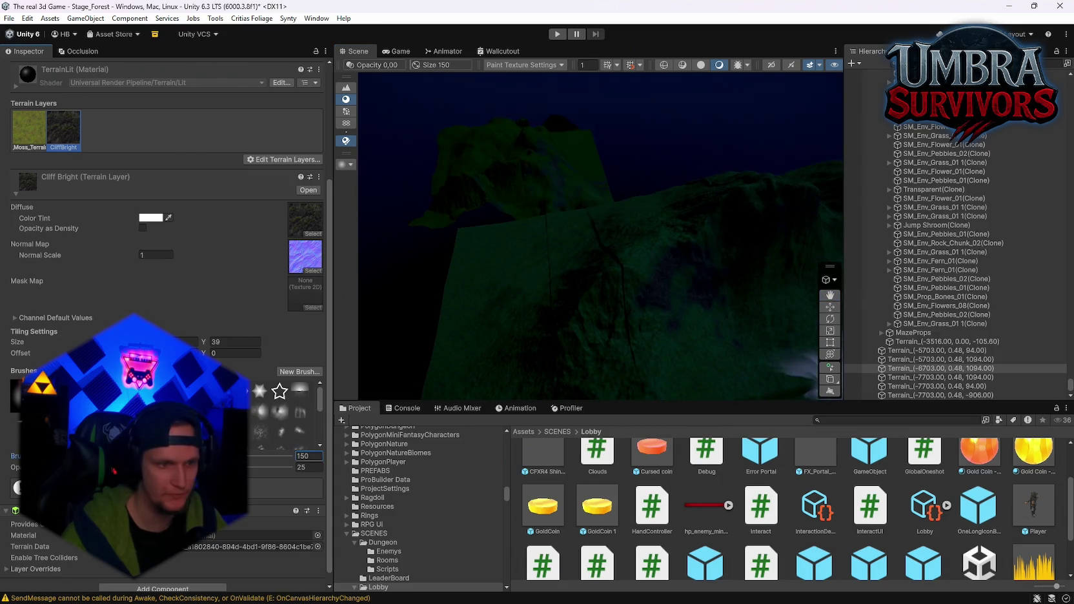
drag(180, 456, 278, 455)
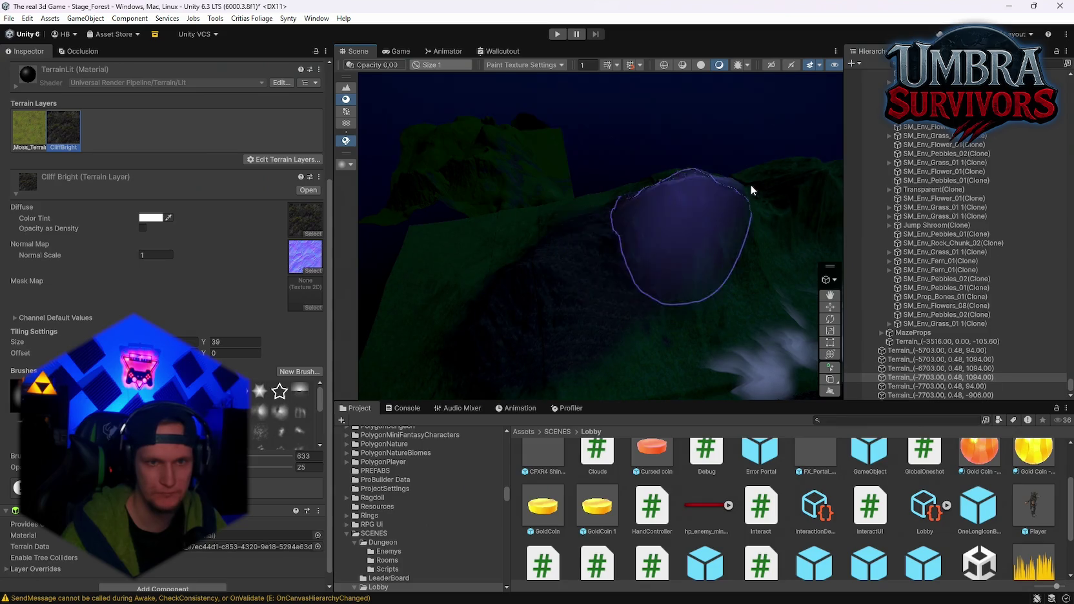
mouse_move(751, 184)
mouse_down()
mouse_move(476, 255)
mouse_move(644, 264)
mouse_move(603, 217)
mouse_move(671, 213)
mouse_move(516, 228)
mouse_move(580, 230)
mouse_move(678, 307)
mouse_move(669, 328)
mouse_move(588, 230)
mouse_up()
mouse_move(611, 271)
mouse_down()
mouse_move(556, 240)
mouse_move(600, 266)
mouse_up()
mouse_move(745, 234)
mouse_down()
mouse_move(667, 246)
mouse_move(640, 226)
mouse_move(662, 262)
mouse_move(486, 218)
mouse_up()
mouse_move(751, 276)
mouse_down()
mouse_move(642, 201)
mouse_move(618, 292)
mouse_move(565, 326)
mouse_move(606, 204)
mouse_move(600, 233)
mouse_move(648, 272)
mouse_move(494, 195)
mouse_move(672, 215)
mouse_move(652, 307)
mouse_move(646, 245)
mouse_move(623, 225)
mouse_move(568, 271)
mouse_move(571, 333)
mouse_move(571, 271)
mouse_move(574, 280)
mouse_move(647, 292)
mouse_move(552, 307)
mouse_move(526, 322)
mouse_move(536, 258)
mouse_up()
scroll(250, 363, up, 5)
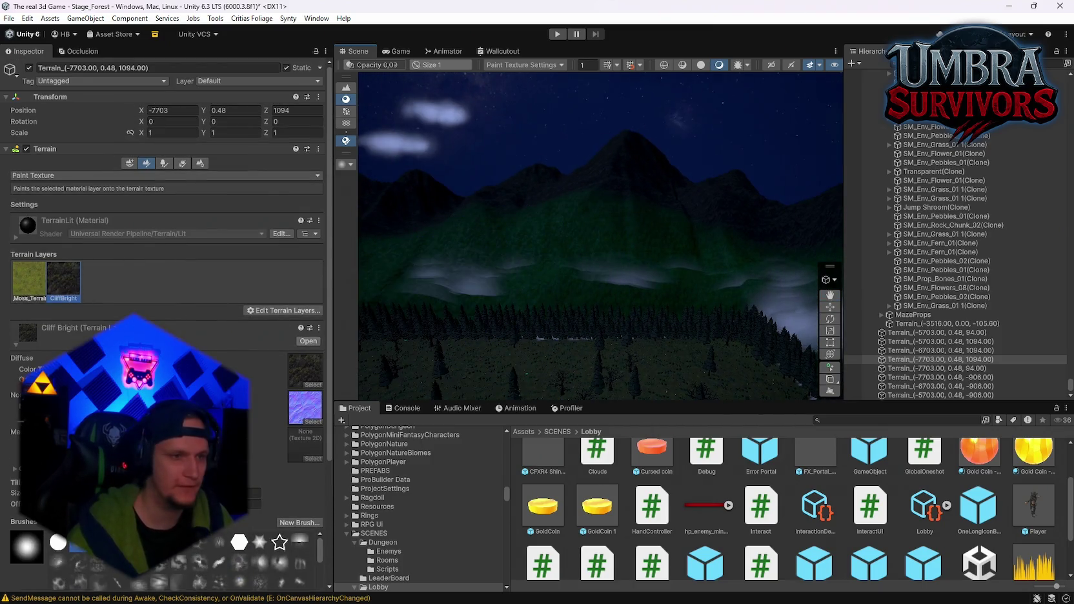
click(565, 347)
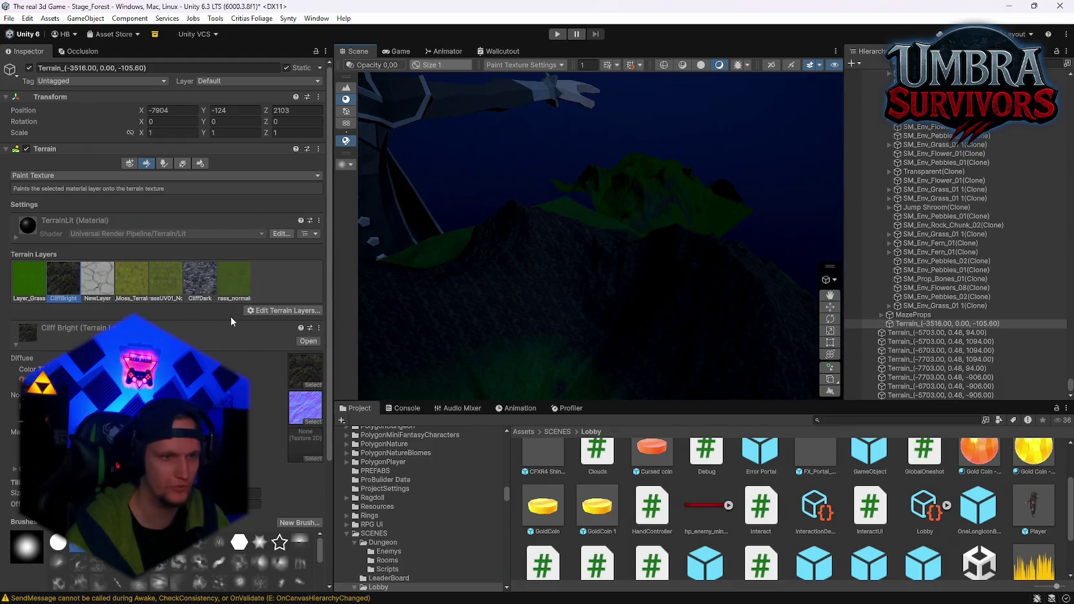
Add the existing Layer_Snow Grass terrain layer to the terrain
right_click(244, 302)
click(277, 329)
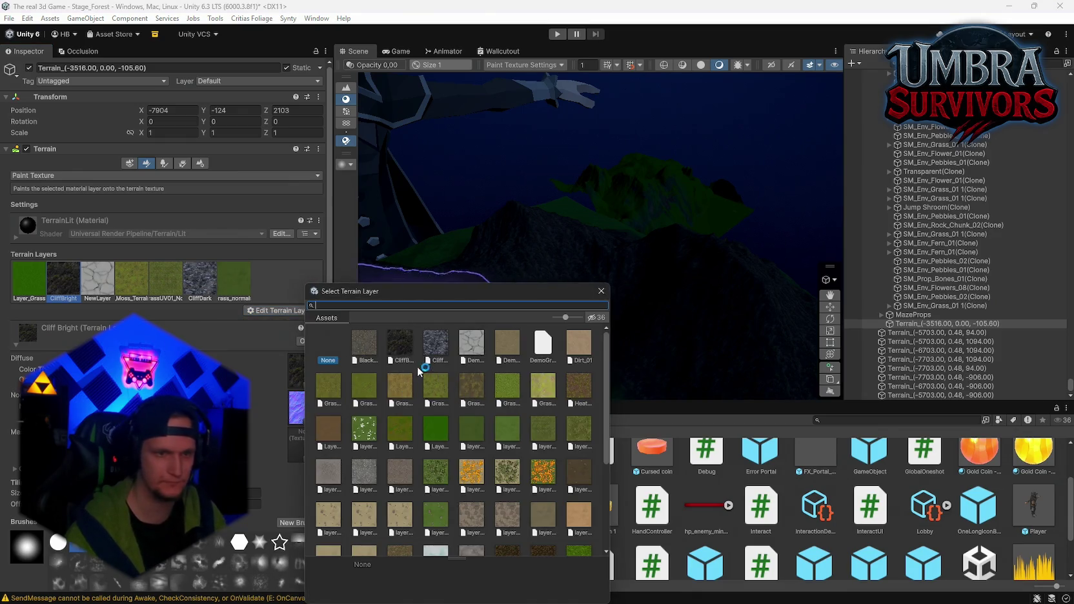
text(sno)
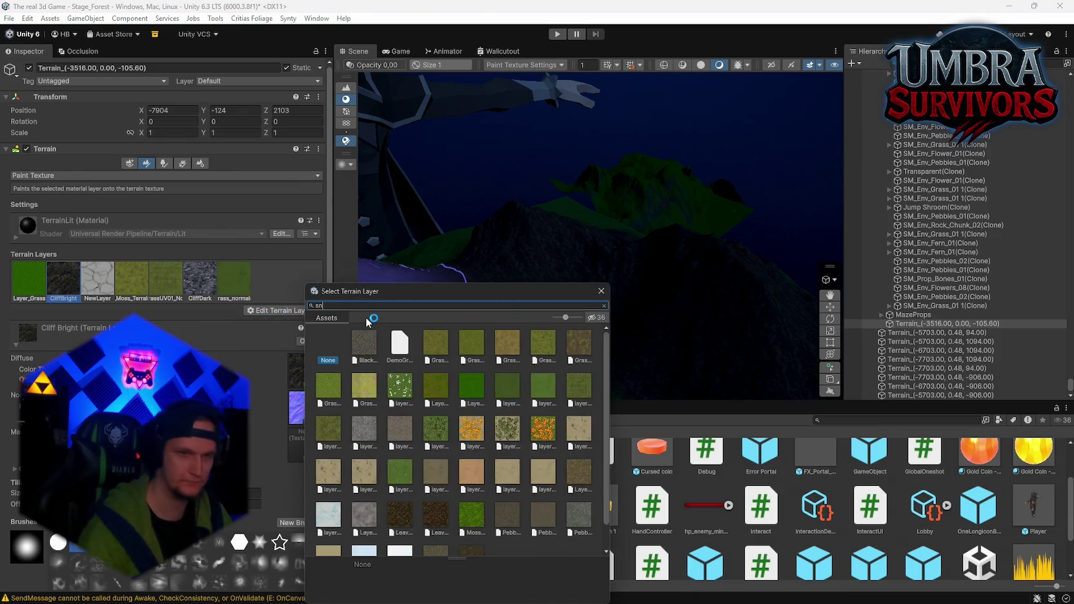
double_click(384, 363)
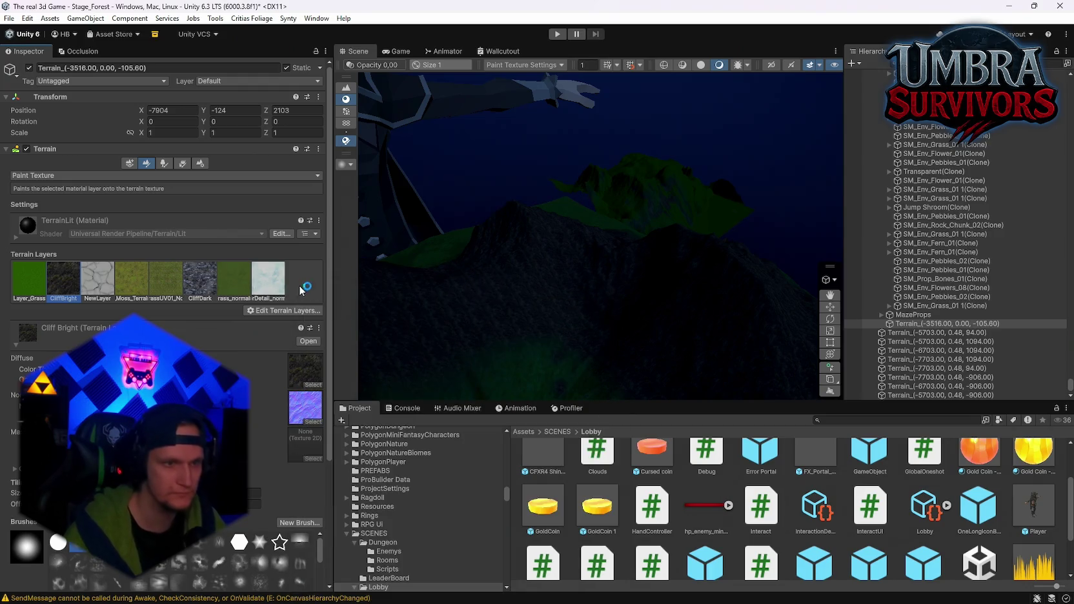
Paint snow grass onto the mountain mound, then inspect it from several sides
drag(373, 340, 565, 278)
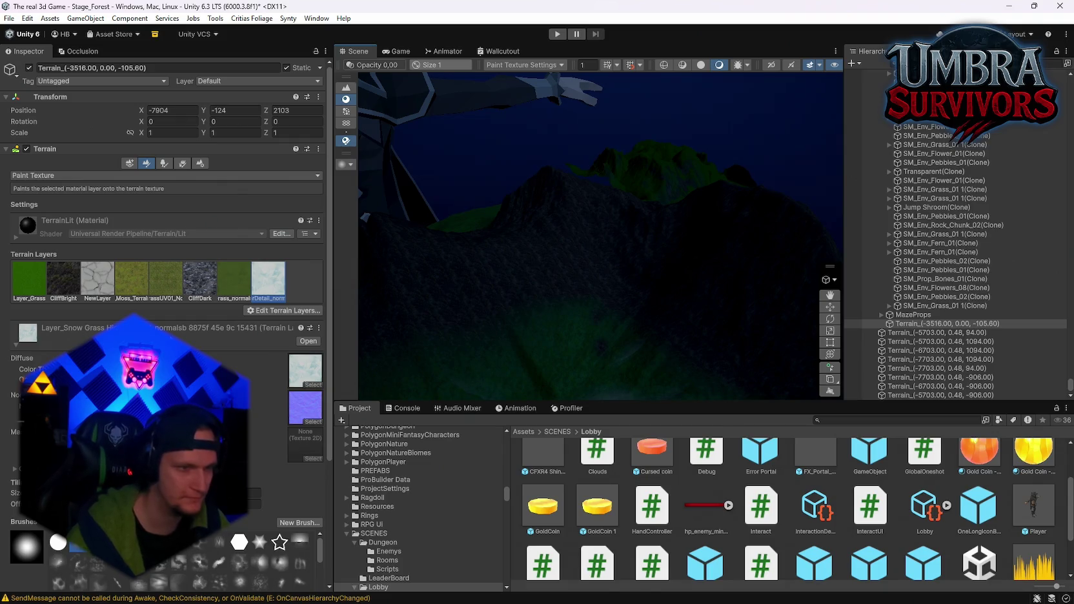
scroll(135, 295, down, 3)
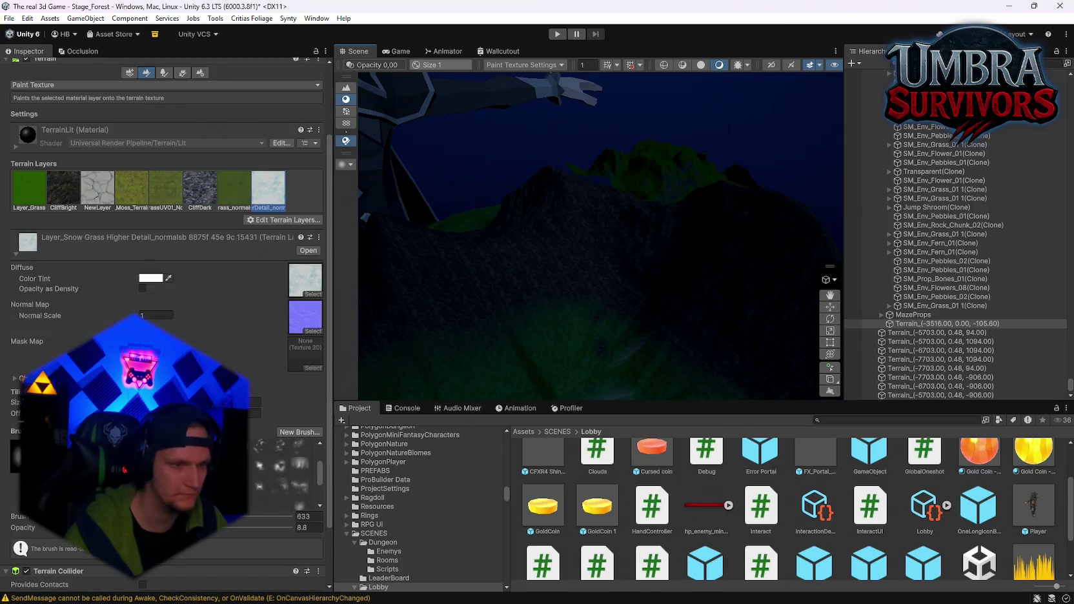
scroll(549, 271, up, 3)
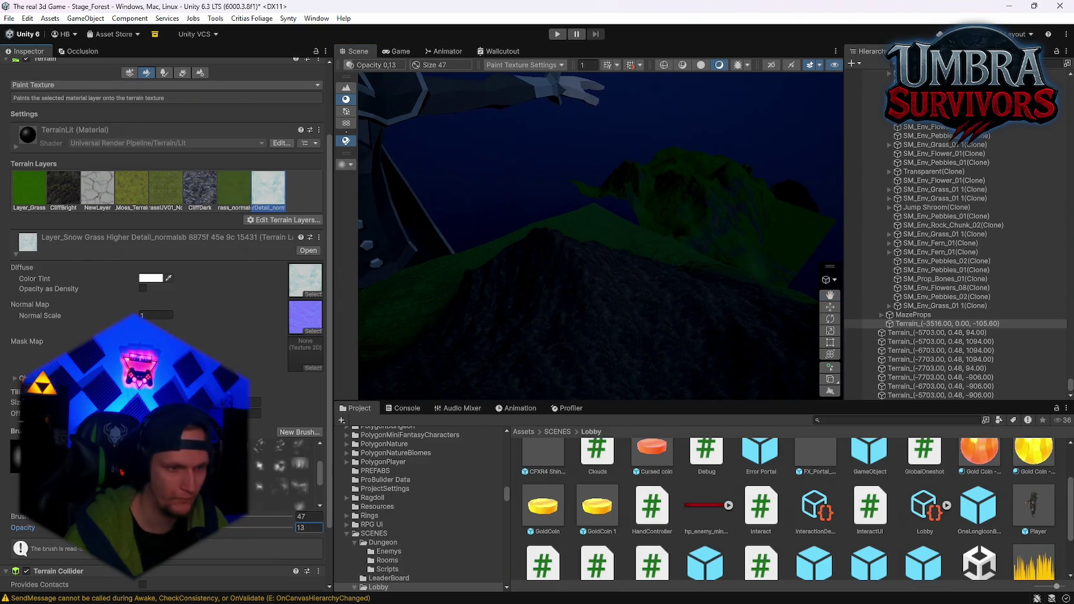
click(542, 251)
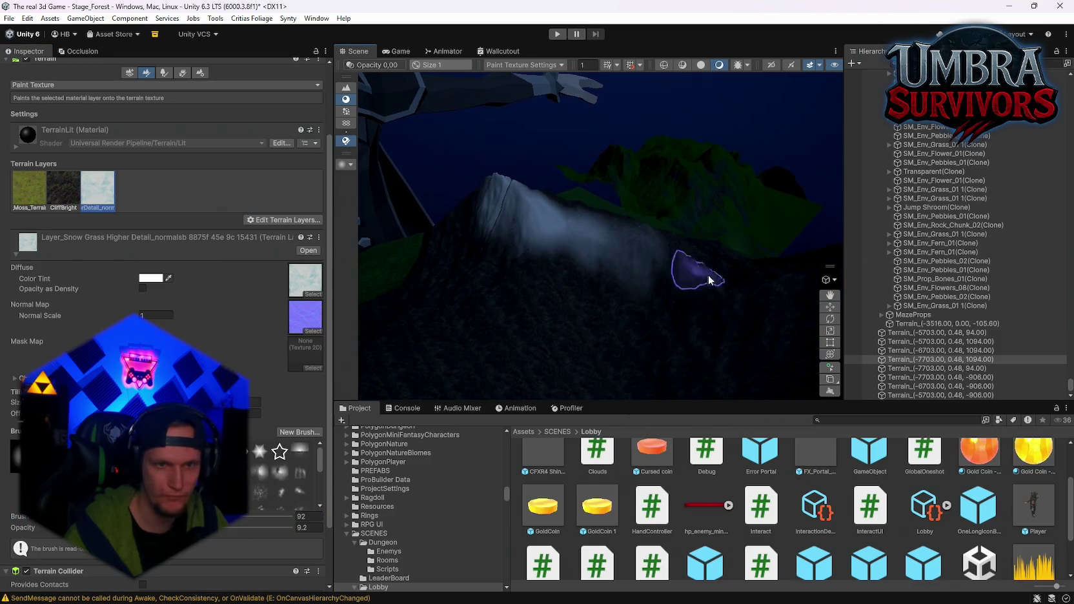
scroll(632, 279, down, 3)
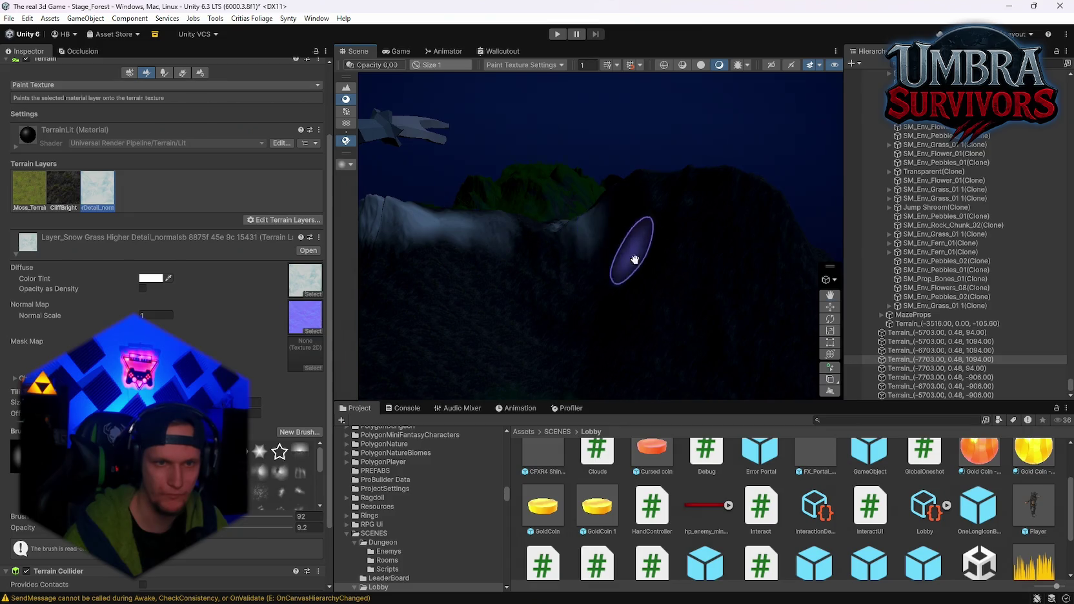
scroll(611, 300, up, 5)
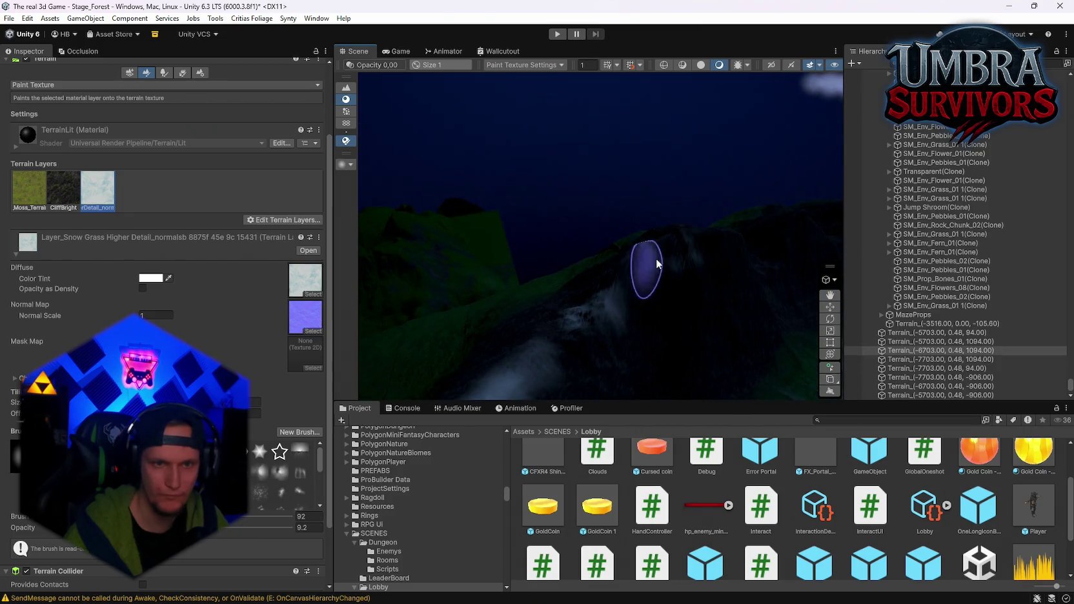
scroll(587, 300, up, 3)
drag(683, 307, 647, 295)
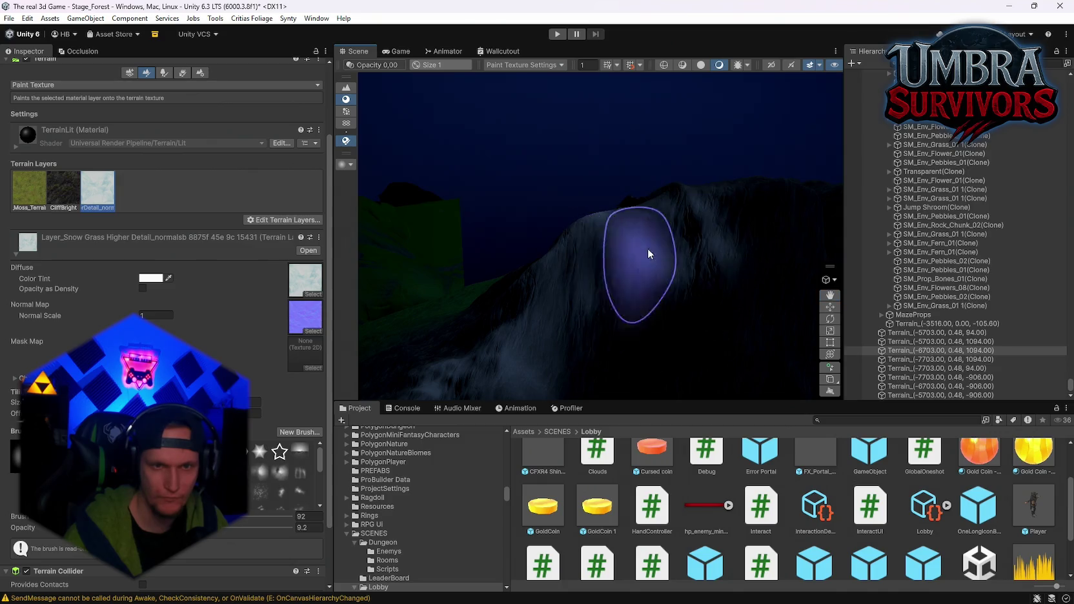
scroll(641, 275, down, 3)
scroll(557, 204, up, 3)
drag(556, 204, 673, 240)
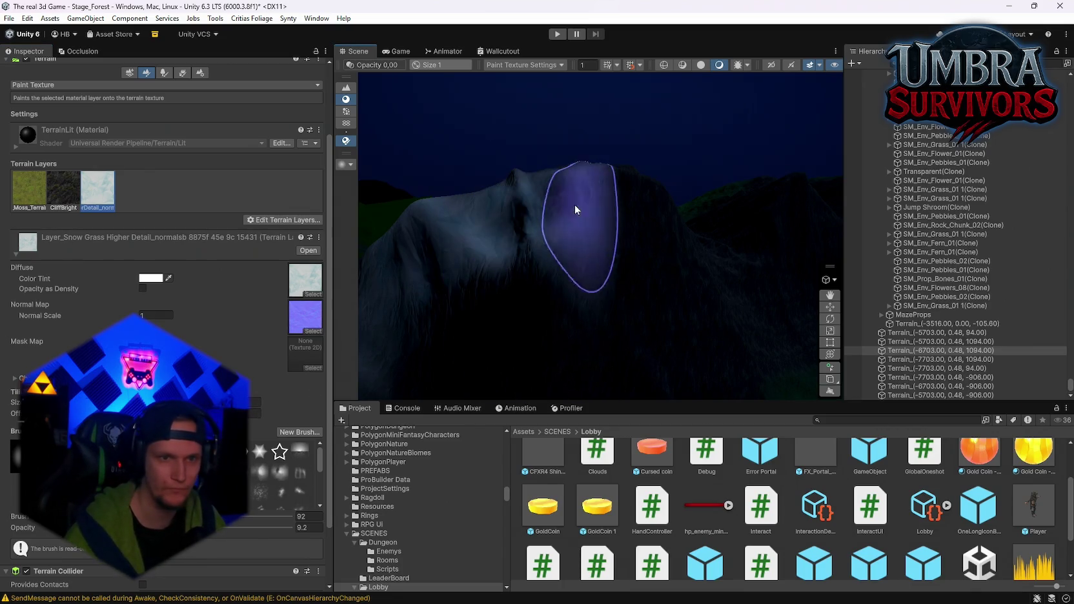
mouse_move(576, 211)
mouse_down()
mouse_move(625, 249)
mouse_move(619, 188)
mouse_move(555, 238)
mouse_move(549, 280)
mouse_move(690, 243)
mouse_move(618, 263)
mouse_move(620, 223)
mouse_move(536, 197)
mouse_move(510, 205)
mouse_move(583, 256)
mouse_move(672, 283)
mouse_up()
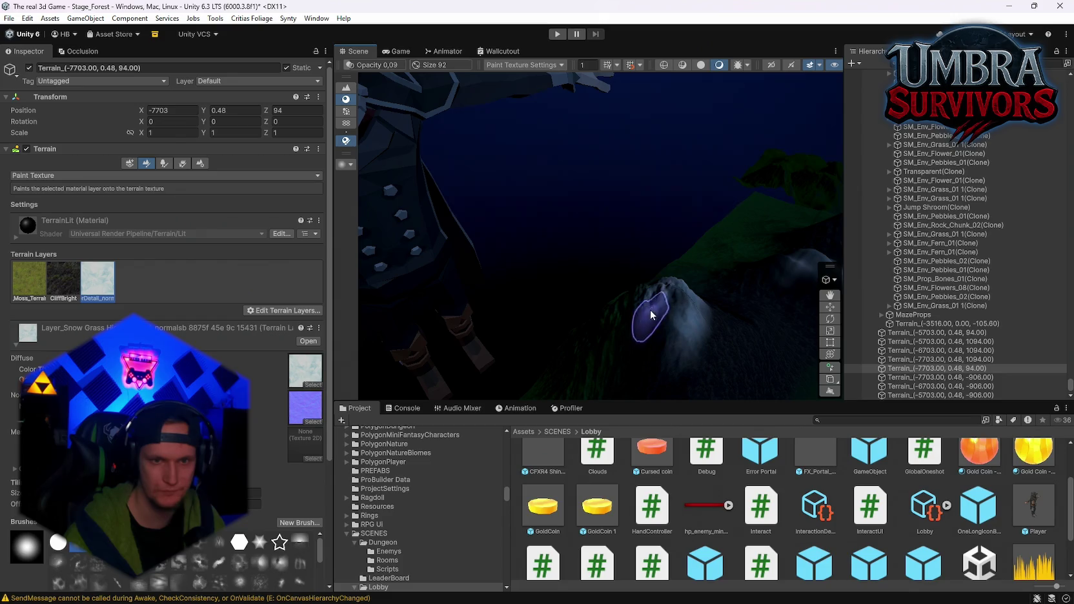
drag(724, 322, 538, 312)
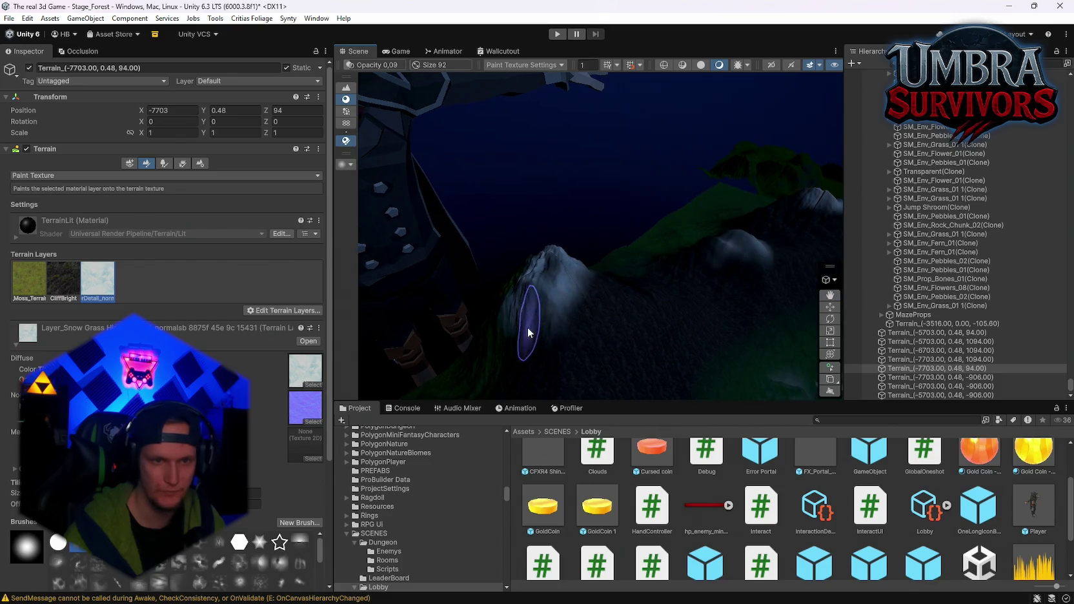
mouse_move(666, 285)
mouse_down()
mouse_move(642, 315)
mouse_move(610, 313)
mouse_up()
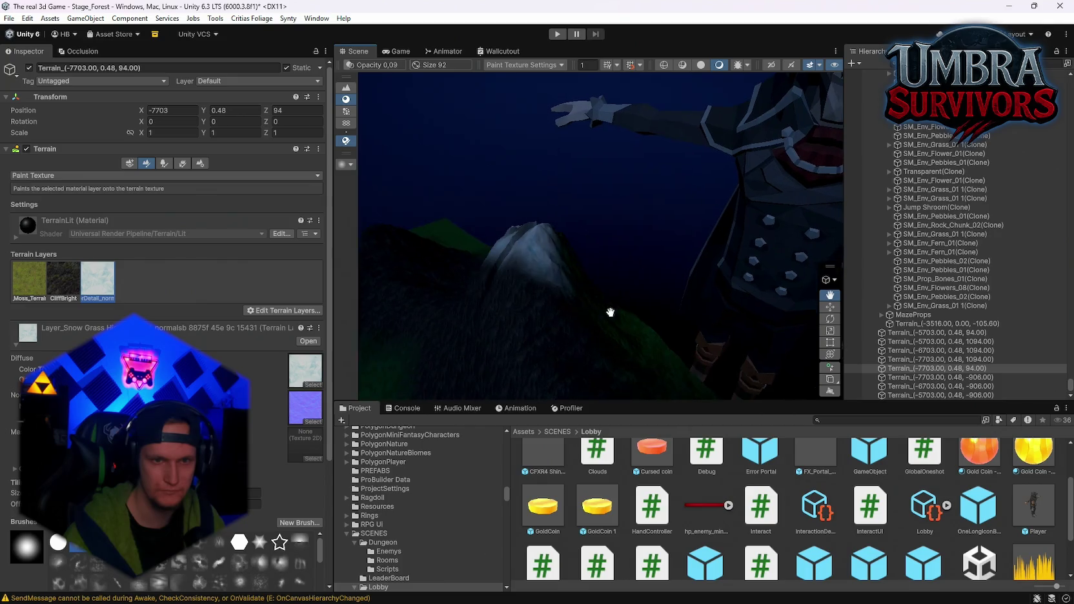
drag(548, 279, 624, 310)
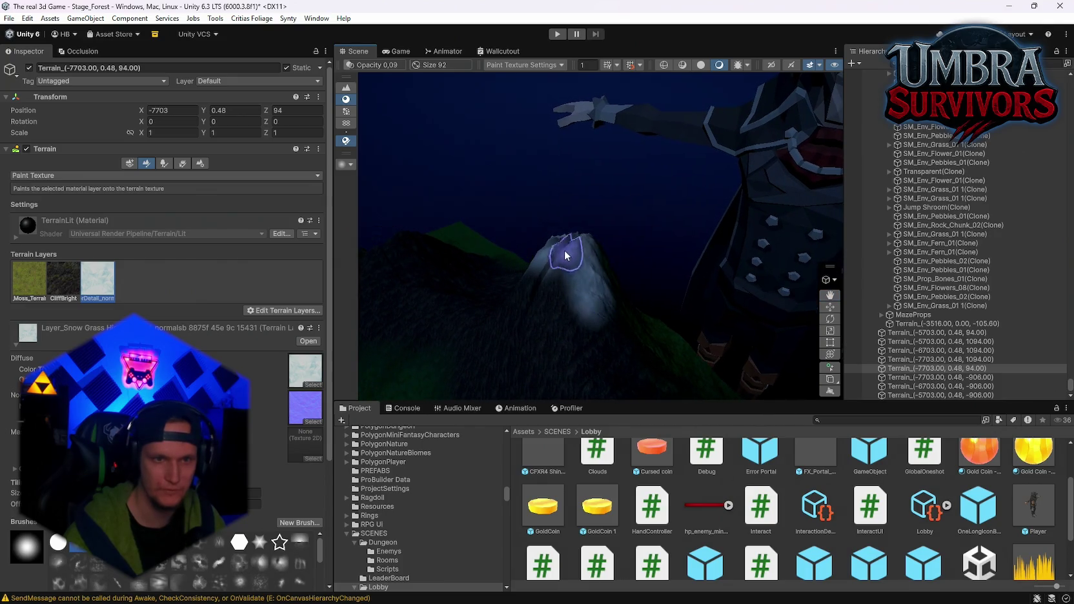
scroll(565, 255, up, 10)
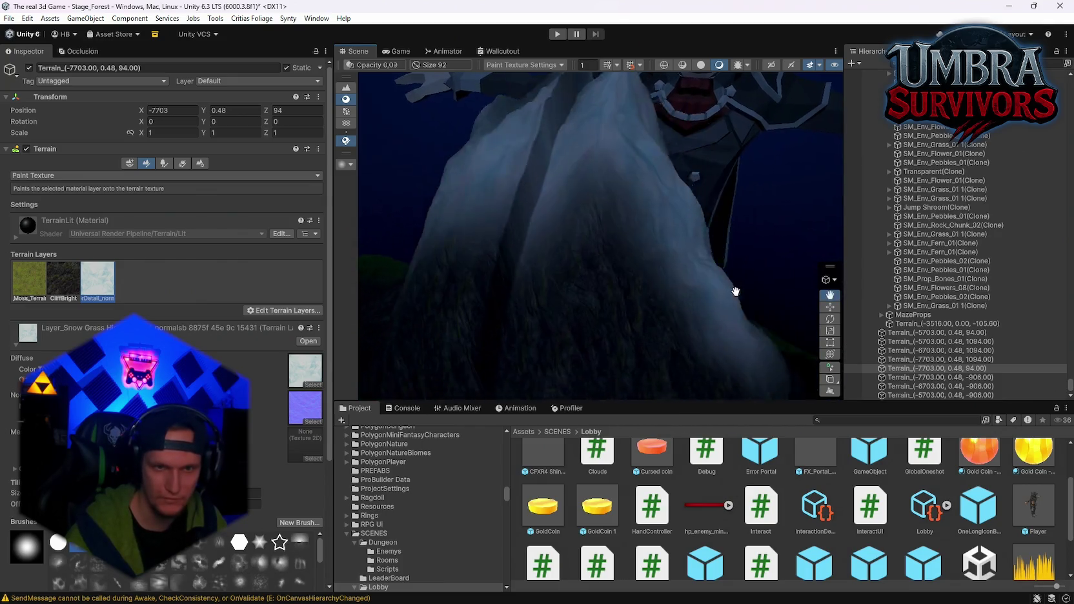
scroll(735, 292, down, 10)
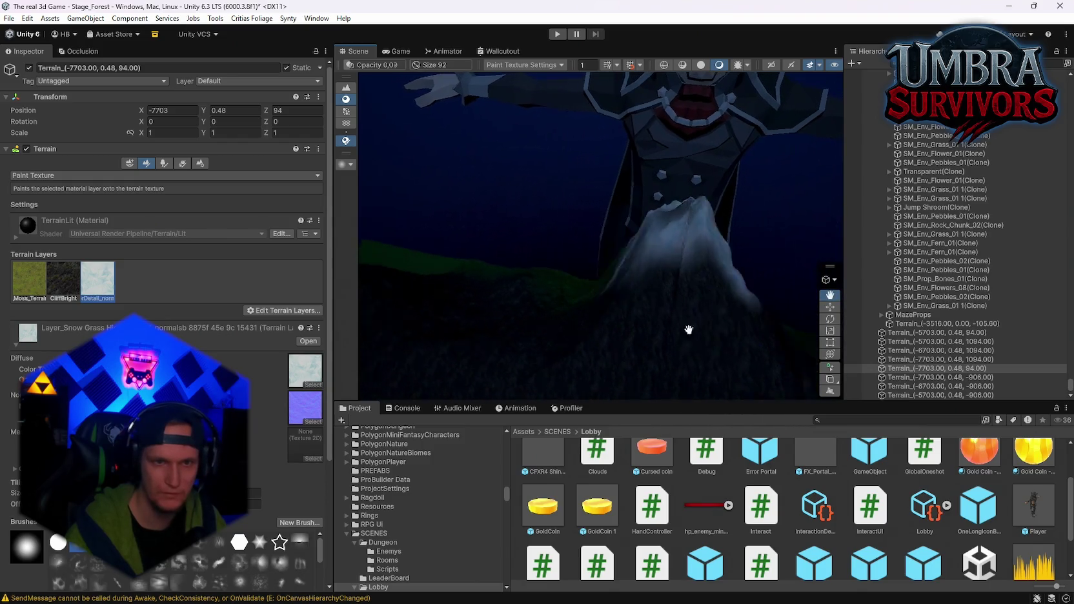
scroll(688, 330, up, 5)
Paint snowy highlights onto dark mountain peaks on the neighbouring terrain tiles
click(538, 253)
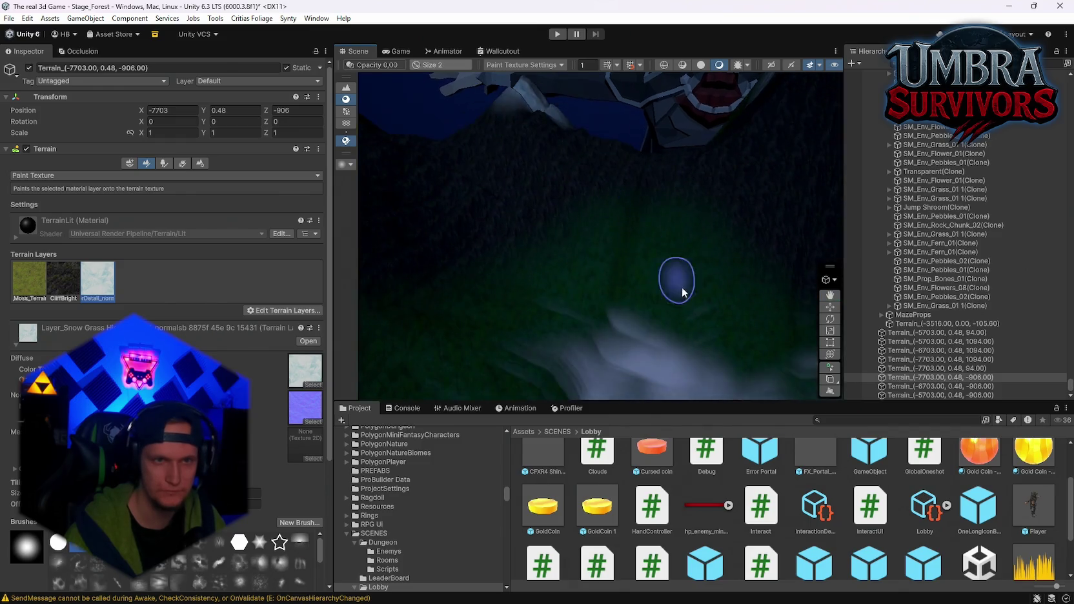
drag(678, 282, 620, 186)
mouse_move(696, 264)
mouse_down()
mouse_move(642, 305)
mouse_move(671, 320)
mouse_up()
mouse_move(501, 217)
mouse_down()
mouse_move(448, 230)
mouse_move(630, 235)
mouse_move(639, 257)
mouse_up()
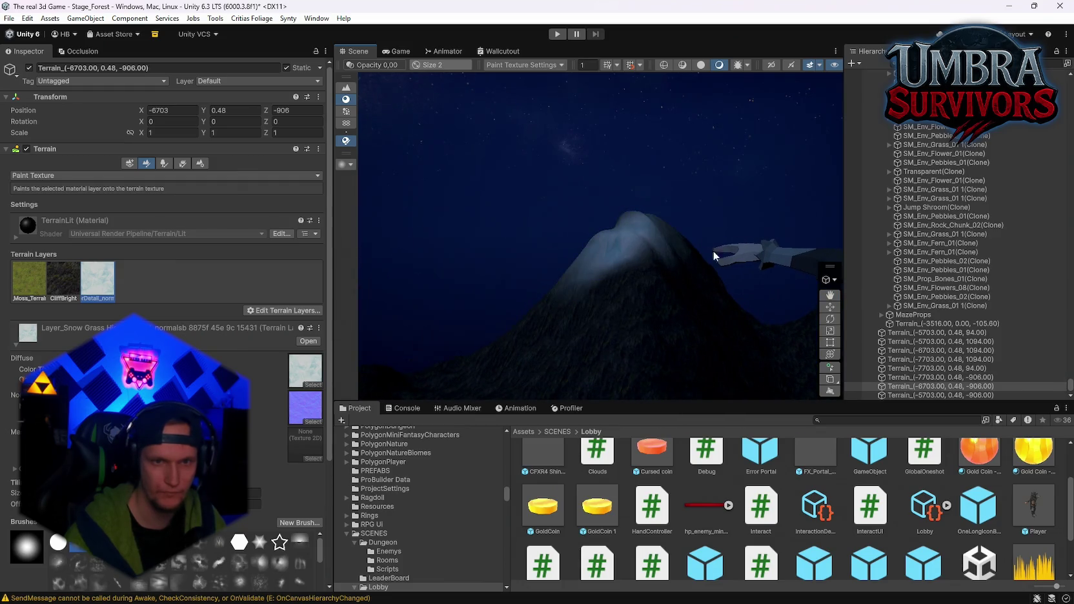
drag(713, 256, 542, 288)
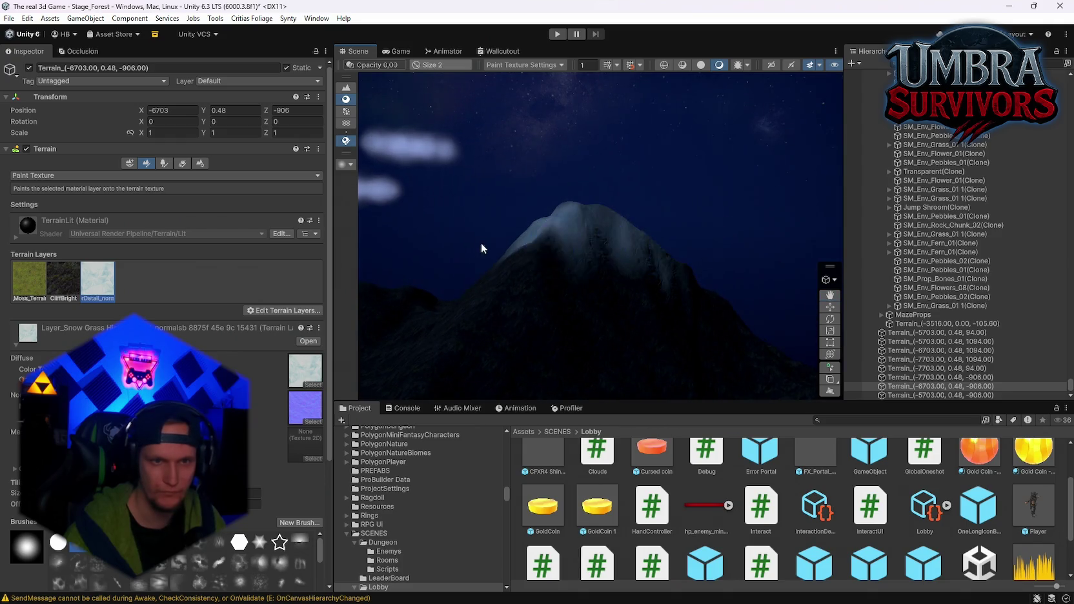
mouse_move(482, 249)
mouse_down()
mouse_move(702, 275)
mouse_move(611, 312)
mouse_move(671, 293)
mouse_move(557, 284)
mouse_move(707, 245)
mouse_move(584, 319)
mouse_move(700, 333)
mouse_move(734, 279)
mouse_move(721, 241)
mouse_up()
click(699, 227)
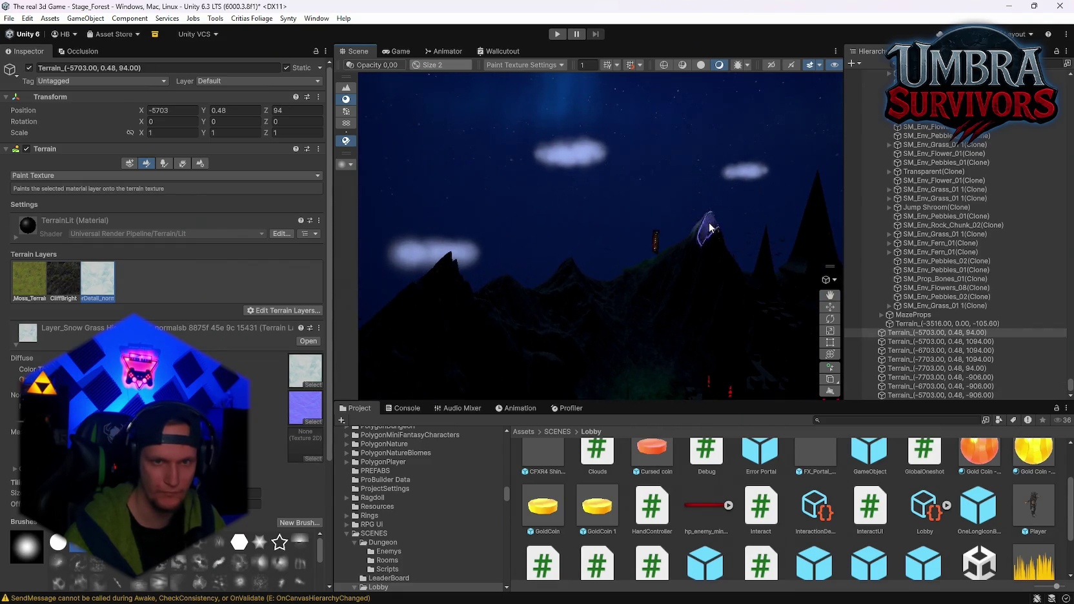
drag(716, 300, 540, 322)
Select the terrain tiles of the remaining peaks, far mountains, castle side and central terrain
click(552, 271)
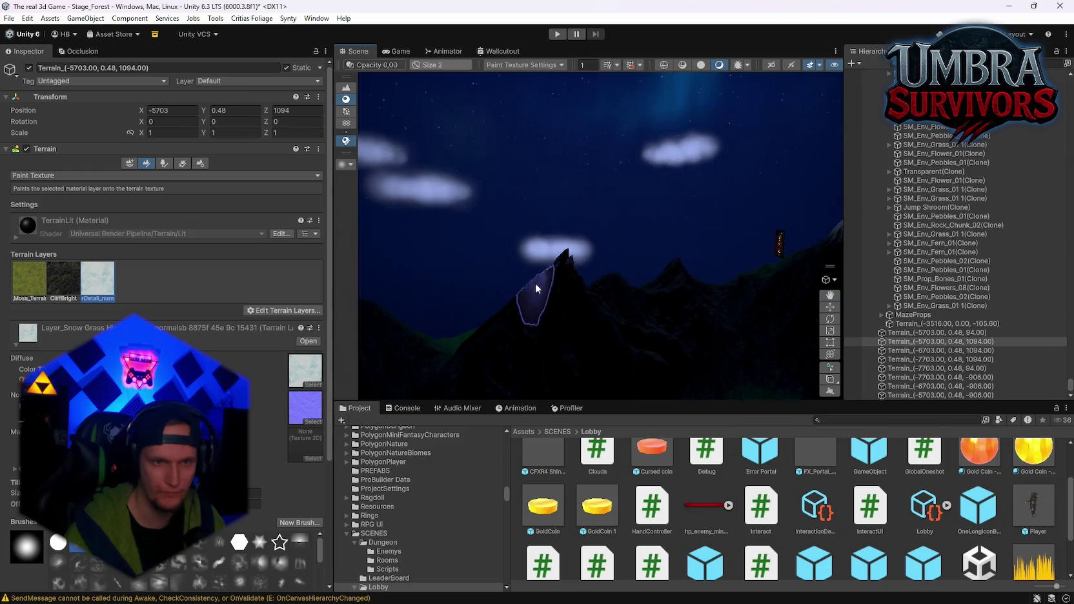
mouse_move(607, 321)
mouse_down()
mouse_move(671, 269)
mouse_move(525, 311)
mouse_up()
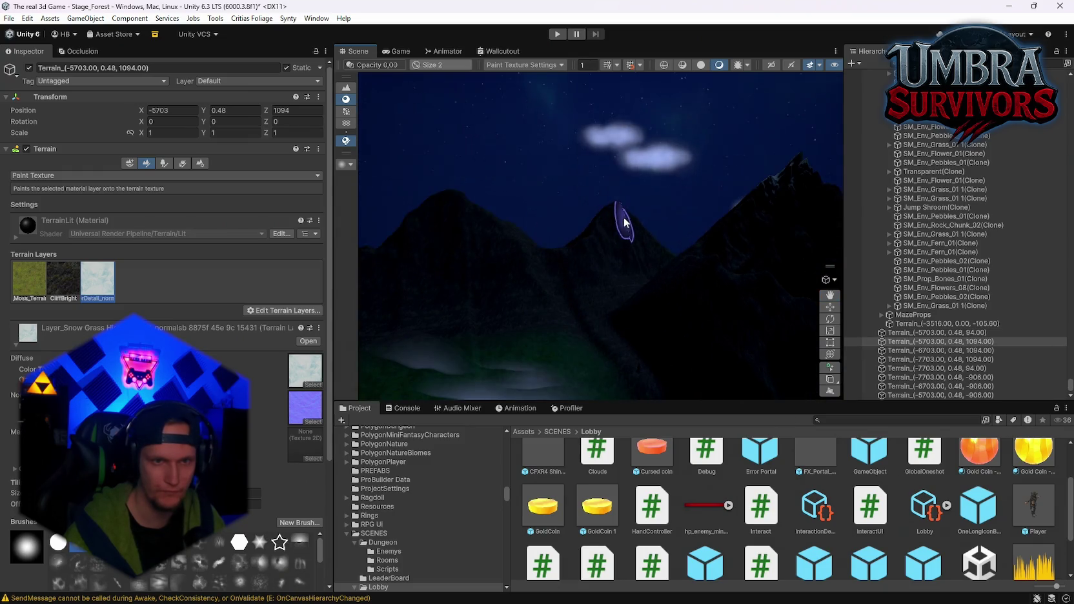
mouse_move(636, 227)
mouse_down()
mouse_move(528, 256)
mouse_move(652, 355)
mouse_move(655, 305)
mouse_move(628, 325)
mouse_up()
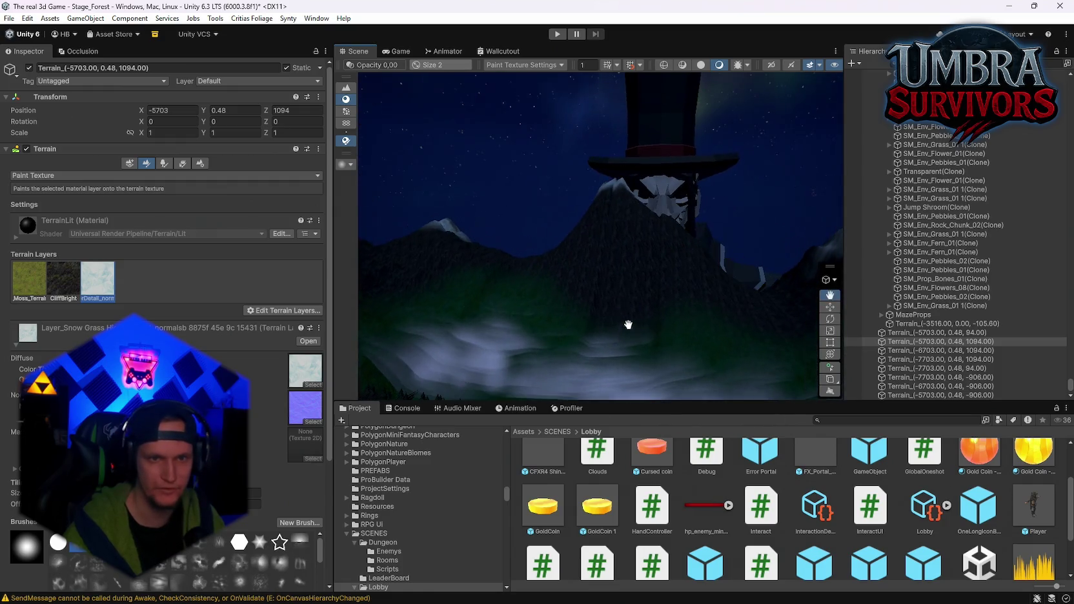
click(632, 197)
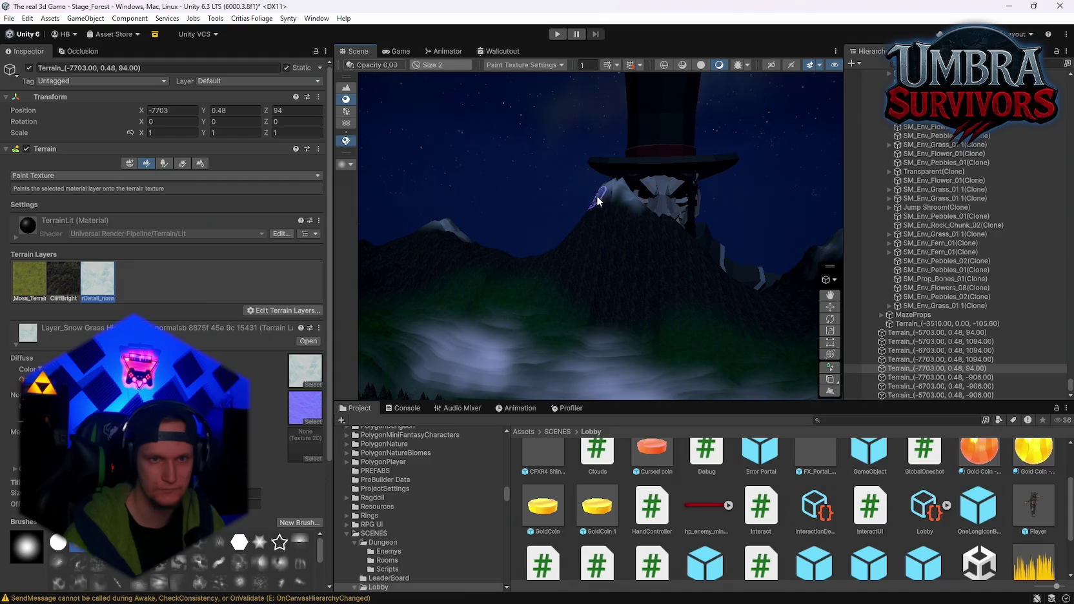
mouse_move(663, 256)
mouse_down()
mouse_move(532, 233)
mouse_move(588, 281)
mouse_move(583, 338)
mouse_move(650, 238)
mouse_move(605, 326)
mouse_move(513, 274)
mouse_move(528, 246)
mouse_up()
click(707, 294)
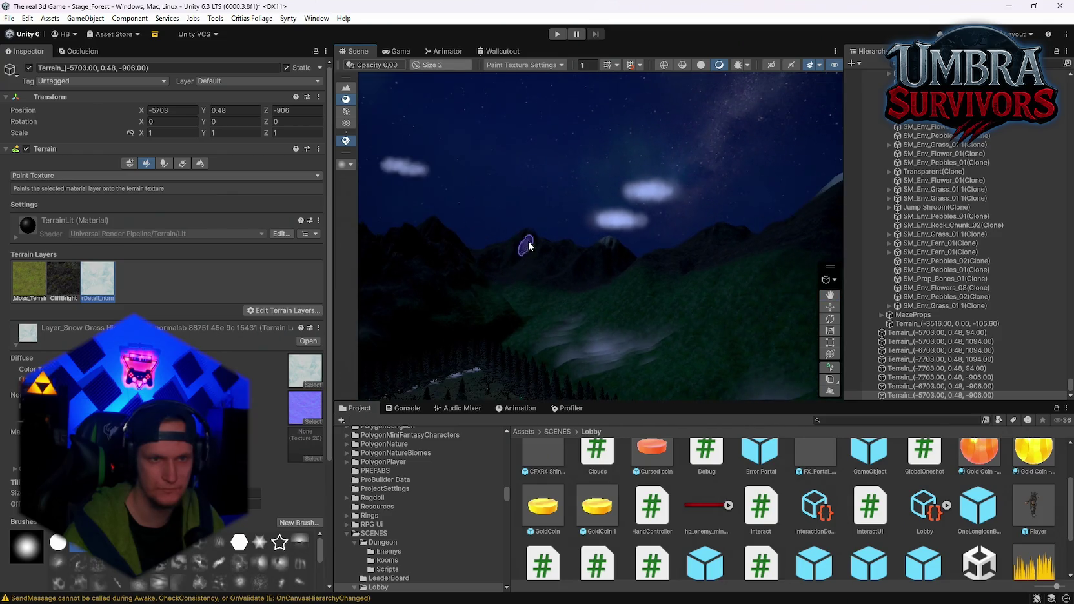
drag(604, 290, 504, 277)
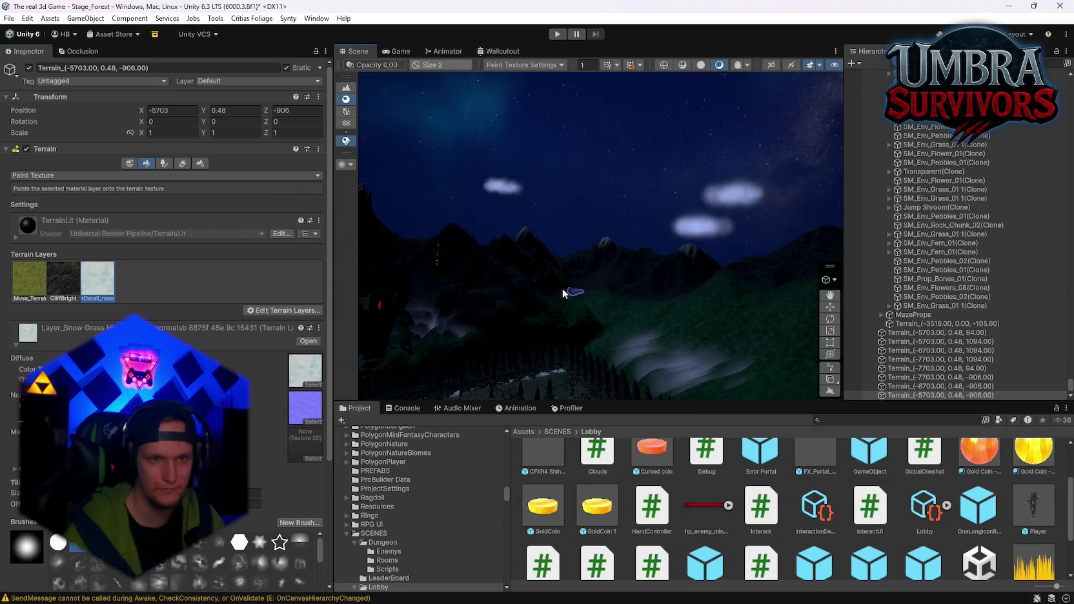
mouse_move(564, 294)
mouse_down()
mouse_move(631, 257)
mouse_move(573, 308)
mouse_move(793, 326)
mouse_move(552, 224)
mouse_move(643, 305)
mouse_move(683, 282)
mouse_move(624, 259)
mouse_move(710, 257)
mouse_move(563, 323)
mouse_up()
click(605, 246)
click(547, 220)
drag(575, 227, 635, 298)
click(654, 347)
Select the mountain tile, then choose the CliffBright layer and the Terrainstamp_Canyon02 brush
drag(654, 347, 595, 256)
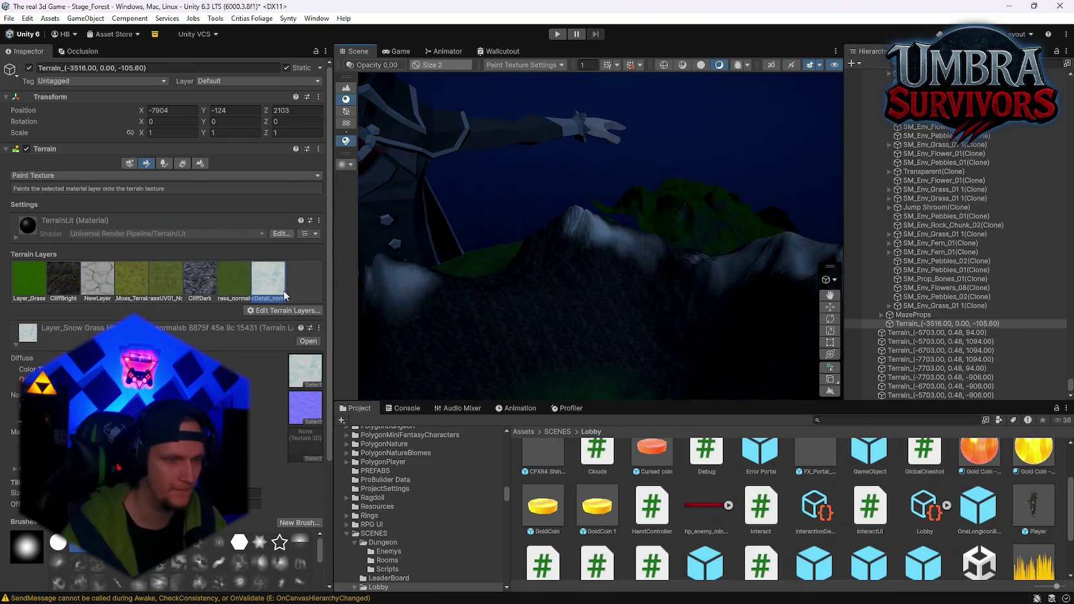
click(200, 279)
mouse_move(552, 354)
mouse_down()
mouse_move(592, 323)
mouse_move(557, 365)
mouse_up()
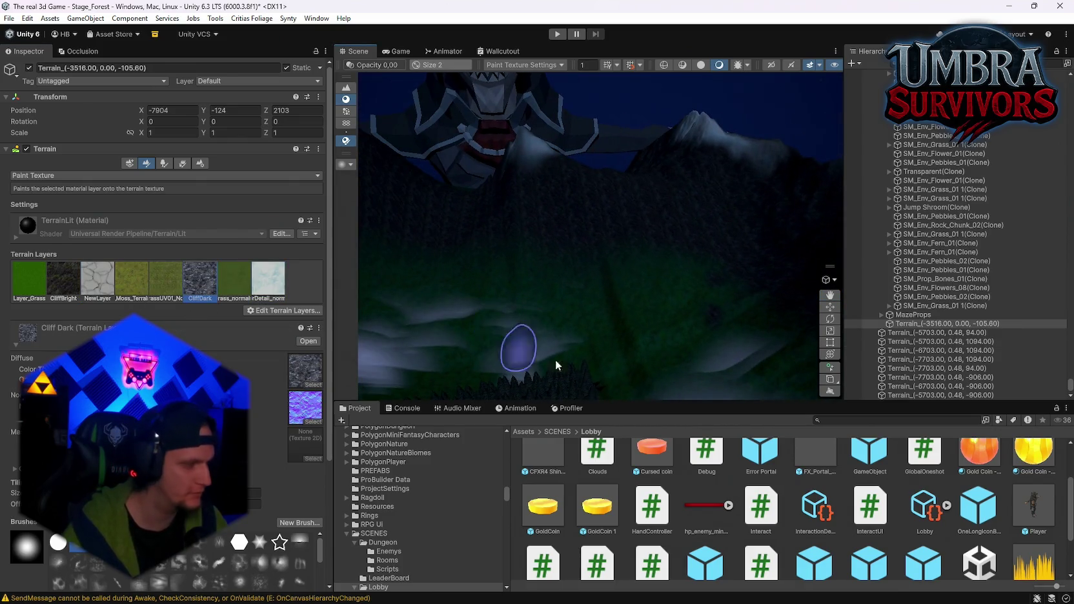
scroll(168, 323, down, 3)
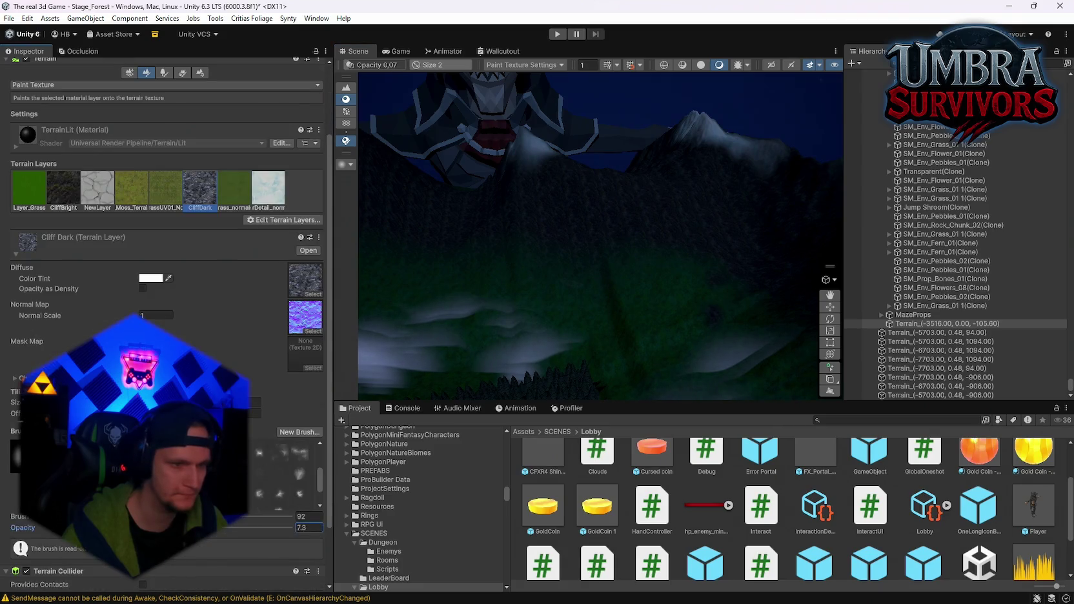
mouse_move(516, 336)
mouse_down()
mouse_move(480, 360)
mouse_move(587, 259)
mouse_move(467, 173)
mouse_up()
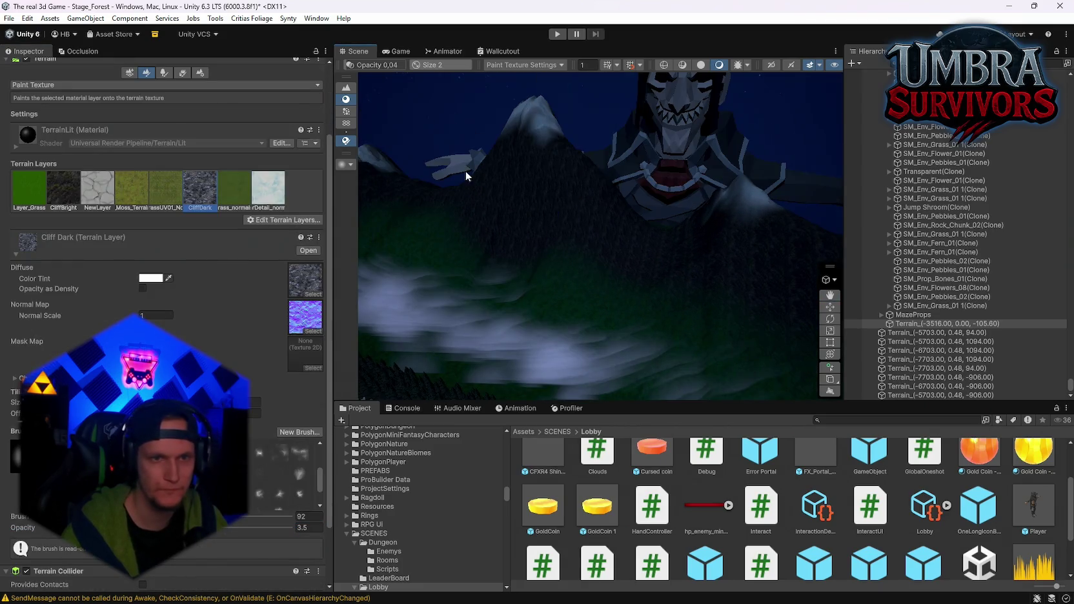
click(543, 185)
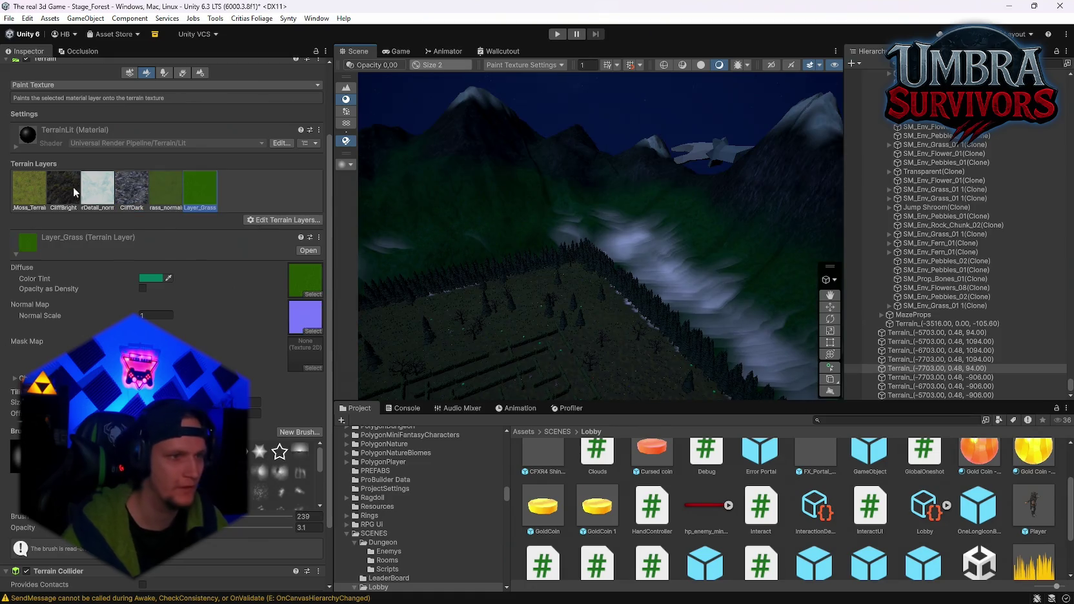
click(52, 194)
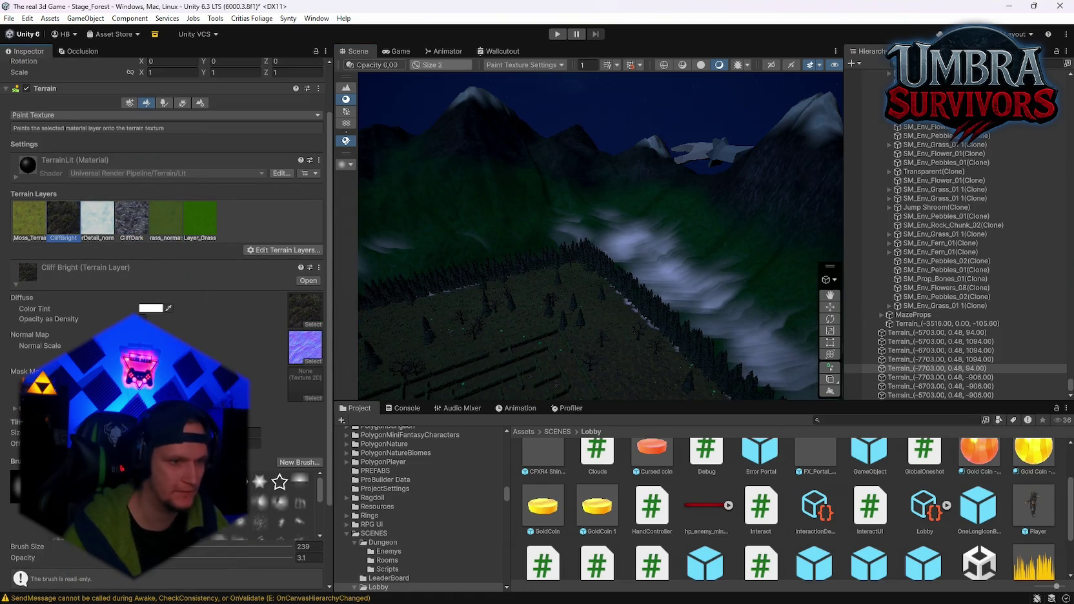
scroll(278, 504, down, 2)
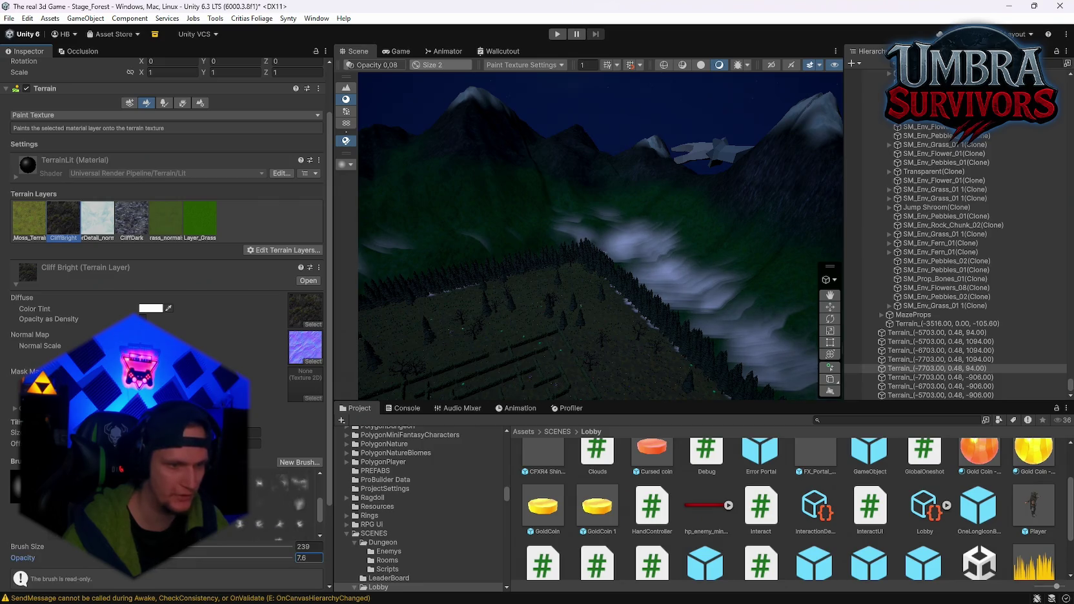
click(129, 504)
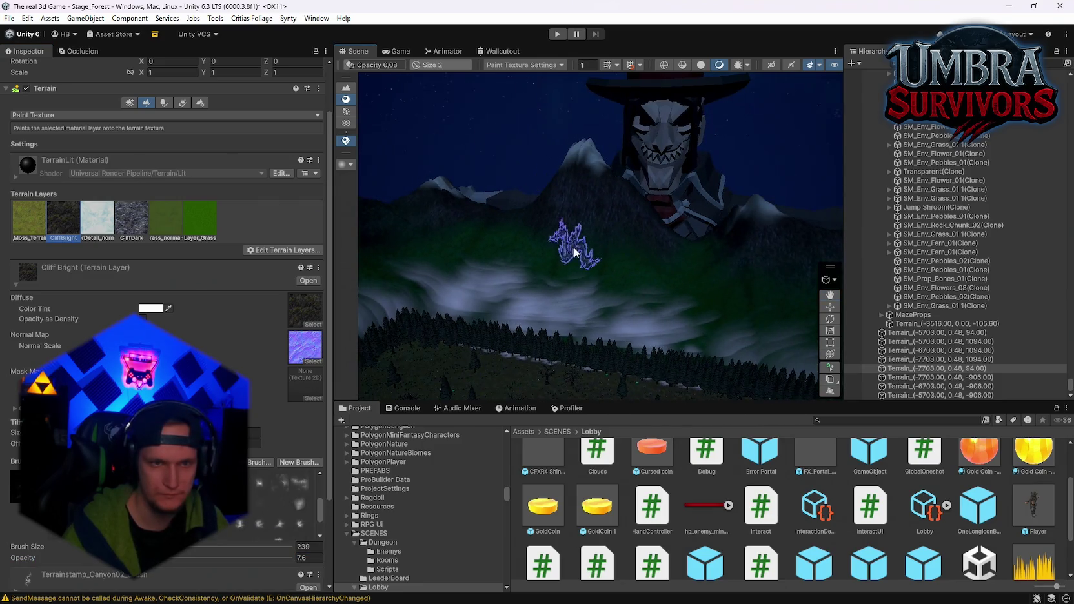
click(468, 239)
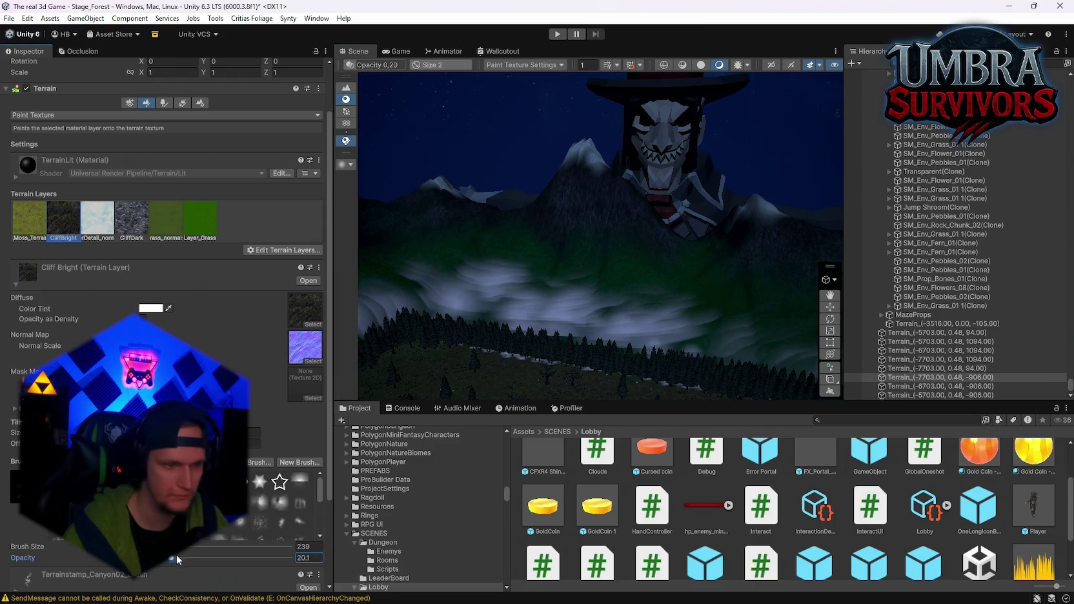
Raise brush opacity to about 28 and stamp cliff streaks onto nearby mountain slopes
drag(177, 559, 191, 559)
click(516, 235)
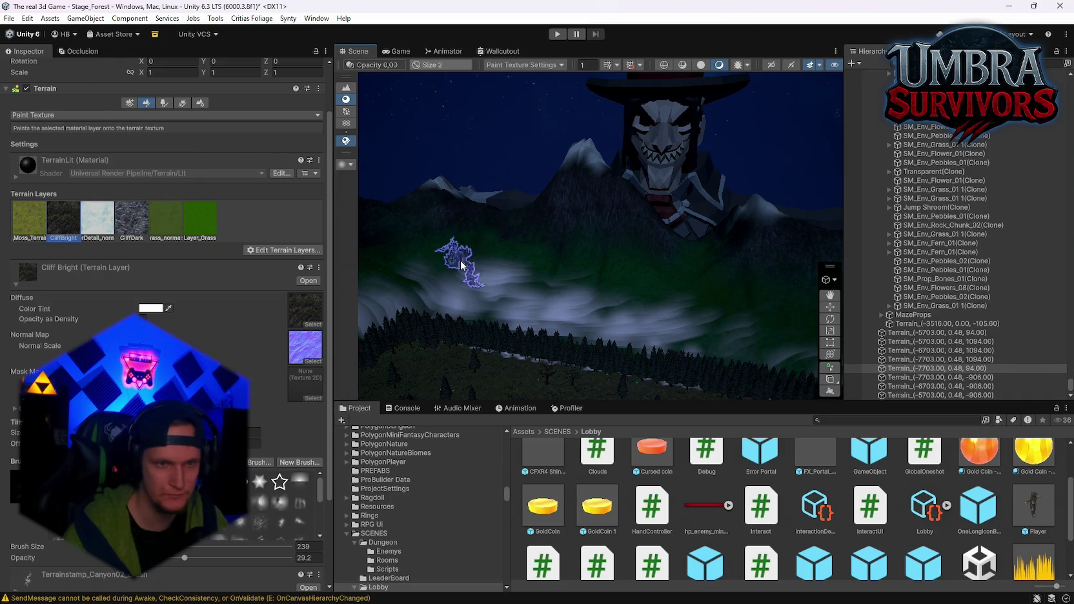
click(481, 243)
click(583, 247)
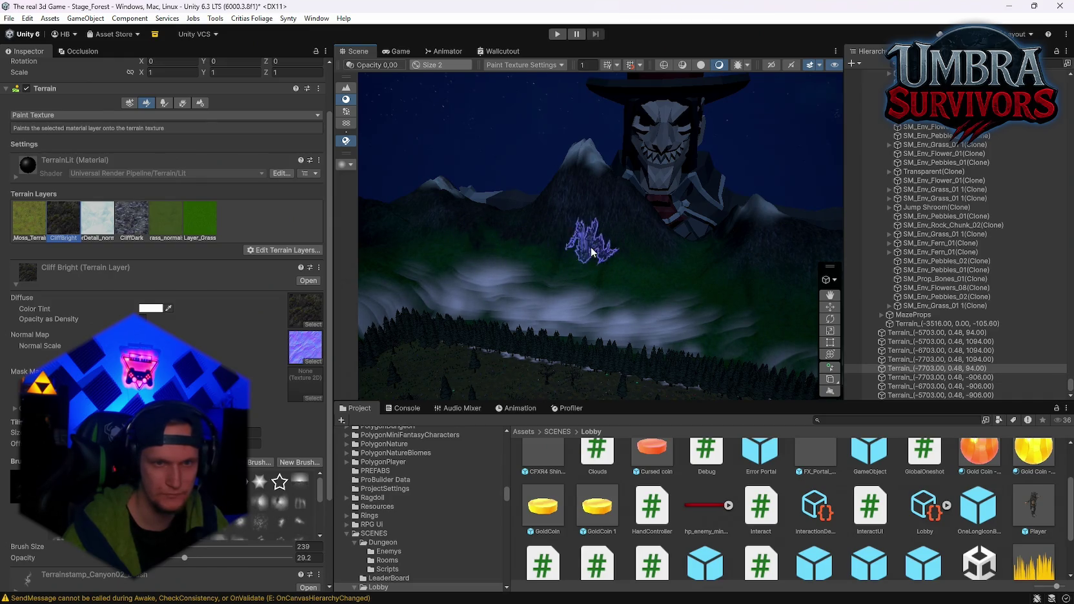
mouse_move(592, 252)
mouse_down()
mouse_move(725, 283)
mouse_move(539, 282)
mouse_up()
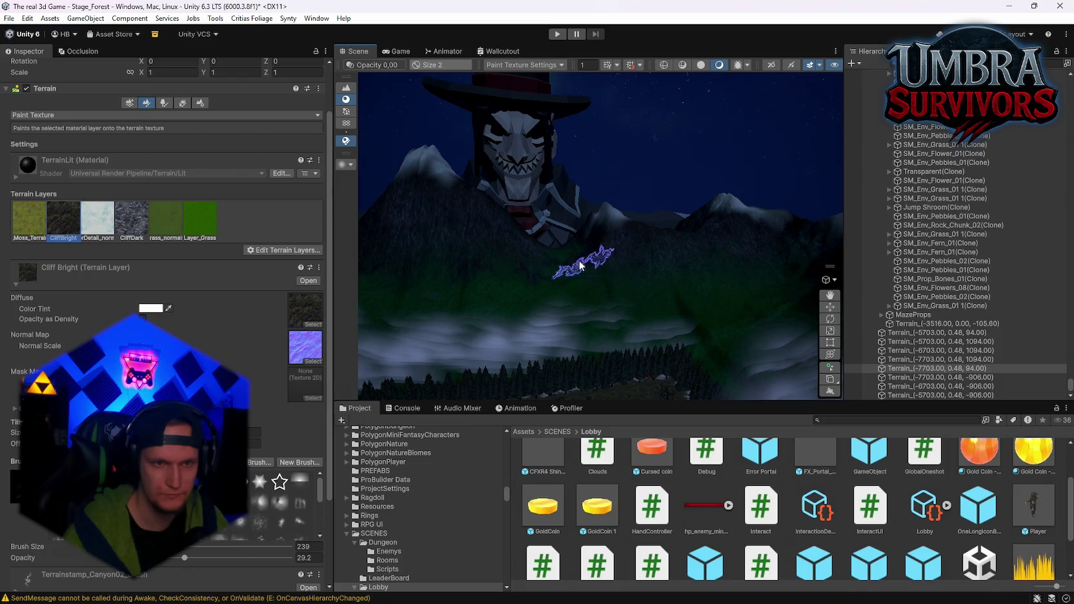
click(625, 276)
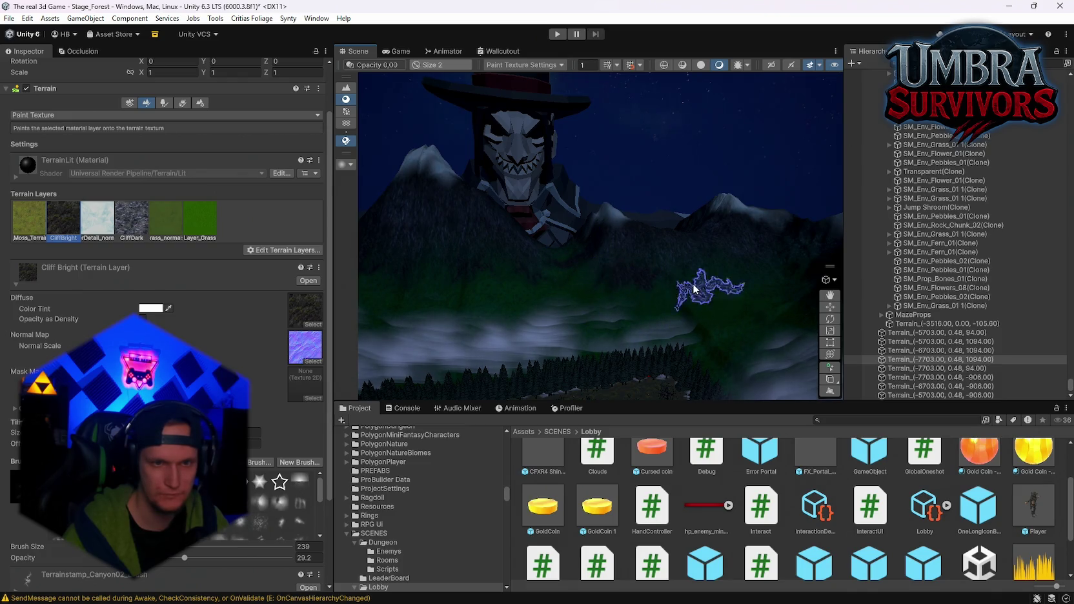
mouse_move(719, 288)
mouse_down()
mouse_move(652, 244)
mouse_move(667, 278)
mouse_up()
click(630, 258)
drag(732, 312, 617, 282)
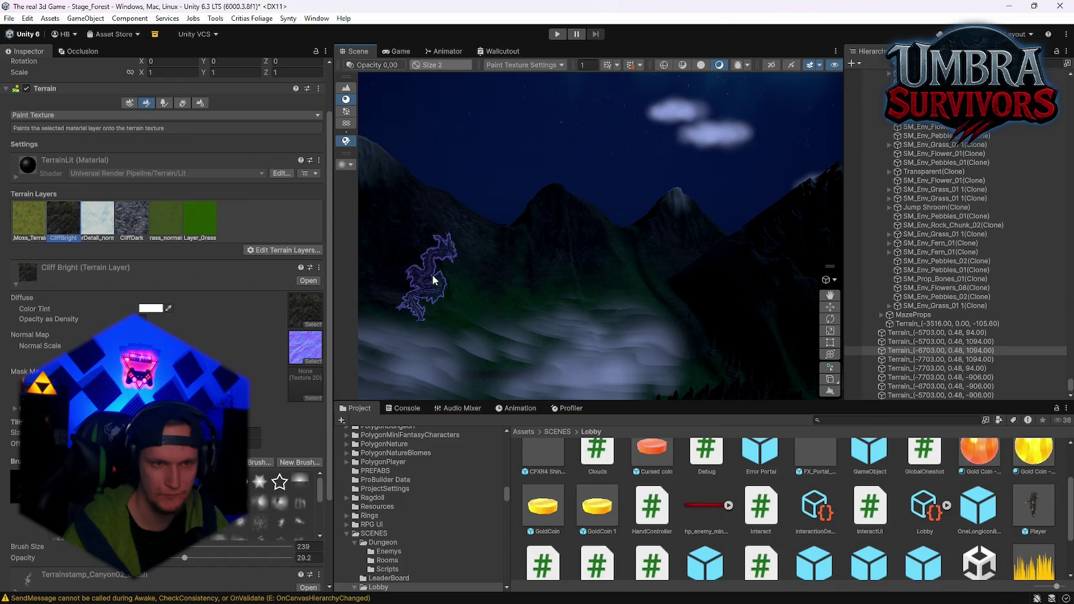
Paint cliff streaks on the distant mountains, including the one near the giant head
mouse_move(726, 282)
mouse_down()
mouse_move(396, 275)
mouse_move(667, 319)
mouse_move(599, 334)
mouse_up()
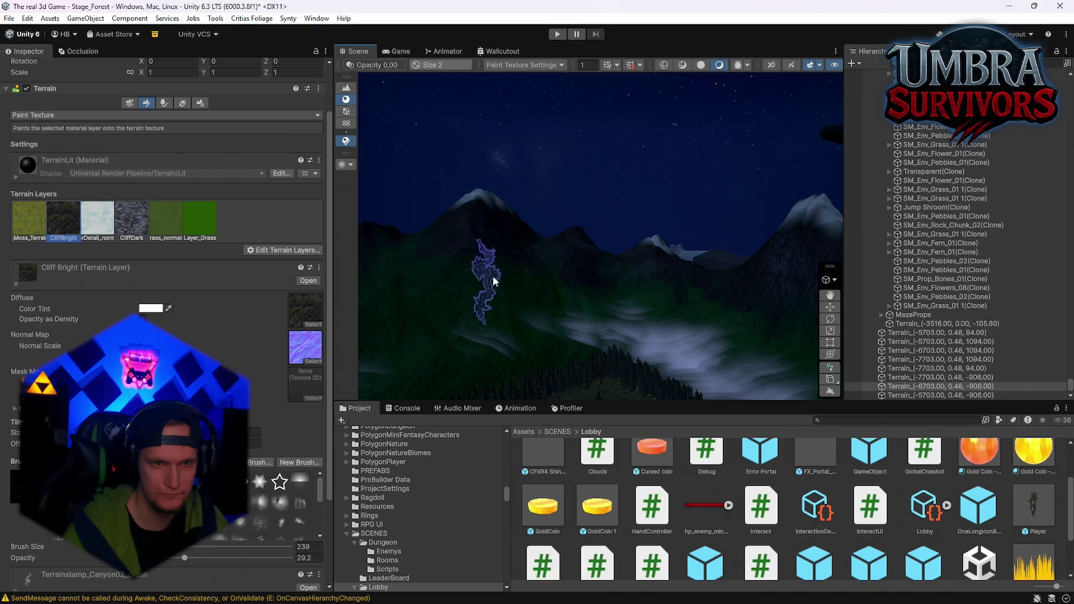
mouse_move(535, 278)
mouse_down()
mouse_move(515, 292)
mouse_move(629, 300)
mouse_move(607, 224)
mouse_up()
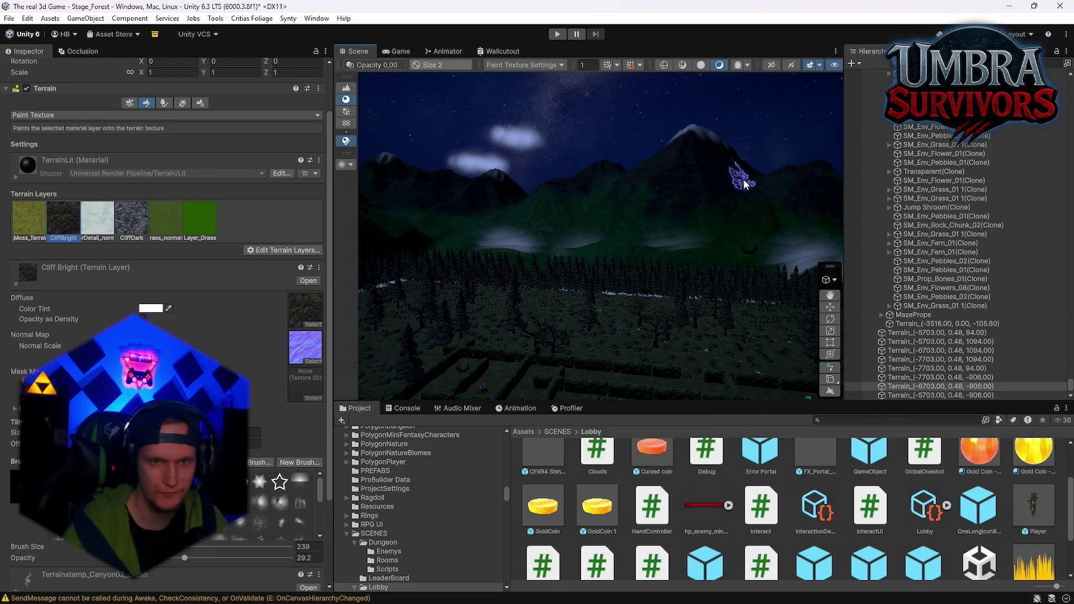
drag(633, 209, 746, 246)
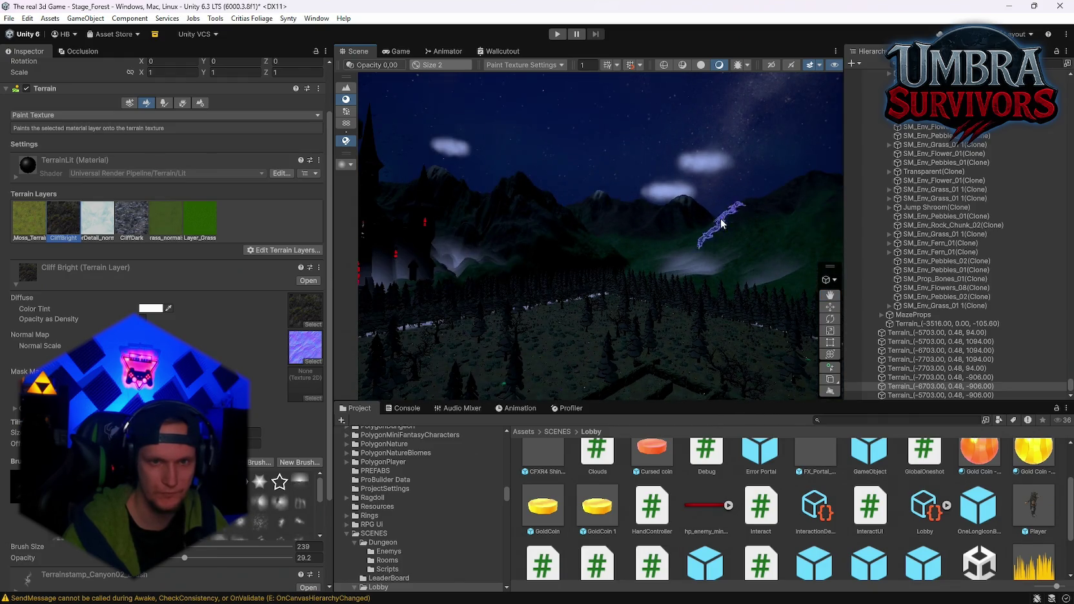
drag(645, 249, 643, 191)
click(513, 216)
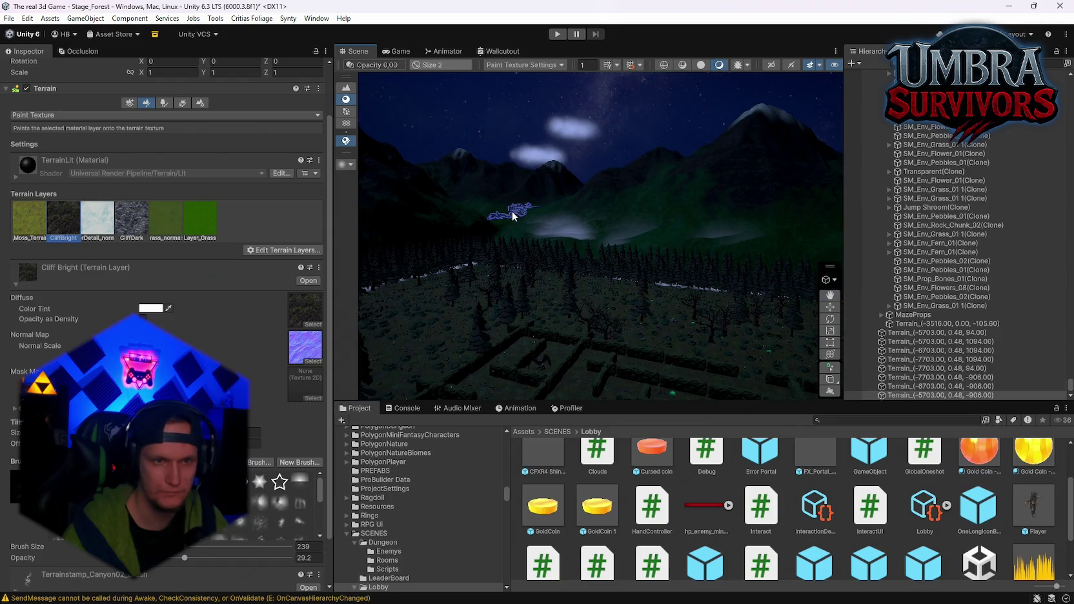
mouse_move(577, 228)
mouse_down()
mouse_move(631, 239)
mouse_move(592, 242)
mouse_move(695, 281)
mouse_move(568, 288)
mouse_up()
click(491, 228)
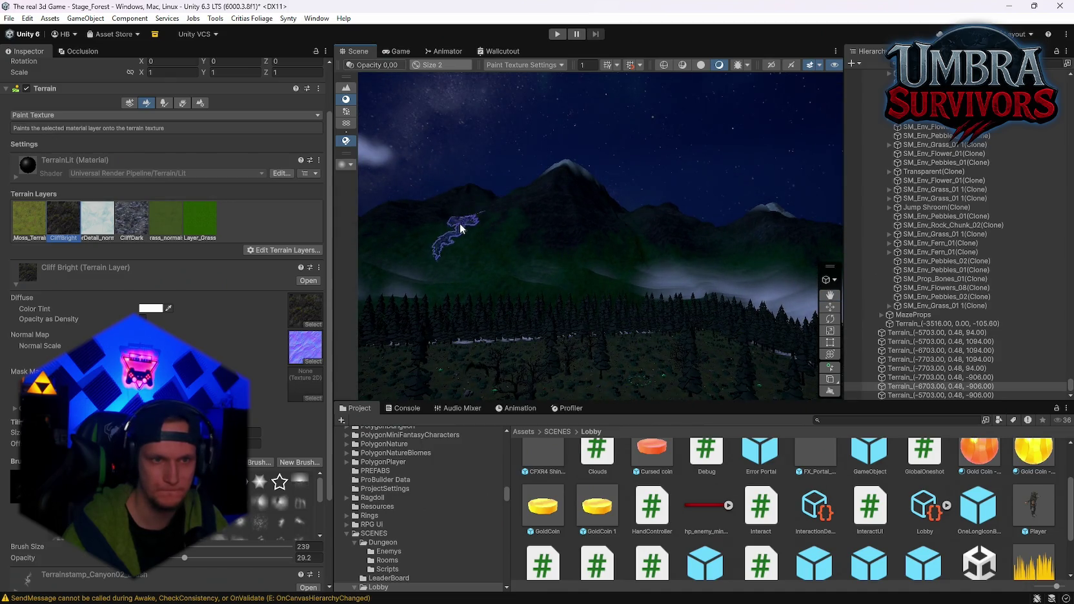
drag(635, 287, 634, 335)
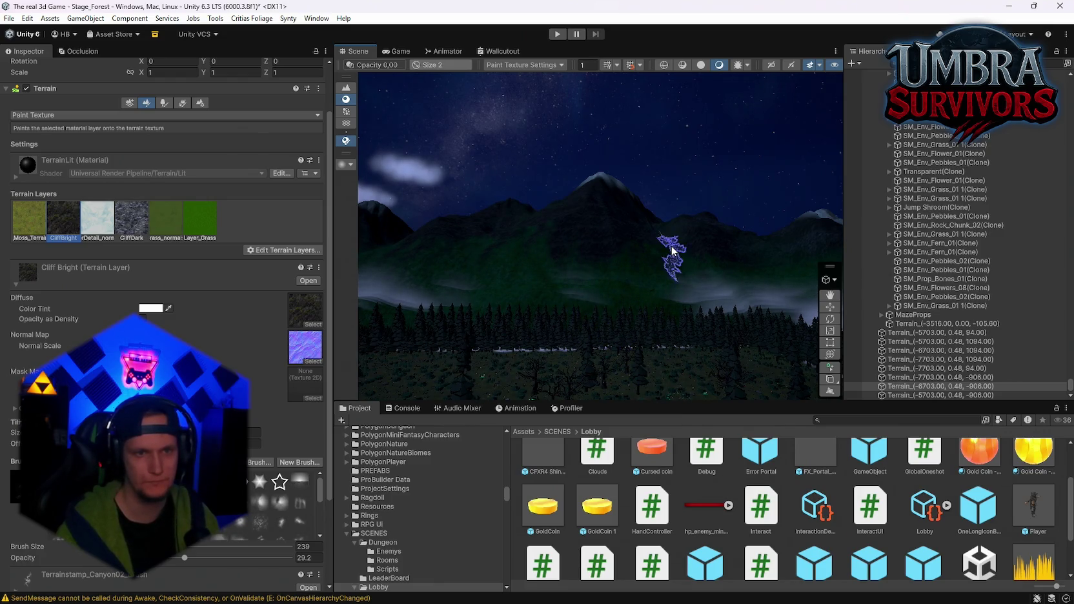
mouse_move(646, 246)
mouse_down()
mouse_move(501, 275)
mouse_move(577, 252)
mouse_up()
click(489, 239)
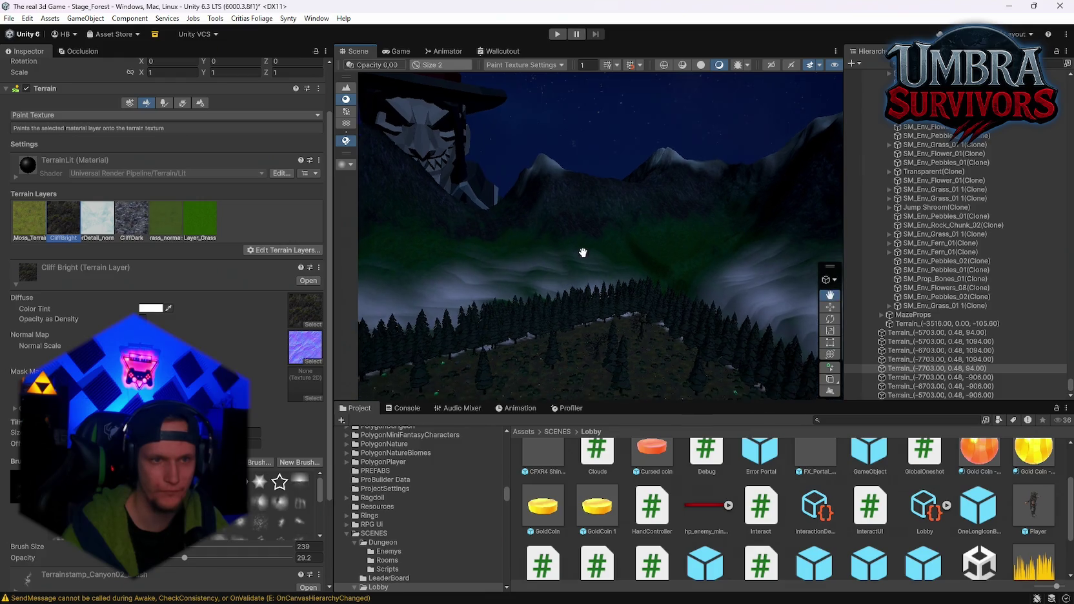
click(165, 232)
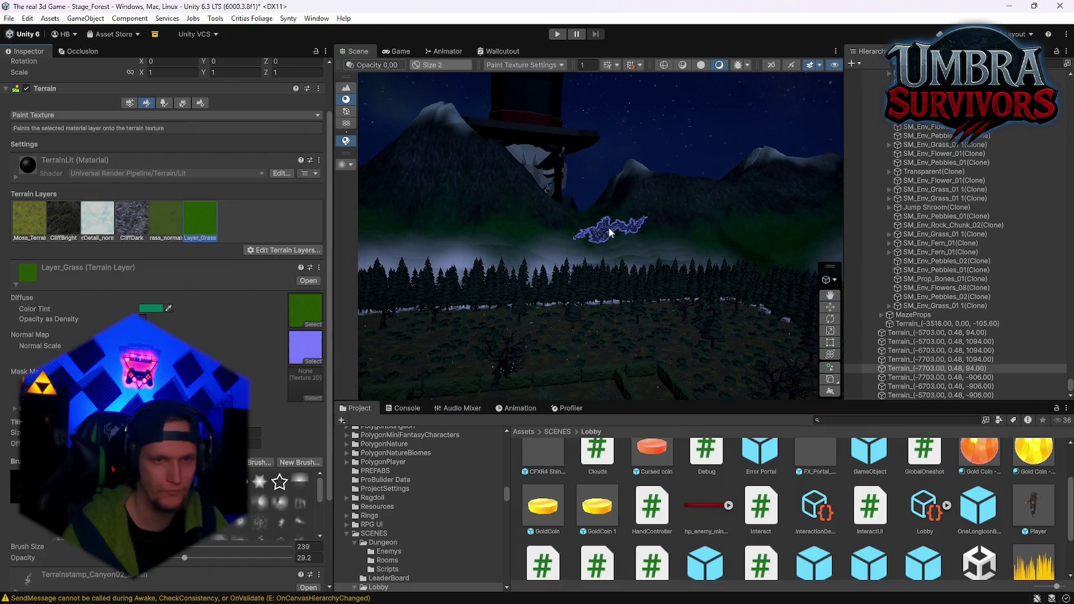
Reselect the CliffBright layer and paint a long cliff streak down the peak near the tower
click(46, 225)
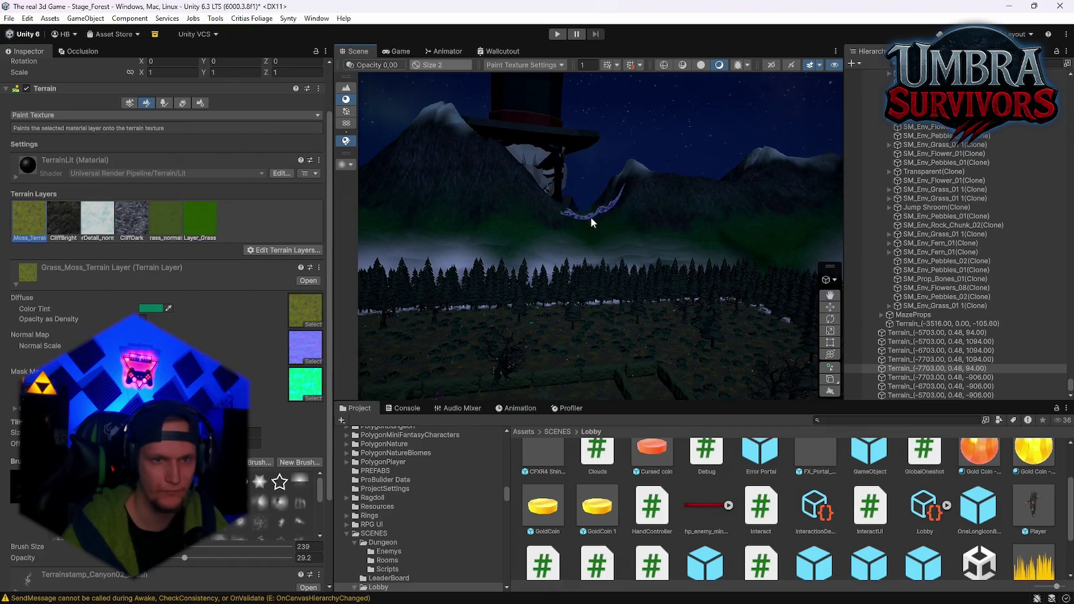
click(63, 219)
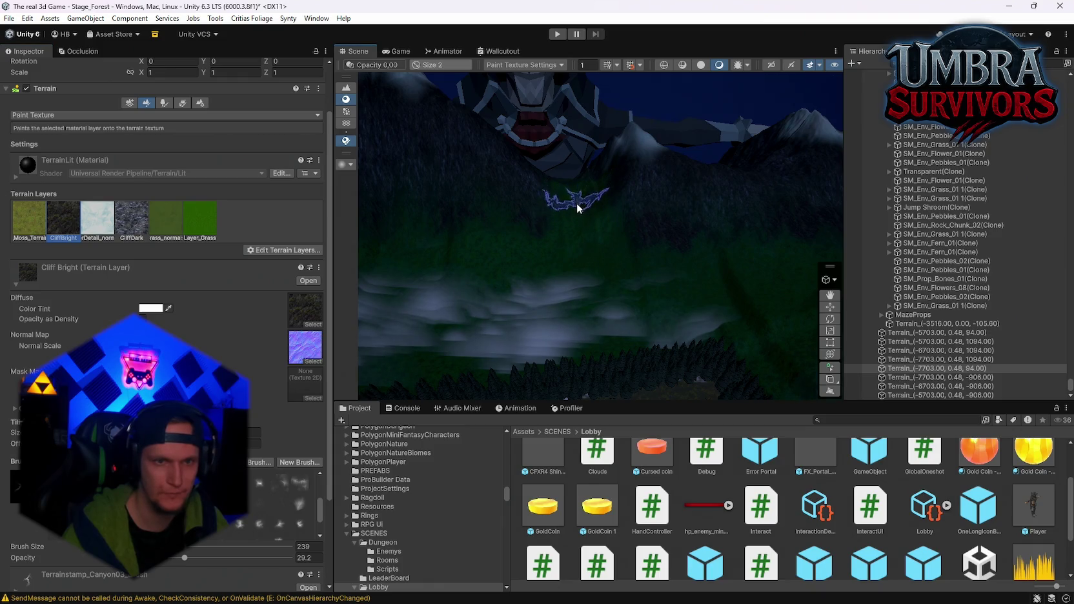
scroll(653, 229, down, 10)
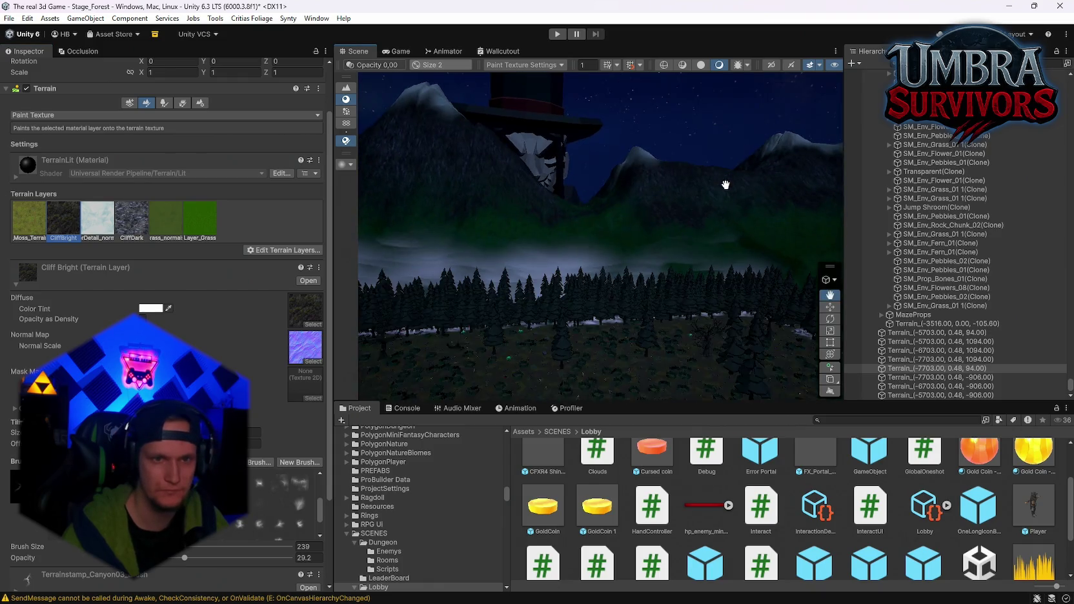
mouse_move(655, 278)
mouse_down()
mouse_move(420, 229)
mouse_move(564, 307)
mouse_move(601, 296)
mouse_up()
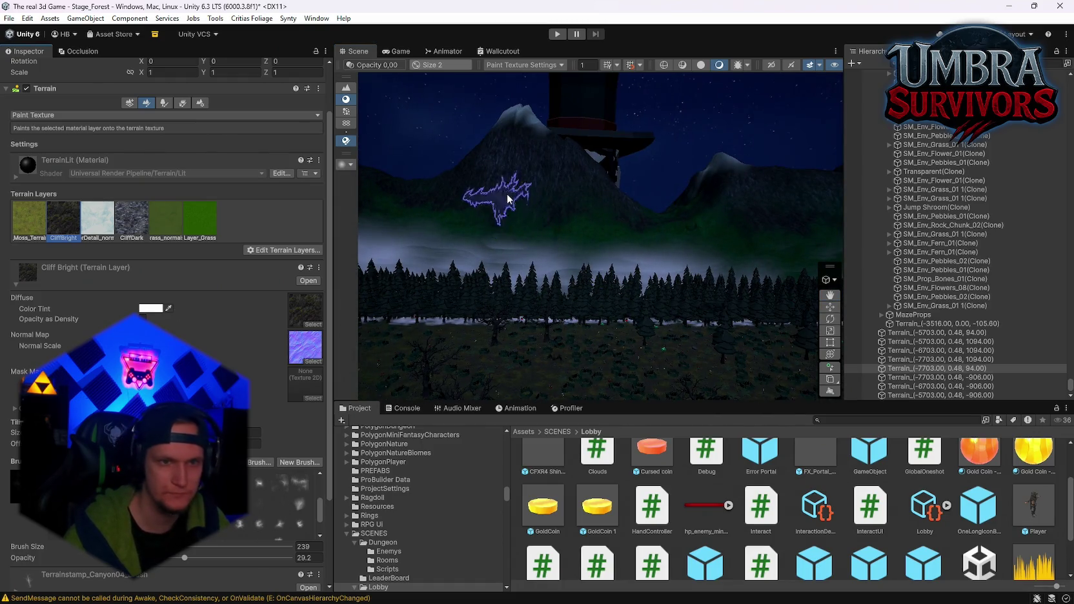
scroll(506, 193, up, 5)
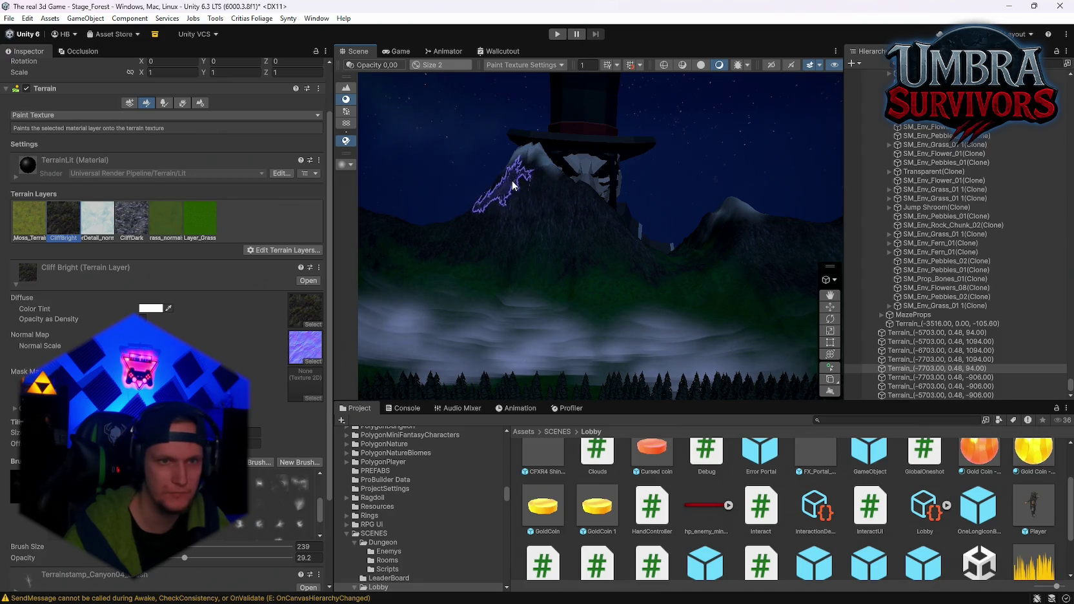
scroll(562, 229, down, 3)
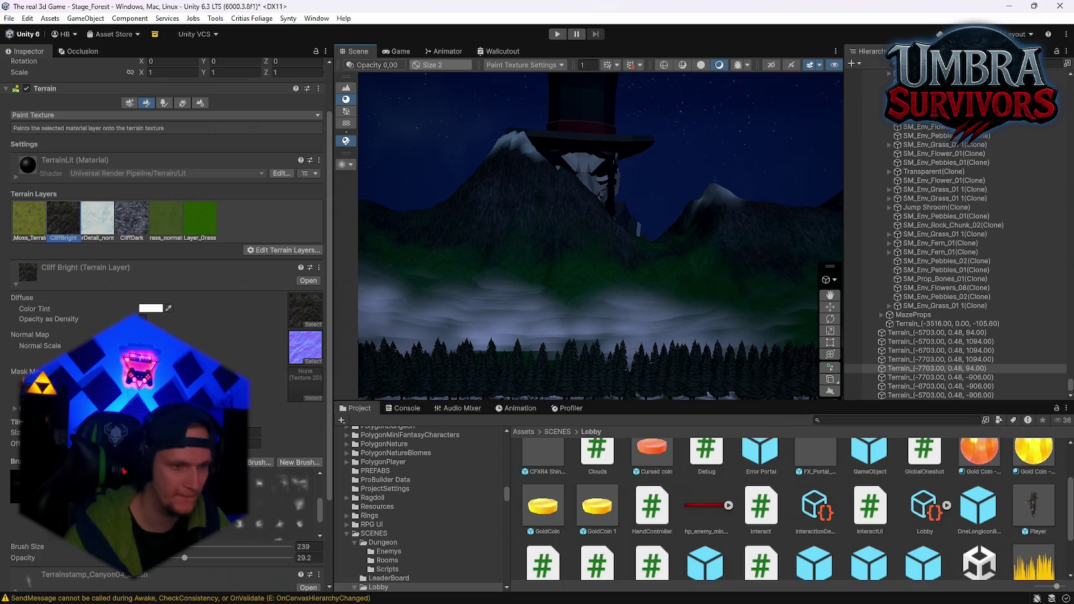
scroll(510, 200, up, 3)
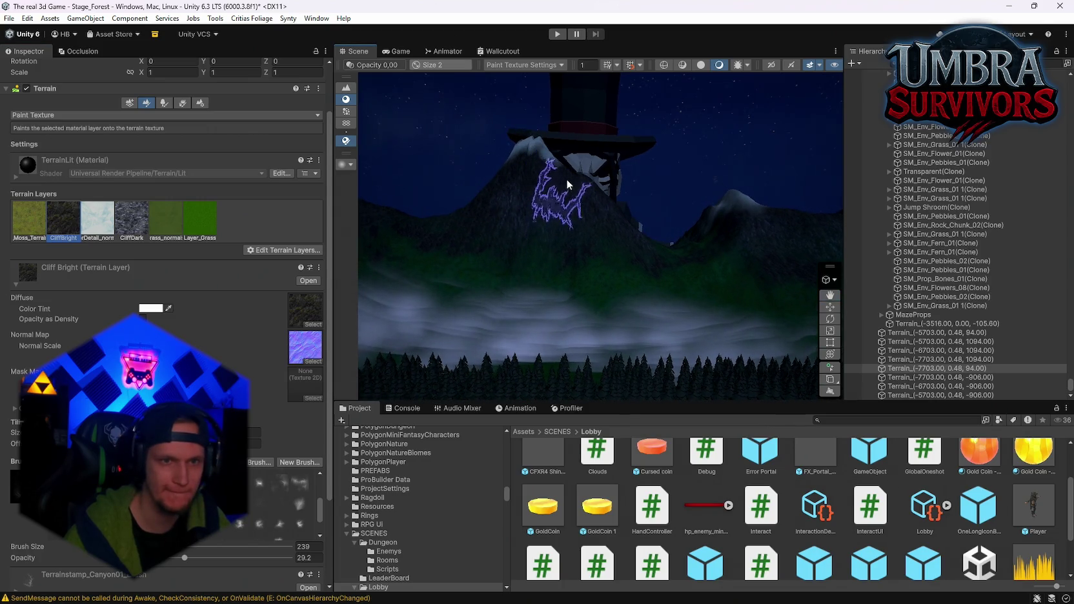
scroll(560, 171, up, 3)
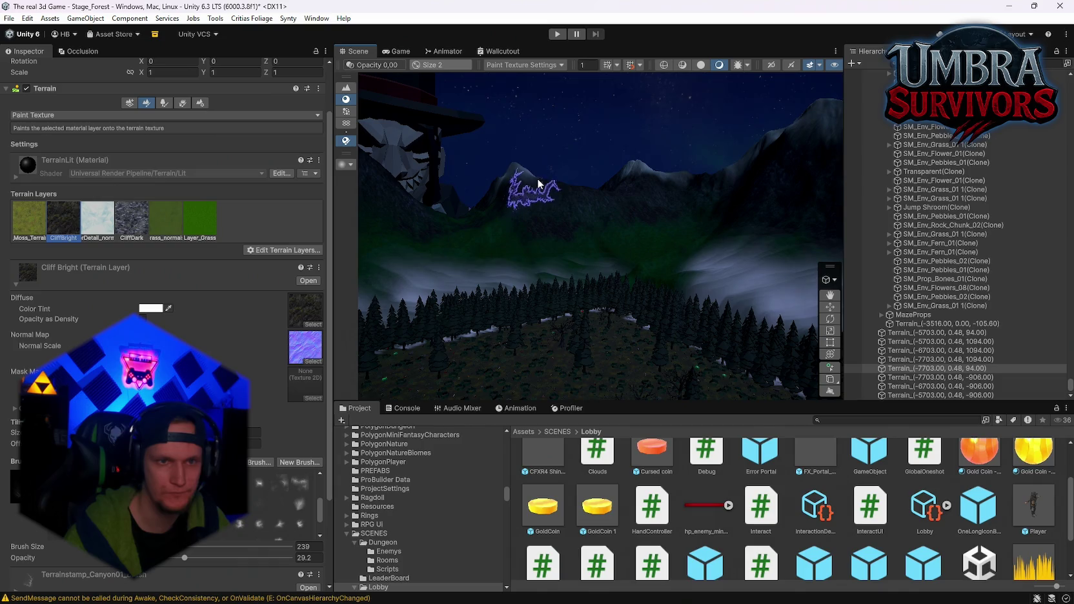
scroll(615, 230, up, 3)
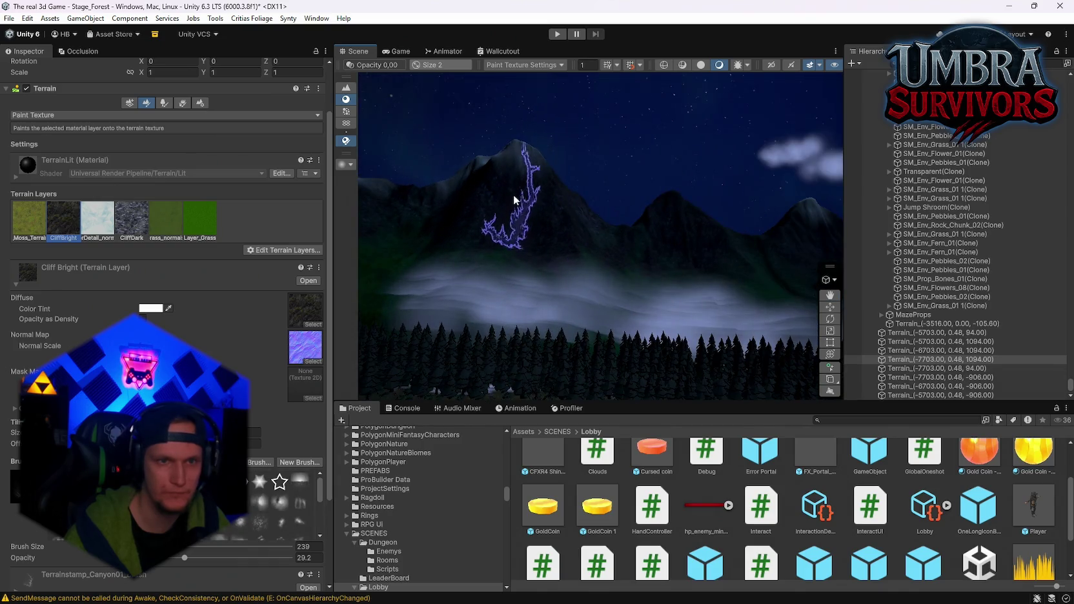
drag(514, 212, 501, 217)
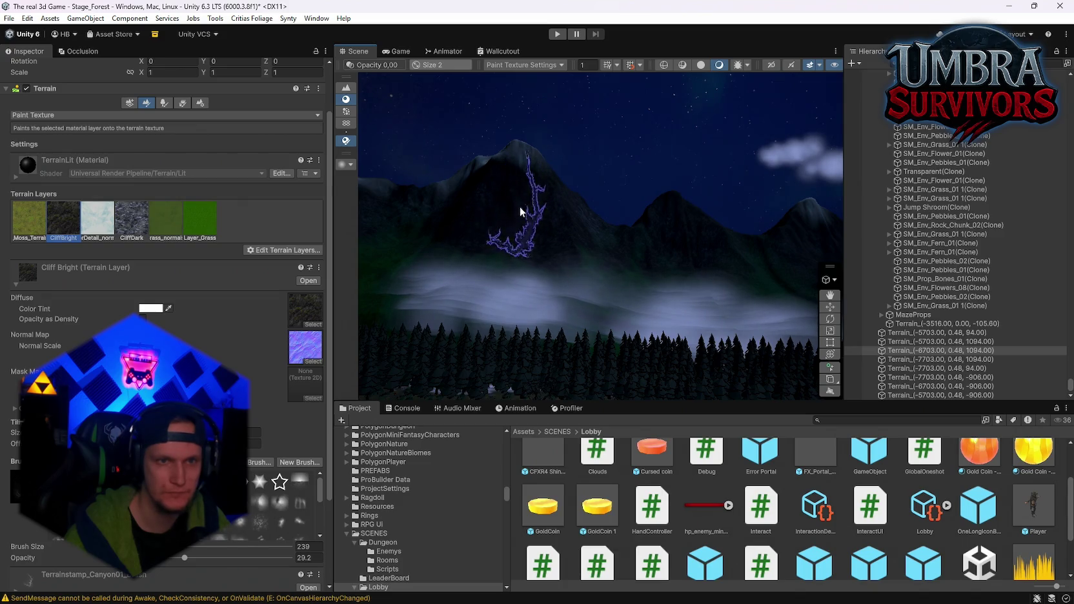
Paint cliff streaks down the slopes on the neighbouring tile beside the castle
scroll(595, 252, up, 3)
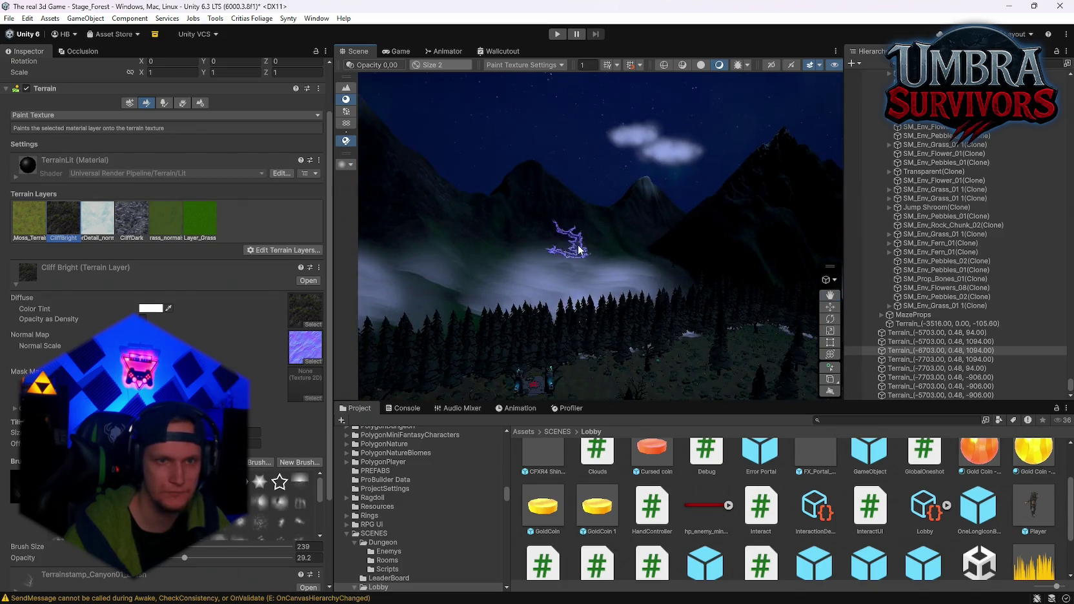
click(610, 219)
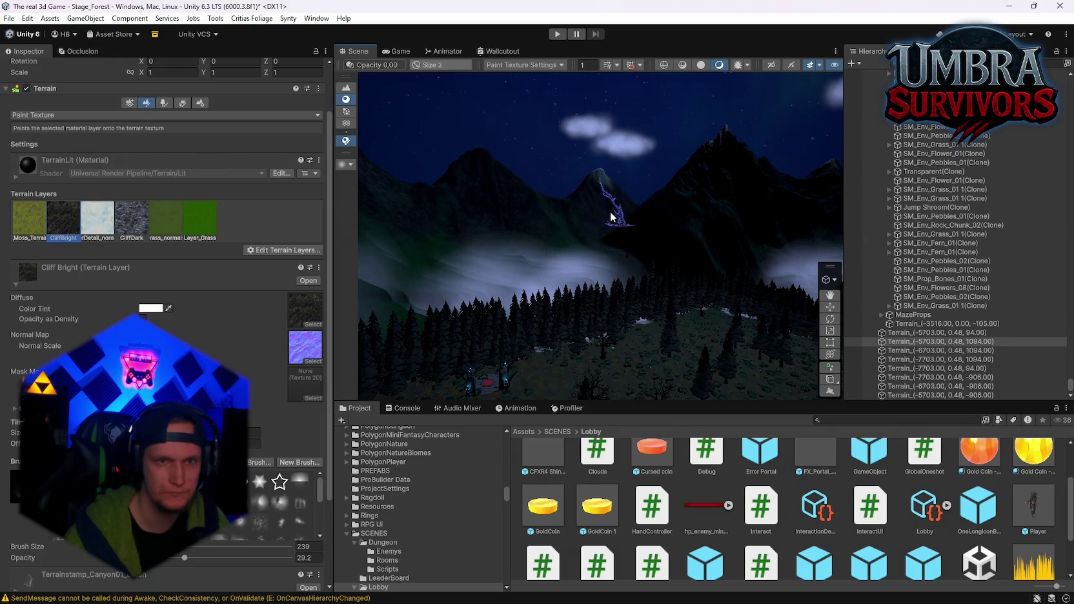
drag(610, 219, 650, 234)
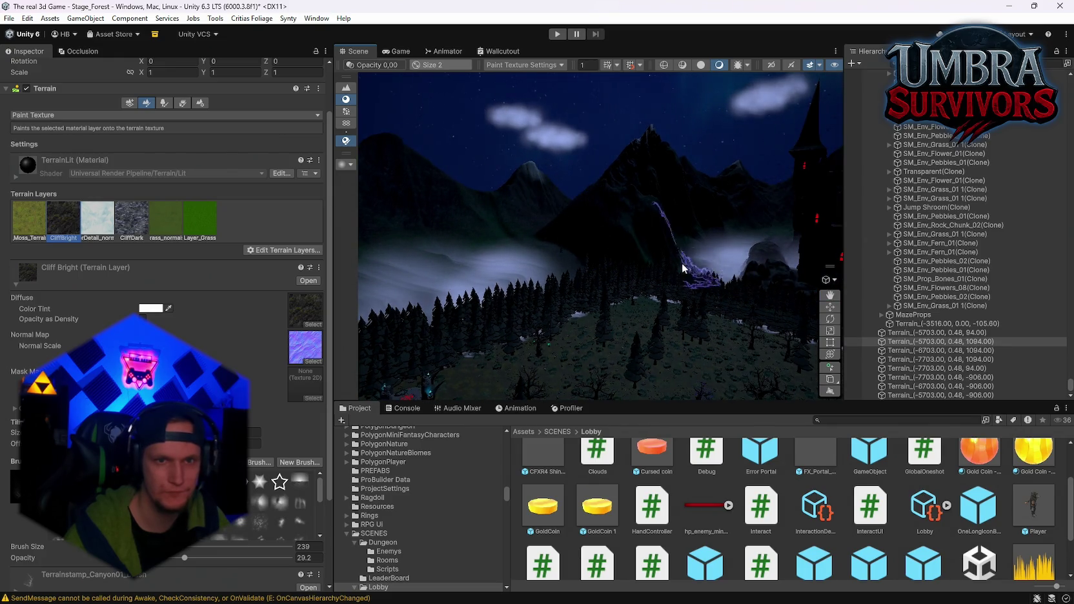
click(711, 252)
mouse_move(731, 235)
mouse_down()
mouse_move(508, 247)
mouse_move(635, 211)
mouse_move(551, 234)
mouse_move(607, 228)
mouse_move(558, 172)
mouse_move(566, 211)
mouse_move(773, 297)
mouse_move(559, 235)
mouse_move(567, 288)
mouse_move(515, 300)
mouse_move(643, 149)
mouse_move(570, 365)
mouse_move(336, 343)
mouse_move(256, 107)
mouse_move(293, 105)
mouse_move(804, 222)
mouse_up()
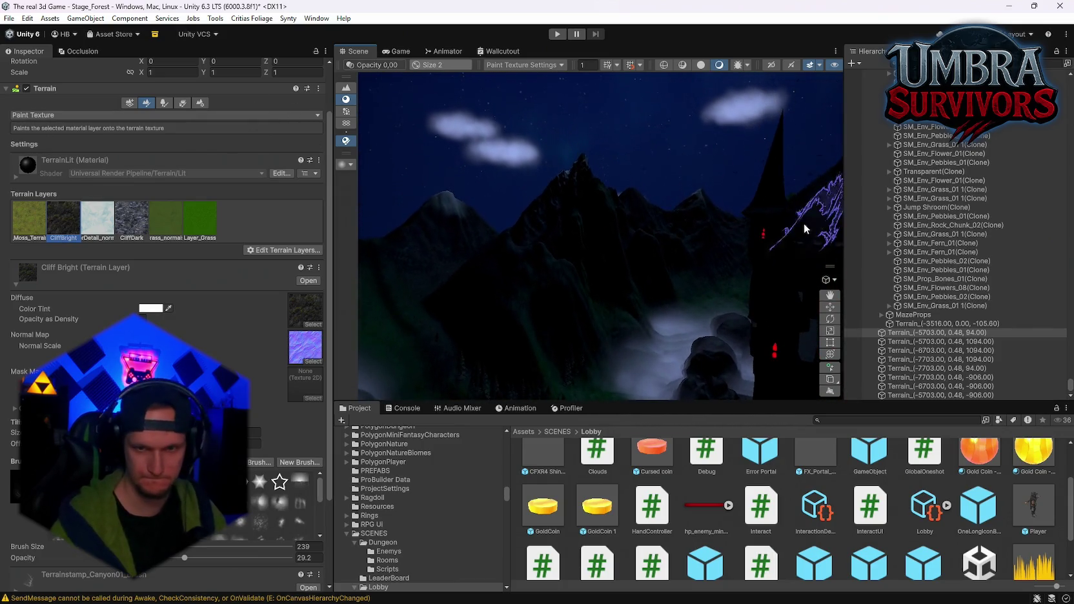
Select the FX_Fog_01 (24) cloud above the mountains, frame it, and drag it down toward the ridge
click(475, 128)
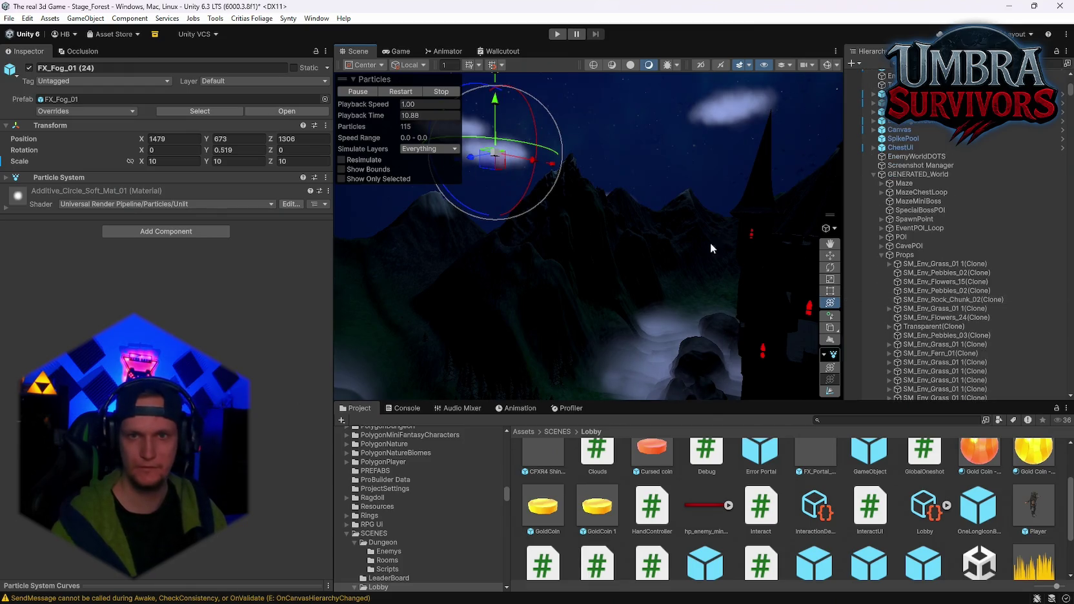
scroll(963, 265, down, 10)
mouse_move(699, 225)
mouse_down()
mouse_move(718, 167)
mouse_move(651, 208)
mouse_up()
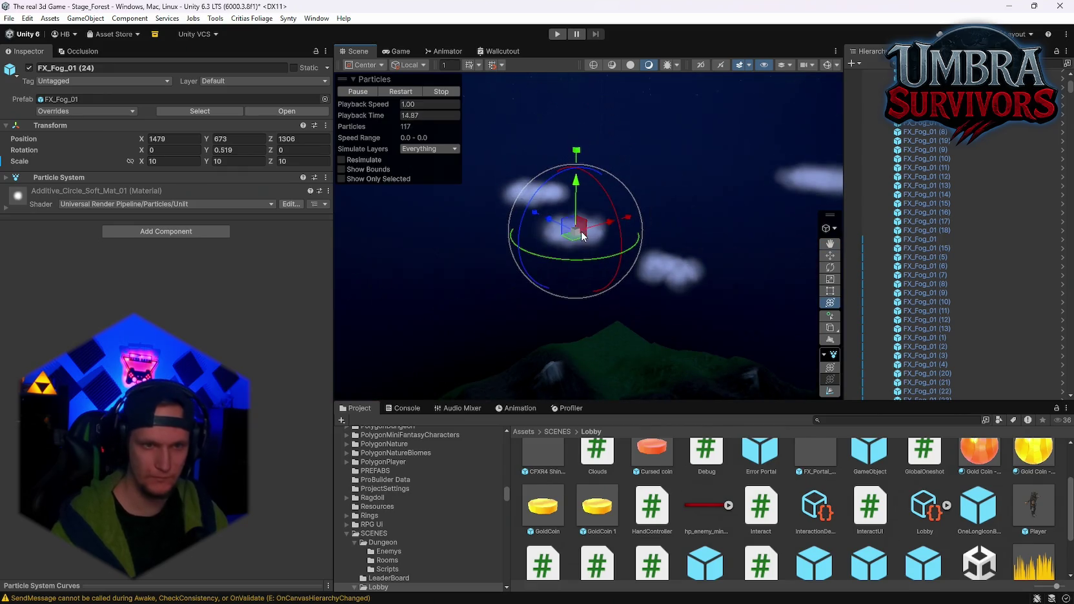
mouse_move(582, 237)
mouse_down()
mouse_move(559, 232)
mouse_move(560, 375)
mouse_up()
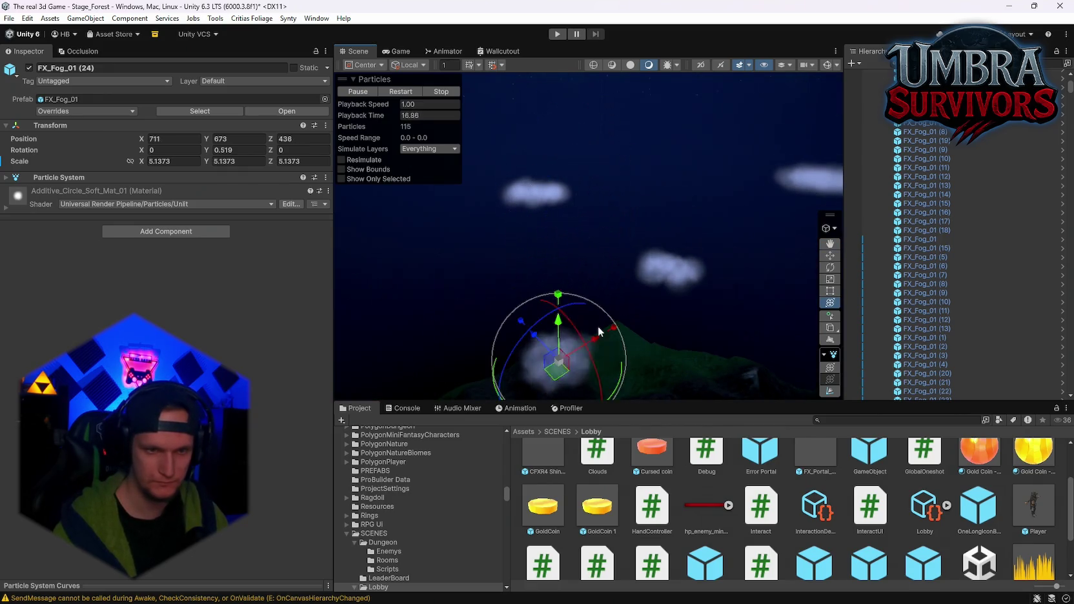
key(f)
drag(560, 303, 561, 352)
key(f)
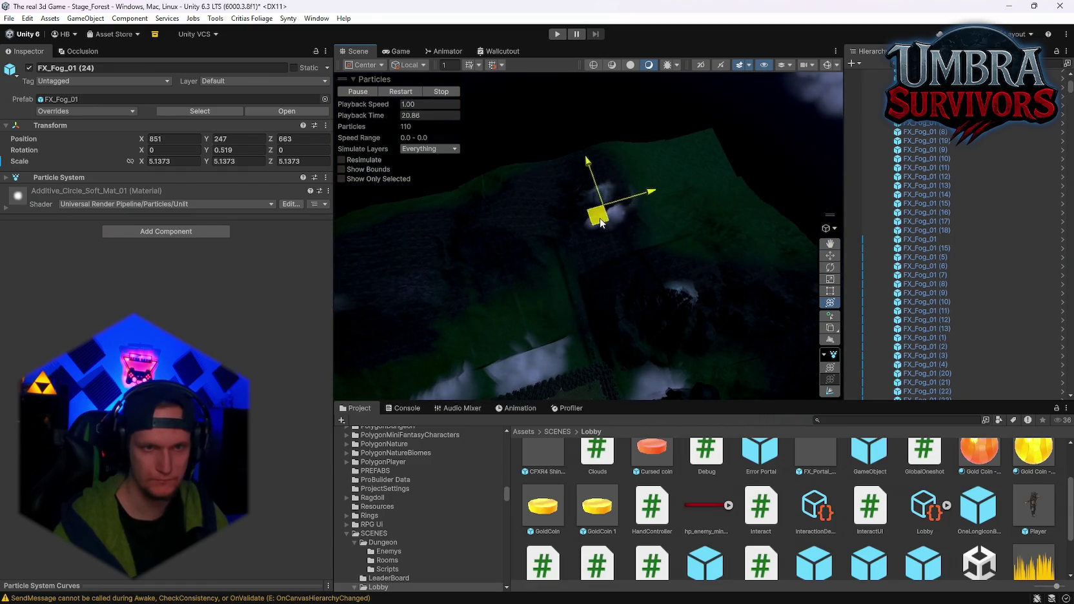
With the particle preview playing, fine-tune FX_Fog_01 (24) until it sits at about Y 326
drag(600, 223, 601, 181)
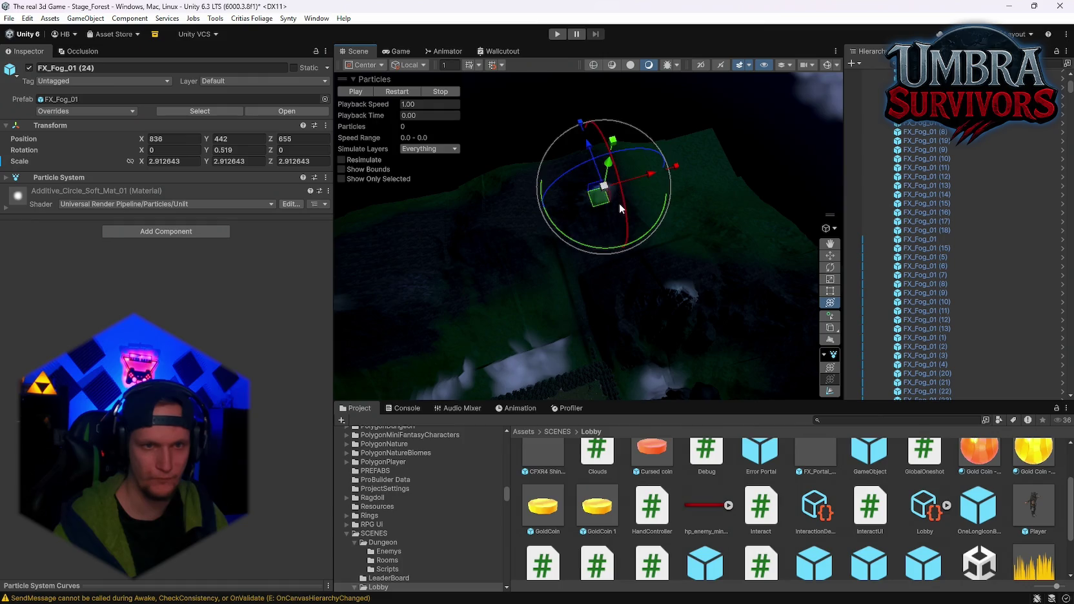
drag(605, 175, 609, 166)
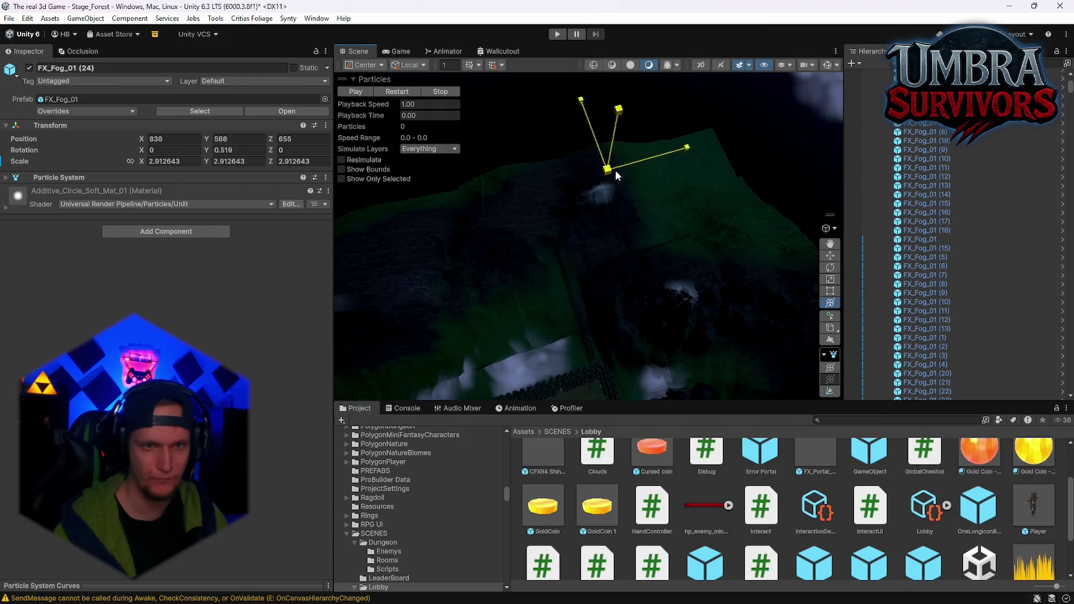
drag(676, 181, 661, 223)
click(390, 92)
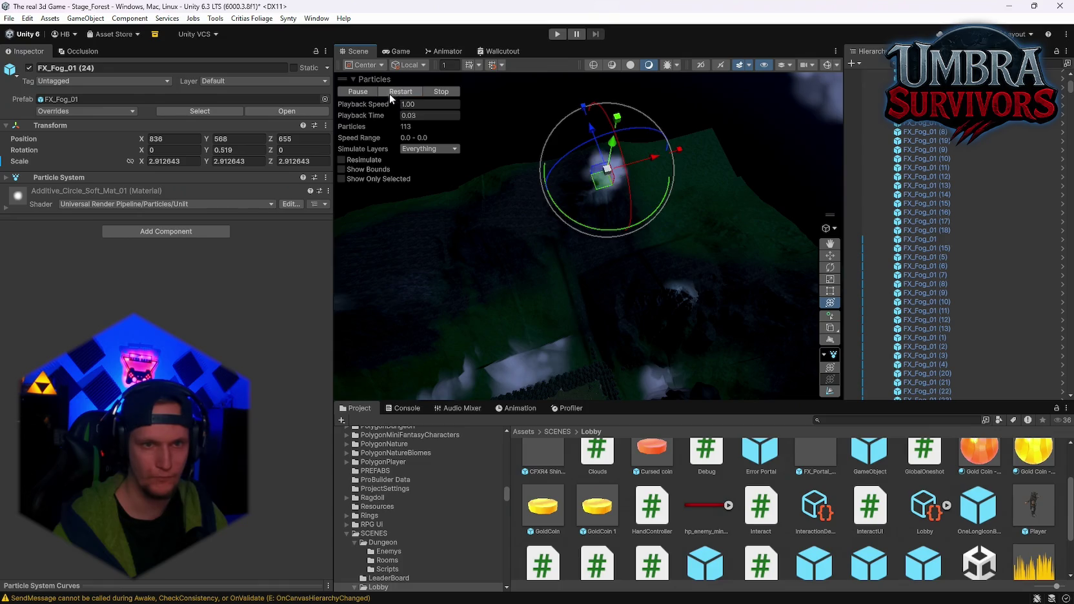
mouse_move(617, 137)
mouse_down()
mouse_move(599, 201)
mouse_move(624, 299)
mouse_move(650, 124)
mouse_move(639, 213)
mouse_move(601, 108)
mouse_up()
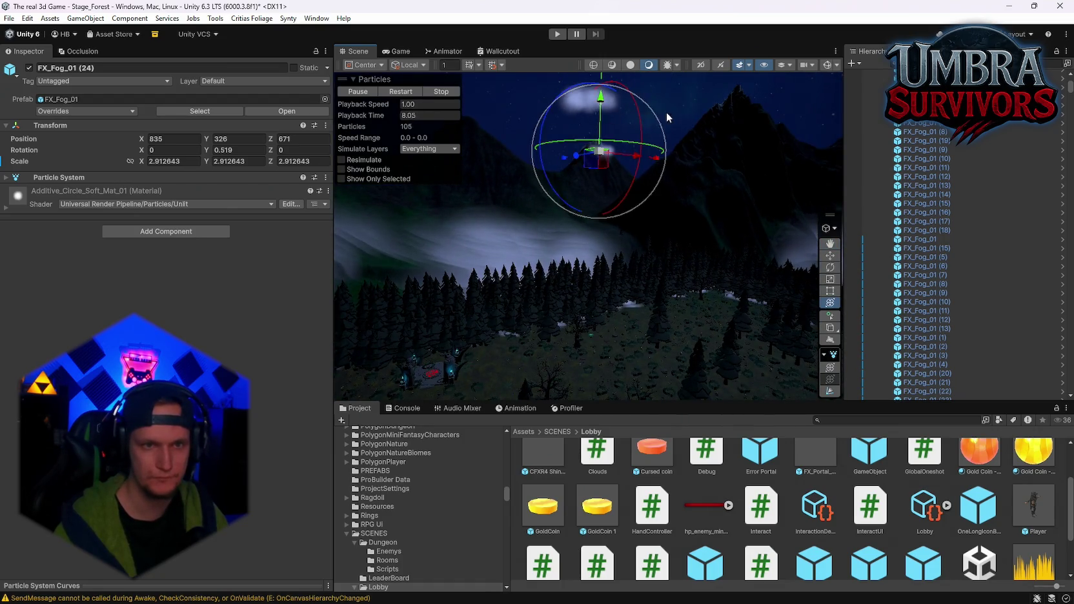
Check the lowered cloud from another angle, then turn toward the castle and select FX_Fog_01 (3)
click(666, 111)
mouse_move(741, 176)
mouse_down()
mouse_move(671, 168)
mouse_move(665, 191)
mouse_move(656, 187)
mouse_up()
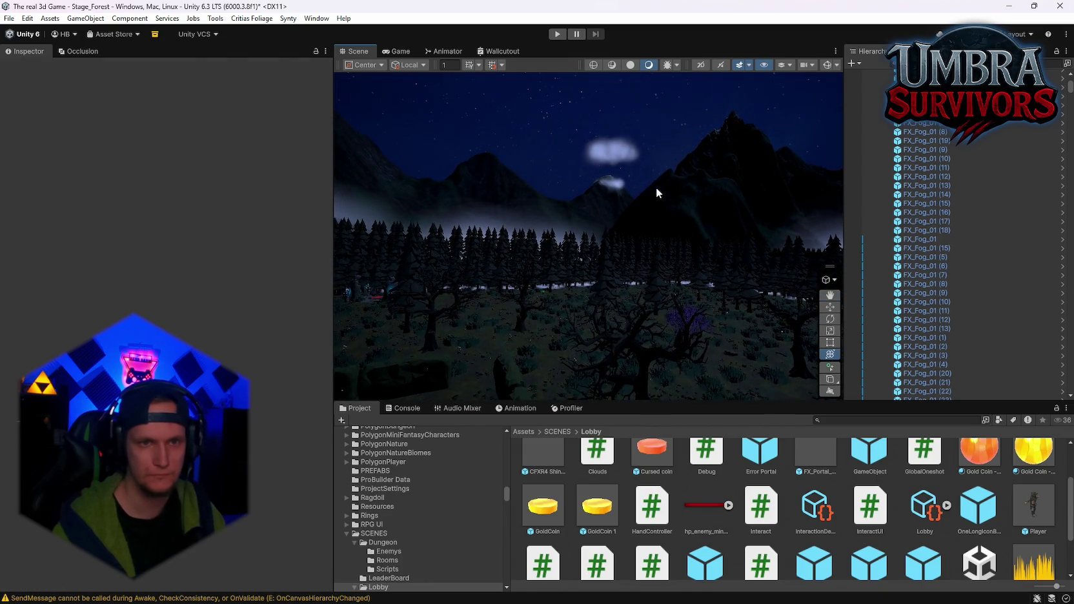
click(639, 200)
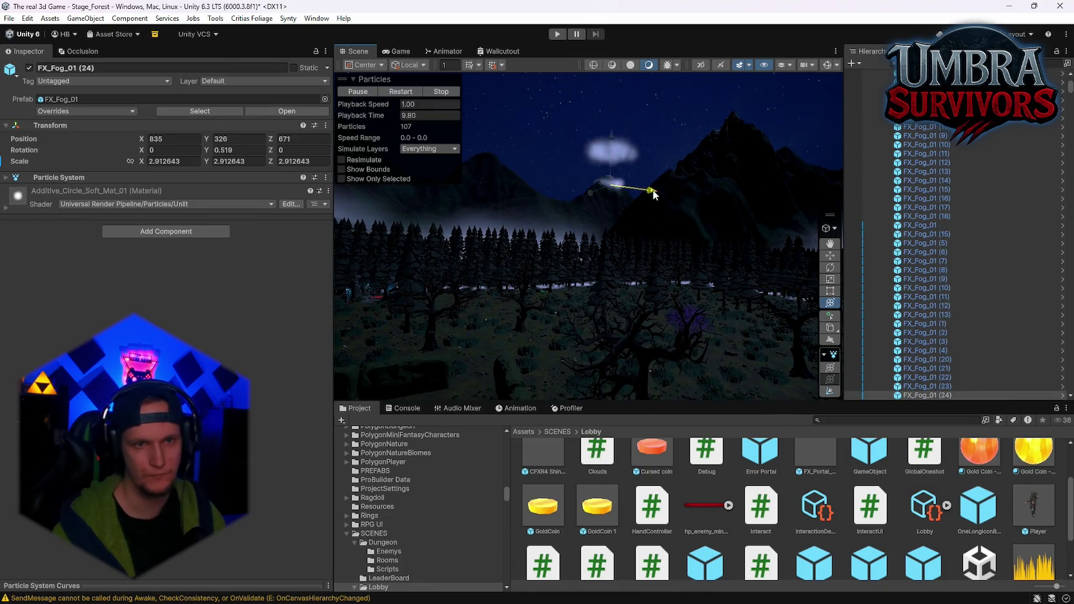
click(704, 124)
mouse_move(704, 124)
mouse_down()
mouse_move(669, 250)
mouse_move(622, 244)
mouse_move(643, 218)
mouse_move(678, 212)
mouse_move(645, 279)
mouse_up()
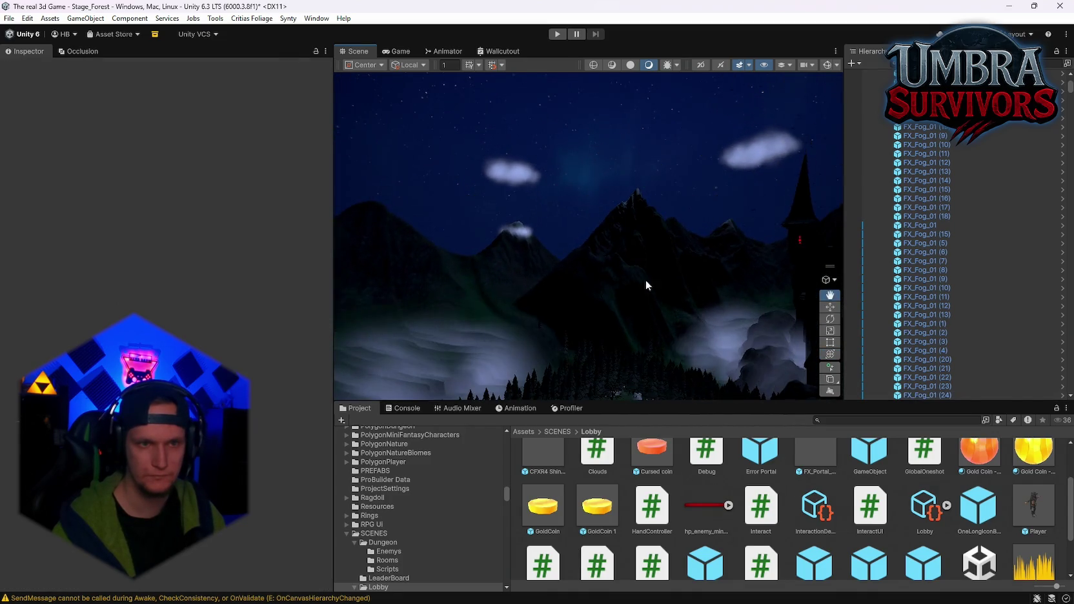
drag(533, 229, 525, 192)
click(516, 257)
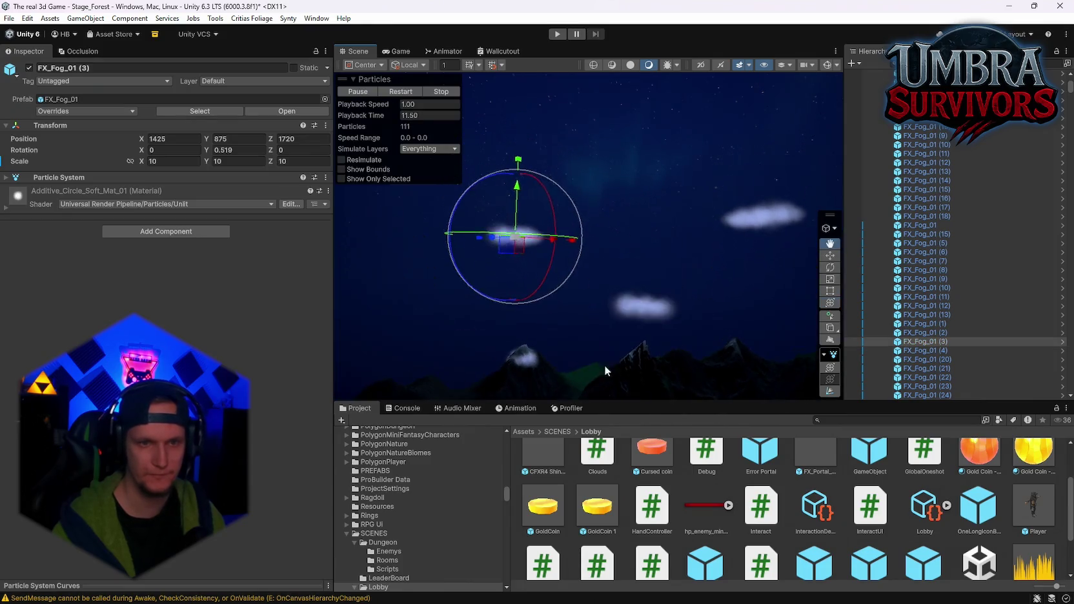
Preview FX_Fog_01 (3) and slide it onto the mountain peak at about (-254, 448, 559)
mouse_move(607, 369)
mouse_down()
mouse_move(661, 278)
mouse_move(710, 277)
mouse_move(652, 233)
mouse_move(708, 179)
mouse_move(615, 206)
mouse_move(761, 183)
mouse_up()
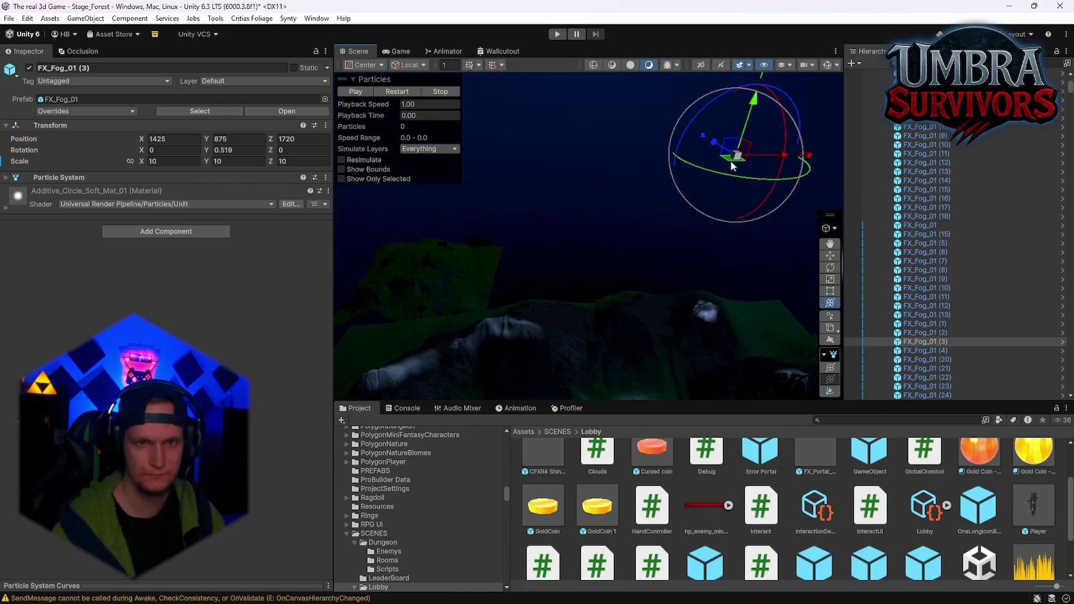
click(407, 92)
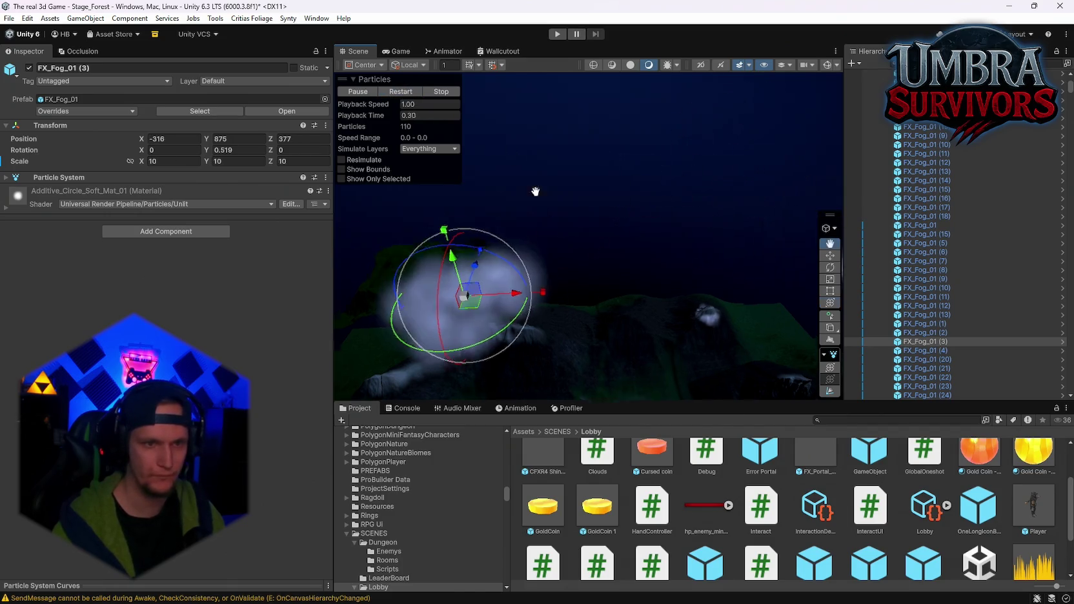
mouse_move(573, 332)
mouse_down()
mouse_move(579, 284)
mouse_move(570, 311)
mouse_move(546, 329)
mouse_move(707, 278)
mouse_move(662, 243)
mouse_move(844, 416)
mouse_move(1032, 409)
mouse_move(752, 411)
mouse_move(526, 391)
mouse_move(590, 243)
mouse_move(650, 238)
mouse_move(728, 163)
mouse_move(741, 171)
mouse_move(708, 178)
mouse_move(643, 124)
mouse_move(646, 153)
mouse_up()
key(w)
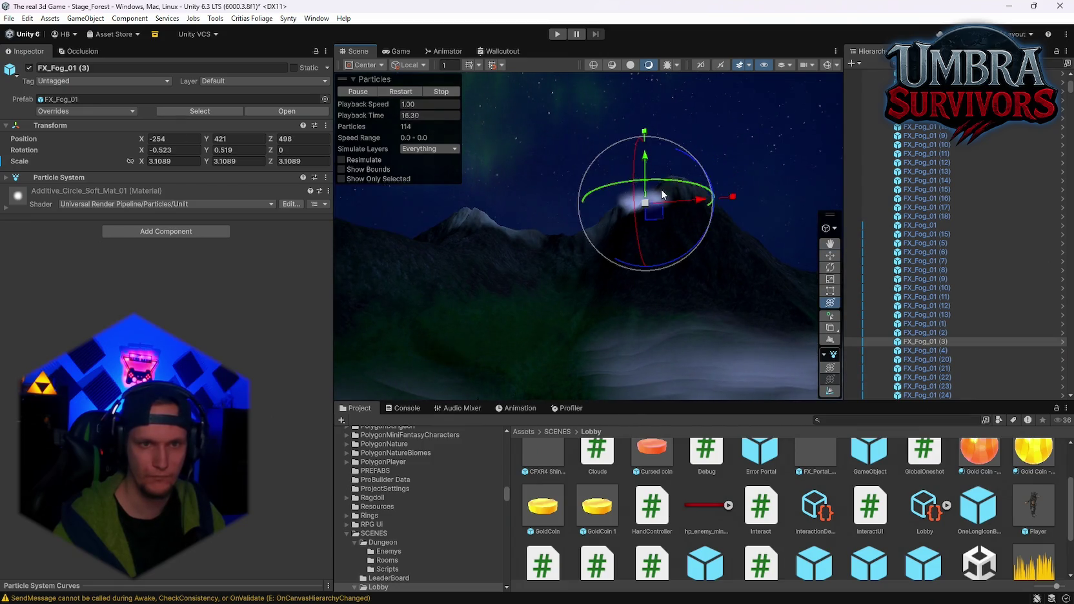
Stretch FX_Fog_01 (3) along X to a scale of about 8.56, raising it slightly above the peak
mouse_move(680, 206)
mouse_down()
mouse_move(481, 221)
mouse_move(491, 206)
mouse_up()
key(f)
drag(672, 204, 678, 203)
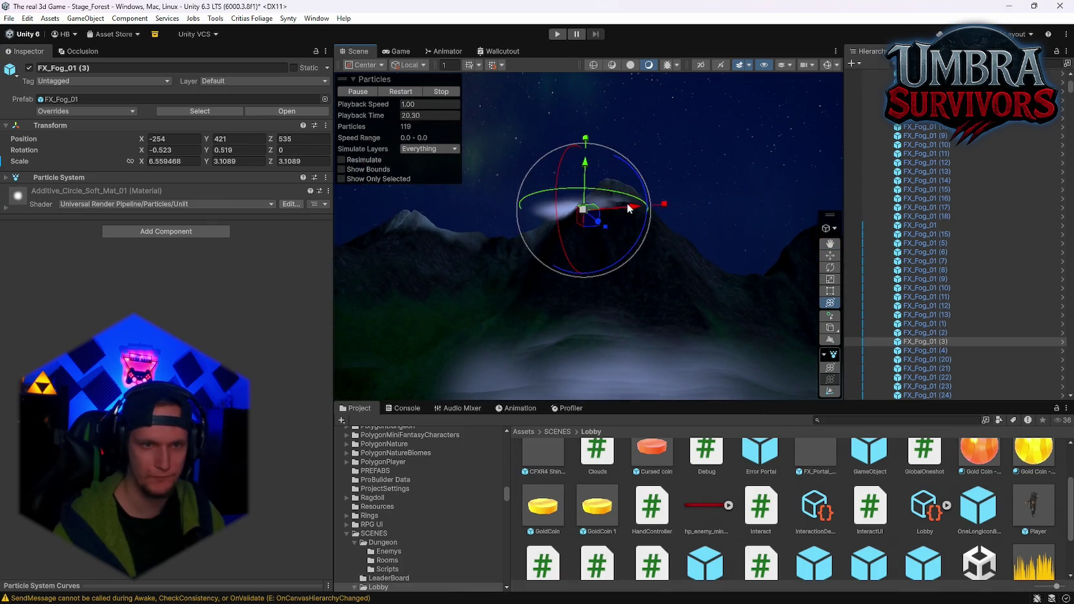
drag(585, 170, 583, 158)
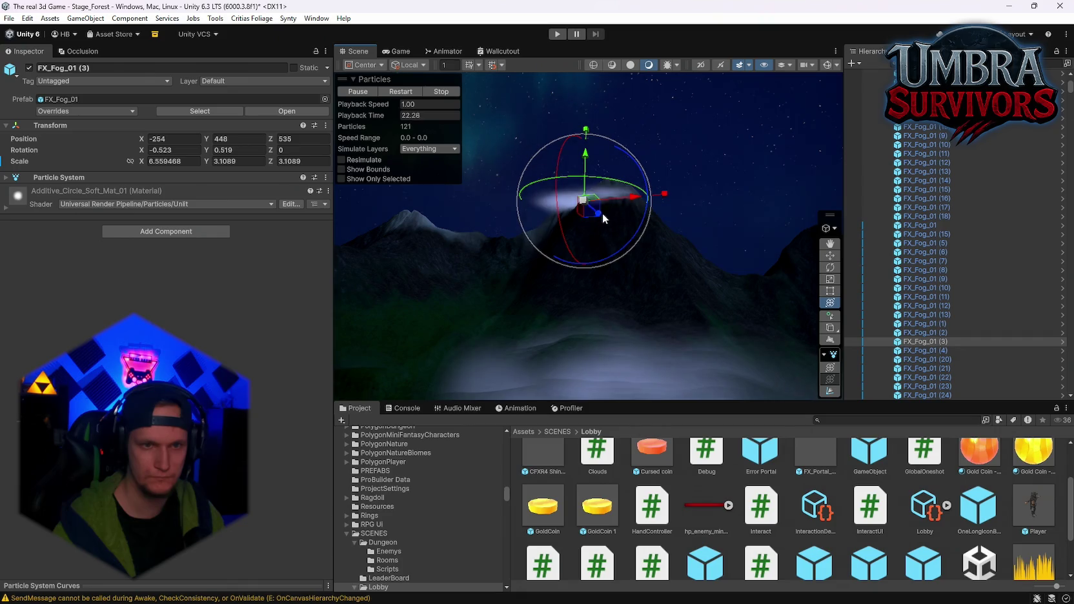
drag(602, 214, 610, 216)
scroll(968, 271, up, 5)
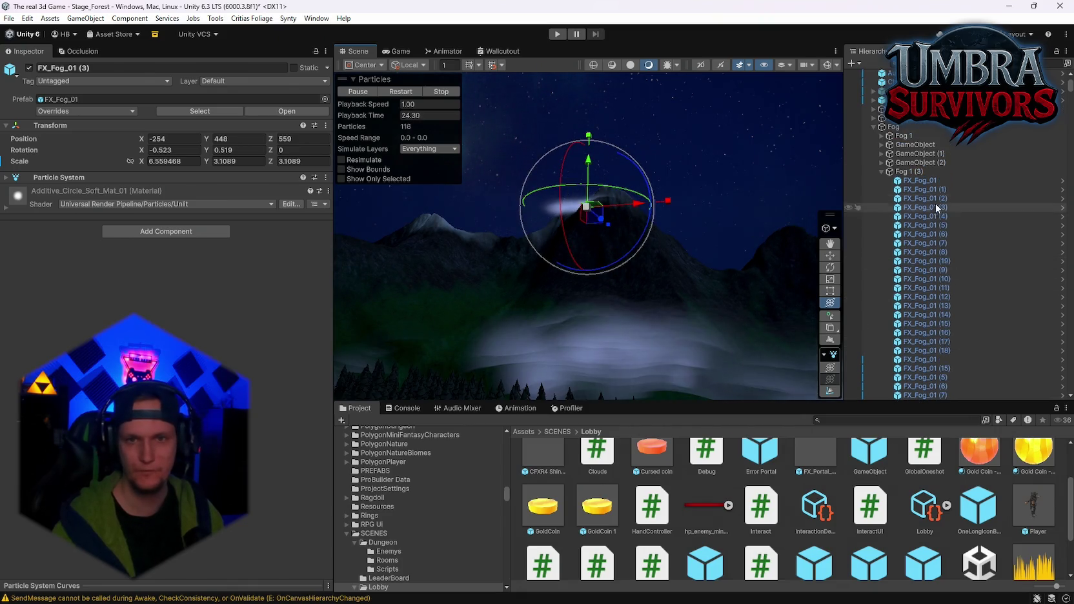
click(920, 181)
scroll(943, 251, down, 10)
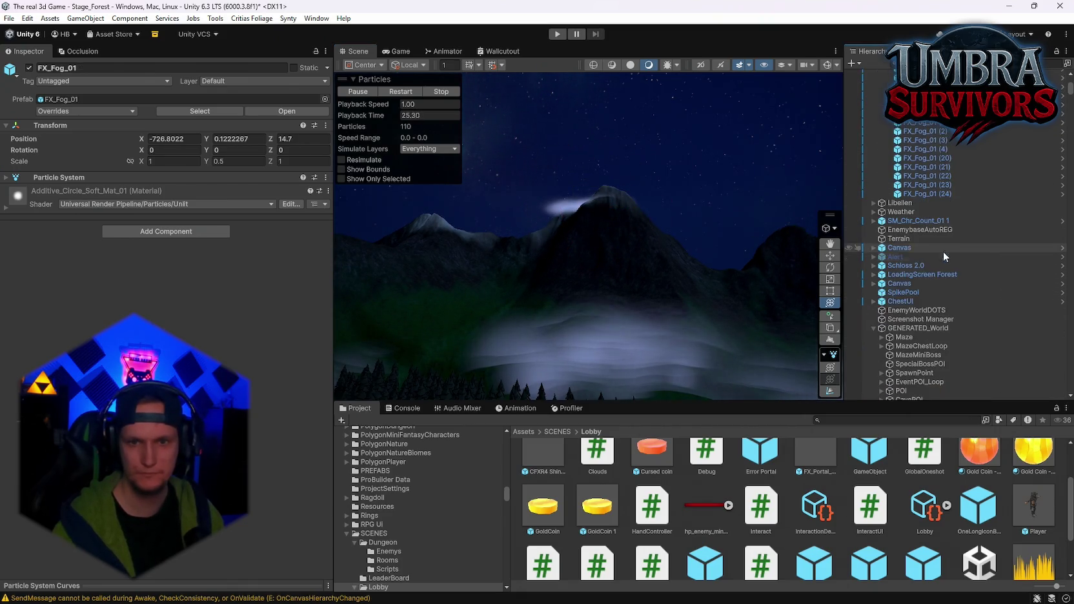
shift+click(923, 194)
scroll(924, 195, up, 5)
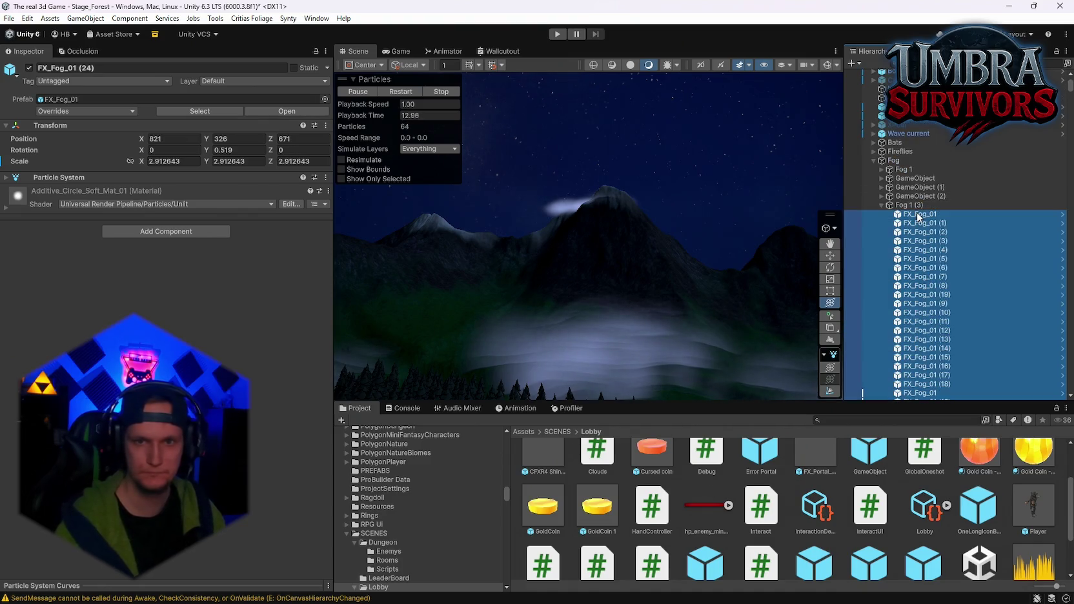
click(29, 67)
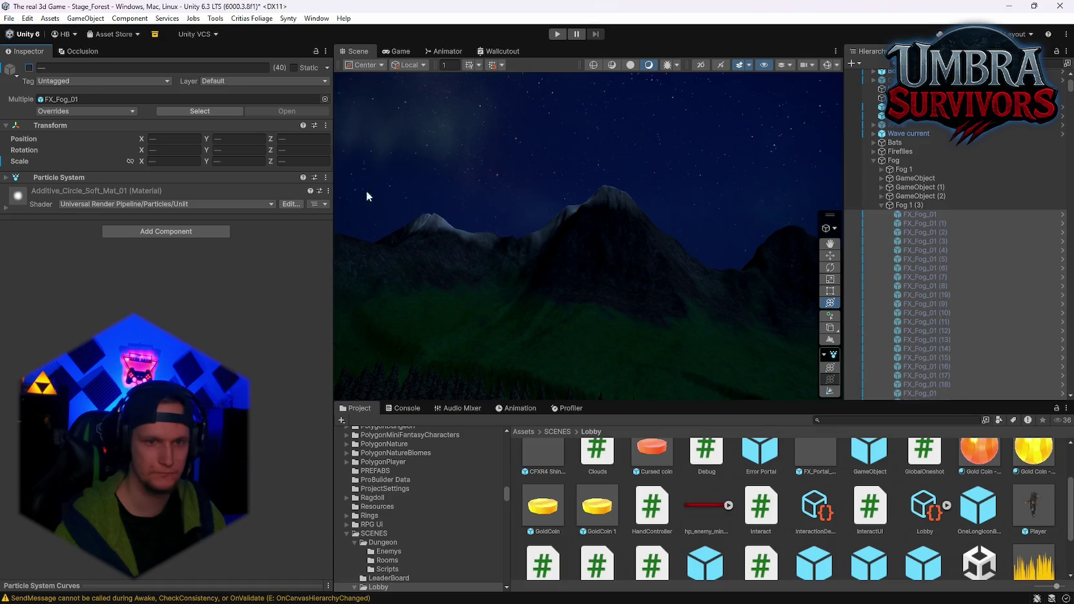
scroll(718, 242, up, 10)
scroll(613, 159, up, 5)
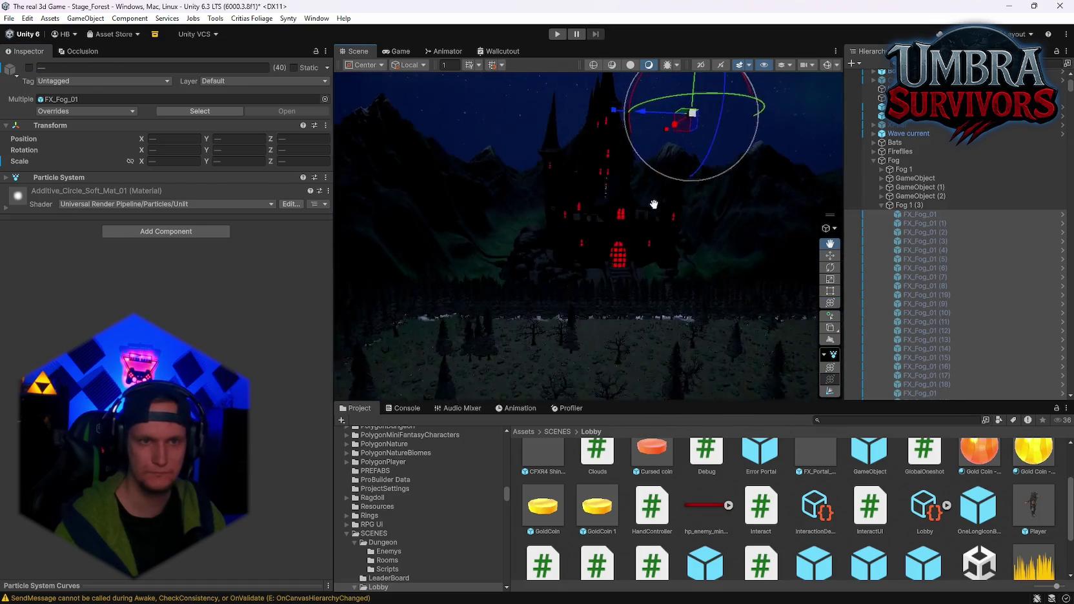
click(29, 68)
scroll(509, 223, down, 10)
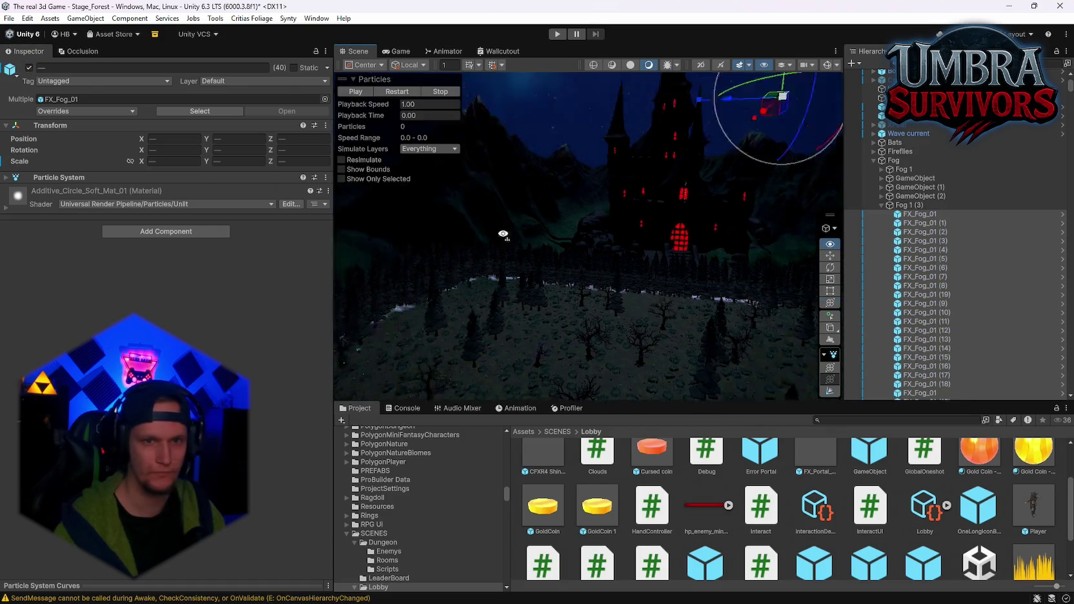
scroll(606, 237, up, 10)
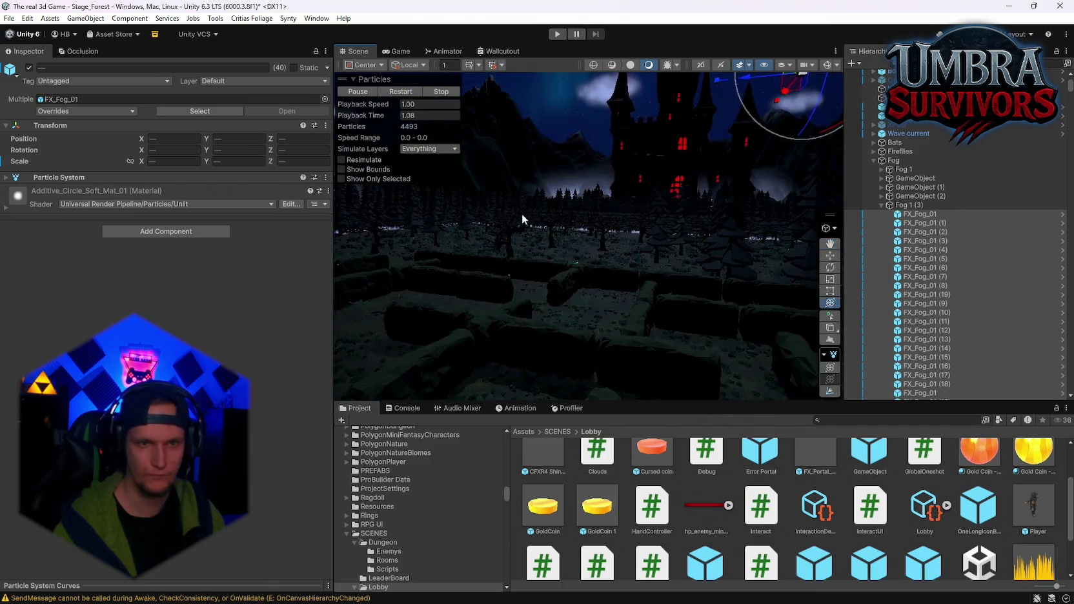
scroll(623, 250, down, 4)
scroll(623, 249, up, 8)
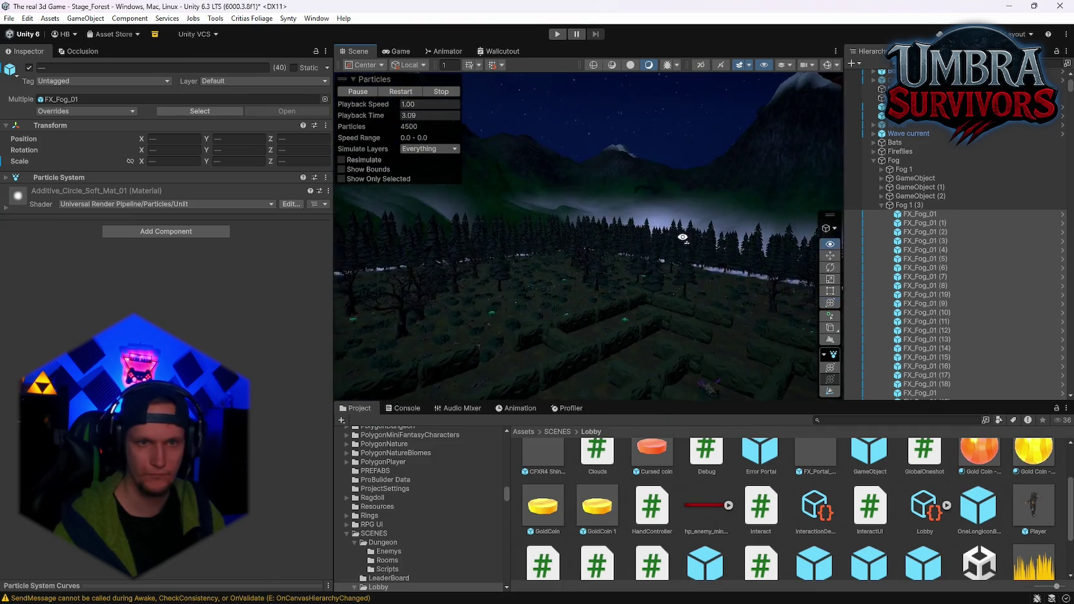
scroll(651, 204, up, 5)
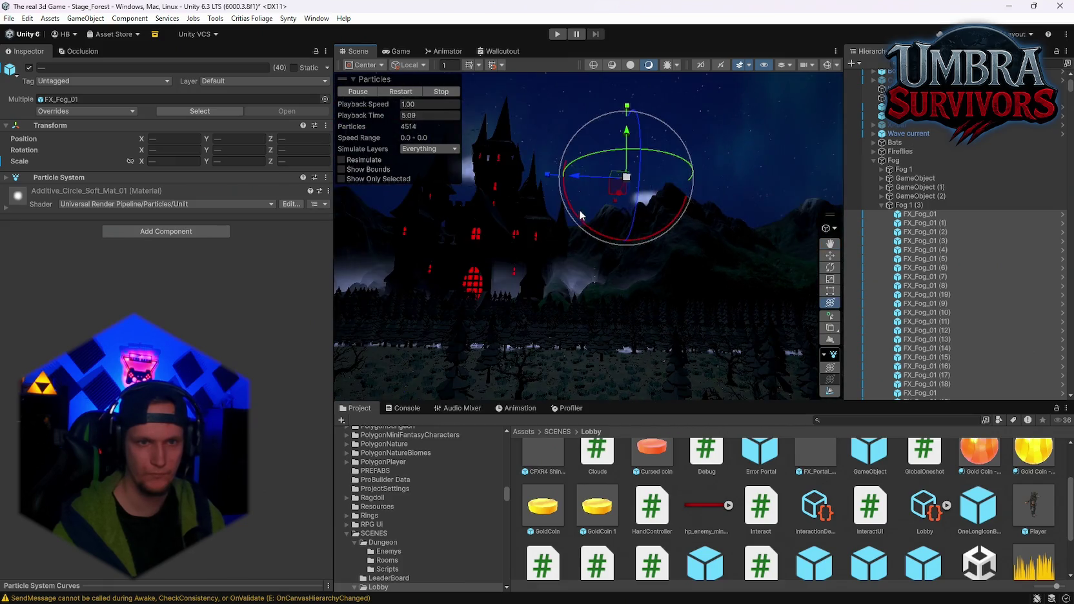
scroll(710, 194, down, 4)
click(685, 145)
scroll(697, 194, up, 5)
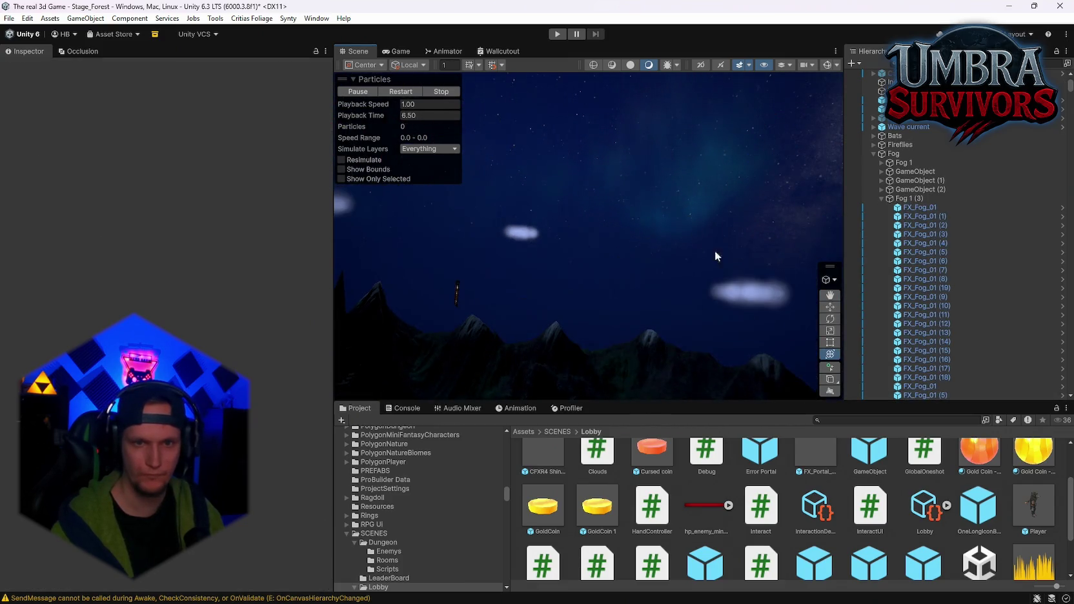
click(715, 250)
scroll(581, 239, up, 4)
click(522, 237)
scroll(523, 258, down, 3)
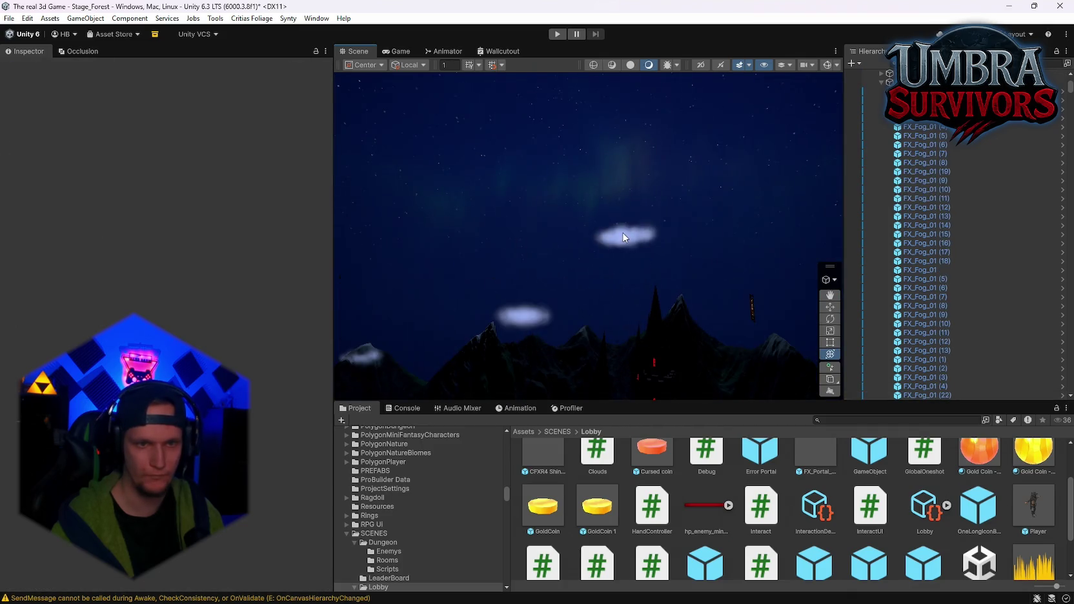
Raise the FX_Fog_01 (7) cloud from Y 33.5 to 76 above the treetops
mouse_move(557, 309)
mouse_down()
mouse_move(592, 227)
mouse_move(439, 307)
mouse_move(557, 290)
mouse_move(521, 299)
mouse_move(578, 269)
mouse_move(596, 307)
mouse_move(494, 288)
mouse_up()
drag(569, 291, 508, 279)
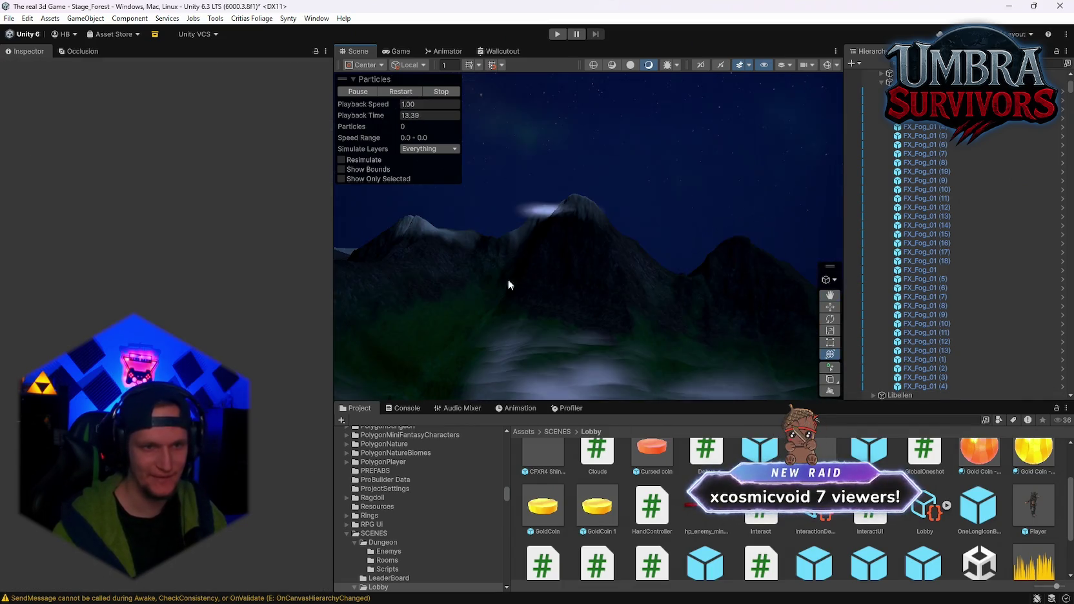
mouse_move(602, 243)
mouse_down()
mouse_move(700, 185)
mouse_move(595, 192)
mouse_move(673, 262)
mouse_move(530, 216)
mouse_move(610, 198)
mouse_move(619, 273)
mouse_move(657, 233)
mouse_move(641, 240)
mouse_up()
click(530, 216)
click(675, 210)
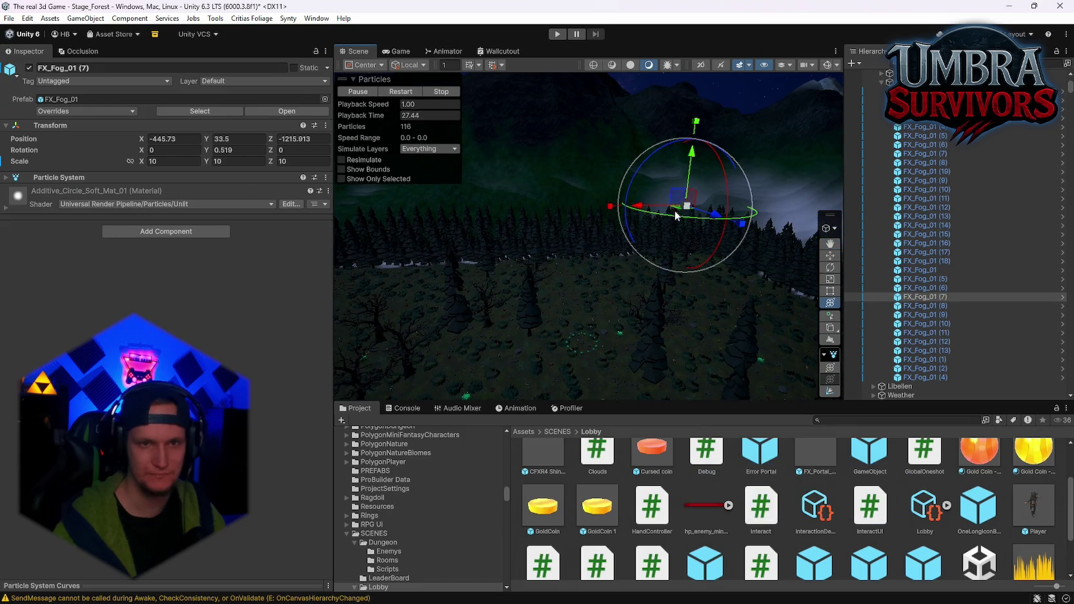
drag(694, 176, 694, 147)
key(f)
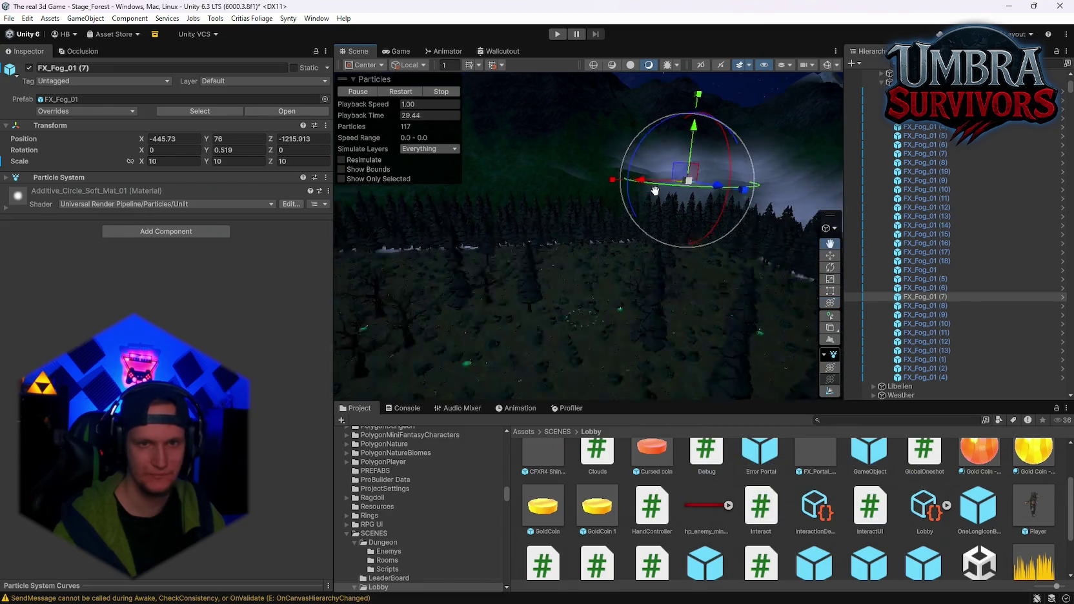
Raise FX_Fog_01 (6) so it hangs at Y 83 above the forest, checking with its particle preview
drag(631, 210, 557, 276)
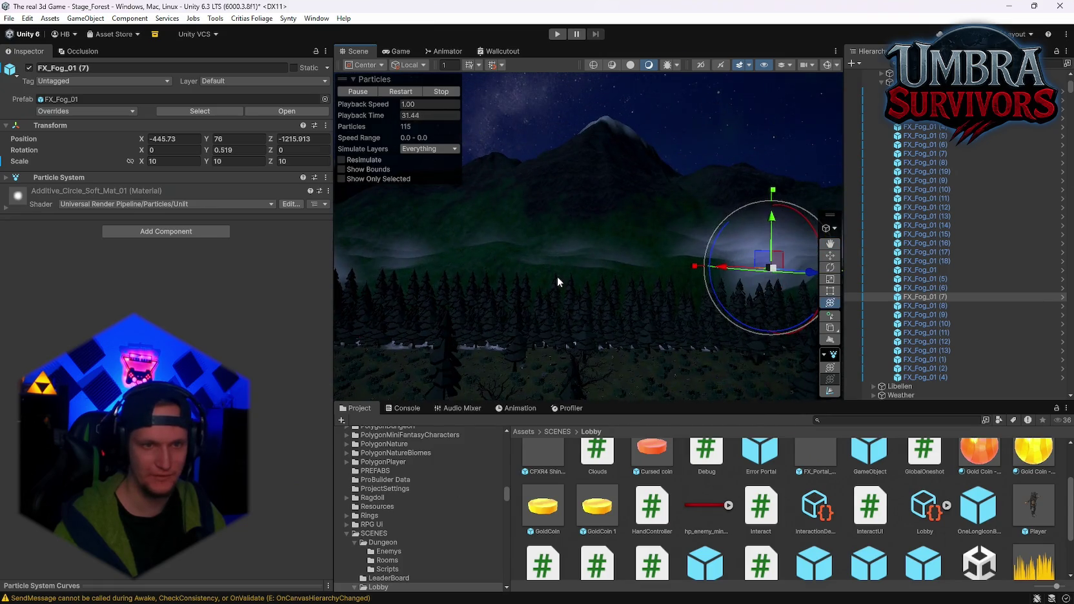
click(567, 248)
mouse_move(583, 230)
mouse_down()
mouse_move(586, 210)
mouse_move(574, 252)
mouse_move(636, 300)
mouse_move(472, 227)
mouse_move(480, 164)
mouse_move(508, 175)
mouse_up()
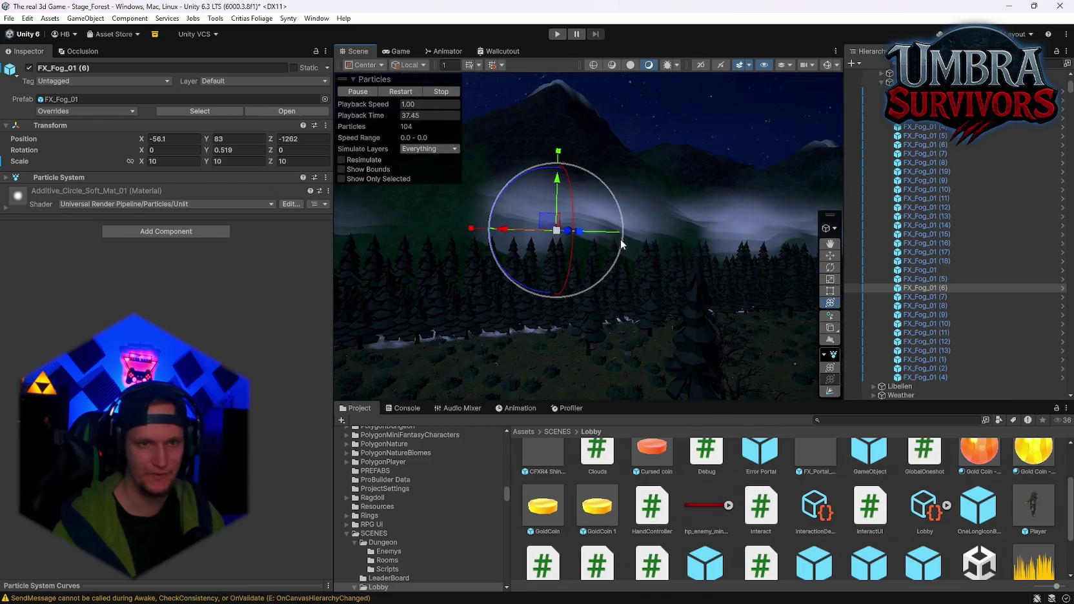
key(ctrl+z)
click(396, 92)
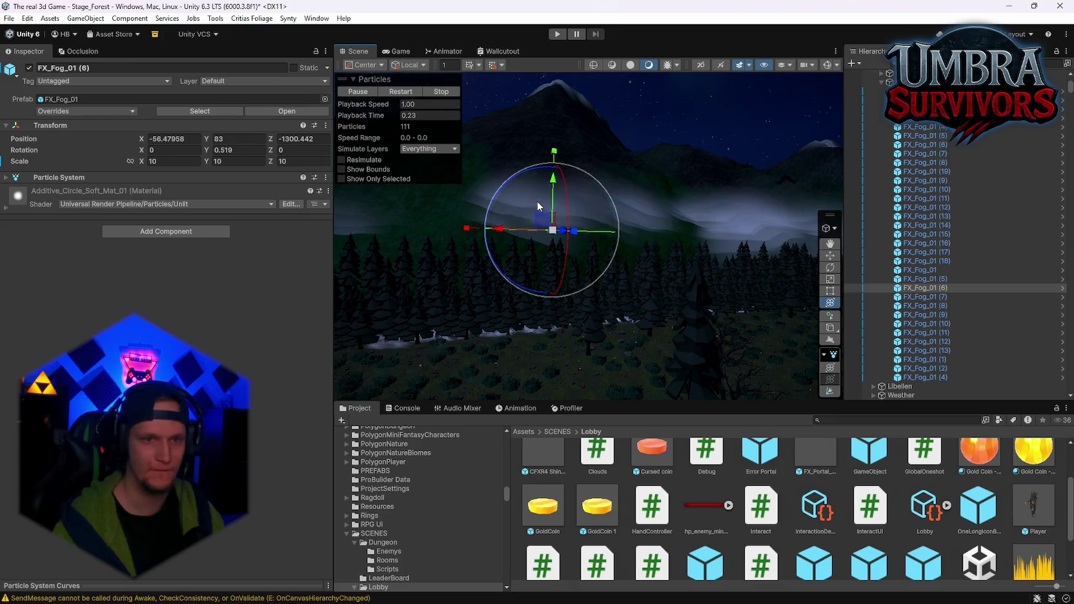
mouse_move(538, 201)
mouse_down()
mouse_move(680, 254)
mouse_move(604, 253)
mouse_up()
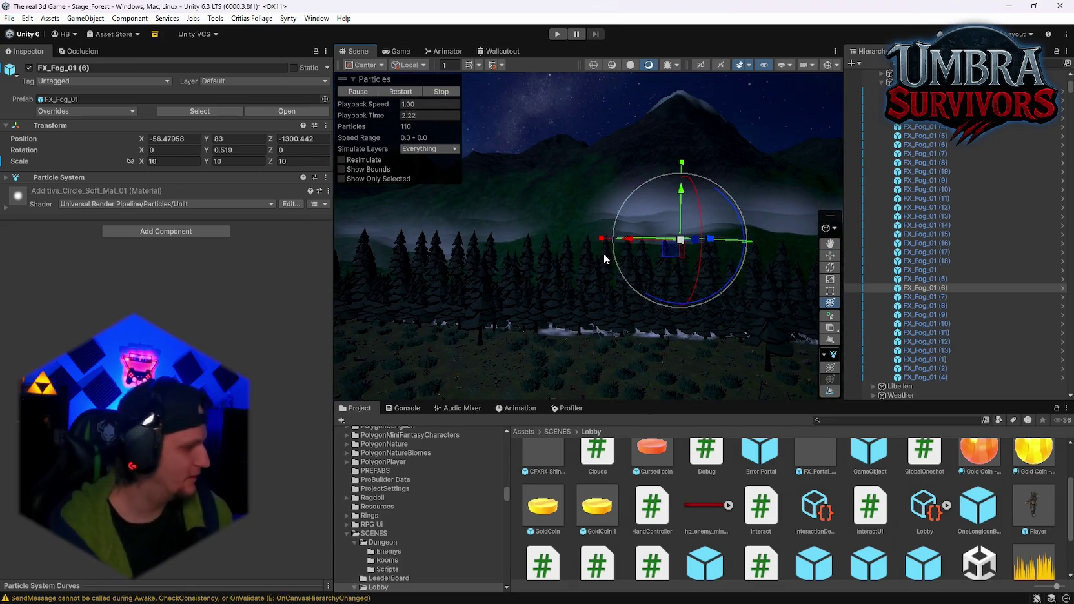
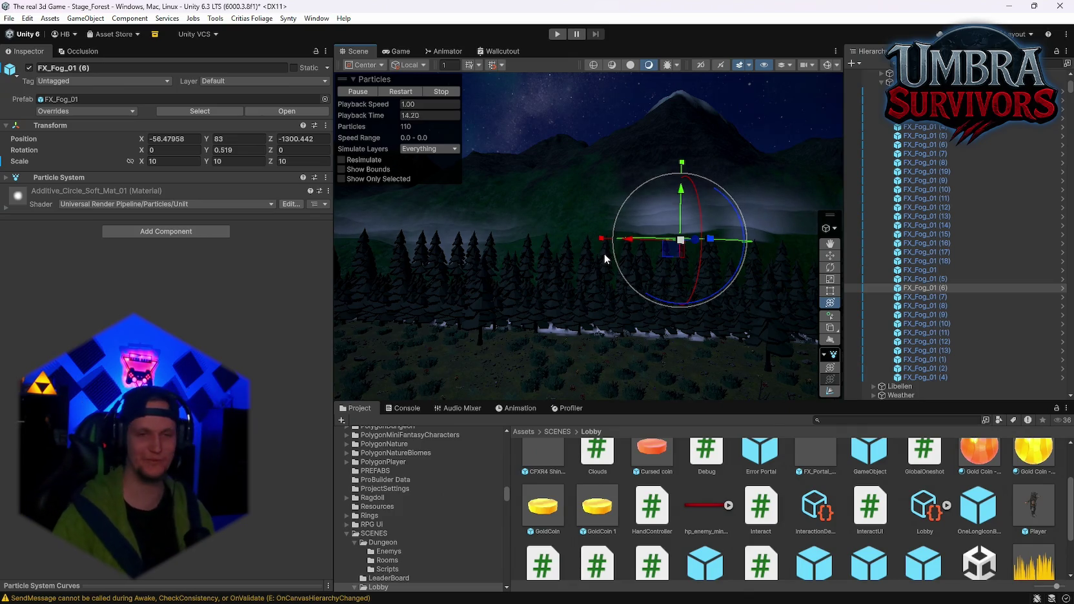
Reposition the FX_Fog_01 (5) fog patch over the valley
drag(603, 253, 565, 290)
click(529, 271)
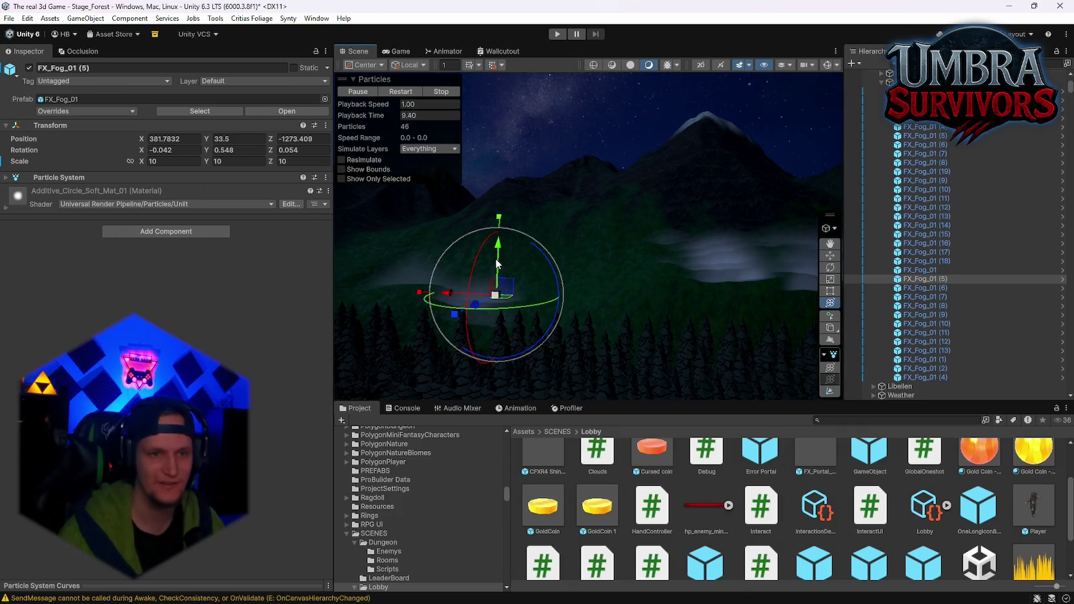
drag(497, 263, 497, 229)
drag(485, 277, 501, 278)
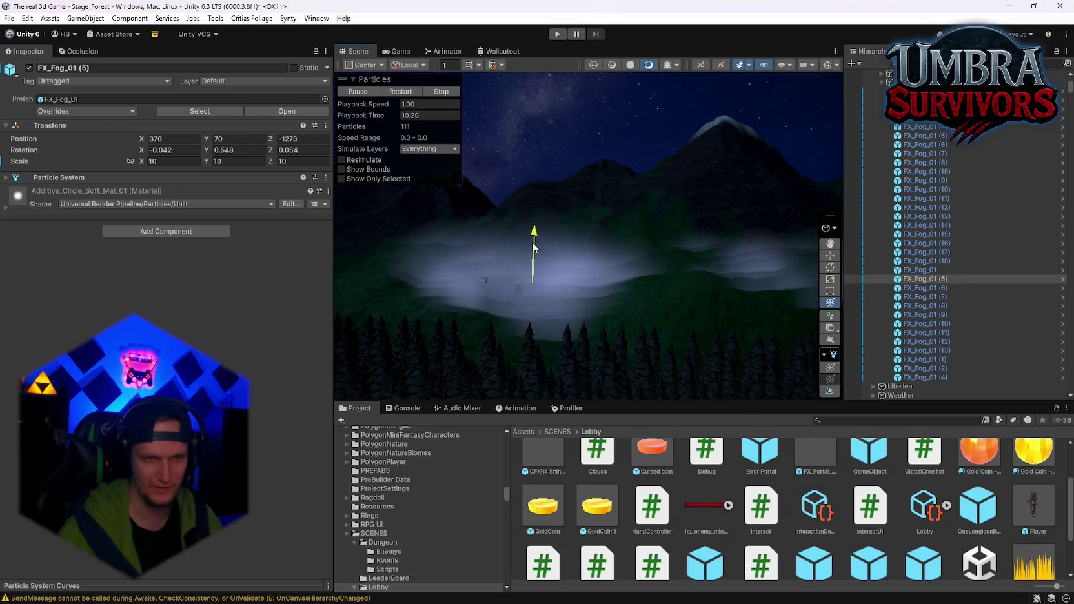
mouse_move(534, 246)
mouse_down()
mouse_move(510, 265)
mouse_move(520, 258)
mouse_move(543, 281)
mouse_move(579, 251)
mouse_move(576, 338)
mouse_move(565, 344)
mouse_move(533, 242)
mouse_move(588, 255)
mouse_move(455, 241)
mouse_move(549, 218)
mouse_move(613, 233)
mouse_move(512, 277)
mouse_move(682, 208)
mouse_move(724, 162)
mouse_move(639, 244)
mouse_move(714, 269)
mouse_move(666, 285)
mouse_move(539, 164)
mouse_up()
Duplicate the fog patch into FX_Fog_01 (20) near the castle, then select the fog objects in the Hierarchy
key(ctrl+d)
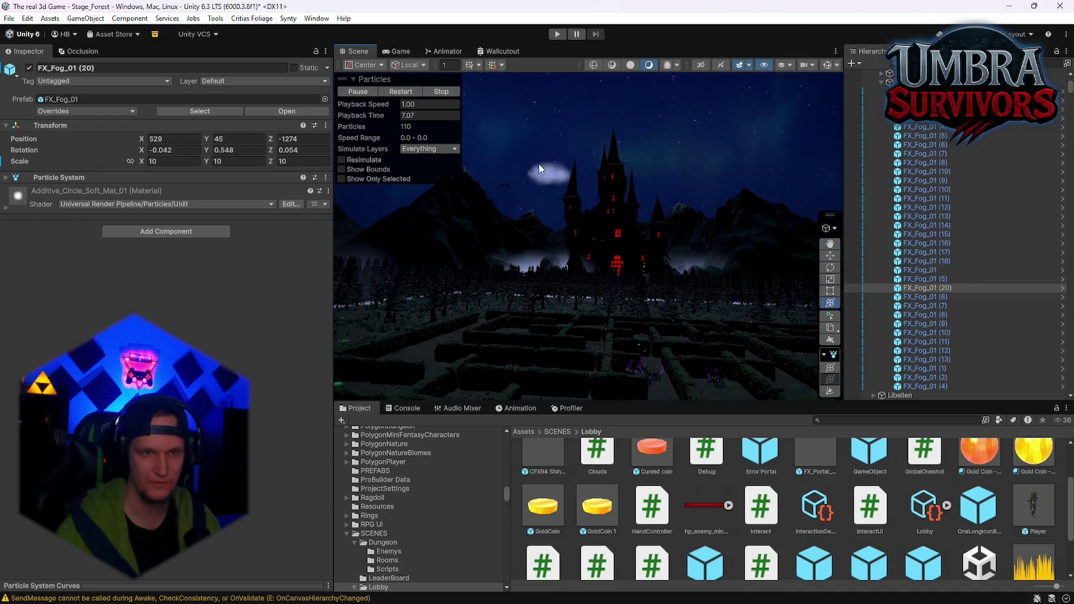
click(546, 176)
scroll(558, 259, up, 5)
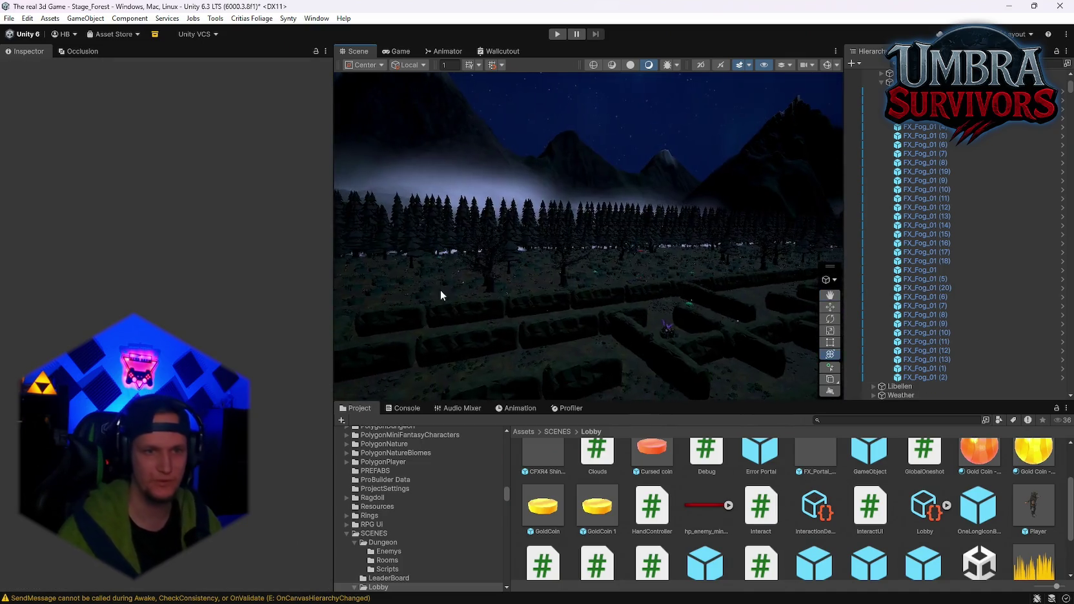
click(630, 290)
mouse_move(630, 290)
mouse_down()
mouse_move(585, 226)
mouse_move(692, 270)
mouse_move(694, 316)
mouse_move(671, 305)
mouse_move(688, 348)
mouse_move(704, 270)
mouse_move(678, 284)
mouse_move(658, 271)
mouse_up()
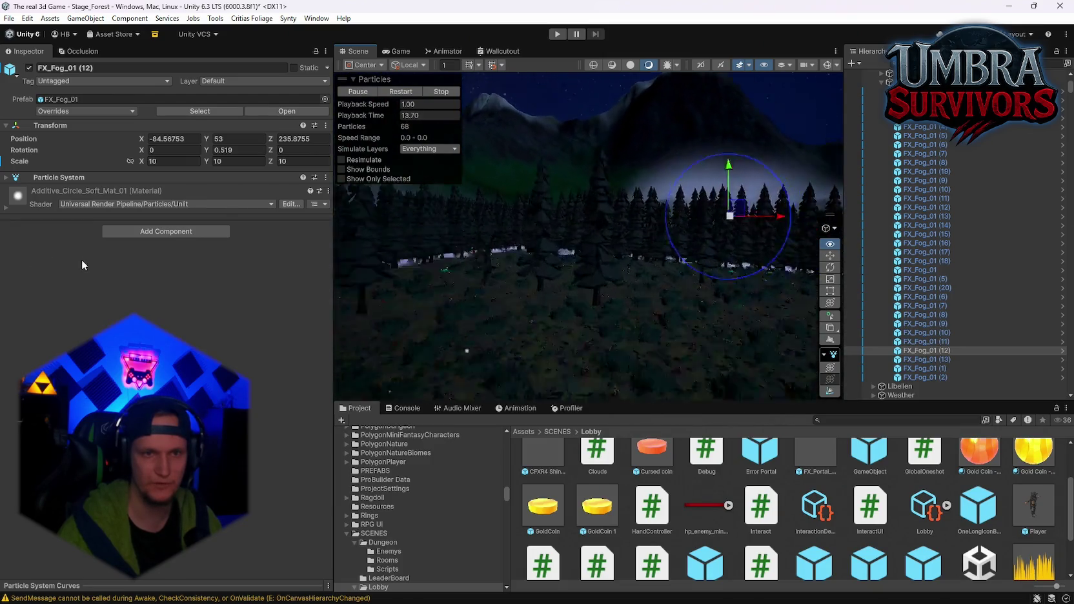
drag(407, 313, 741, 338)
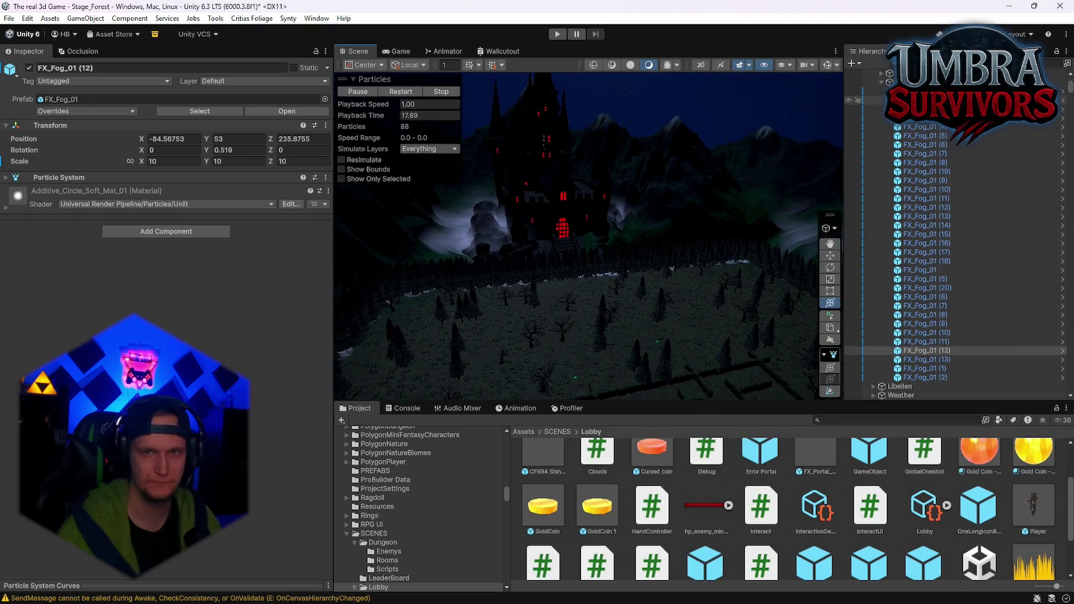
shift+click(922, 378)
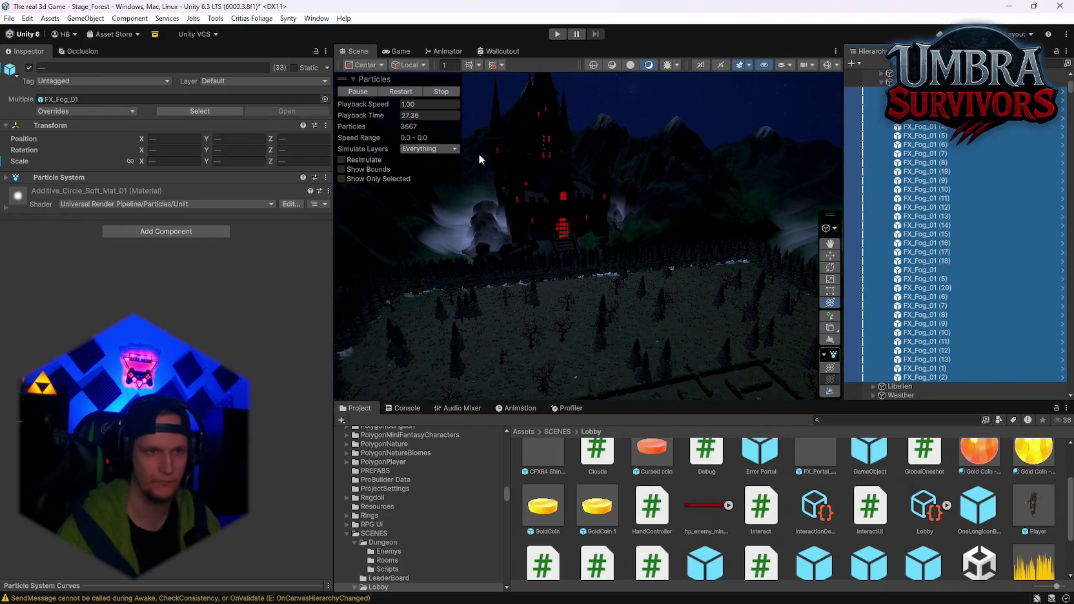
Restart the fog preview and sink the hillside fog patch down to Y -4
click(402, 94)
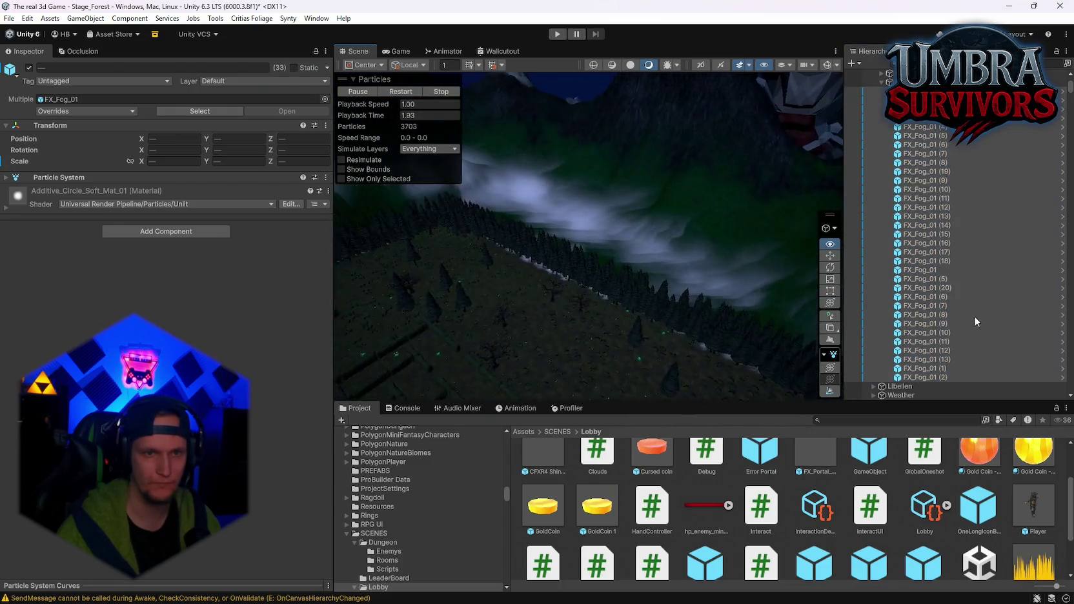
mouse_move(593, 311)
mouse_down()
mouse_move(671, 278)
mouse_move(845, 232)
mouse_up()
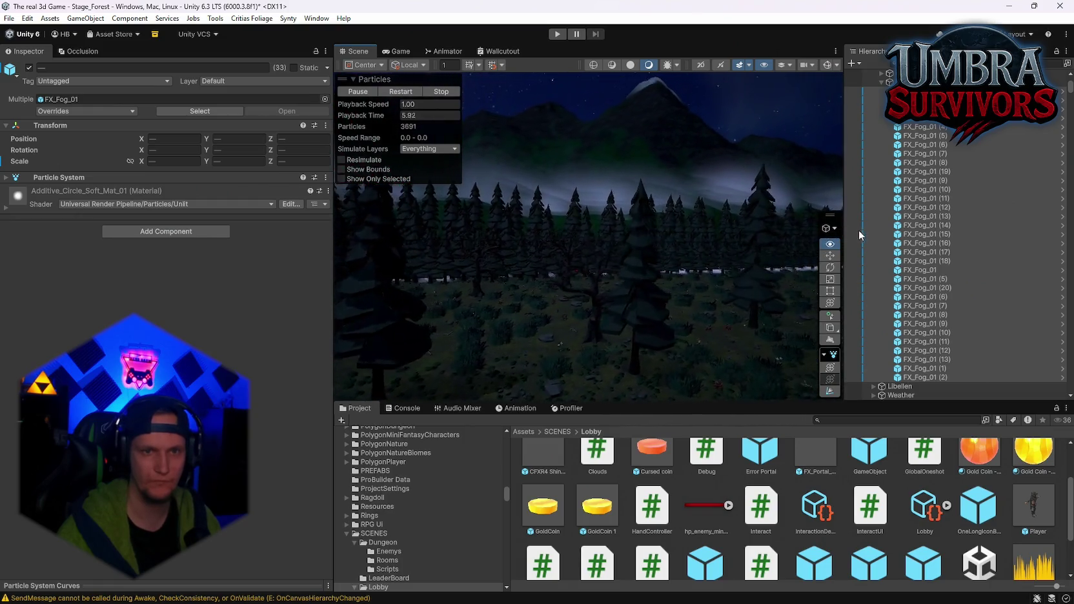
key(f)
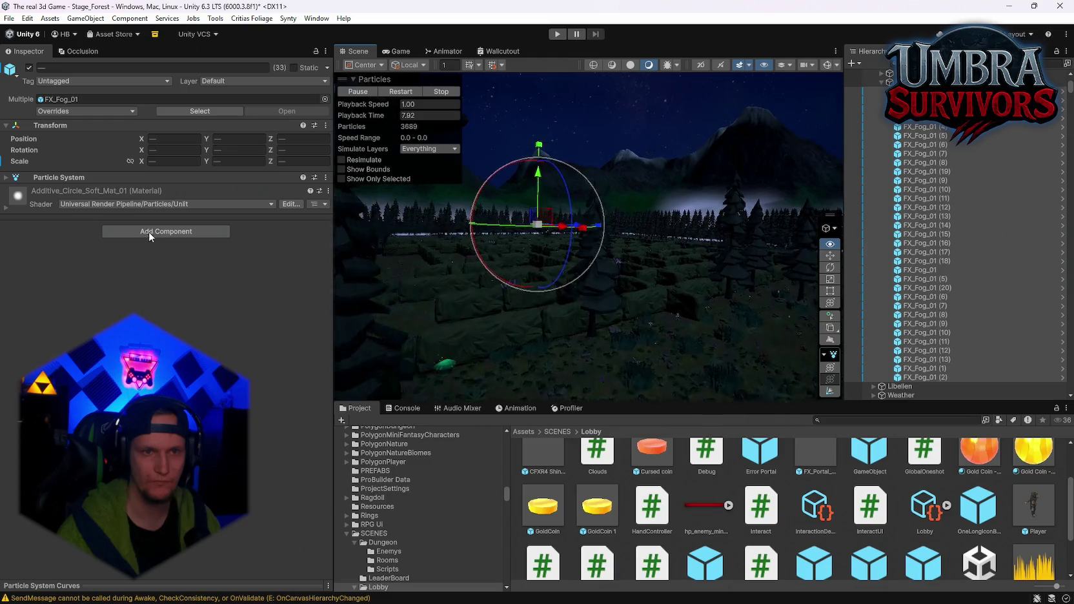
click(584, 242)
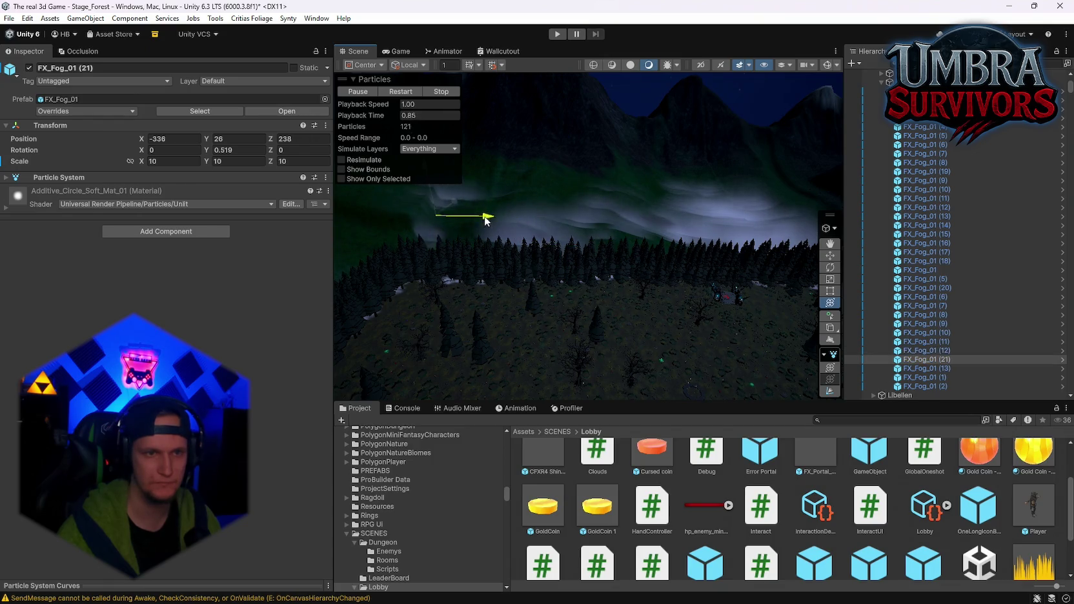
mouse_move(574, 235)
mouse_down()
mouse_move(547, 264)
mouse_move(592, 272)
mouse_move(624, 259)
mouse_up()
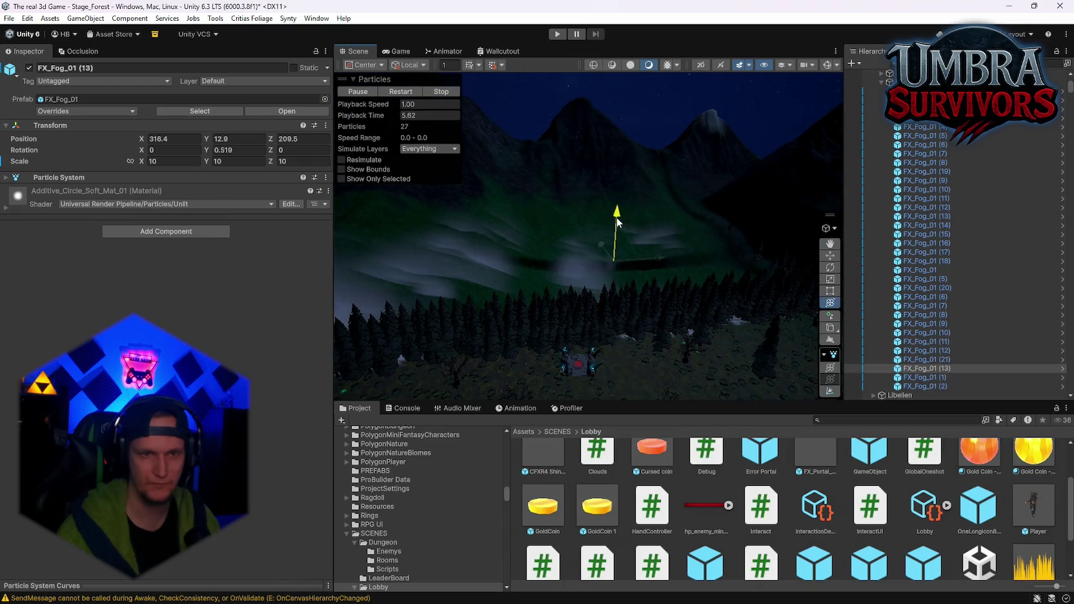
drag(618, 216, 615, 245)
key(f)
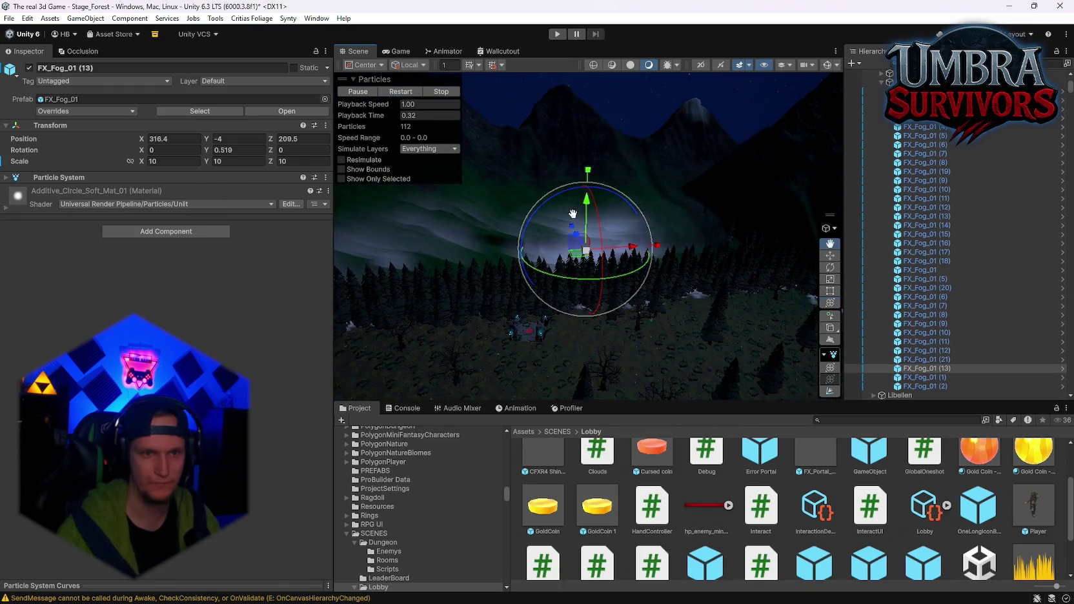
Raise the fog beside the castle to Y 55, replay the particles, and deselect
mouse_move(573, 214)
mouse_down()
mouse_move(681, 176)
mouse_move(613, 226)
mouse_move(654, 254)
mouse_up()
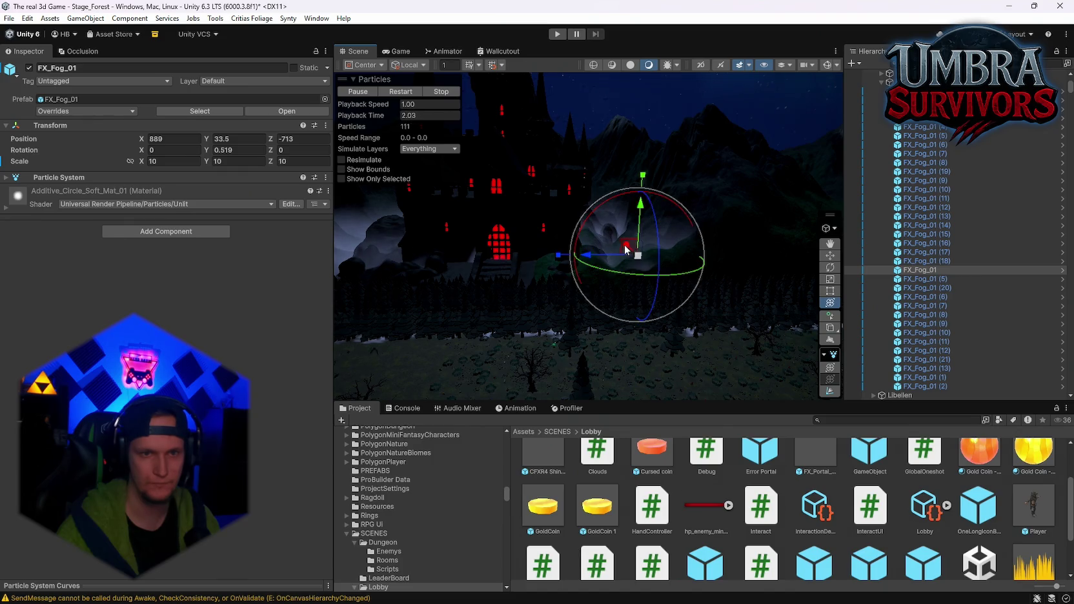
mouse_move(490, 152)
mouse_down()
mouse_move(566, 192)
mouse_move(636, 265)
mouse_up()
drag(612, 229, 761, 381)
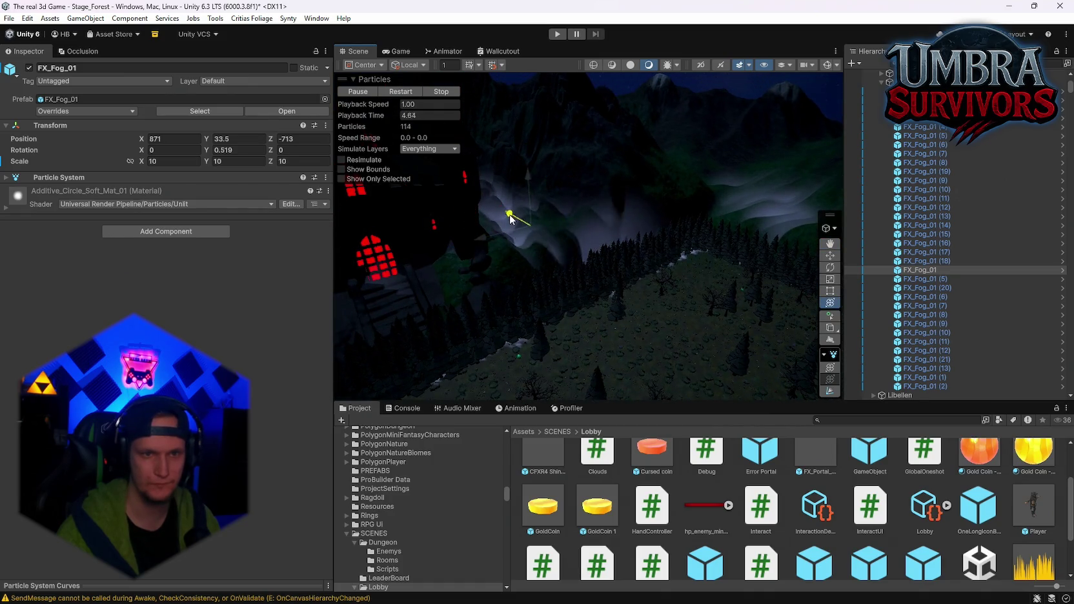
mouse_move(621, 275)
mouse_down()
mouse_move(506, 239)
mouse_move(636, 200)
mouse_up()
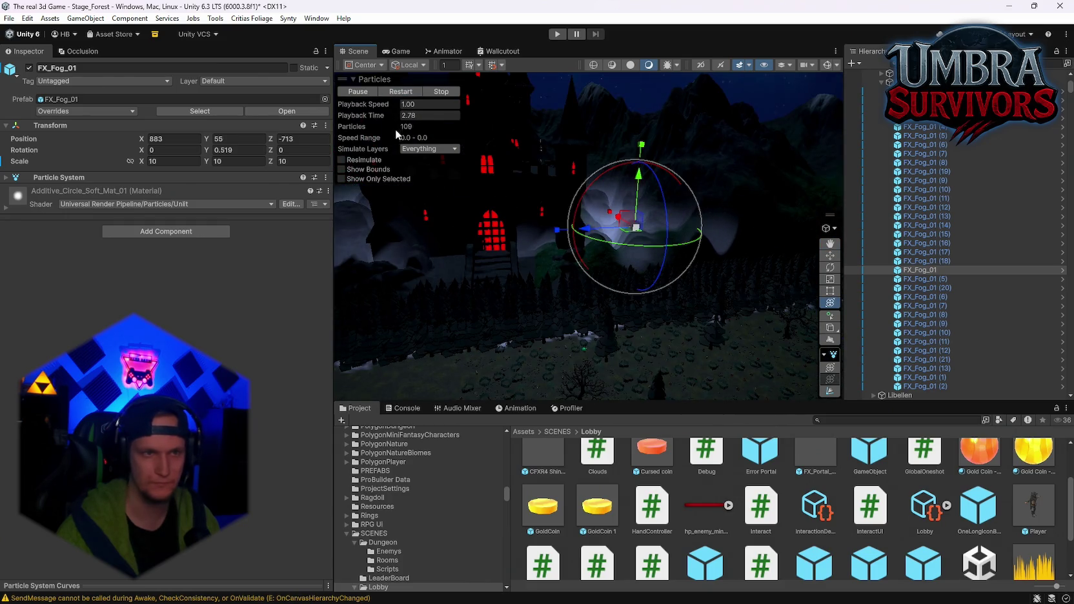
click(395, 96)
mouse_move(452, 194)
mouse_down()
mouse_move(524, 231)
mouse_move(417, 137)
mouse_up()
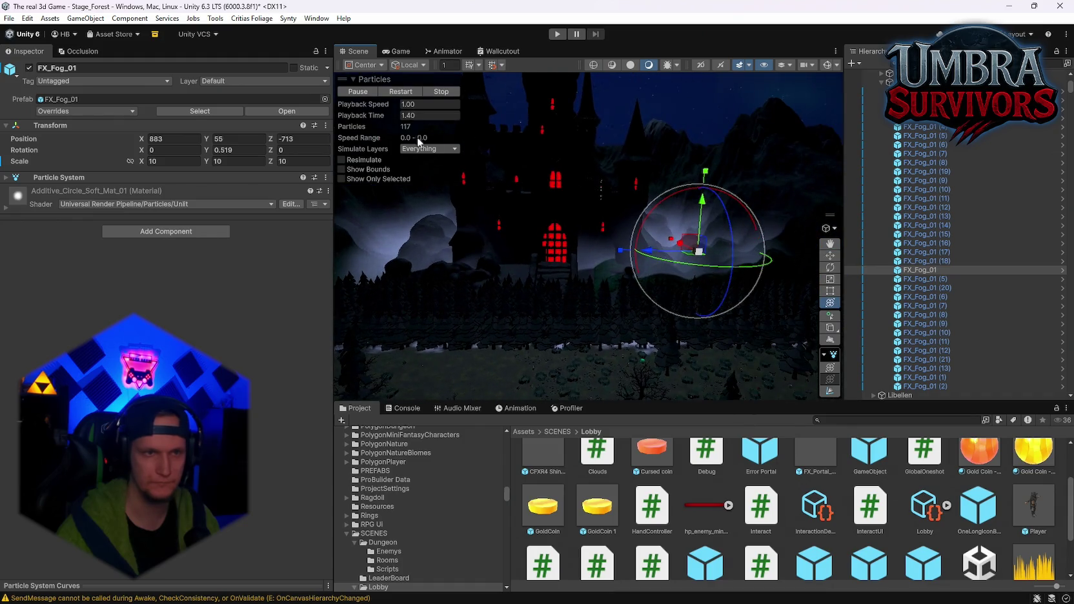
click(399, 90)
mouse_move(452, 194)
mouse_down()
mouse_move(564, 293)
mouse_move(550, 285)
mouse_move(571, 326)
mouse_move(601, 324)
mouse_move(646, 290)
mouse_move(919, 281)
mouse_move(819, 131)
mouse_up()
click(769, 139)
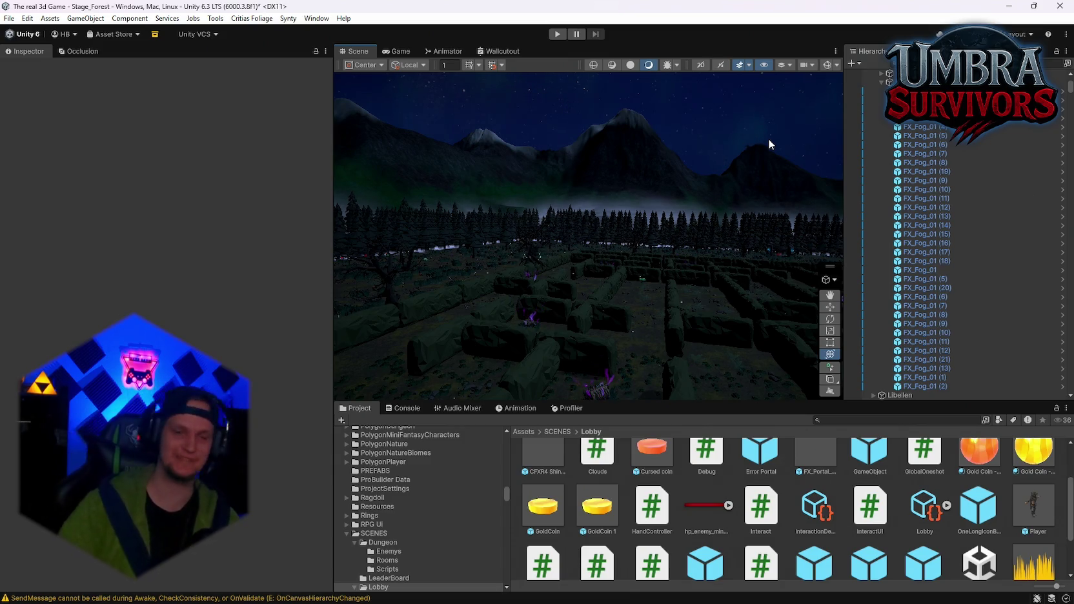
Zoom in on the red-eyes silhouette in the fog and select it
mouse_move(522, 310)
mouse_down()
mouse_move(575, 247)
mouse_move(816, 249)
mouse_move(736, 235)
mouse_move(285, 254)
mouse_move(997, 237)
mouse_move(695, 278)
mouse_move(686, 254)
mouse_move(602, 269)
mouse_move(734, 339)
mouse_move(749, 333)
mouse_move(679, 309)
mouse_move(566, 297)
mouse_move(606, 339)
mouse_move(367, 256)
mouse_move(376, 235)
mouse_move(667, 276)
mouse_move(696, 242)
mouse_move(762, 229)
mouse_move(734, 240)
mouse_move(800, 239)
mouse_move(593, 229)
mouse_up()
click(593, 230)
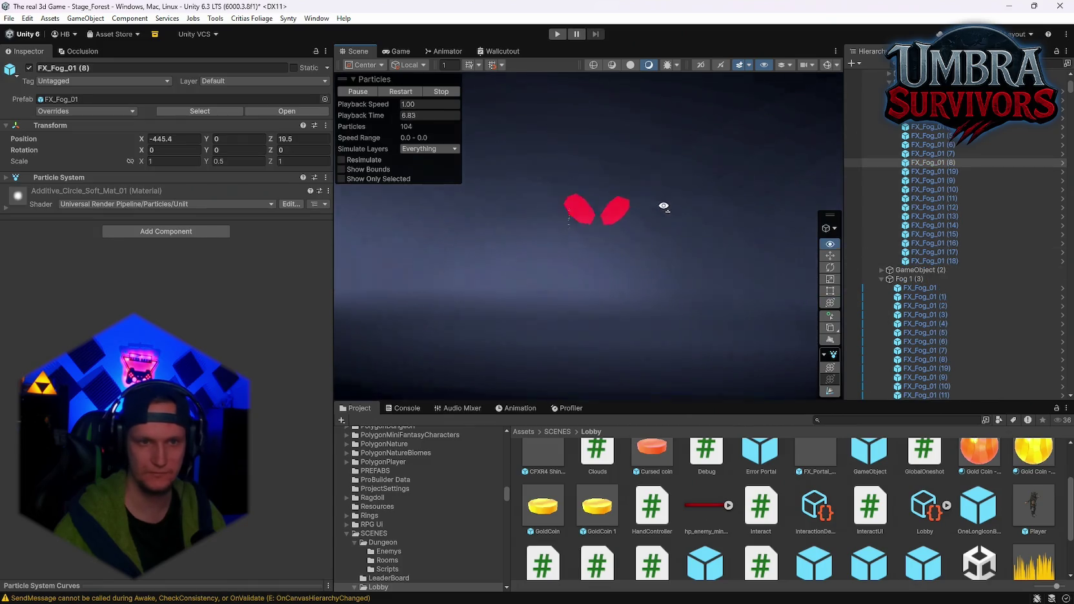
drag(664, 207, 598, 214)
scroll(590, 235, up, 5)
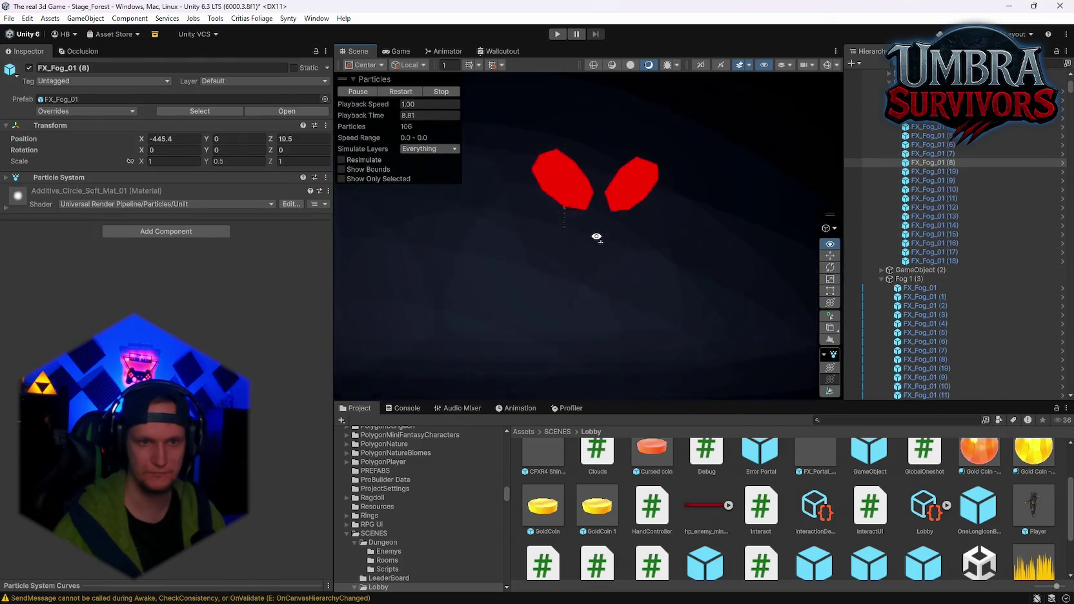
click(587, 233)
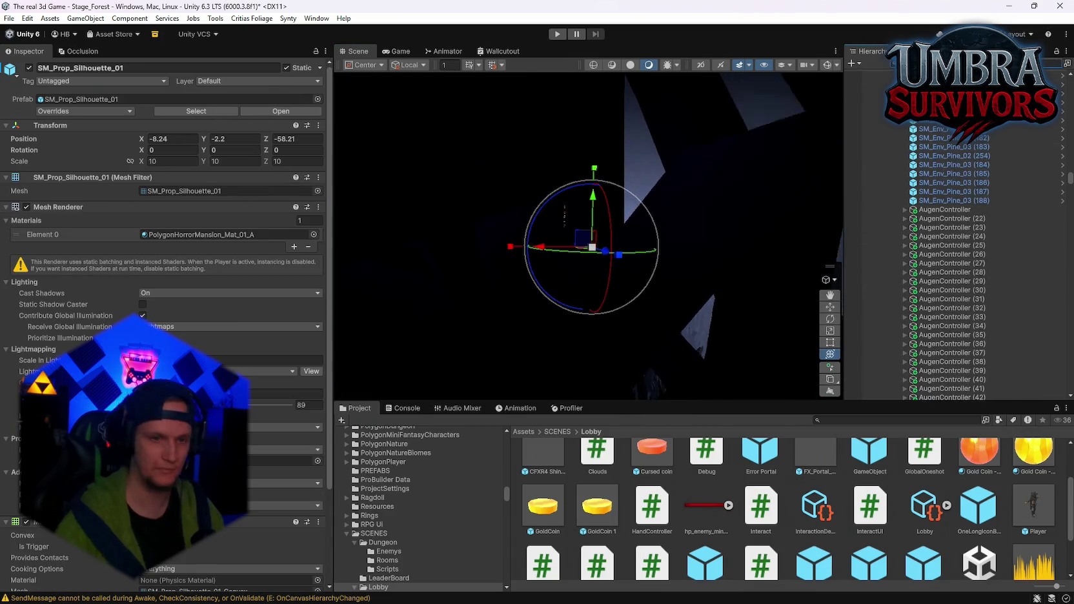
Search the Hierarchy for 'Augen', select all 113 AugenController objects and delete them
text(Augen)
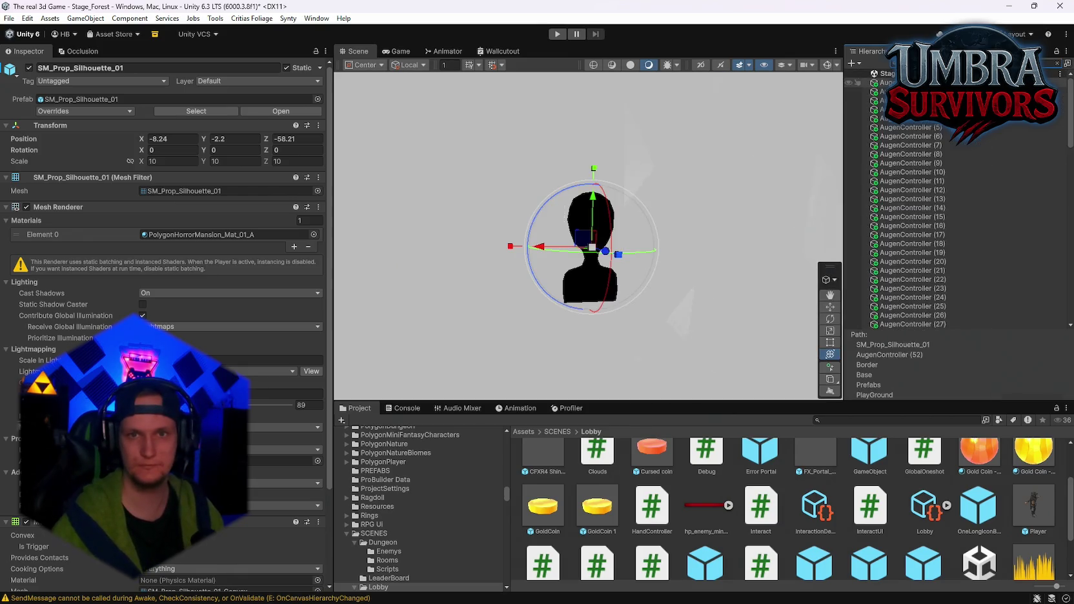
click(897, 82)
scroll(917, 205, down, 15)
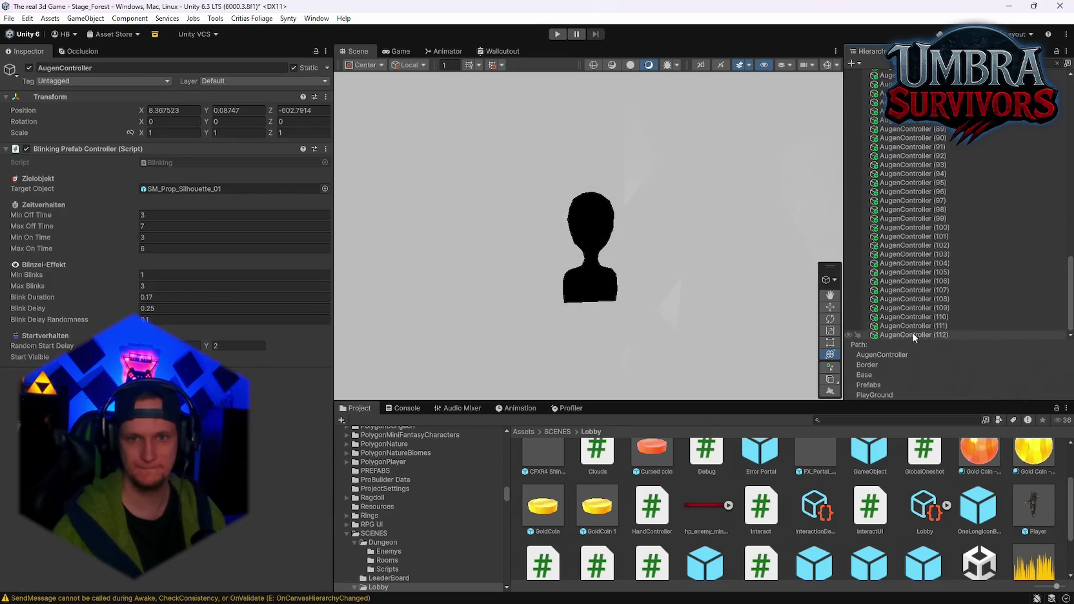
shift+click(911, 334)
key(Delete)
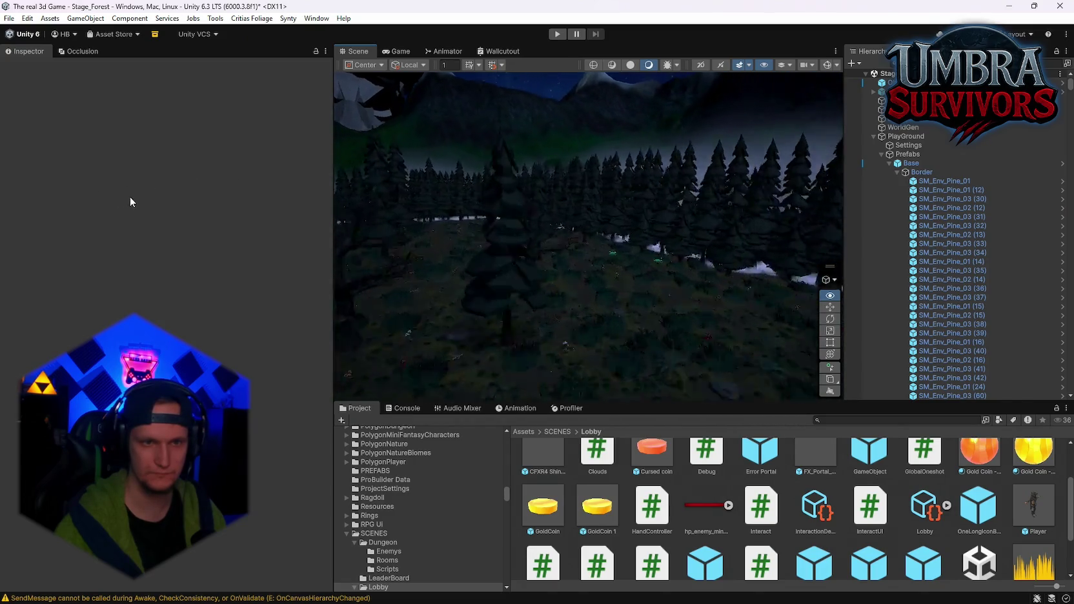
Move the slope fog patch up over the mountainside and switch to the rotate tool
mouse_move(836, 184)
mouse_down()
mouse_move(489, 172)
mouse_move(590, 175)
mouse_move(636, 194)
mouse_move(637, 223)
mouse_move(619, 238)
mouse_move(634, 261)
mouse_up()
click(634, 261)
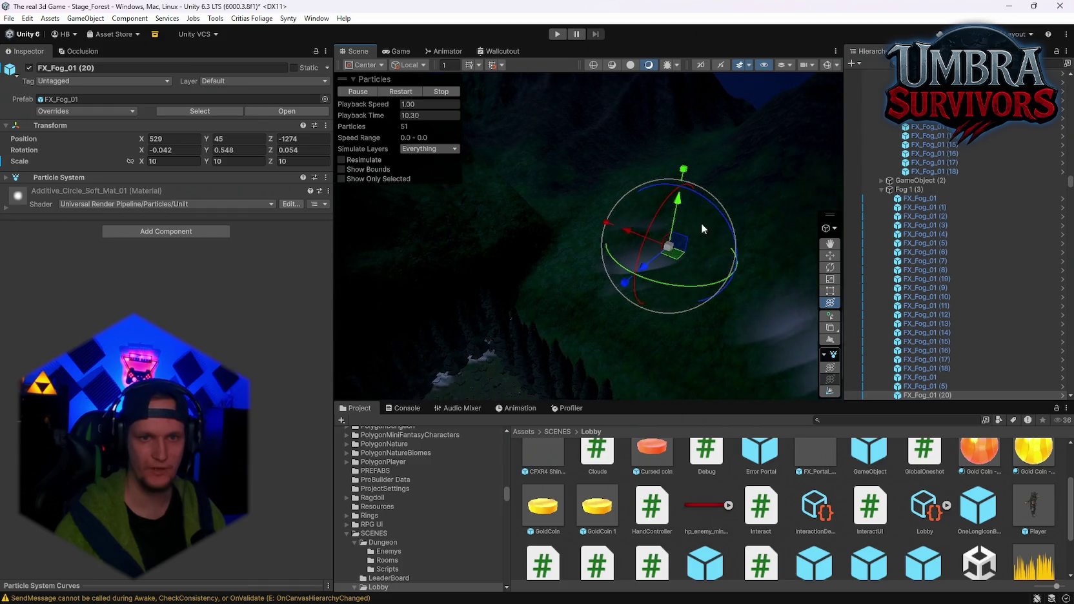
drag(701, 222, 711, 294)
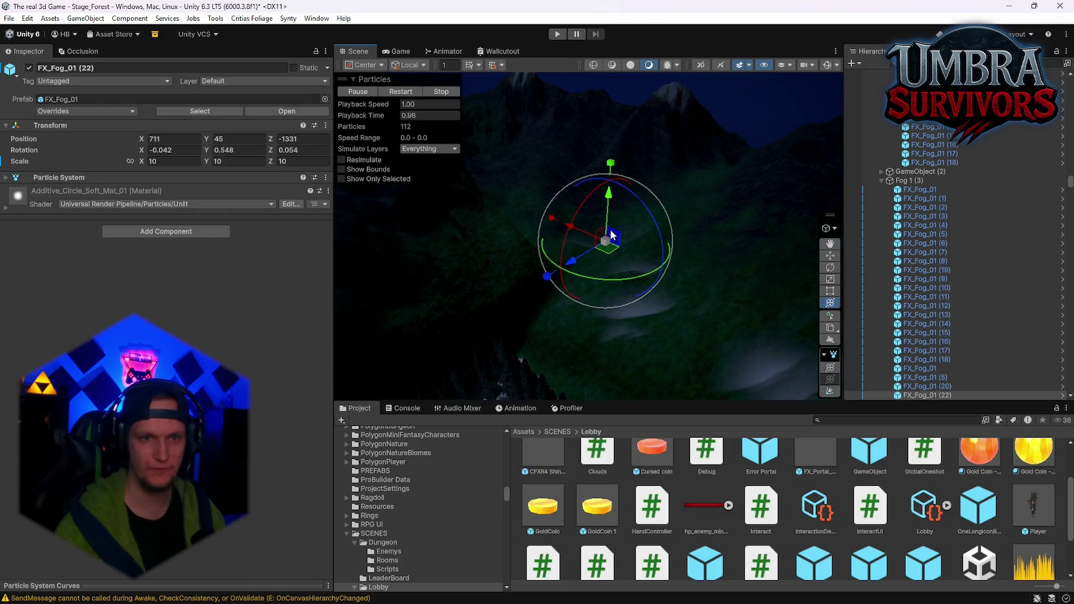
drag(607, 222, 608, 205)
mouse_move(666, 183)
mouse_down()
mouse_move(774, 232)
mouse_move(633, 294)
mouse_move(622, 213)
mouse_up()
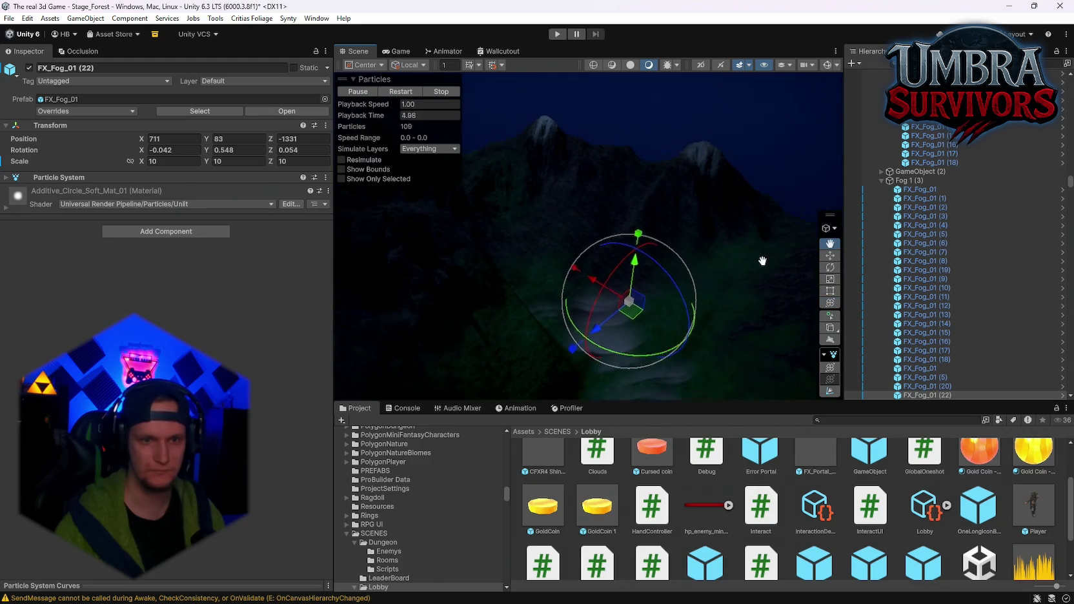
drag(762, 261, 647, 286)
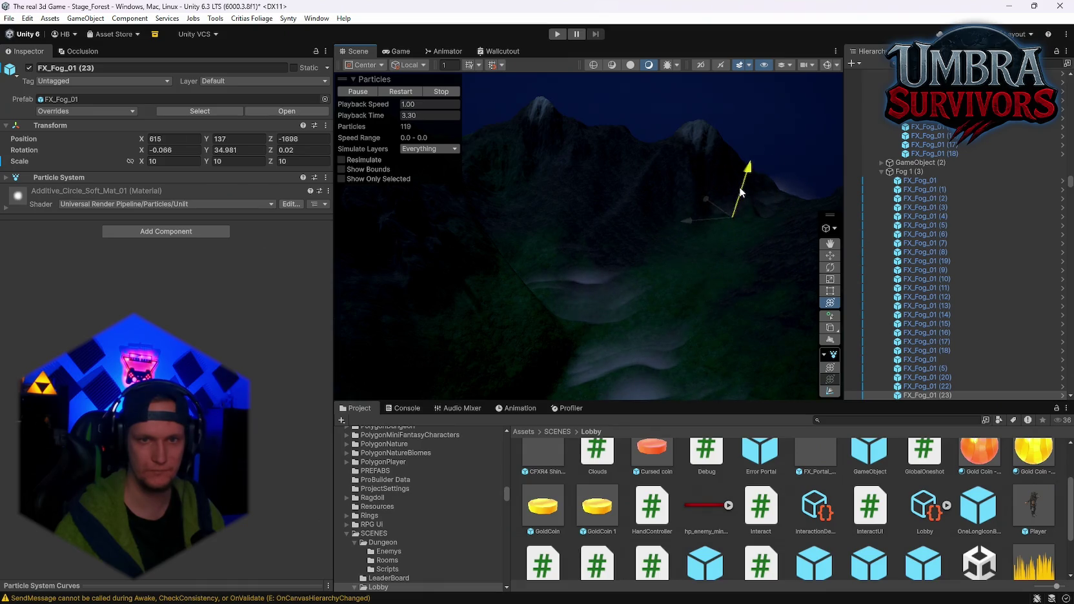
drag(689, 245, 694, 193)
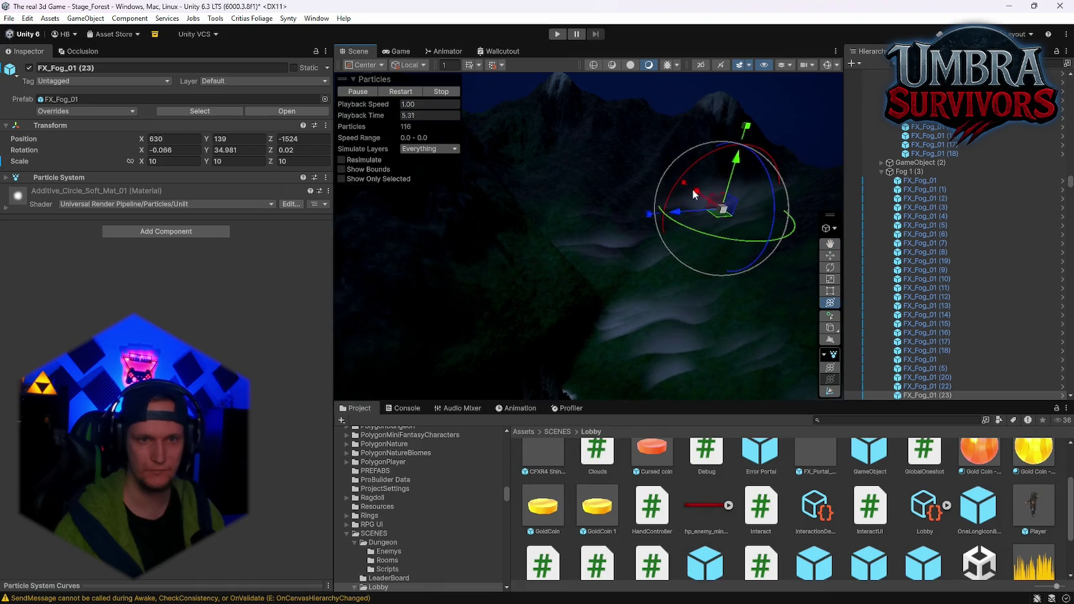
mouse_move(528, 189)
mouse_down()
mouse_move(630, 227)
mouse_move(646, 263)
mouse_move(564, 275)
mouse_move(663, 273)
mouse_up()
key(e)
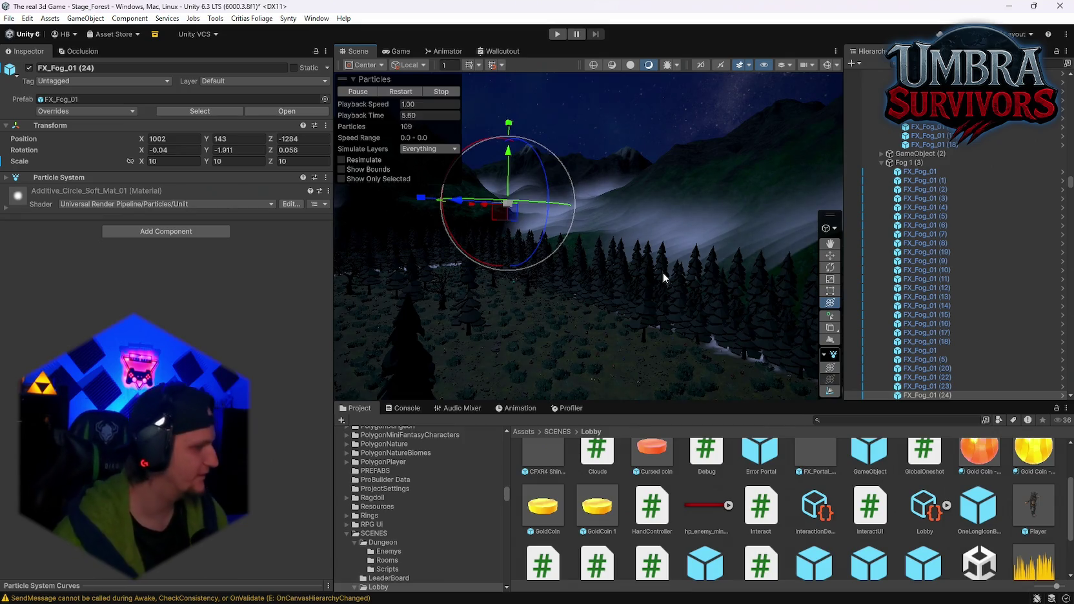
mouse_move(663, 272)
mouse_down()
mouse_move(199, 270)
mouse_move(172, 281)
mouse_move(76, 272)
mouse_move(88, 299)
mouse_move(324, 304)
mouse_move(551, 335)
mouse_move(555, 252)
mouse_up()
Duplicate FX_Fog_01 (10) into FX_Fog_01 (27) and place it at a new spot
click(551, 335)
key(ctrl+d)
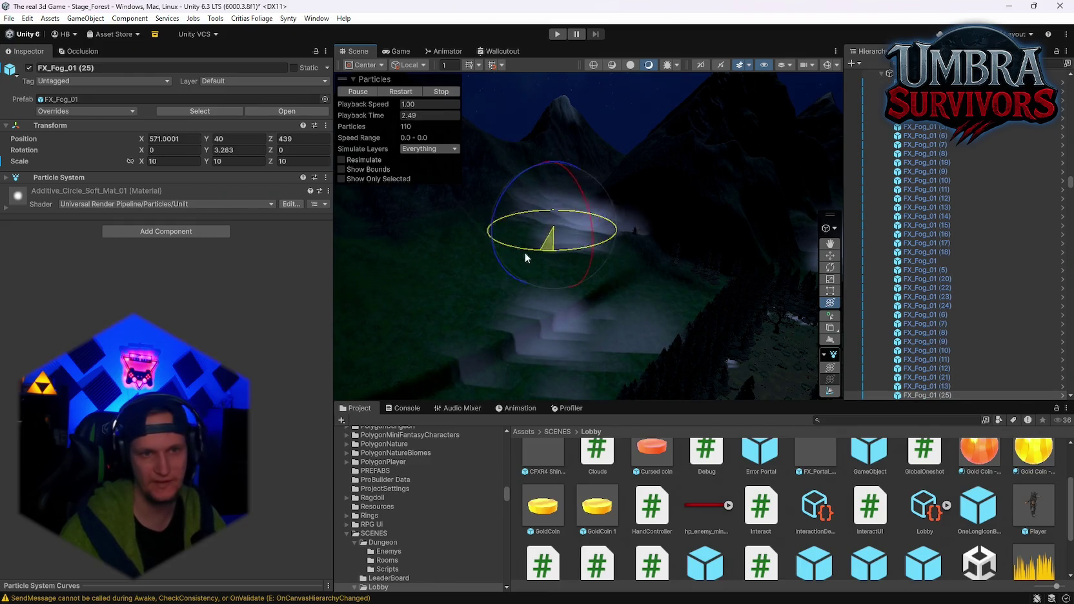
drag(665, 210, 686, 334)
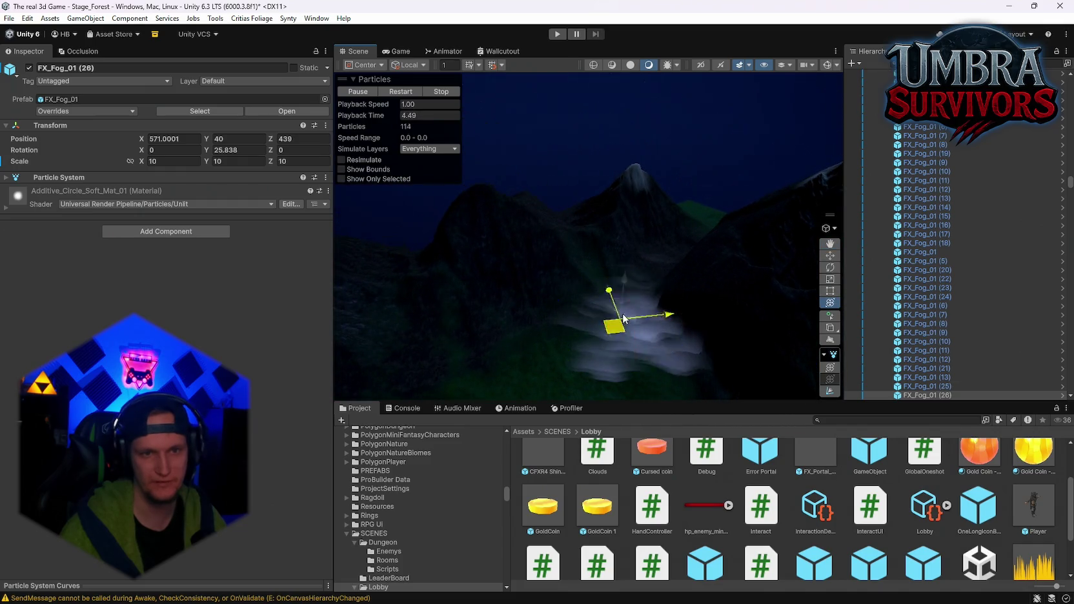
mouse_move(683, 231)
mouse_down()
mouse_move(756, 230)
mouse_move(673, 268)
mouse_move(711, 231)
mouse_move(575, 235)
mouse_move(667, 270)
mouse_up()
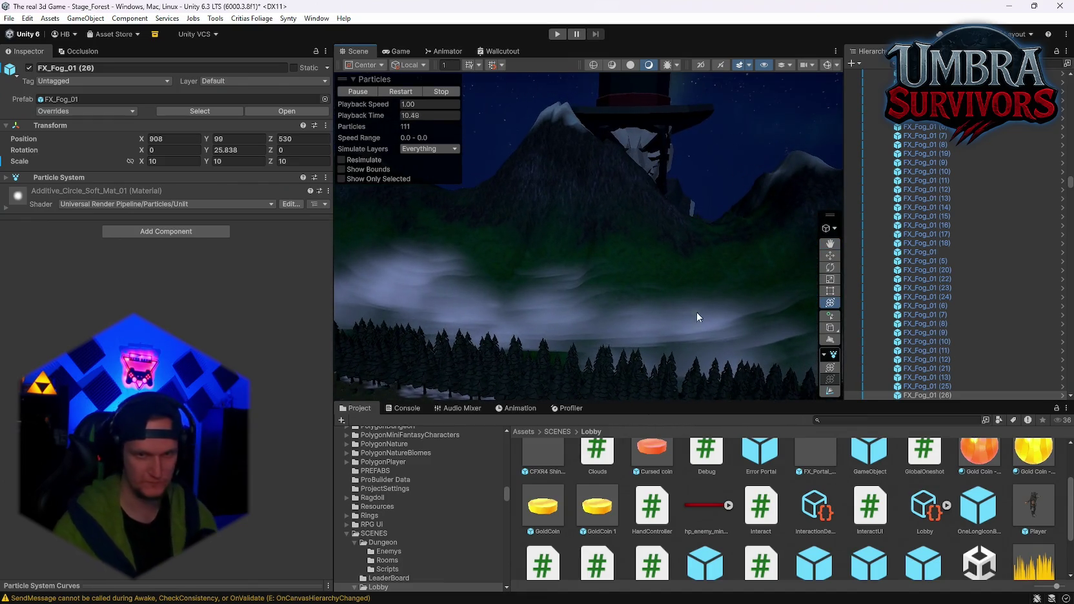
click(713, 329)
key(ctrl+d)
drag(660, 335, 718, 285)
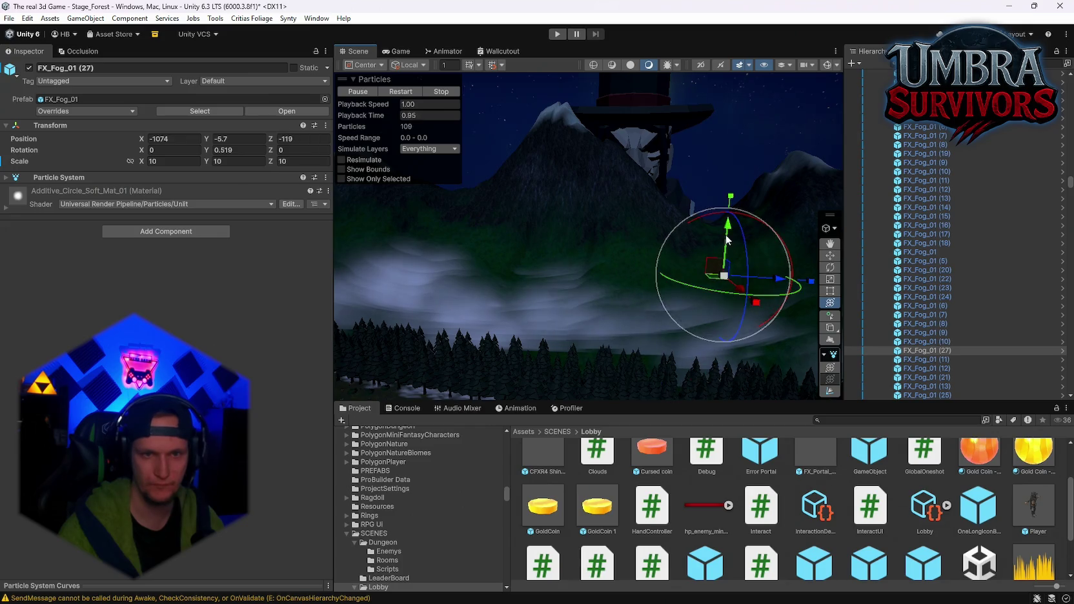
key(f)
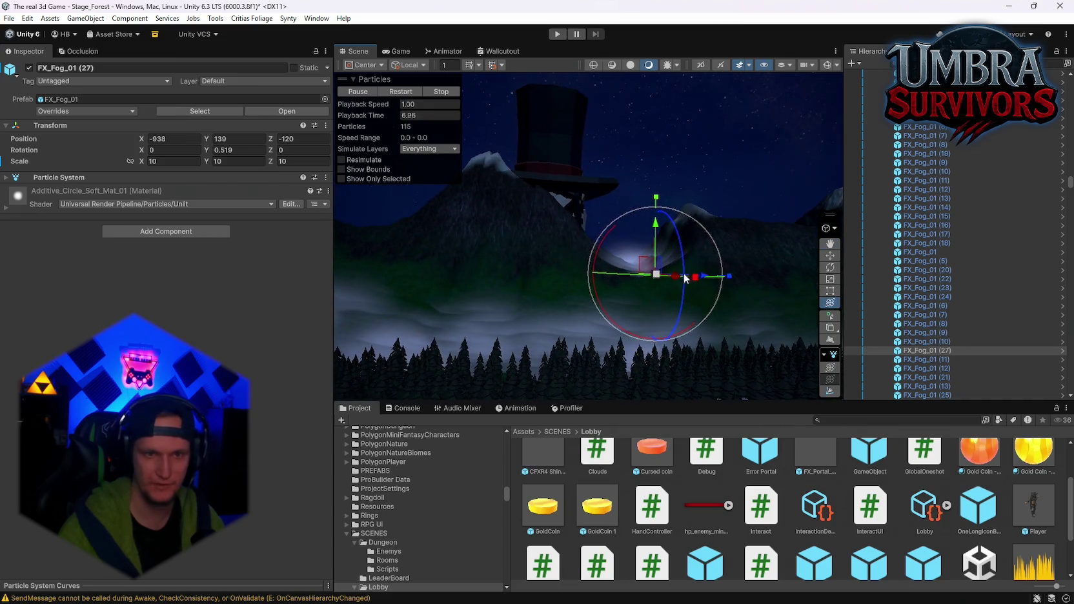
Duplicate FX_Fog_01 (27) into FX_Fog_01 (28) and slide it to -790, 79, -229
key(ctrl+d)
mouse_move(687, 254)
mouse_down()
mouse_move(693, 266)
mouse_move(683, 261)
mouse_move(689, 242)
mouse_up()
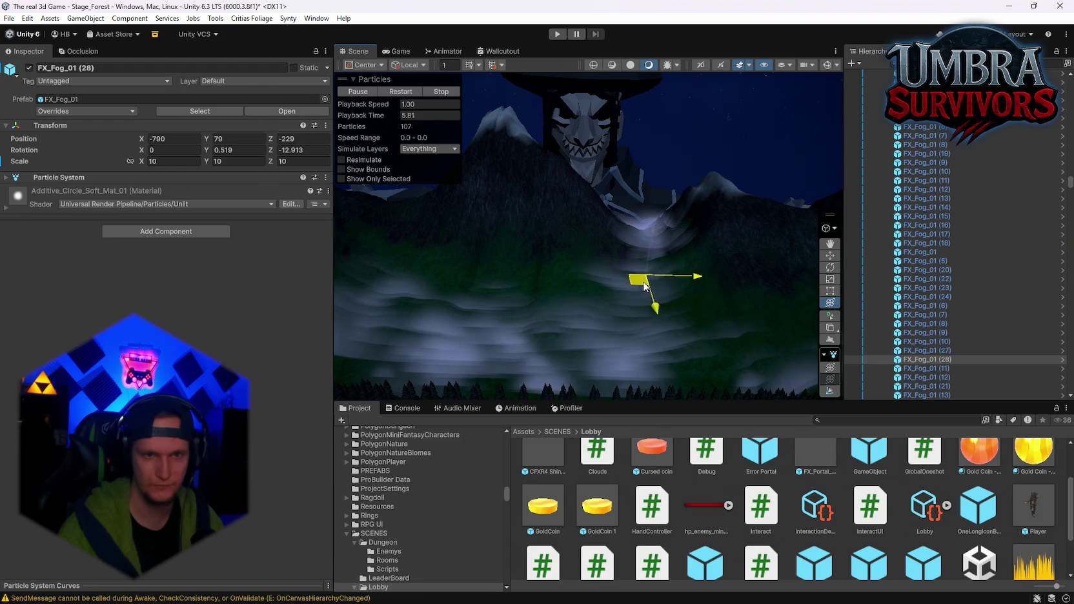
mouse_move(644, 284)
mouse_down()
mouse_move(620, 253)
mouse_move(563, 269)
mouse_move(612, 265)
mouse_up()
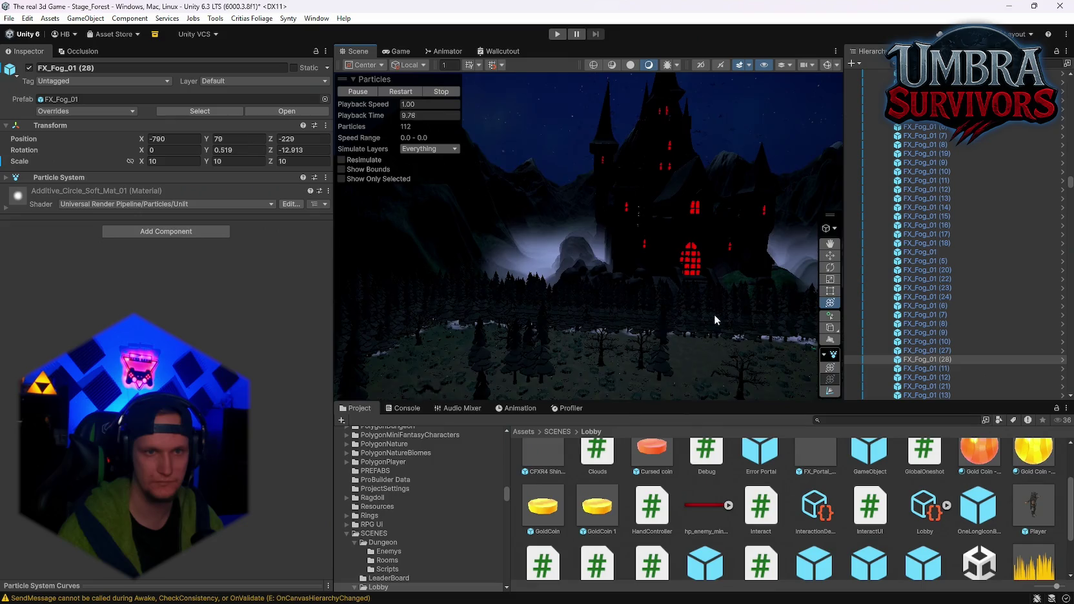
drag(714, 315, 714, 388)
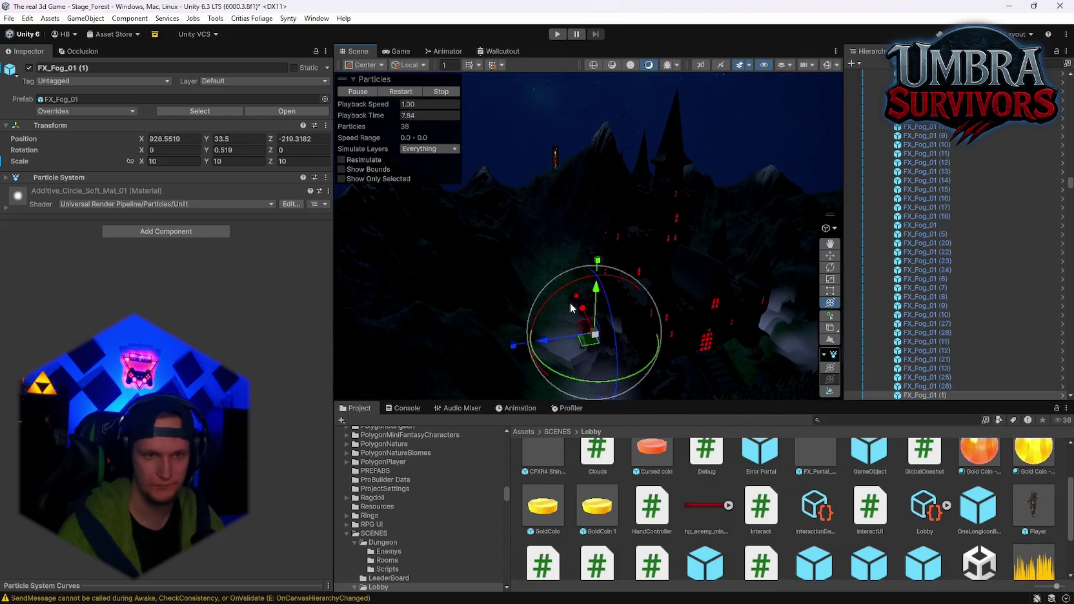
Raise the fog copy FX_Fog_01 (29) high up the slope near the castle
drag(570, 303, 581, 317)
click(595, 333)
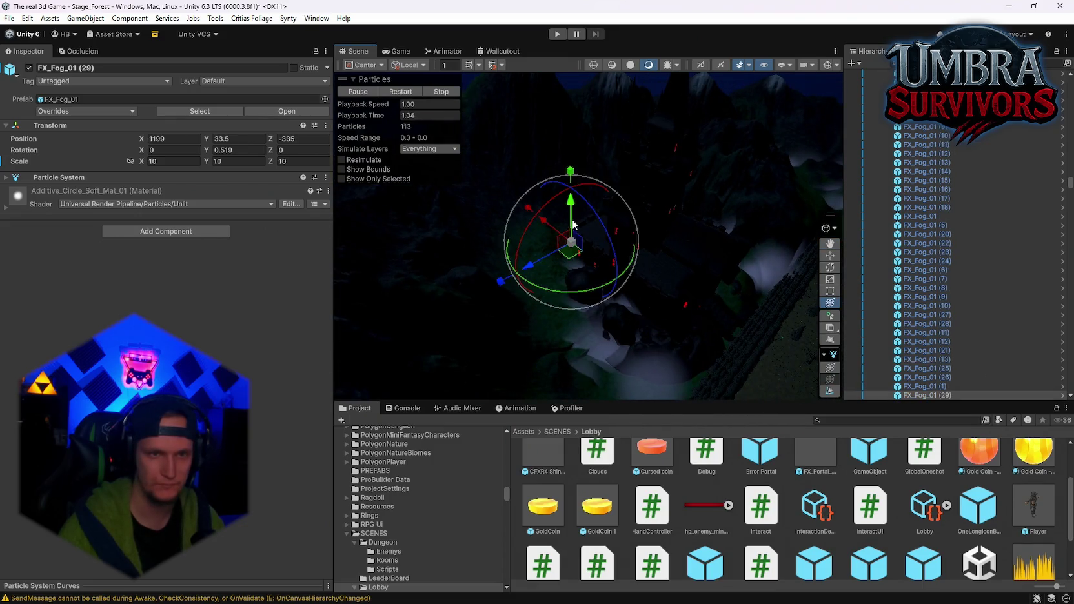
mouse_move(572, 198)
mouse_down()
mouse_move(642, 195)
mouse_move(652, 296)
mouse_move(539, 288)
mouse_up()
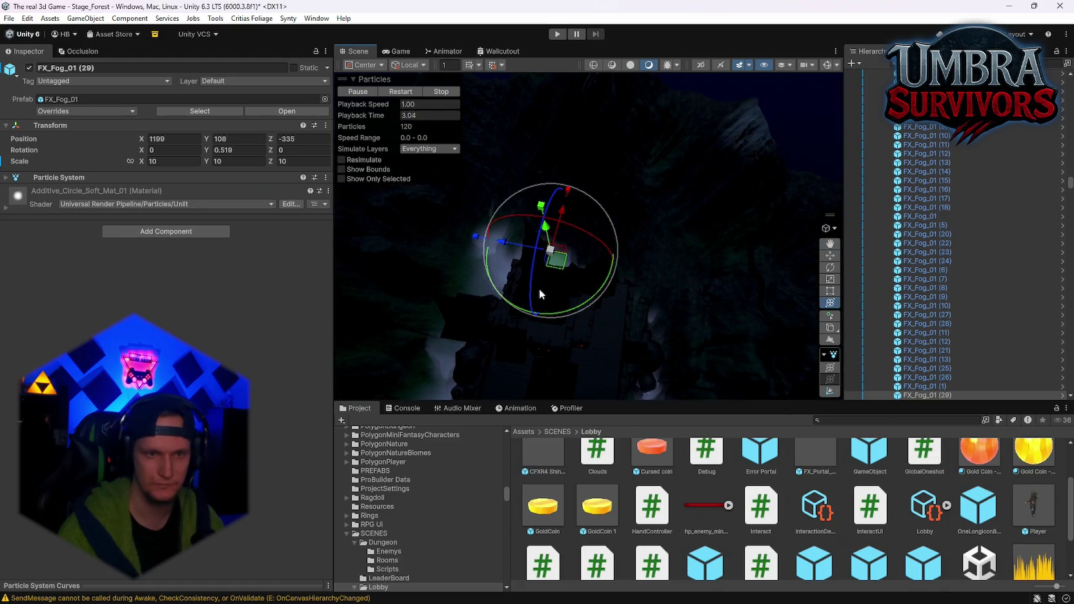
drag(652, 258, 656, 252)
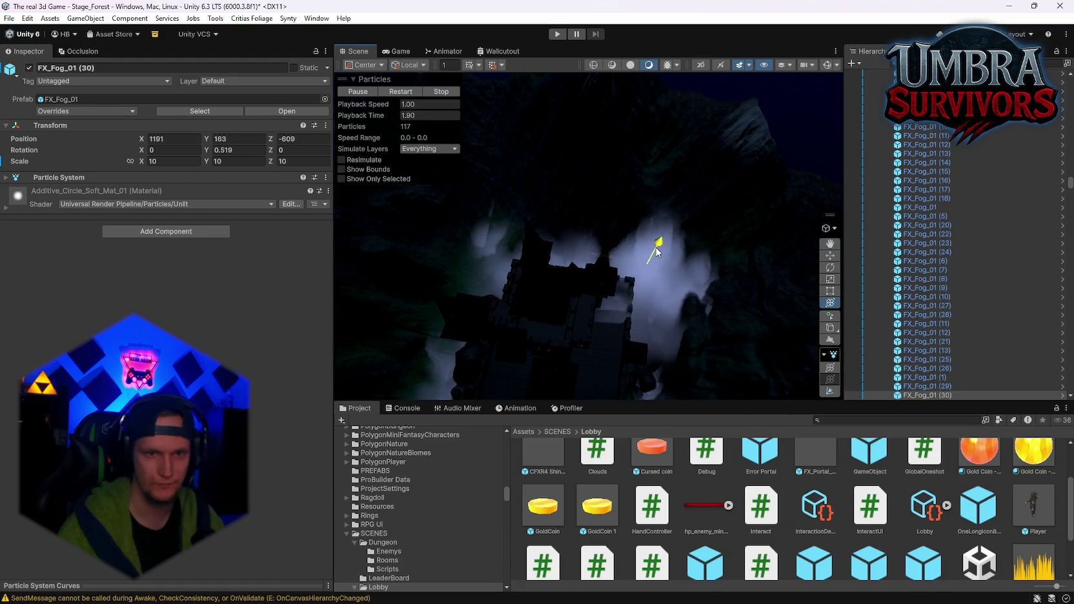
mouse_move(565, 347)
mouse_down()
mouse_move(617, 348)
mouse_move(618, 217)
mouse_move(517, 255)
mouse_move(783, 249)
mouse_move(642, 168)
mouse_move(683, 174)
mouse_move(515, 219)
mouse_move(692, 262)
mouse_move(540, 262)
mouse_move(679, 230)
mouse_up()
Delete the hat-wearing figure SM_Chr_Count_01 1 from the scene
click(668, 191)
key(Delete)
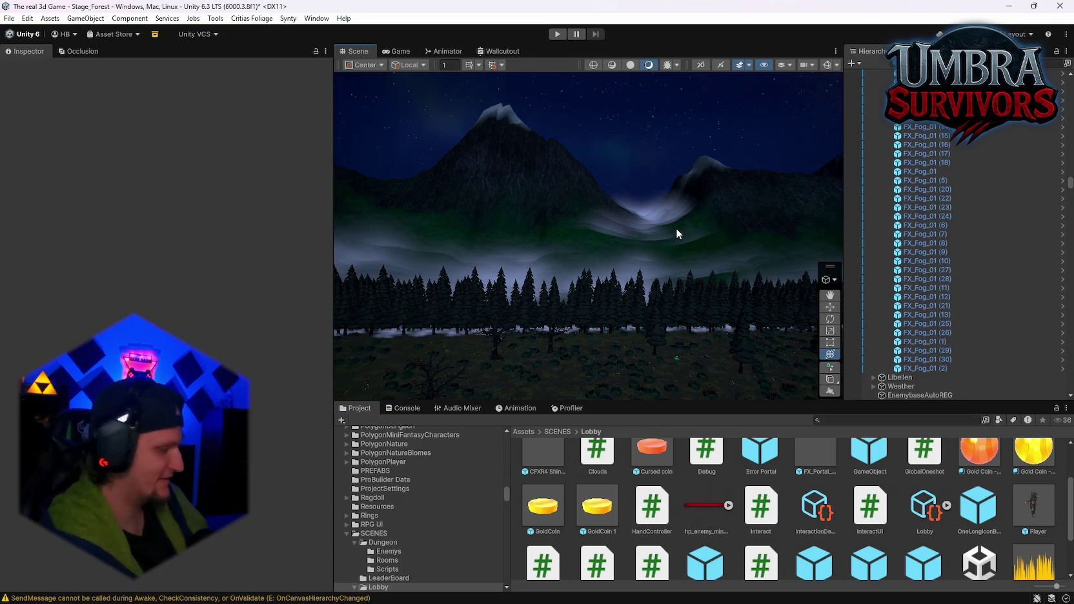
mouse_move(675, 229)
mouse_down()
mouse_move(618, 326)
mouse_move(676, 377)
mouse_move(763, 331)
mouse_move(121, 302)
mouse_move(289, 284)
mouse_move(435, 299)
mouse_move(208, 308)
mouse_move(271, 289)
mouse_move(220, 274)
mouse_move(131, 292)
mouse_move(109, 269)
mouse_move(20, 269)
mouse_move(549, 297)
mouse_move(693, 256)
mouse_move(587, 261)
mouse_up()
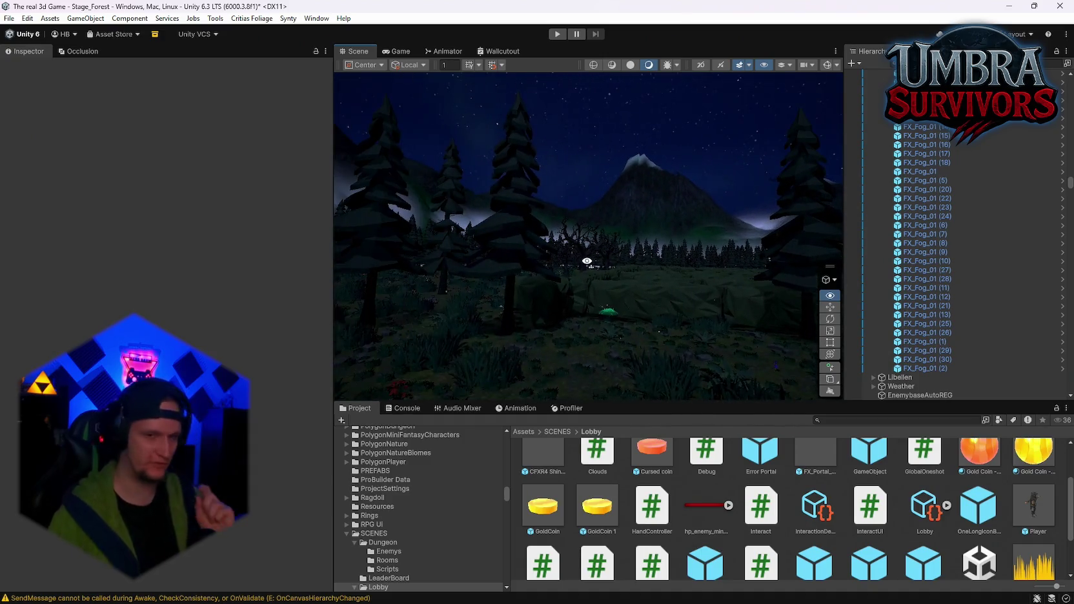
Clear the Console warnings and collapse the PlayGround group in the Hierarchy
click(407, 408)
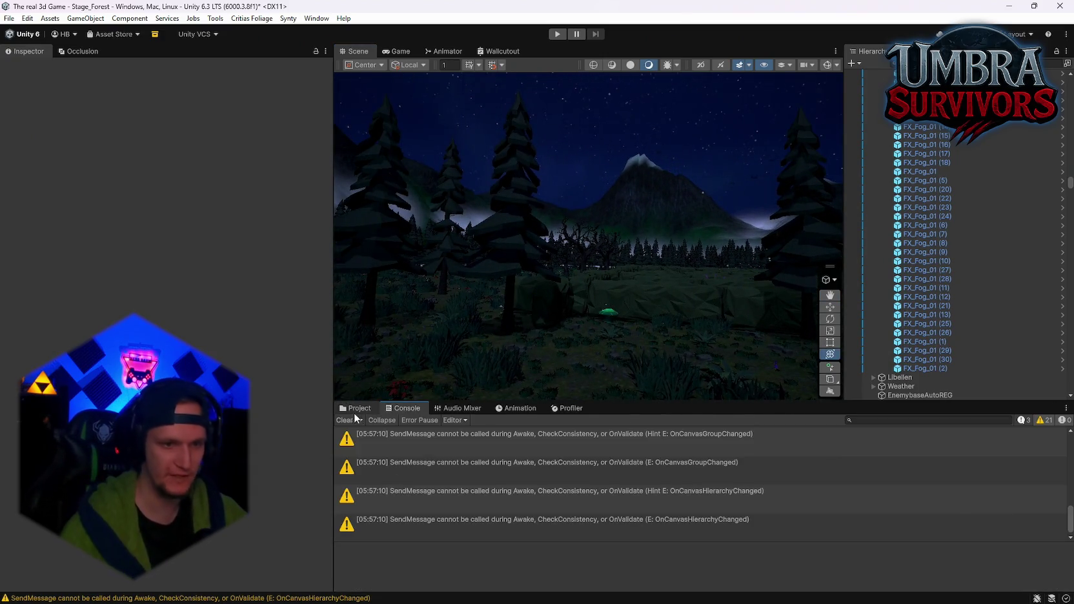
click(352, 420)
click(356, 408)
click(869, 235)
scroll(933, 278, up, 10)
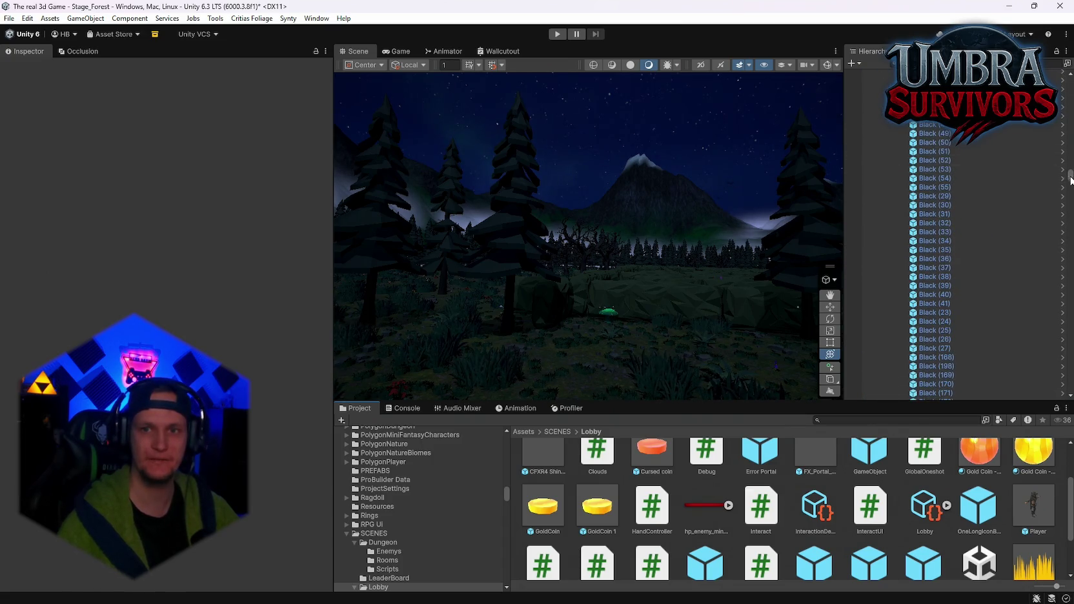
drag(1071, 178, 1072, 65)
click(876, 137)
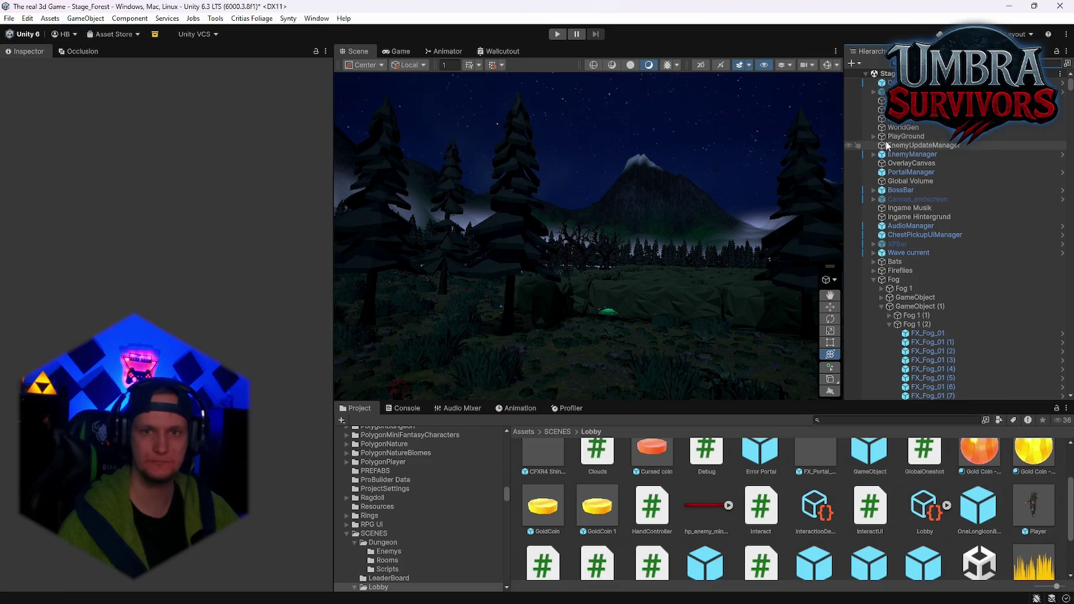
Select PlayGround and frame it, viewing from above the hedge maze
click(892, 138)
key(f)
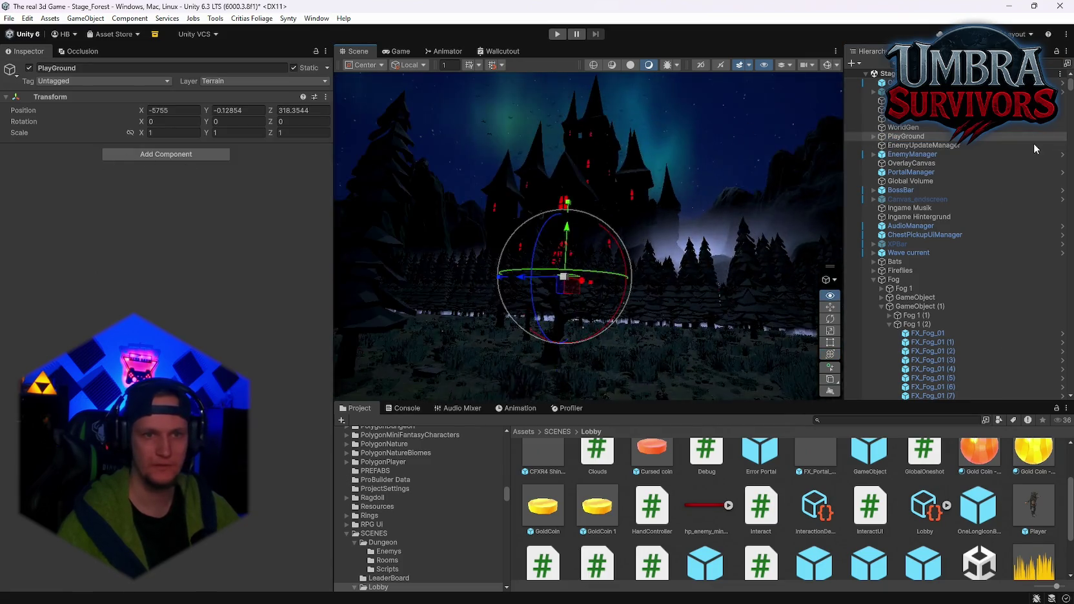
mouse_move(707, 203)
mouse_down()
mouse_move(565, 282)
mouse_move(665, 225)
mouse_move(669, 252)
mouse_up()
scroll(668, 251, down, 3)
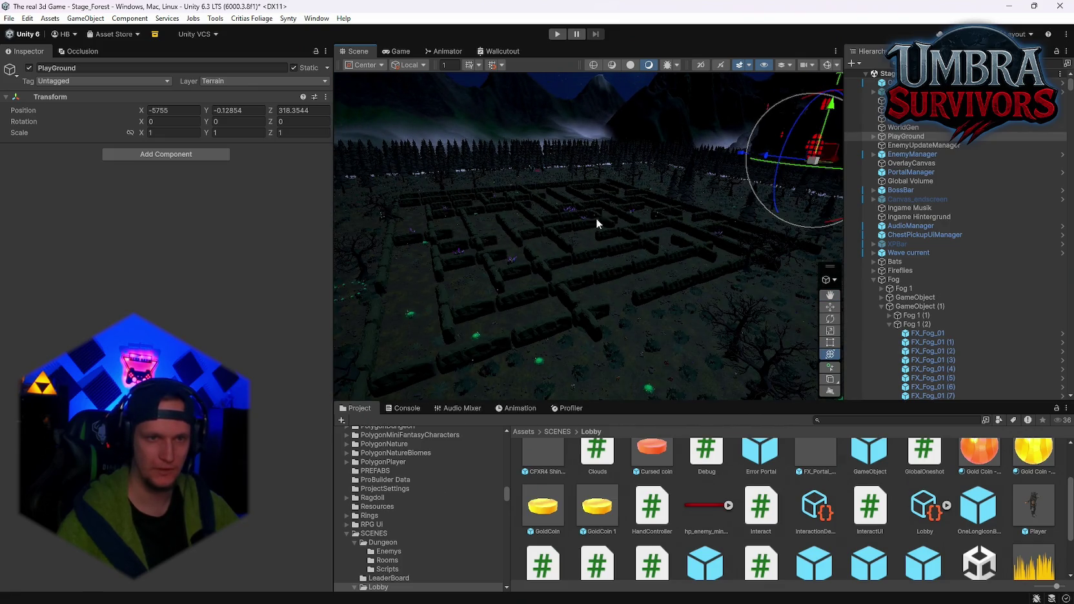
Save the project with File > Save Project and switch to the Problem MONTAG notes
click(9, 18)
click(28, 74)
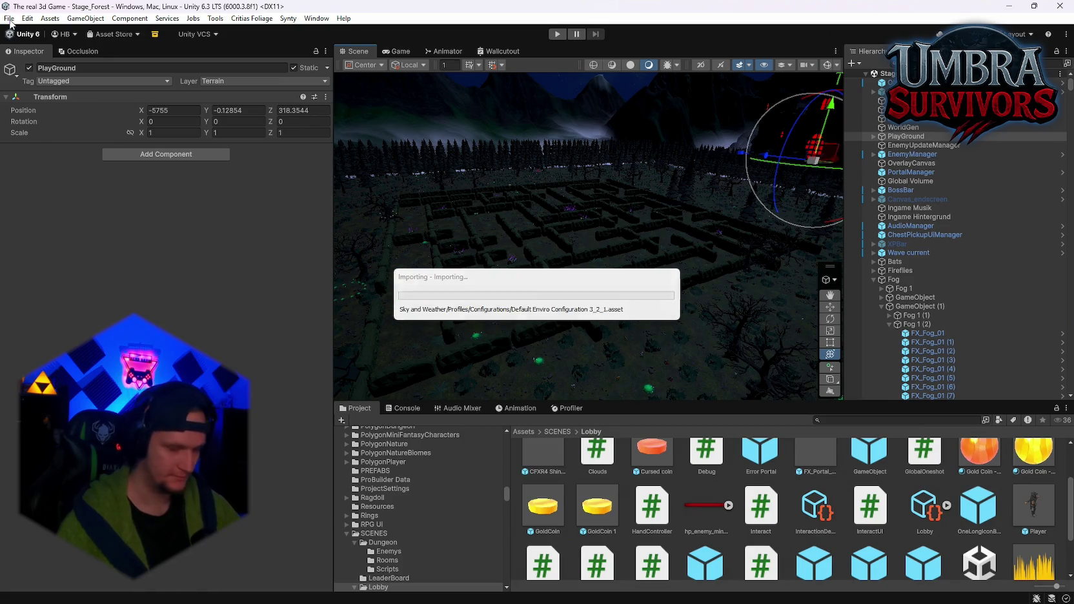
click(9, 19)
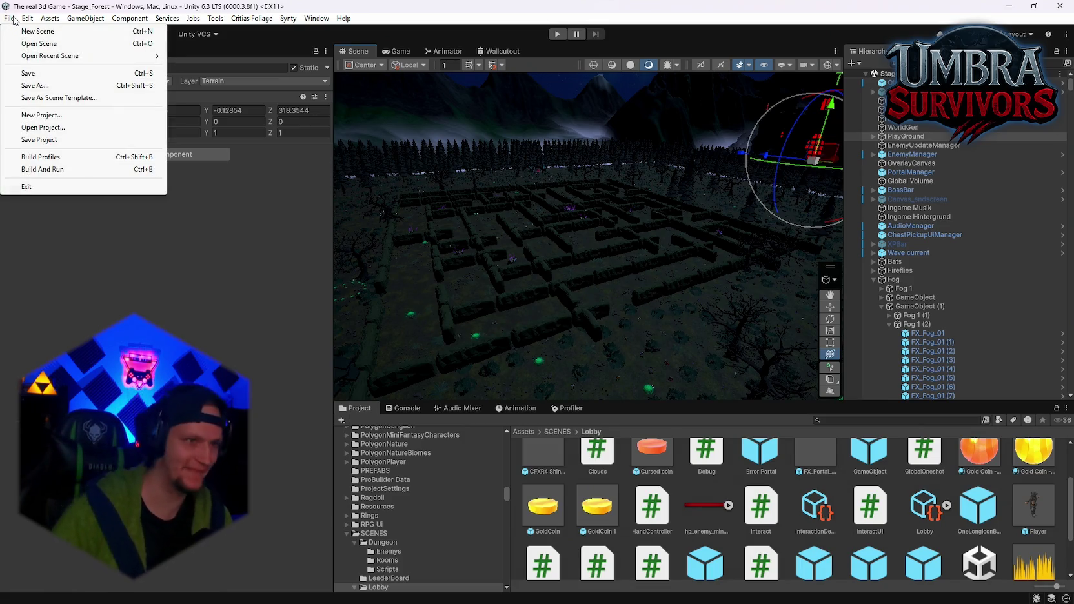
click(12, 18)
click(12, 18)
click(39, 139)
mouse_move(497, 592)
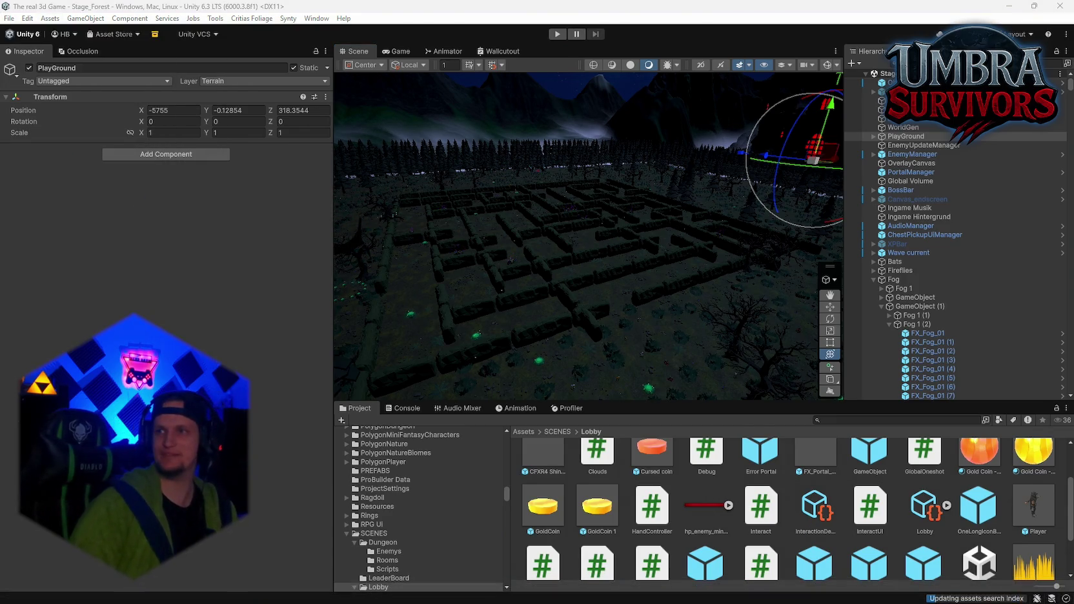
click(735, 591)
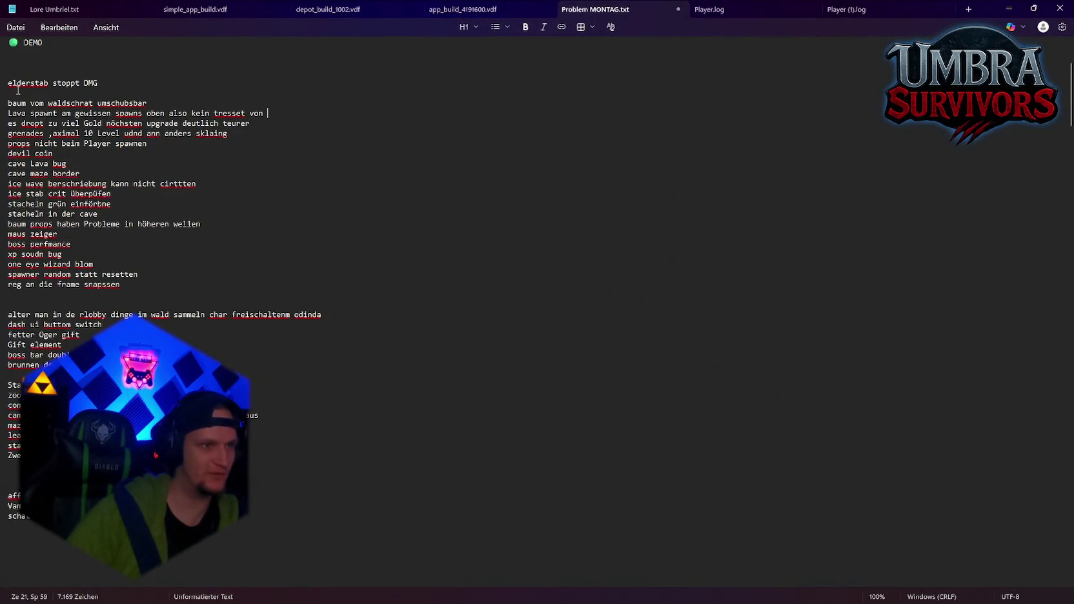
Read through the Problem MONTAG.txt problem list, then minimise Notepad
mouse_move(9, 83)
mouse_down()
mouse_move(142, 255)
mouse_move(284, 498)
mouse_up()
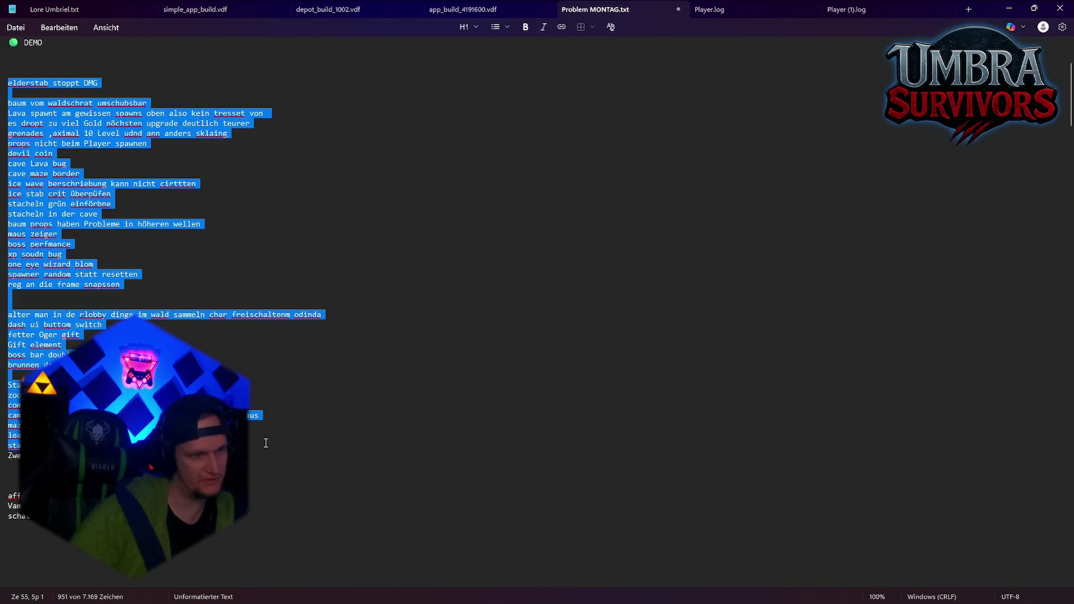
scroll(268, 350, down, 2)
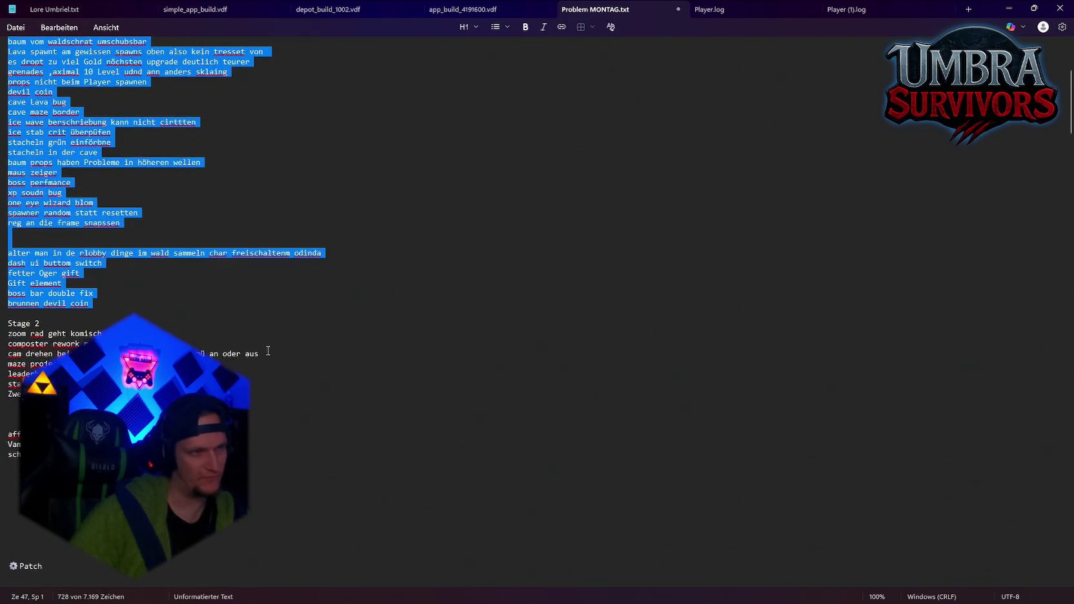
scroll(268, 351, up, 2)
scroll(270, 350, down, 2)
scroll(271, 350, up, 2)
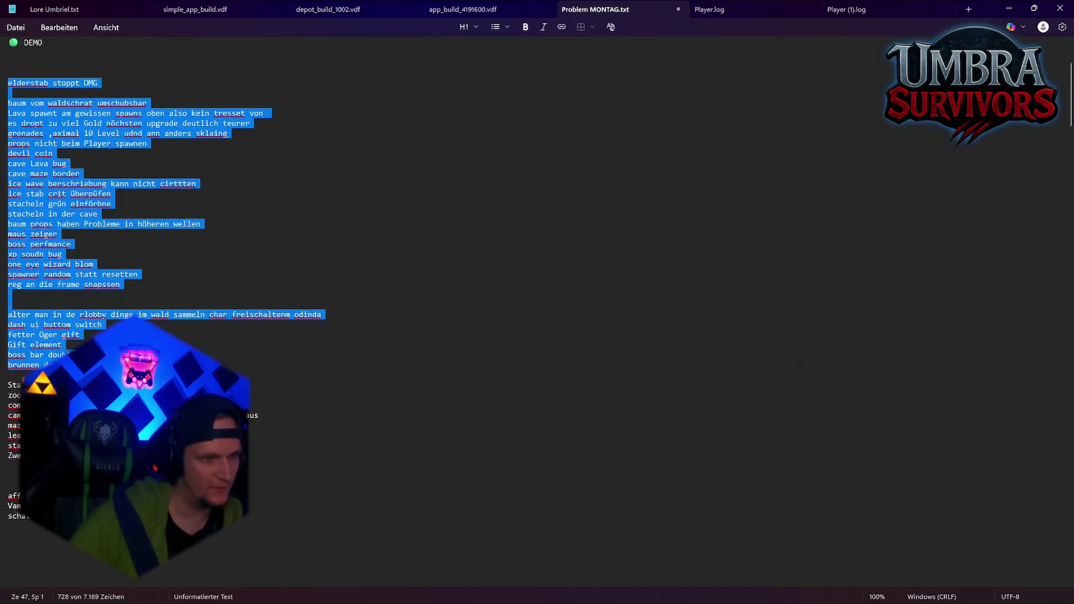
key(Right)
click(1010, 8)
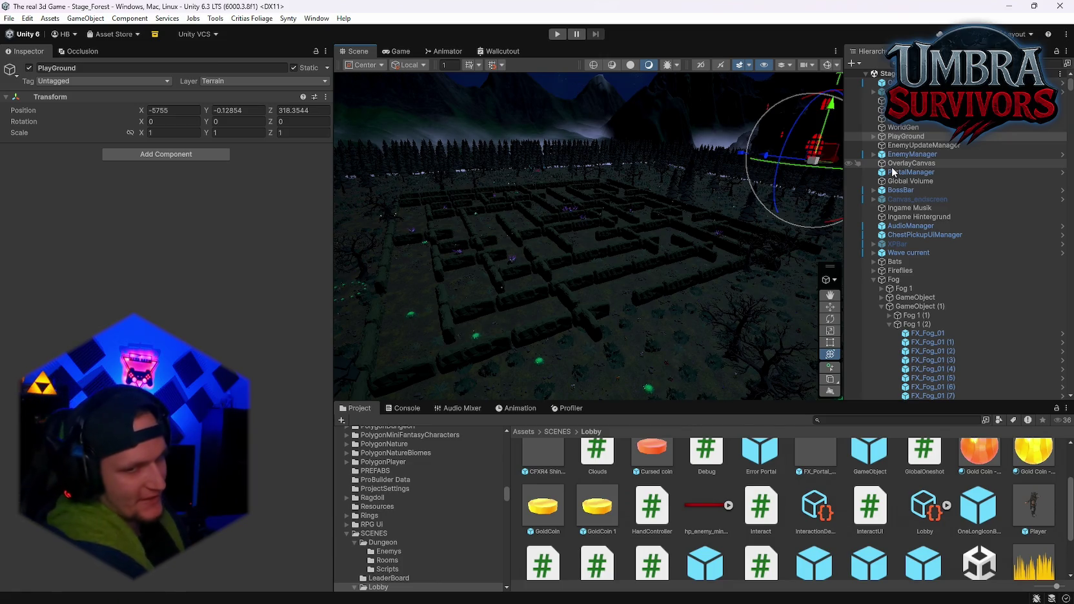
Open the recent Stage_Hub (from Lobby) scene
click(8, 18)
mouse_move(47, 59)
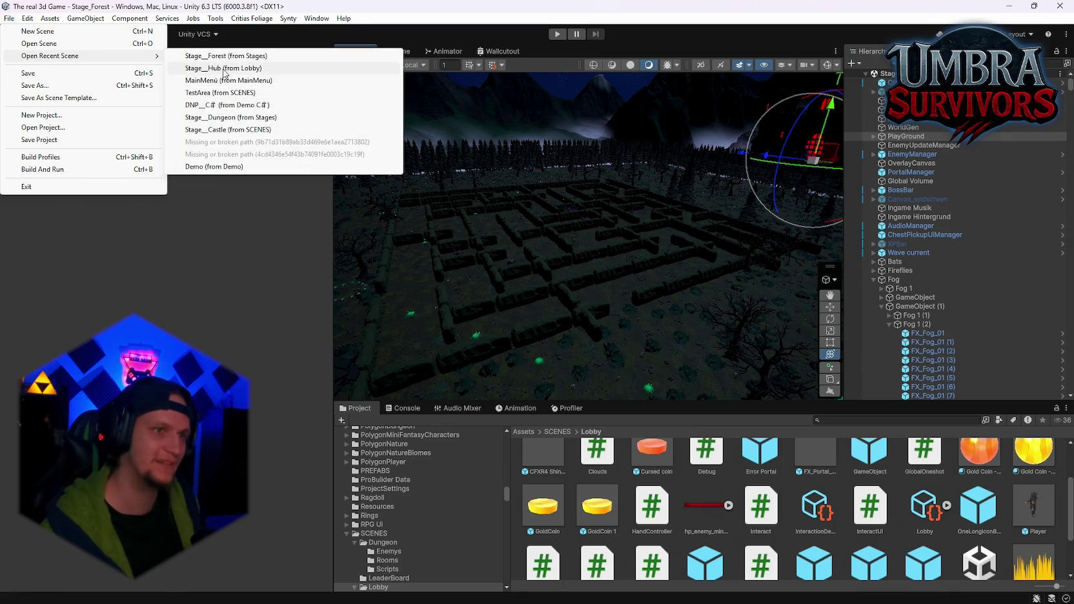
click(224, 69)
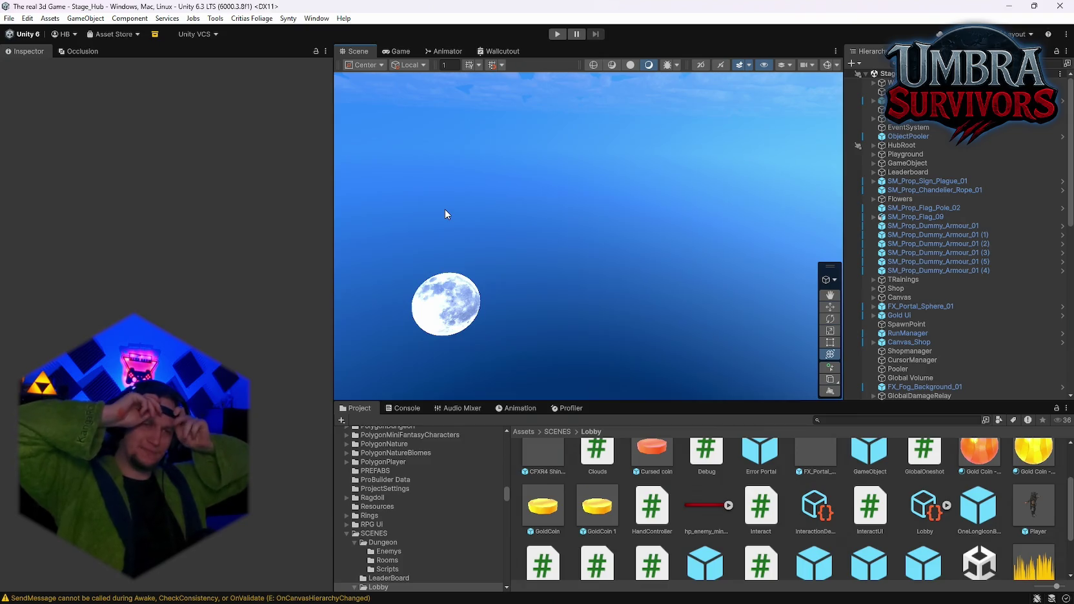
Frame SpawnPoint 2 and orbit around the hub's gates and town houses
mouse_move(445, 209)
mouse_down()
mouse_move(490, 336)
mouse_move(504, 343)
mouse_move(783, 254)
mouse_up()
click(591, 226)
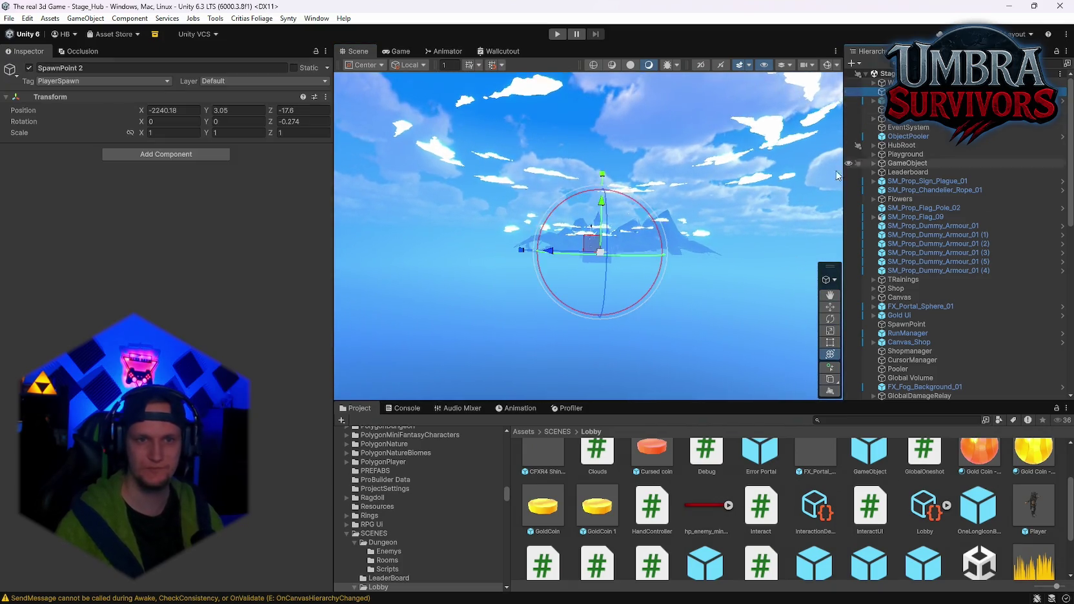
key(f)
mouse_move(22, 265)
mouse_down()
mouse_move(383, 261)
mouse_move(467, 473)
mouse_move(489, 444)
mouse_up()
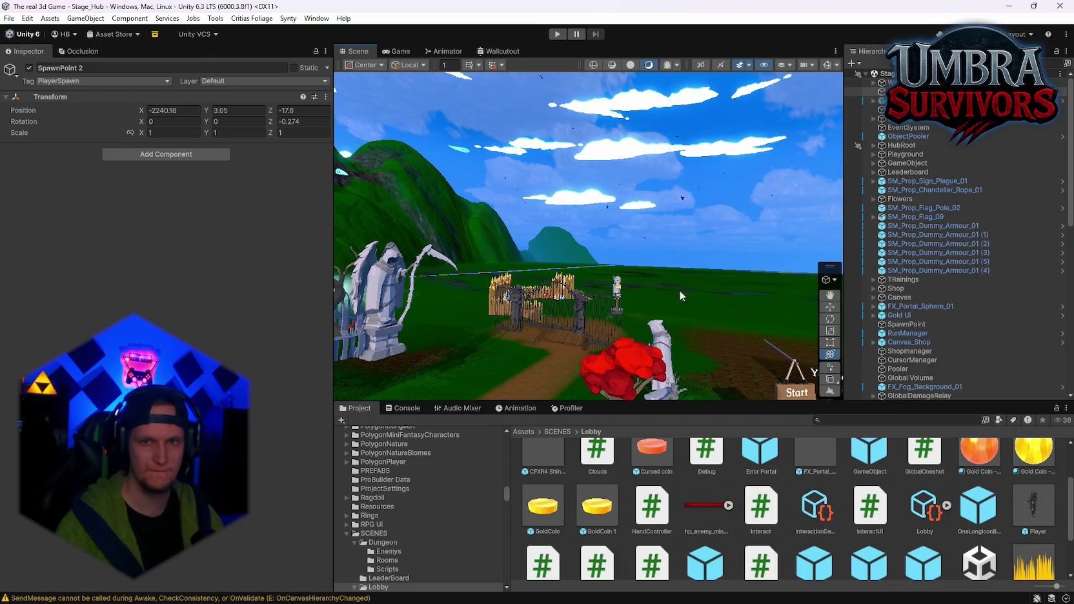
mouse_move(679, 296)
mouse_down()
mouse_move(156, 255)
mouse_move(59, 234)
mouse_move(960, 241)
mouse_move(42, 229)
mouse_move(654, 234)
mouse_up()
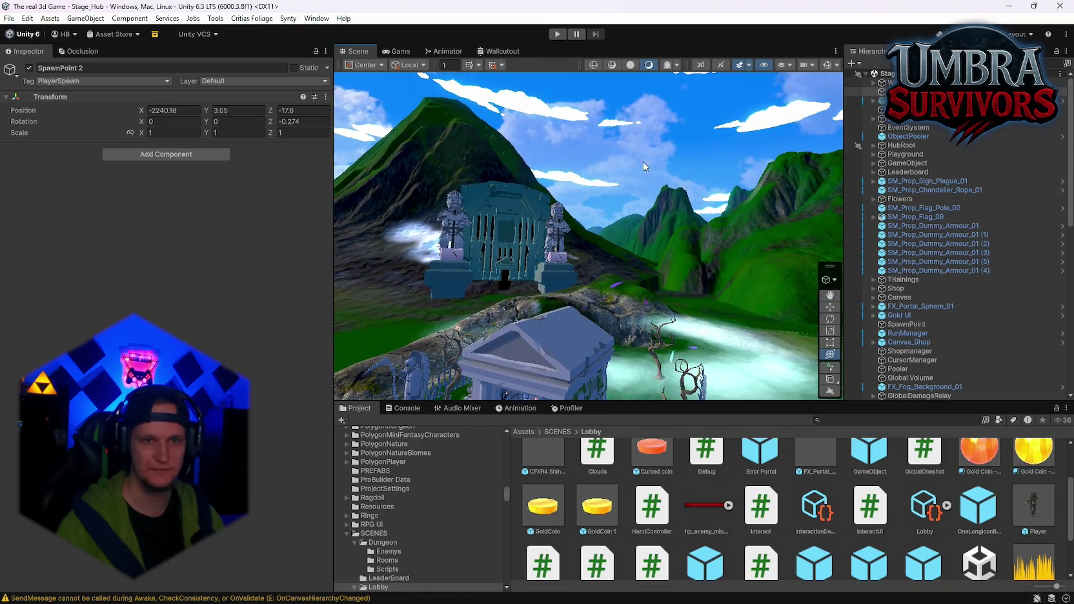
mouse_move(644, 166)
mouse_down()
mouse_move(841, 274)
mouse_move(980, 273)
mouse_move(905, 259)
mouse_move(886, 289)
mouse_move(980, 257)
mouse_move(65, 225)
mouse_move(297, 229)
mouse_move(269, 241)
mouse_move(463, 232)
mouse_move(570, 258)
mouse_move(628, 259)
mouse_move(653, 292)
mouse_move(618, 217)
mouse_move(567, 261)
mouse_up()
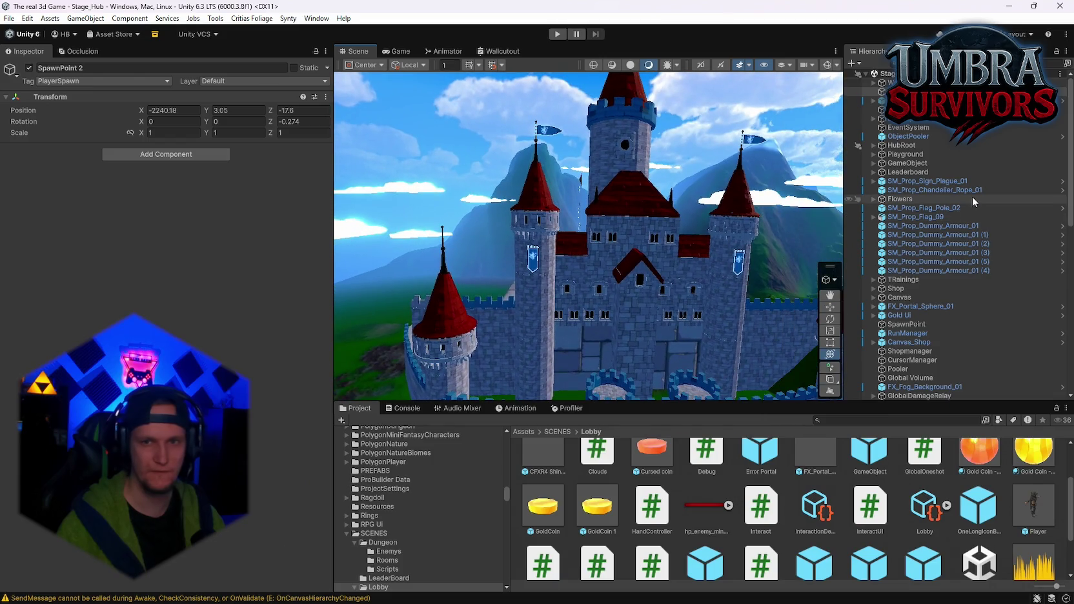
Tour the hub around SpawnPoint 2, swinging between the castle tower and mountains
scroll(971, 196, down, 10)
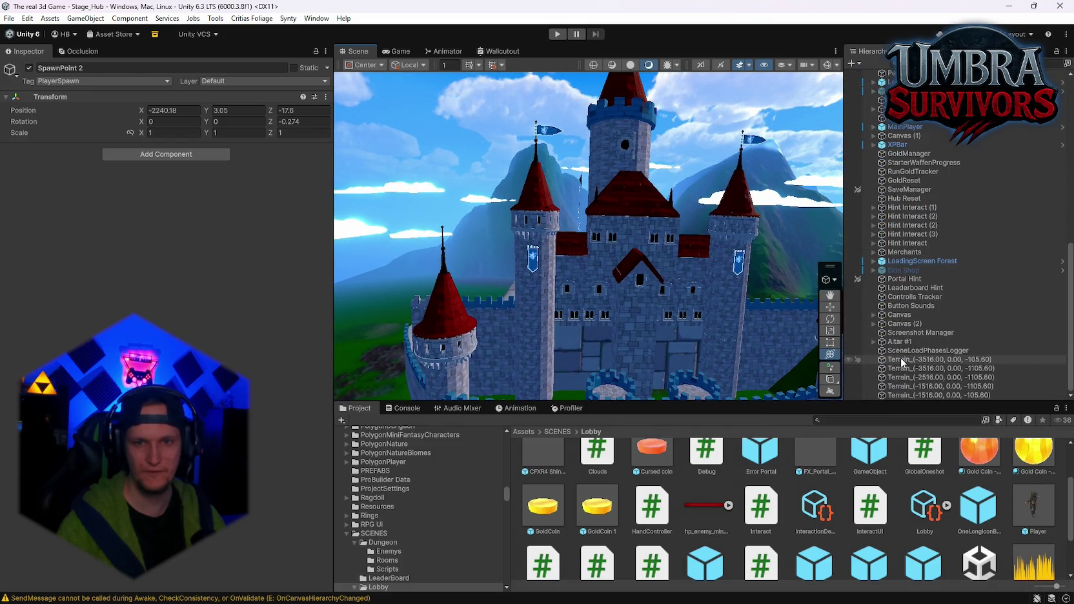
click(900, 357)
key(ctrl+z)
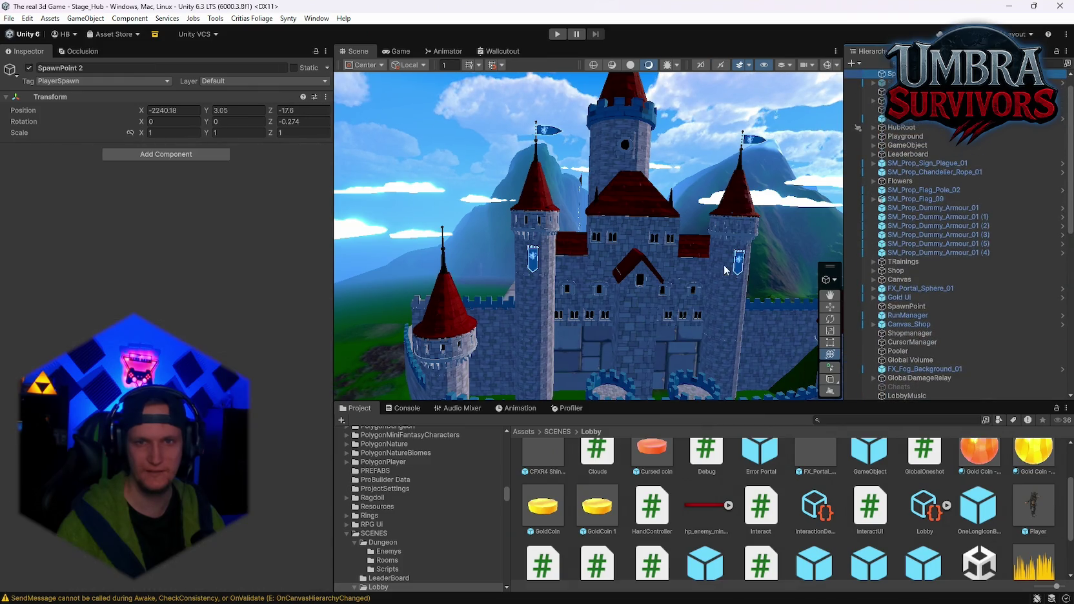
mouse_move(683, 198)
mouse_down()
mouse_move(819, 189)
mouse_move(741, 222)
mouse_move(757, 258)
mouse_move(686, 305)
mouse_move(424, 247)
mouse_up()
key(w)
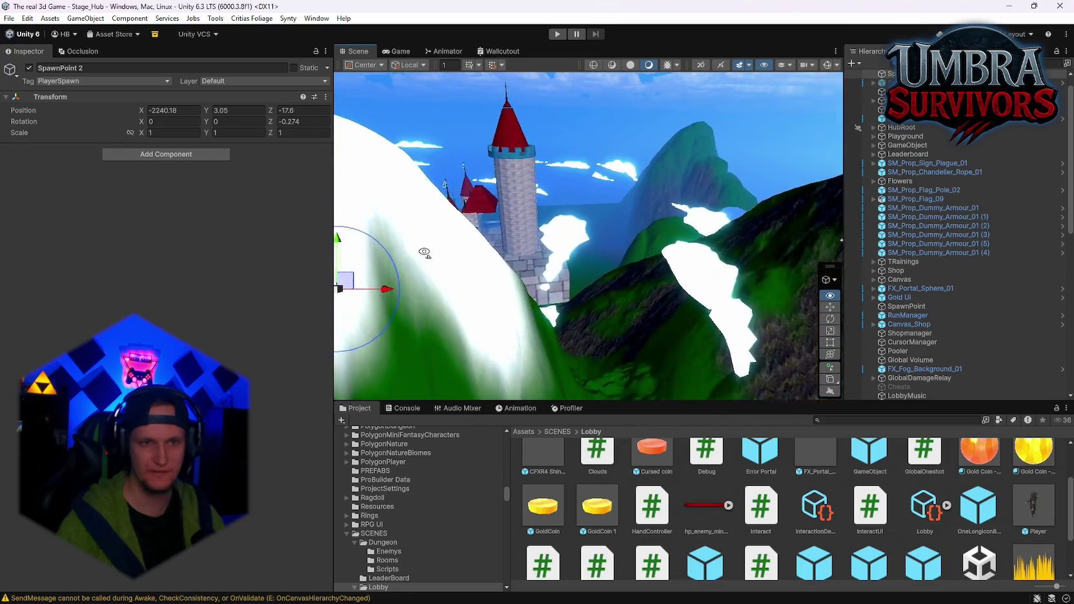
key(f)
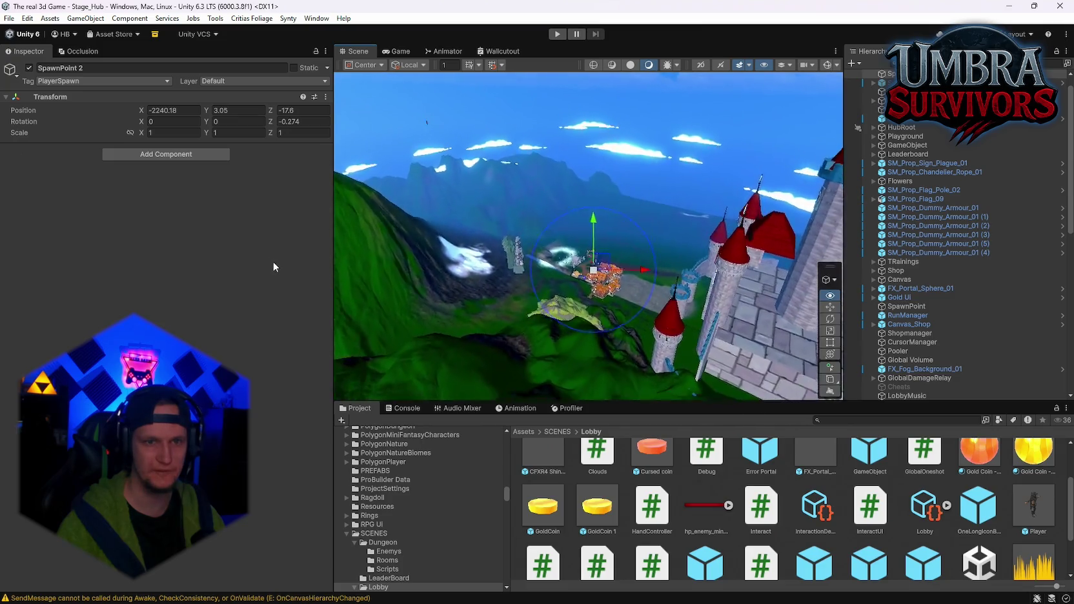
mouse_move(283, 296)
mouse_down()
mouse_move(153, 270)
mouse_move(11, 210)
mouse_move(1033, 213)
mouse_move(115, 267)
mouse_up()
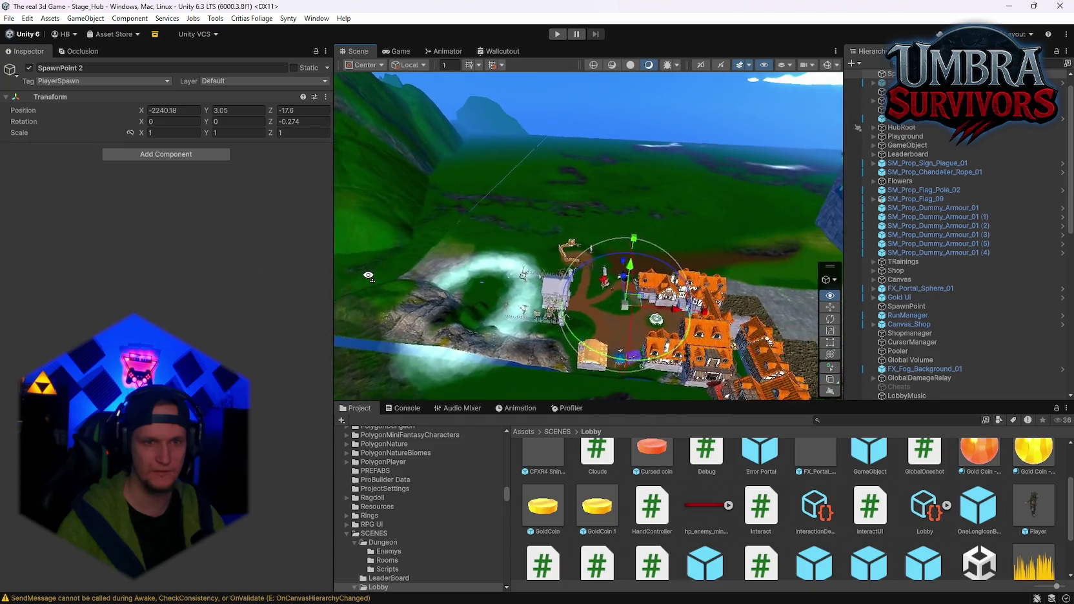
mouse_move(512, 282)
mouse_down()
mouse_move(492, 232)
mouse_move(665, 241)
mouse_move(657, 219)
mouse_up()
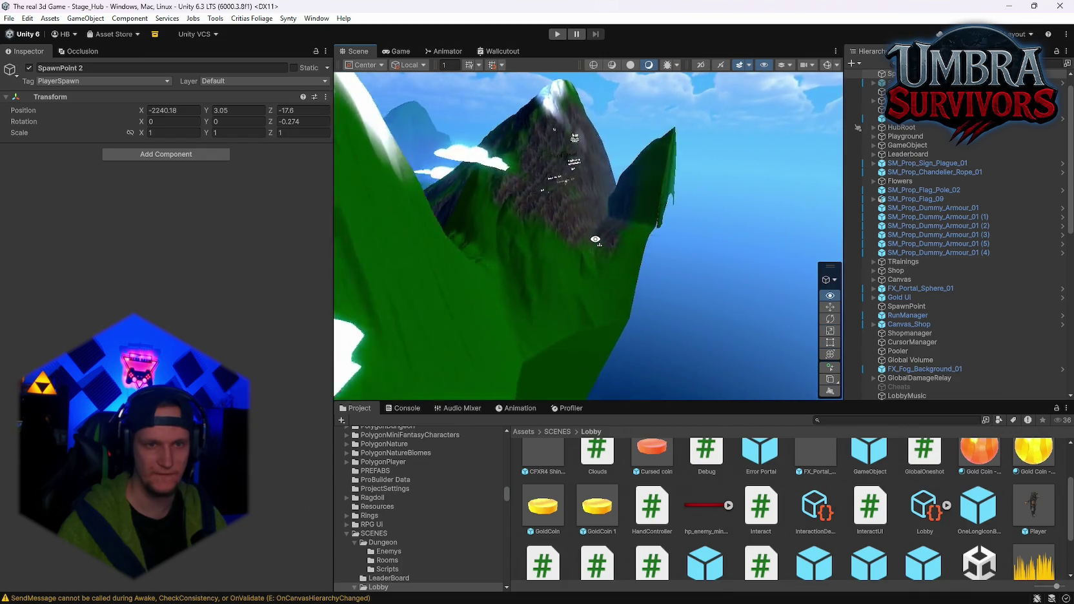
drag(568, 249, 473, 306)
mouse_move(364, 293)
mouse_down()
mouse_move(246, 270)
mouse_move(229, 283)
mouse_move(347, 322)
mouse_move(559, 264)
mouse_move(444, 295)
mouse_move(657, 256)
mouse_move(843, 258)
mouse_move(38, 251)
mouse_move(181, 312)
mouse_move(162, 257)
mouse_move(844, 197)
mouse_move(451, 245)
mouse_move(731, 243)
mouse_up()
key(f)
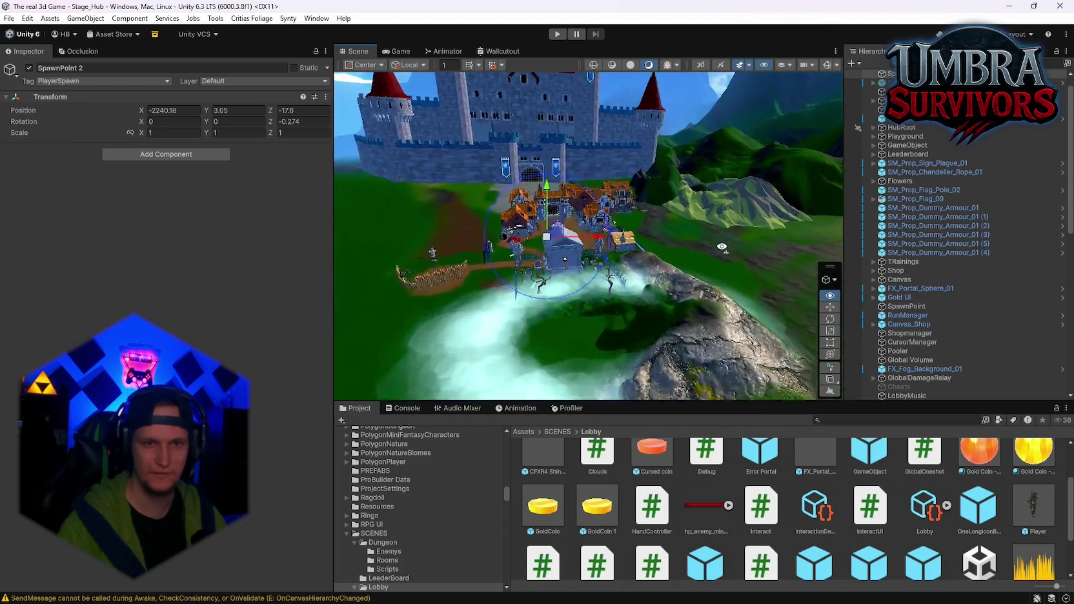
Select Terrain_(-3516.00, 0.00, -105.60) to show its Paint Texture settings with the Cliff Bright layer
scroll(937, 323, down, 6)
scroll(938, 322, down, 7)
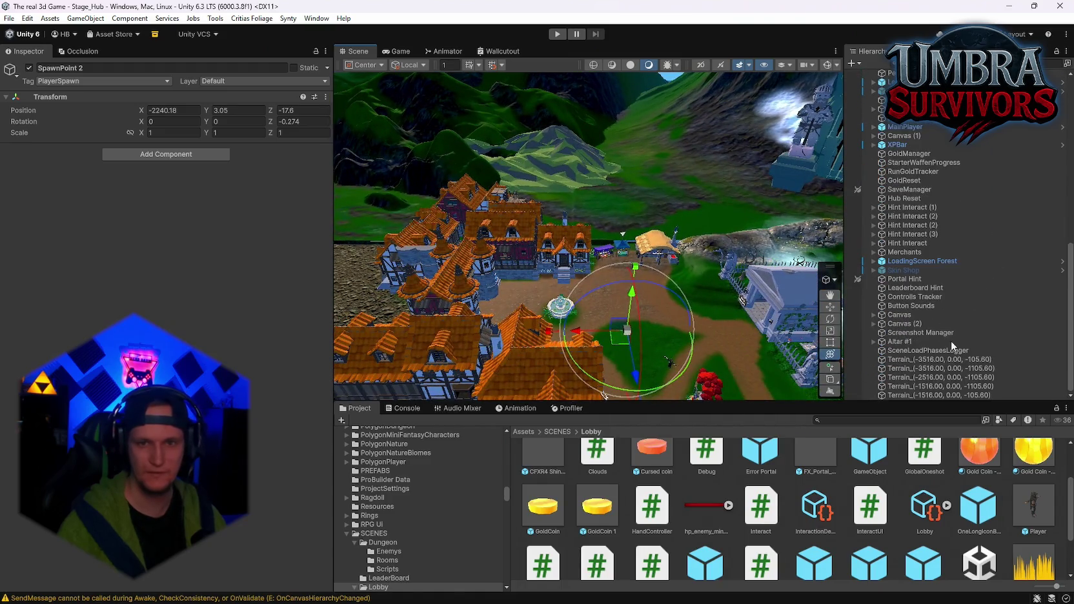
click(921, 361)
scroll(927, 332, up, 13)
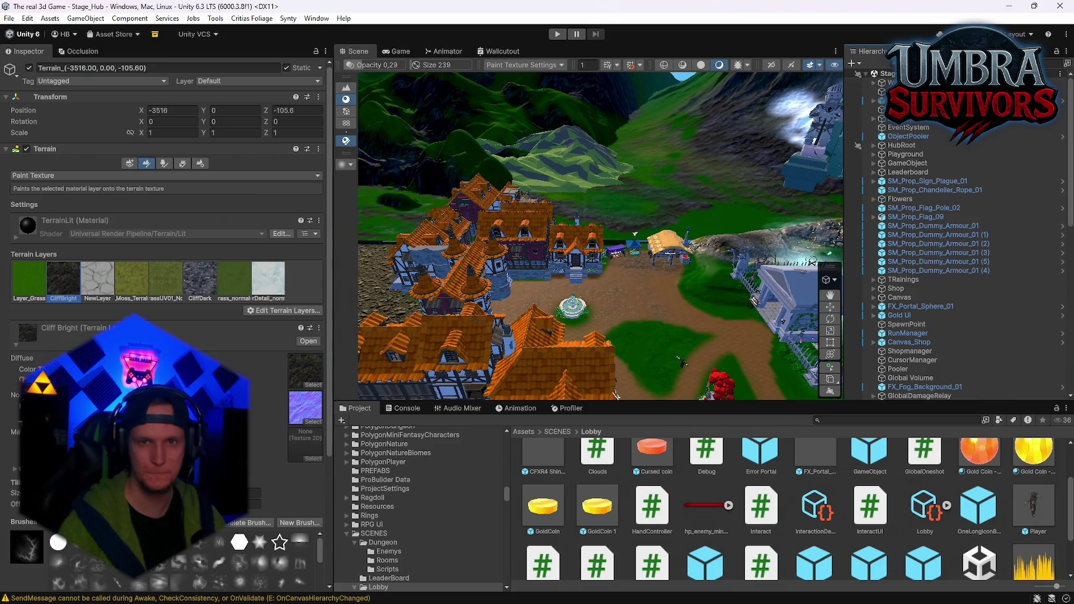
Expand HubRoot and frame the Ground terrain, orbiting toward the mountains
click(874, 146)
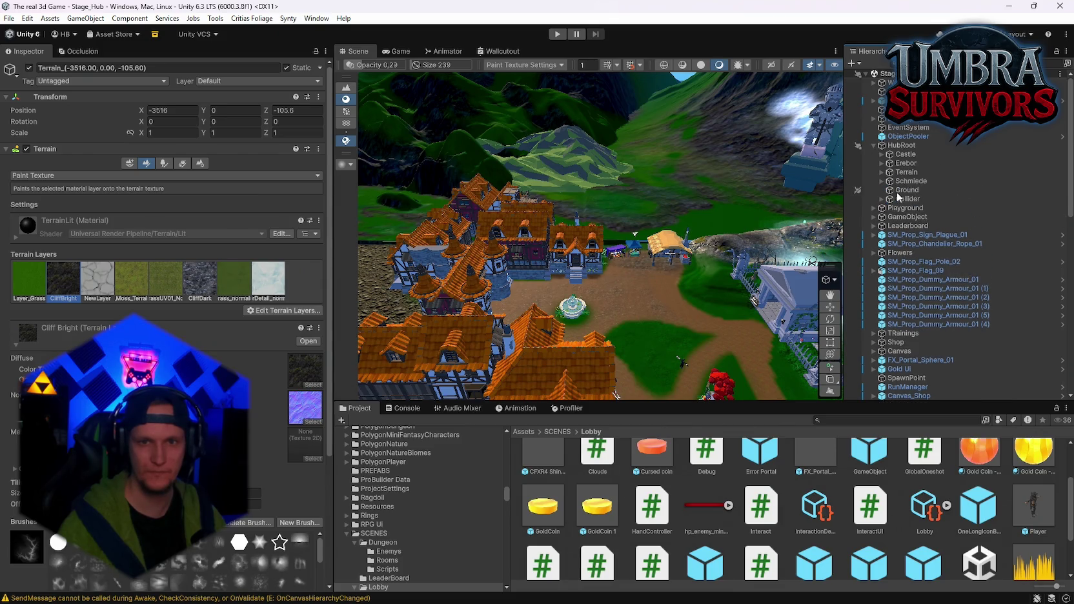
double_click(901, 191)
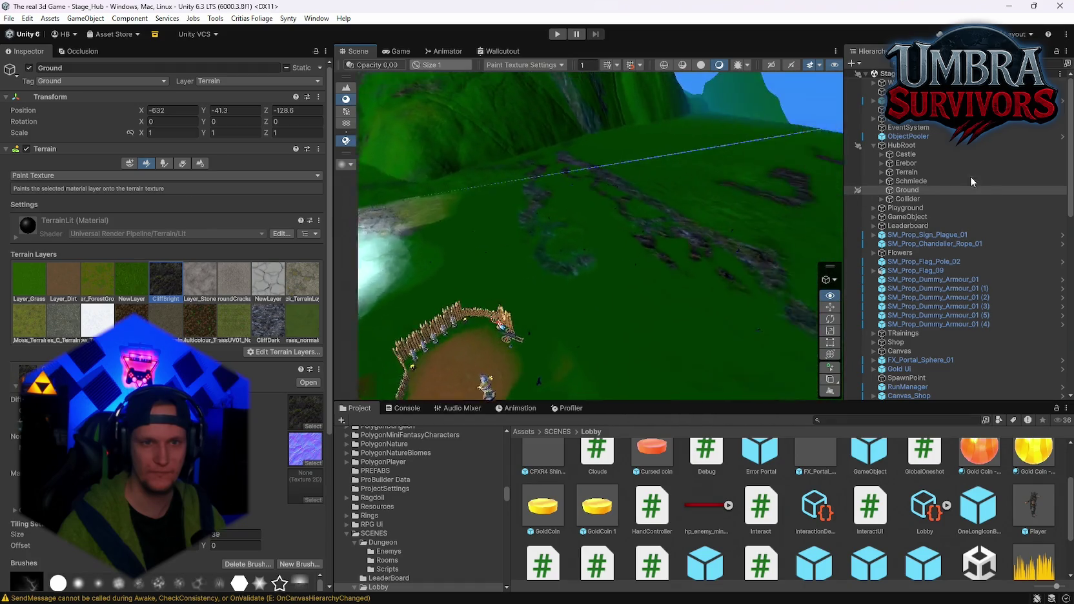
click(830, 294)
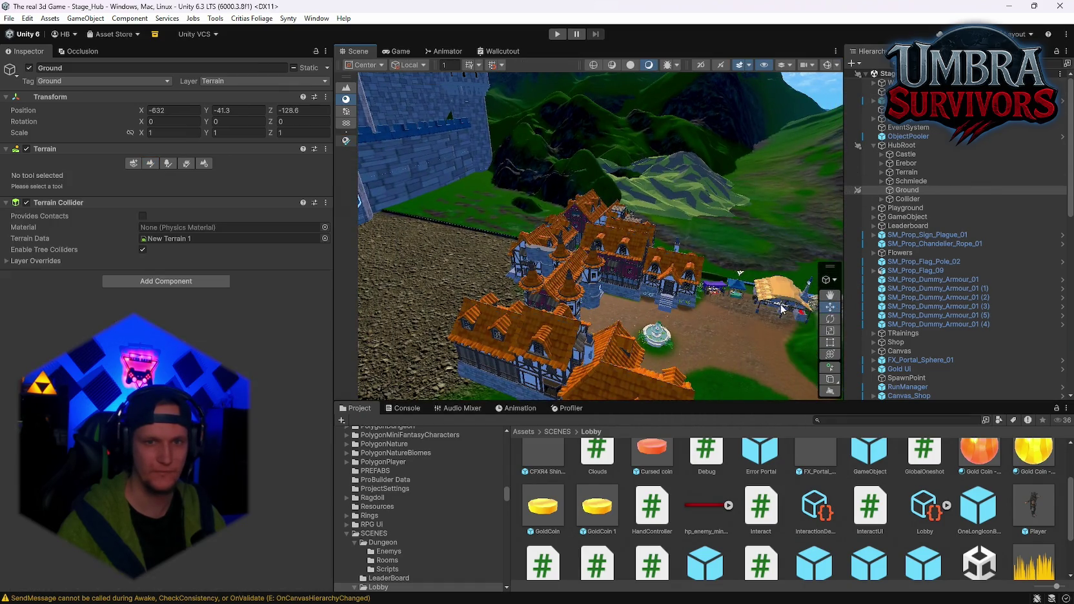
drag(723, 258, 682, 201)
double_click(907, 190)
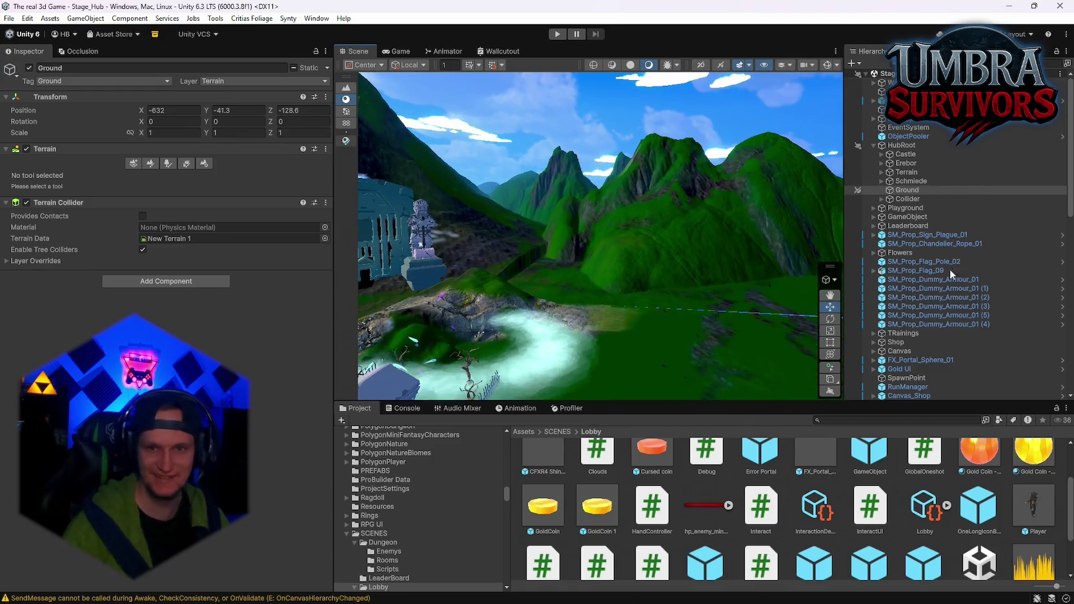
Inspect Terrain_(-3516.00, 0.00, -105.60), then bring up the Ground terrain's properties
scroll(951, 268, down, 10)
click(911, 360)
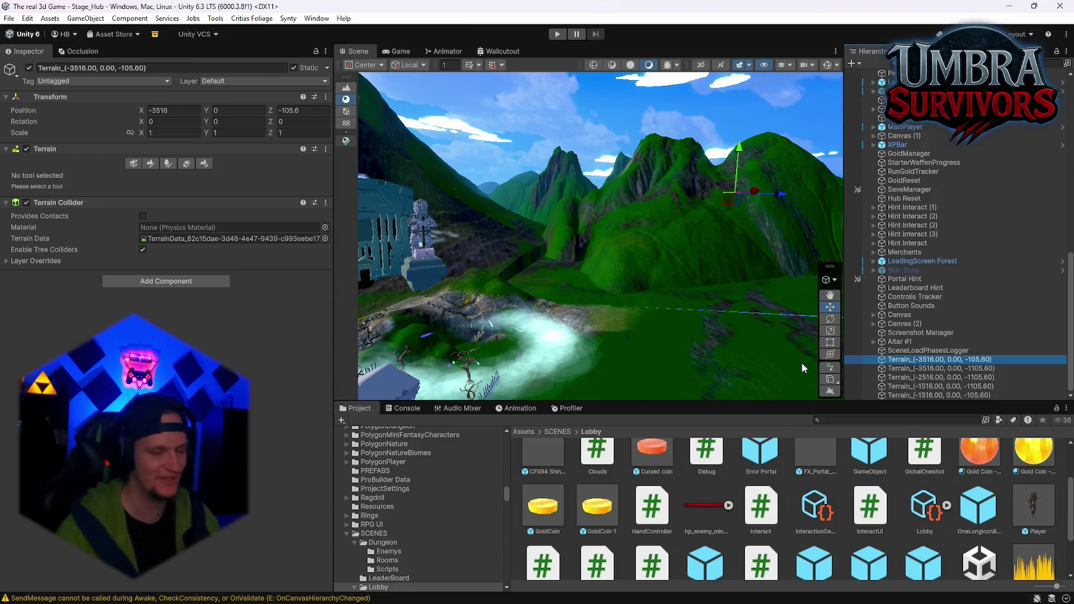
mouse_move(801, 363)
mouse_down()
mouse_move(662, 319)
mouse_move(489, 450)
mouse_move(963, 361)
mouse_move(883, 416)
mouse_move(869, 344)
mouse_move(1018, 338)
mouse_move(1066, 363)
mouse_move(1007, 326)
mouse_move(890, 306)
mouse_move(967, 308)
mouse_move(858, 367)
mouse_move(512, 292)
mouse_move(336, 306)
mouse_move(126, 207)
mouse_move(928, 274)
mouse_move(862, 376)
mouse_move(530, 366)
mouse_move(516, 365)
mouse_move(568, 359)
mouse_move(496, 343)
mouse_move(529, 329)
mouse_move(726, 331)
mouse_move(762, 343)
mouse_up()
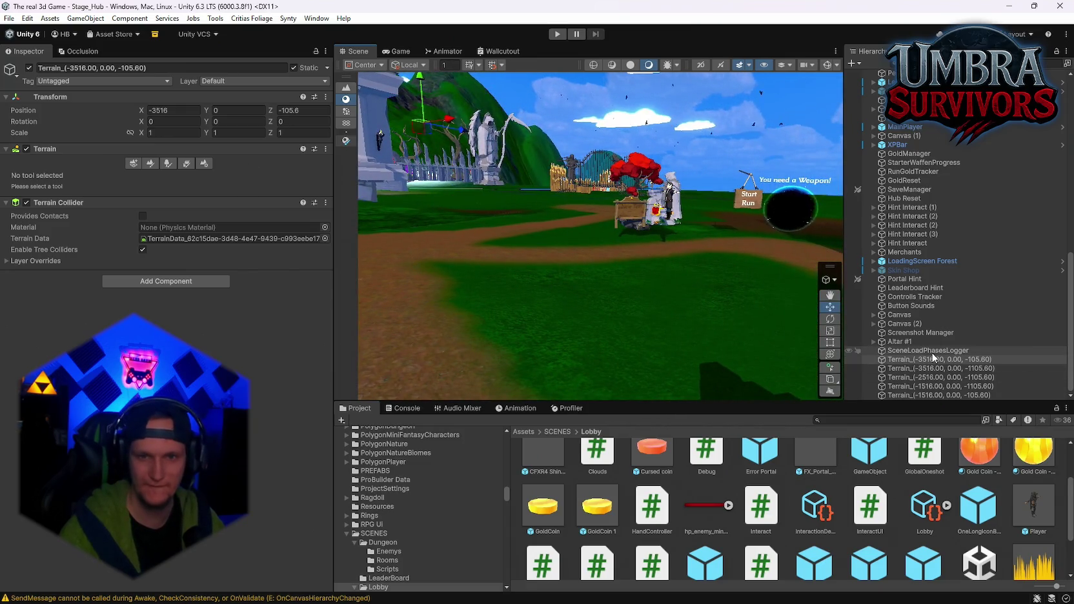
click(610, 269)
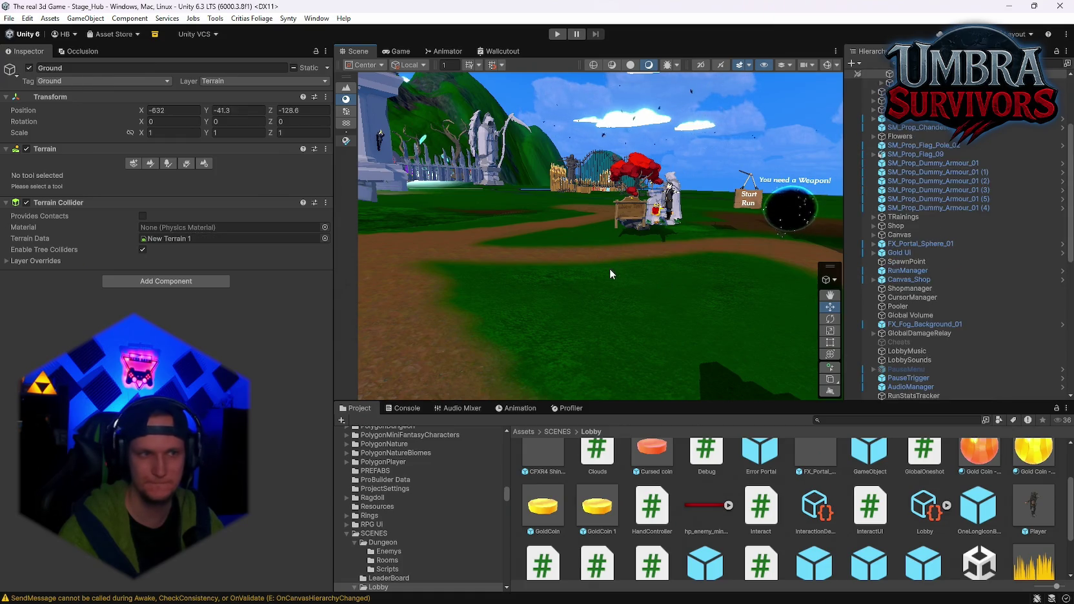
scroll(454, 488, down, 5)
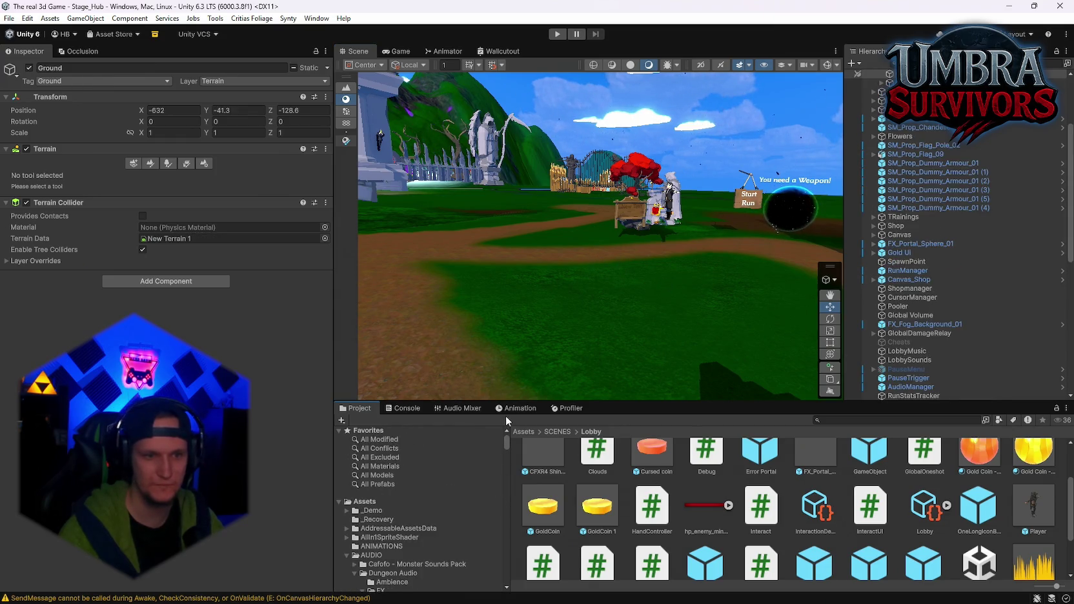
Load recovered scene 0 (5) from _Recovery, look around it, then show the recent scenes list
click(362, 521)
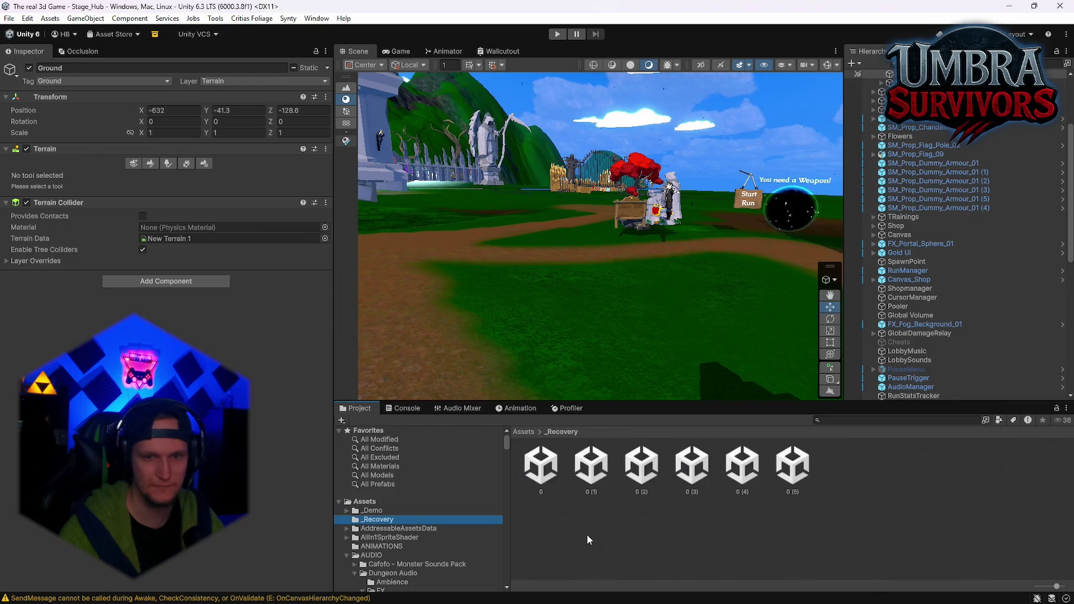
click(796, 480)
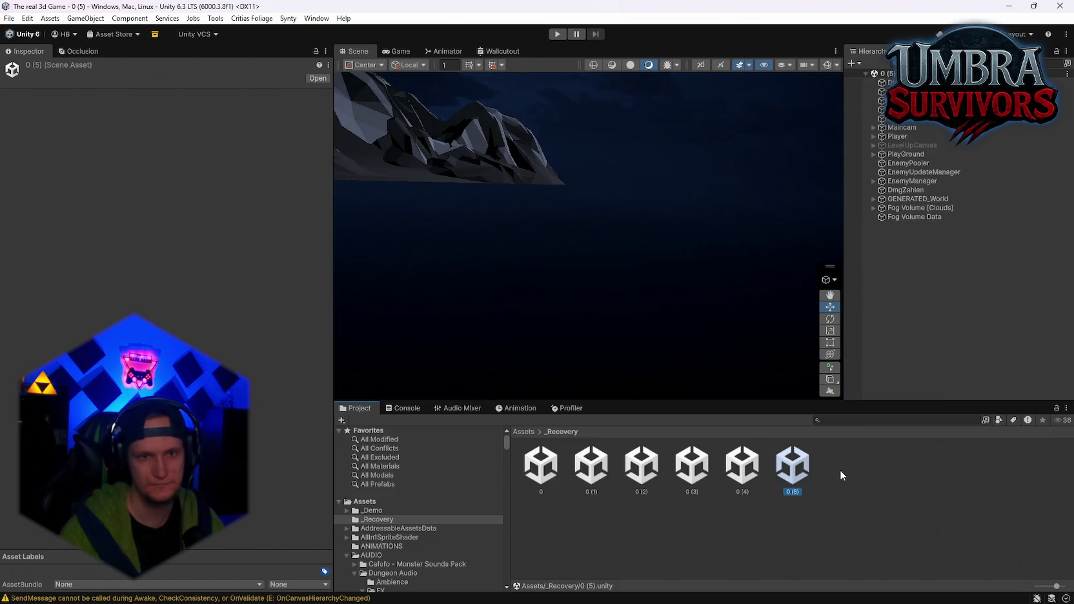
mouse_move(510, 290)
mouse_down()
mouse_move(515, 204)
mouse_move(547, 234)
mouse_move(536, 313)
mouse_move(515, 323)
mouse_move(649, 341)
mouse_up()
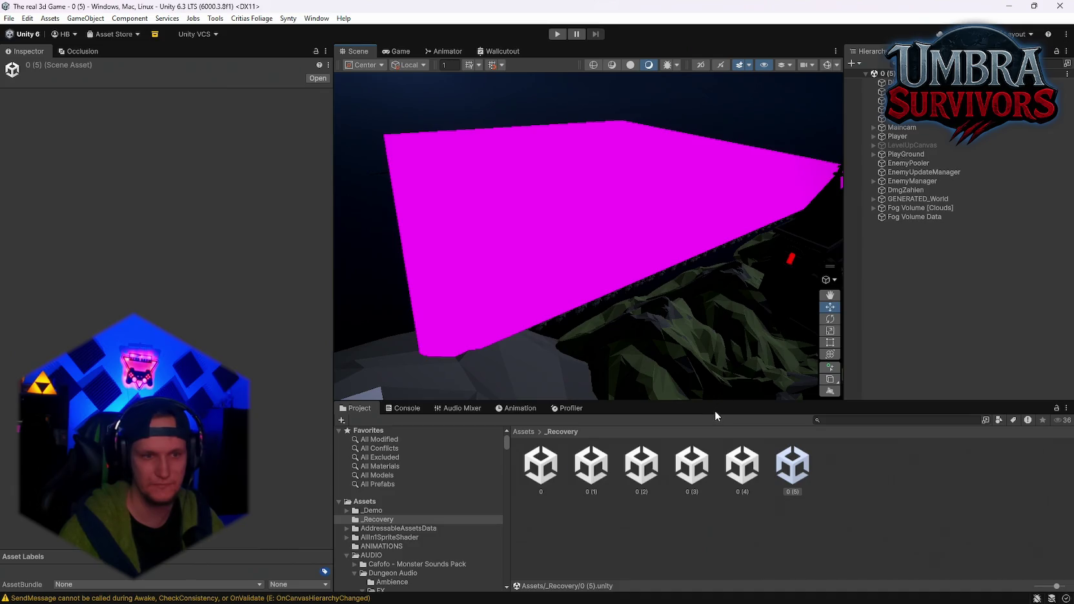
click(9, 18)
mouse_move(90, 57)
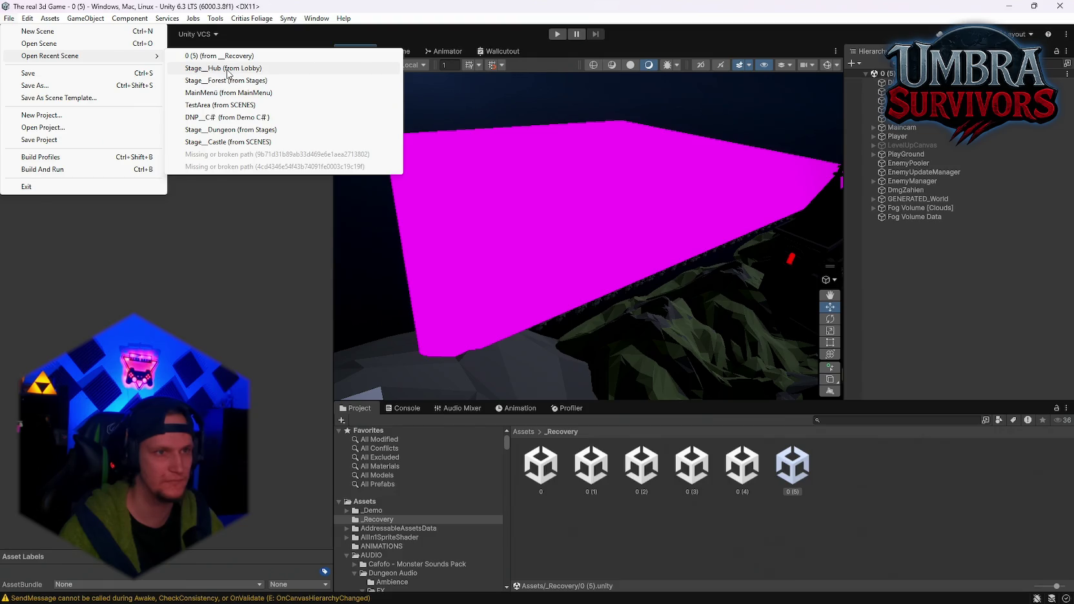
Reopen Stage_Hub from Lobby and orbit toward the floating island, scrolling the Hierarchy to the terrain tiles
click(228, 69)
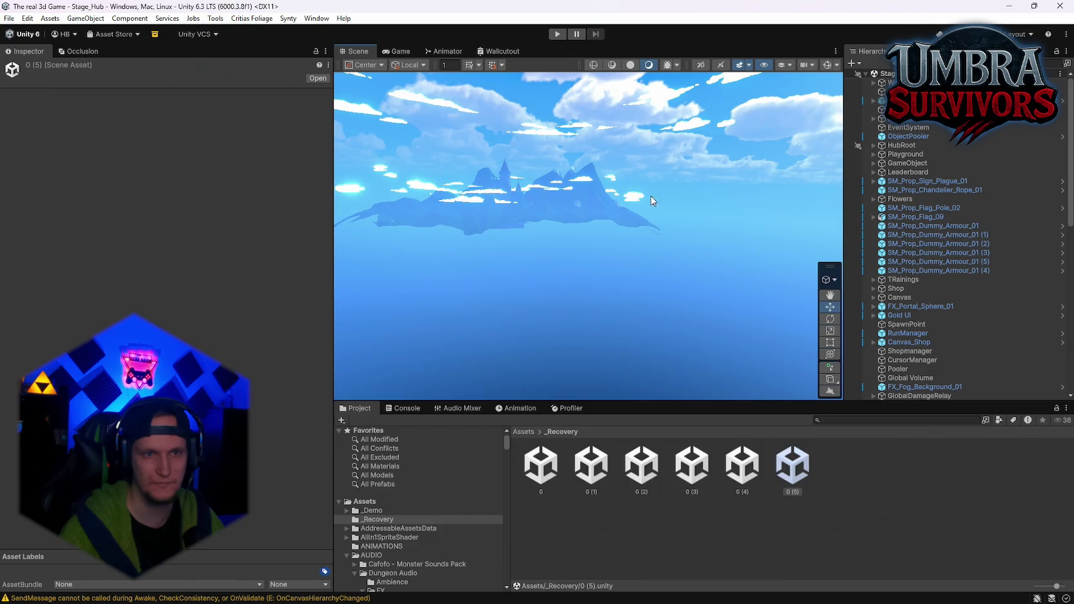
mouse_move(651, 196)
mouse_down()
mouse_move(577, 228)
mouse_move(581, 297)
mouse_up()
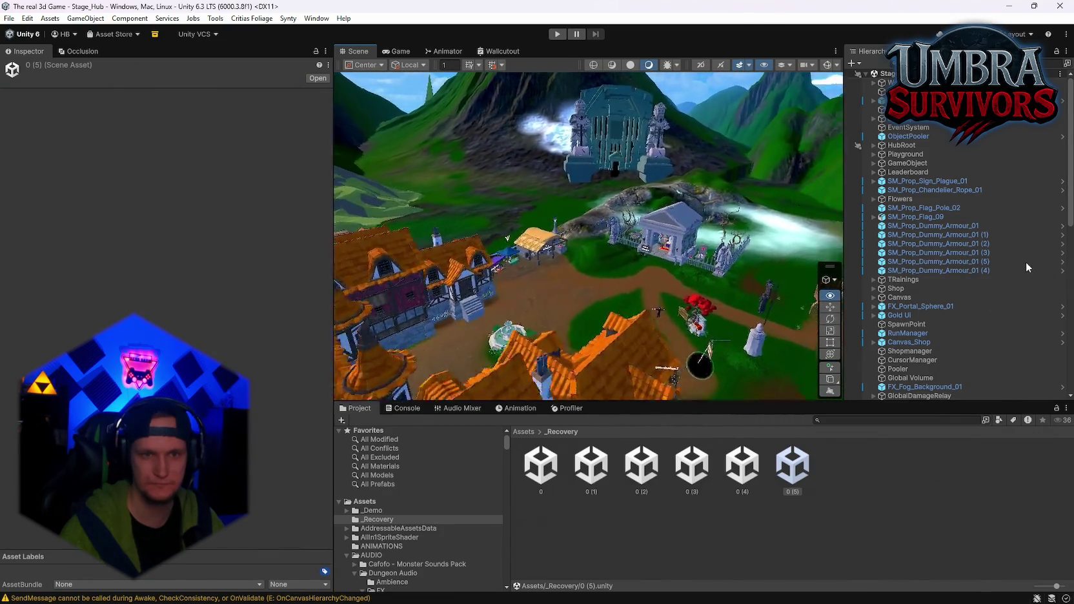
scroll(949, 339, down, 10)
scroll(952, 336, down, 3)
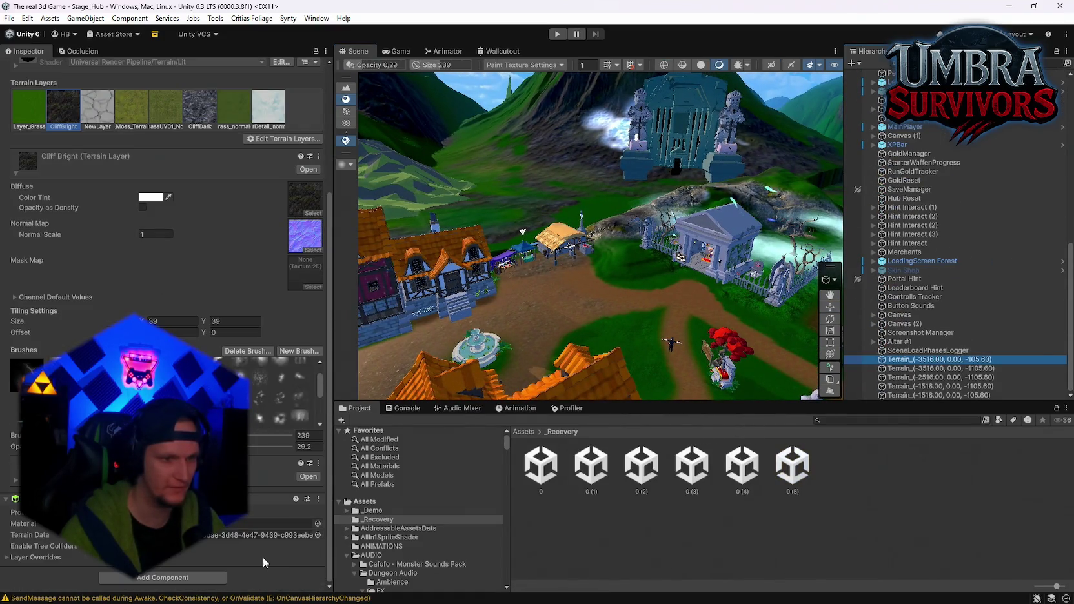
Ping Terrain_(-3516.00, 0.00, -105.60)'s TerrainData asset and show its basic terrain settings
click(213, 535)
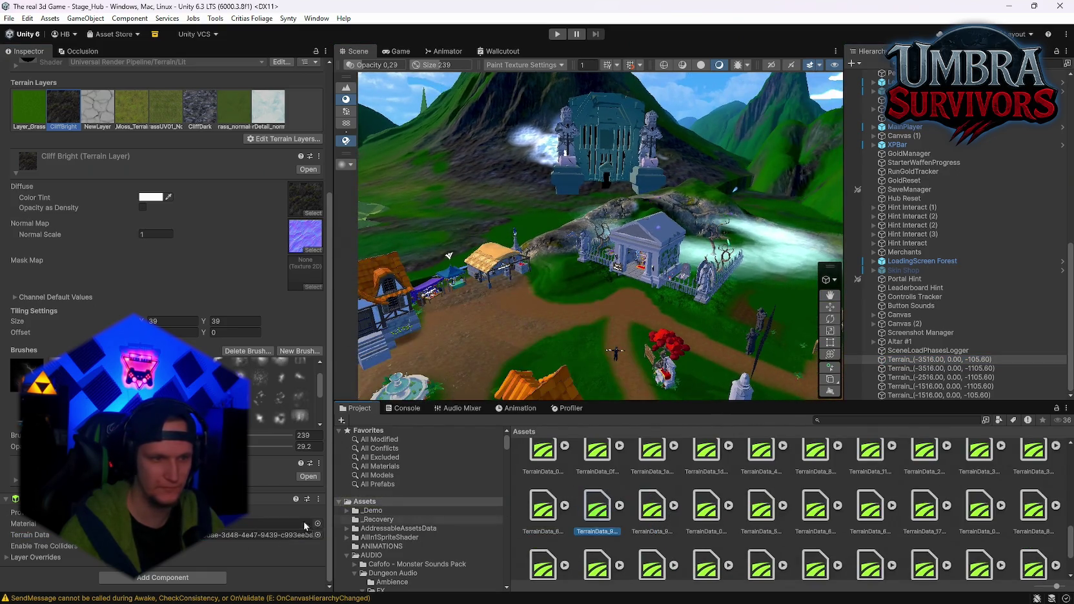
scroll(234, 539, up, 2)
drag(581, 291, 375, 276)
scroll(194, 258, down, 2)
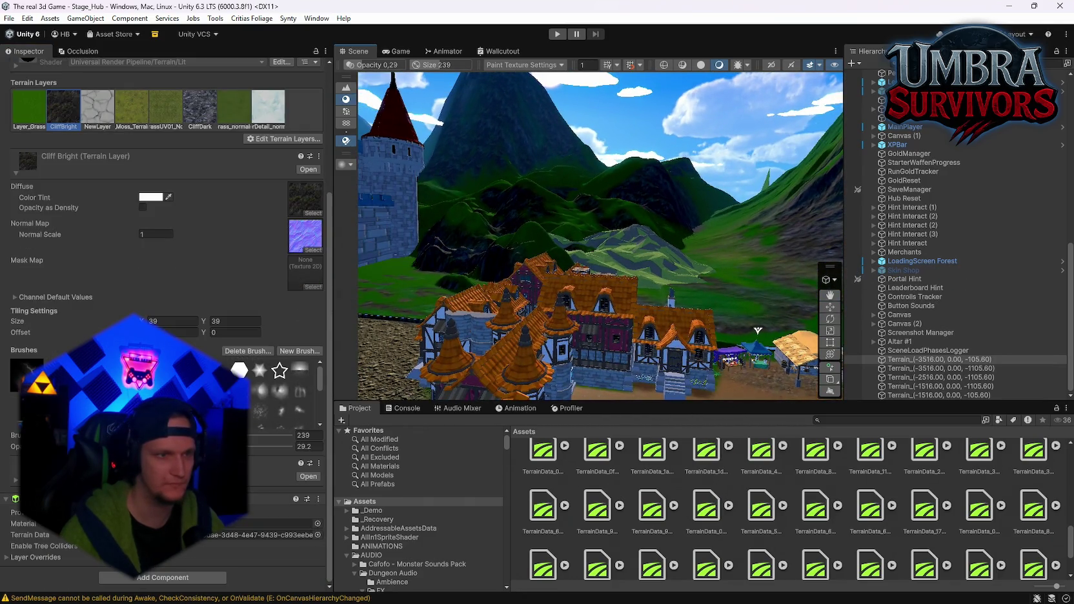
scroll(217, 323, up, 6)
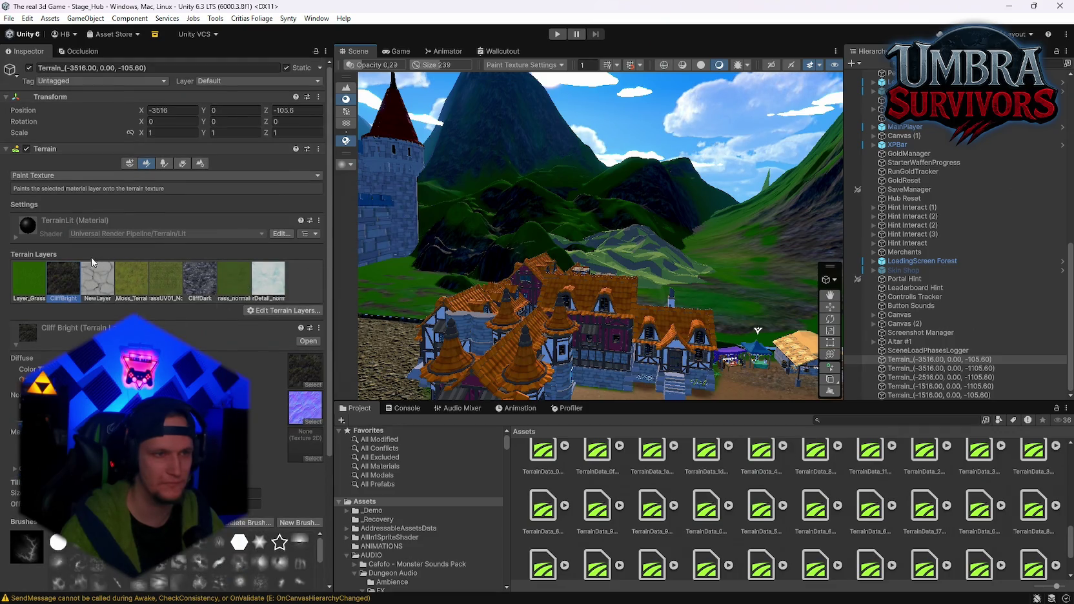
click(200, 164)
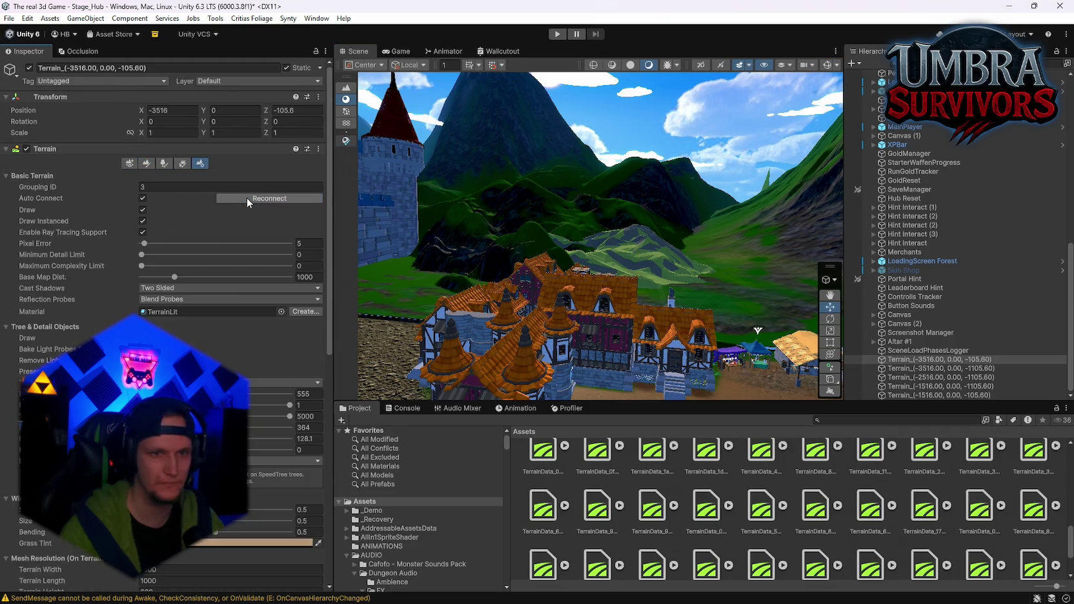
Frame the Terrain_(-3516.00, 0.00, -1105.60) tile, try moving it, then undo the move
drag(477, 208, 758, 217)
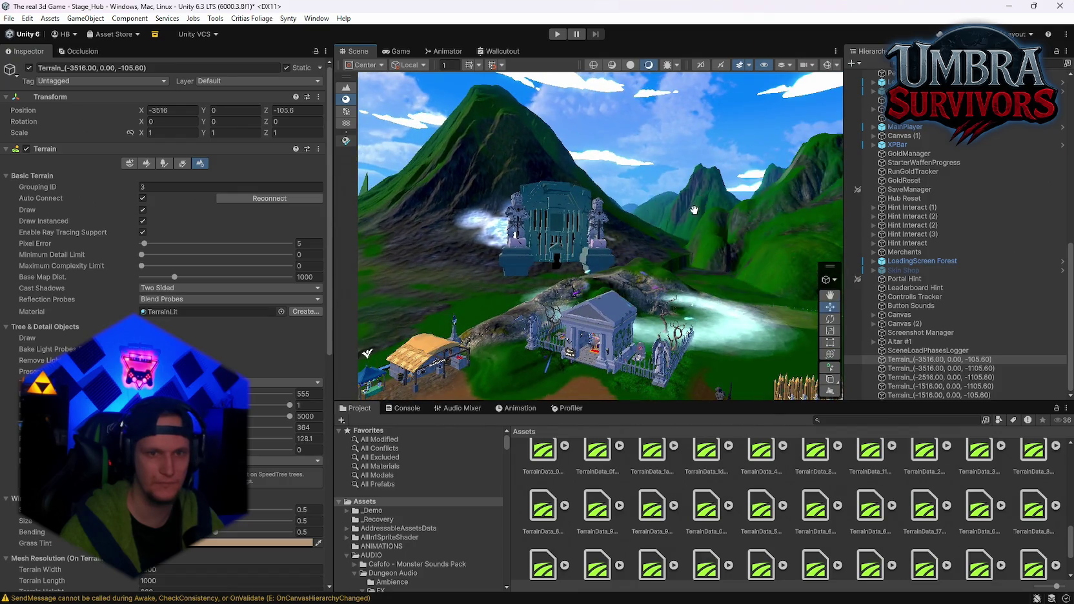
key(f)
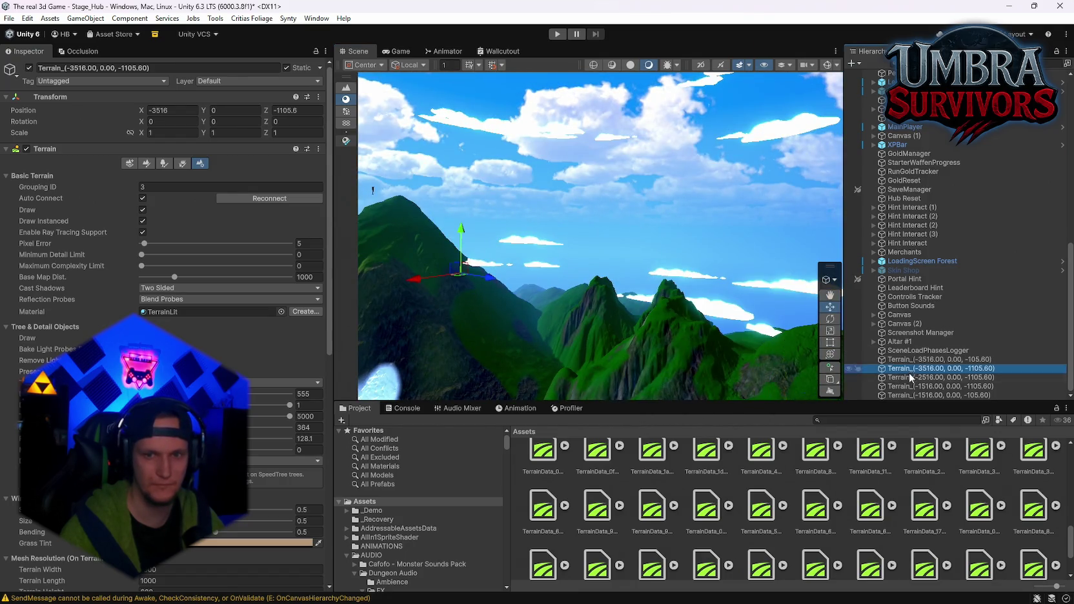
mouse_move(607, 284)
mouse_down()
mouse_move(695, 291)
mouse_move(740, 375)
mouse_up()
drag(573, 201, 628, 247)
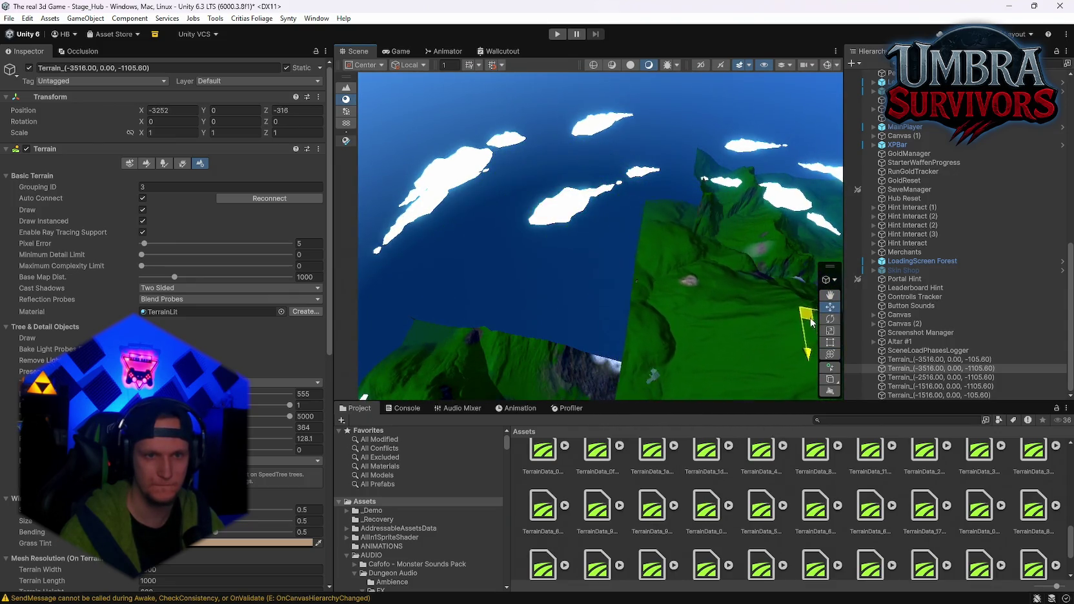
key(f)
mouse_move(609, 317)
mouse_down()
mouse_move(740, 229)
mouse_move(649, 211)
mouse_move(745, 285)
mouse_move(423, 230)
mouse_move(659, 297)
mouse_move(720, 290)
mouse_move(673, 360)
mouse_move(396, 357)
mouse_move(634, 371)
mouse_up()
key(ctrl+z)
Frame Terrain_(-1516.00, 0.00, -105.60) from the Hierarchy and orbit to view the castle and village
double_click(907, 368)
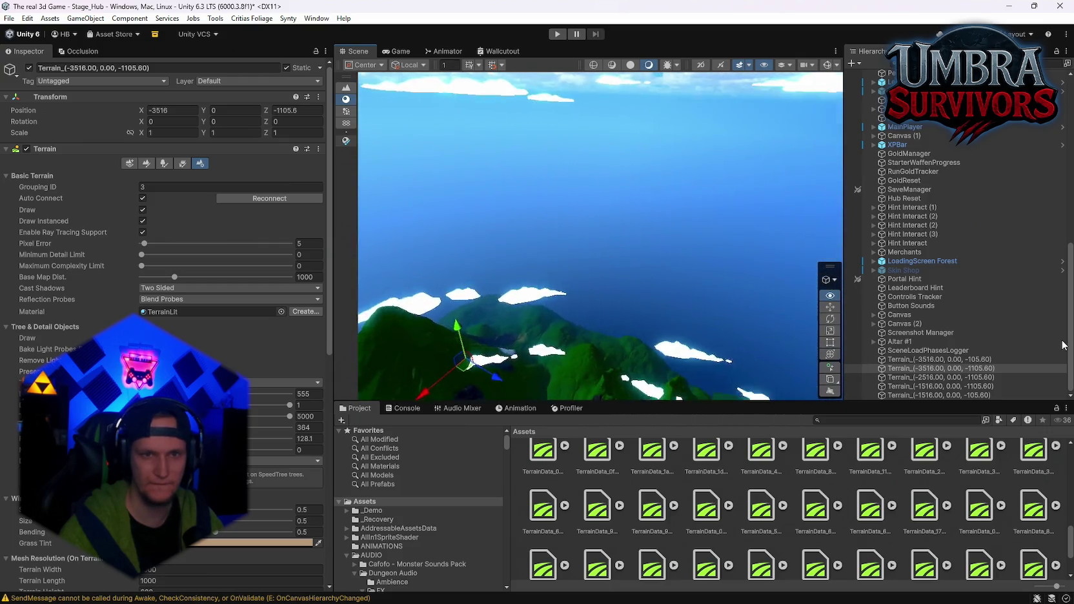
double_click(910, 377)
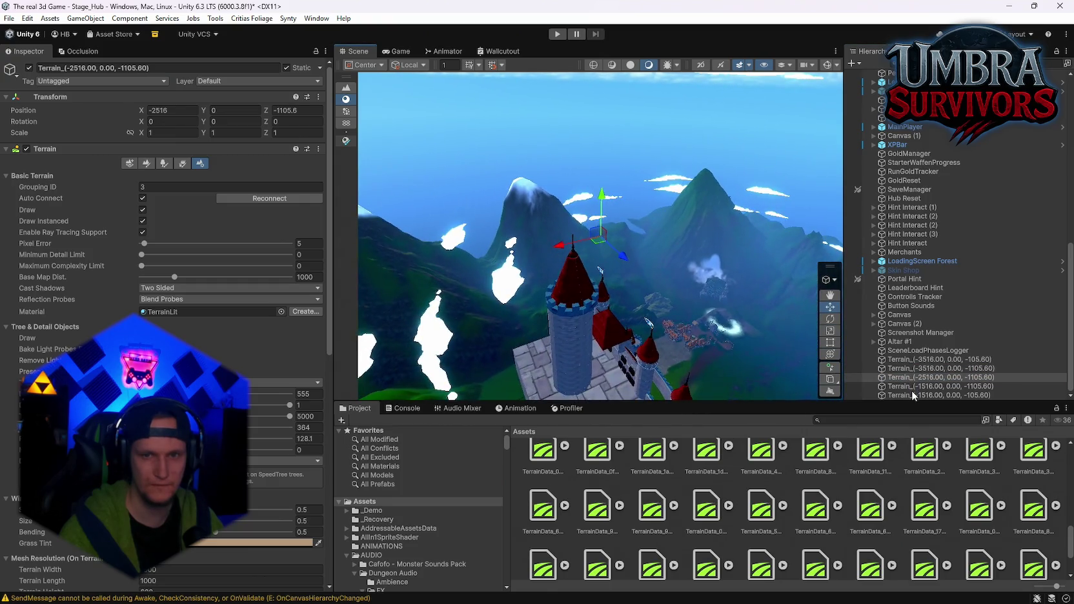
double_click(911, 395)
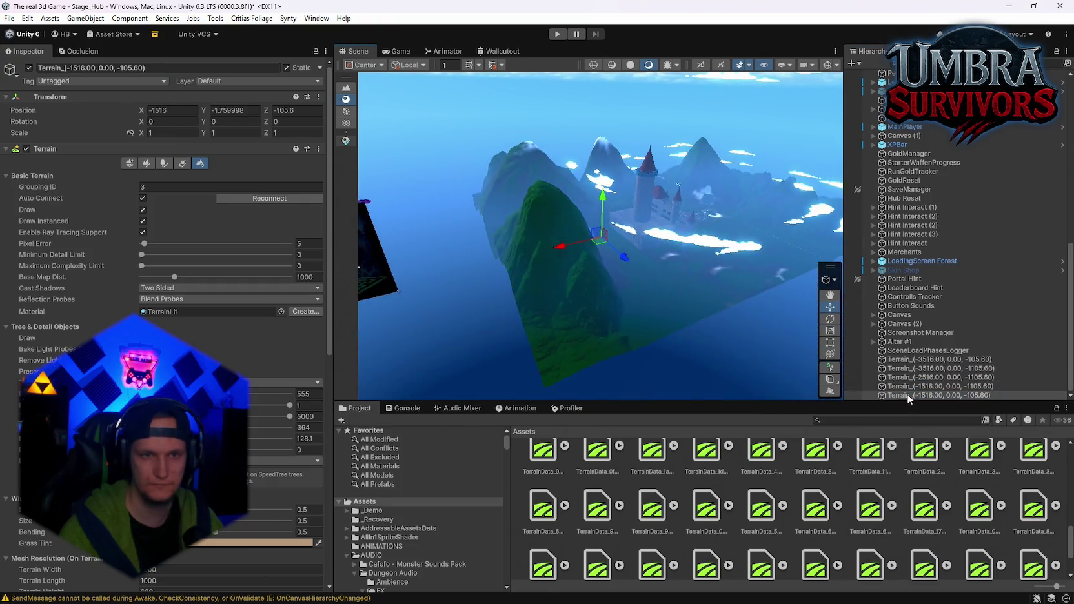
scroll(927, 308, up, 10)
mouse_move(616, 234)
mouse_down()
mouse_move(652, 240)
mouse_move(673, 222)
mouse_move(425, 213)
mouse_move(397, 195)
mouse_move(548, 303)
mouse_up()
scroll(548, 303, up, 10)
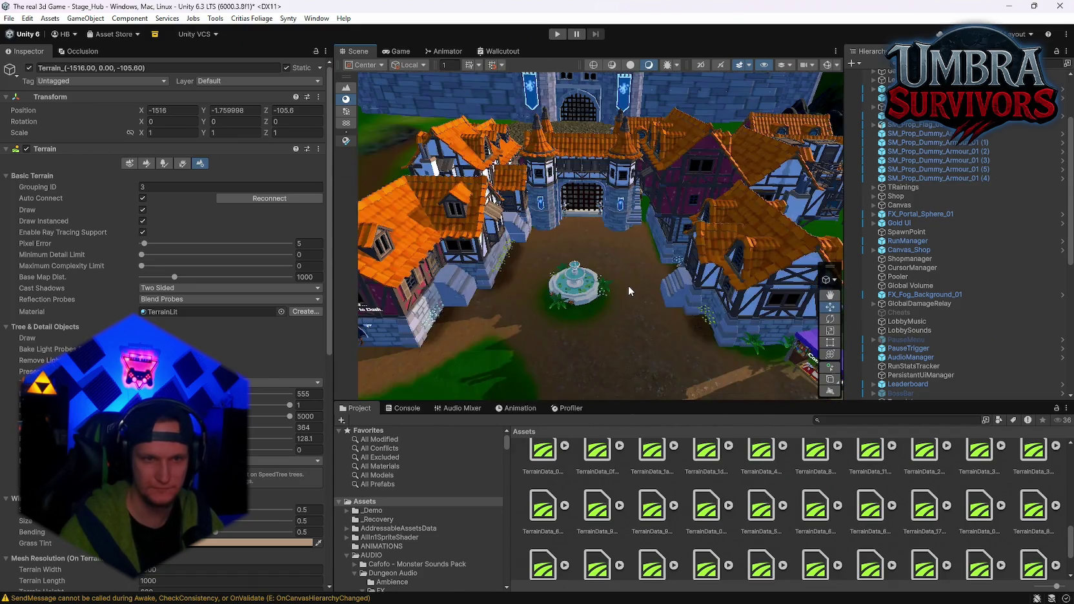
Orbit past the village, graveyard and Start Run portal, then switch the tile to Paint Trees
scroll(628, 286, down, 5)
drag(635, 287, 632, 310)
scroll(645, 311, up, 8)
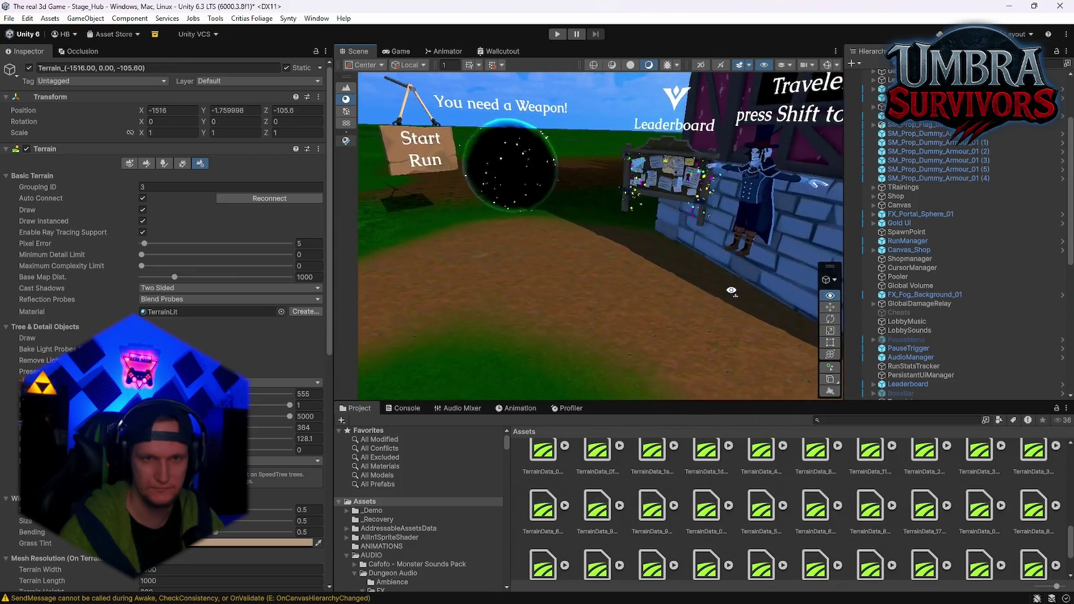
mouse_move(759, 288)
mouse_down()
mouse_move(504, 261)
mouse_move(849, 252)
mouse_move(947, 278)
mouse_move(1028, 283)
mouse_move(541, 378)
mouse_move(368, 382)
mouse_up()
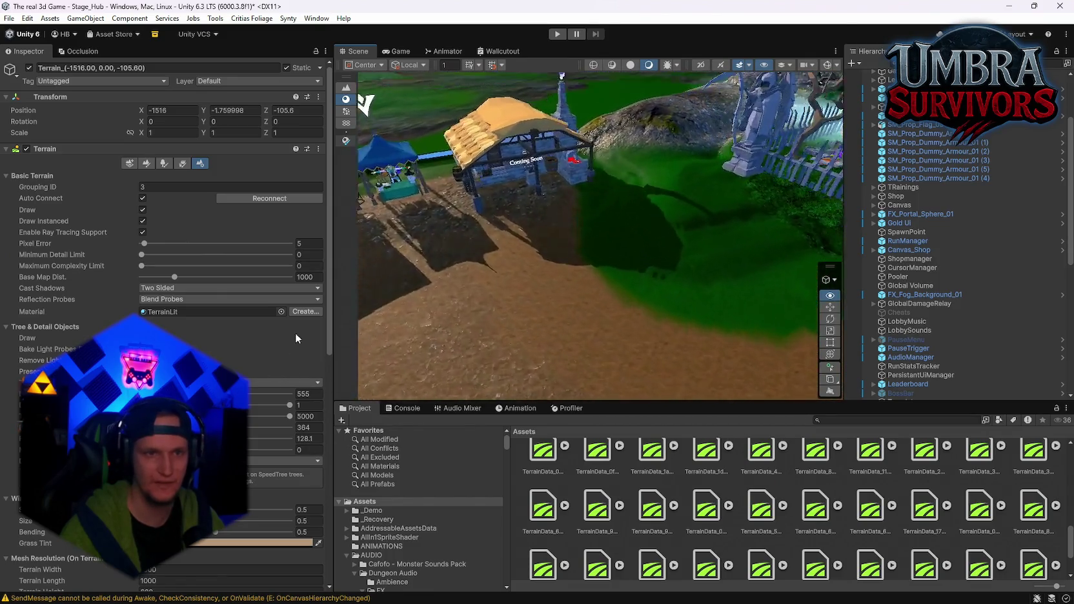
drag(295, 333, 65, 337)
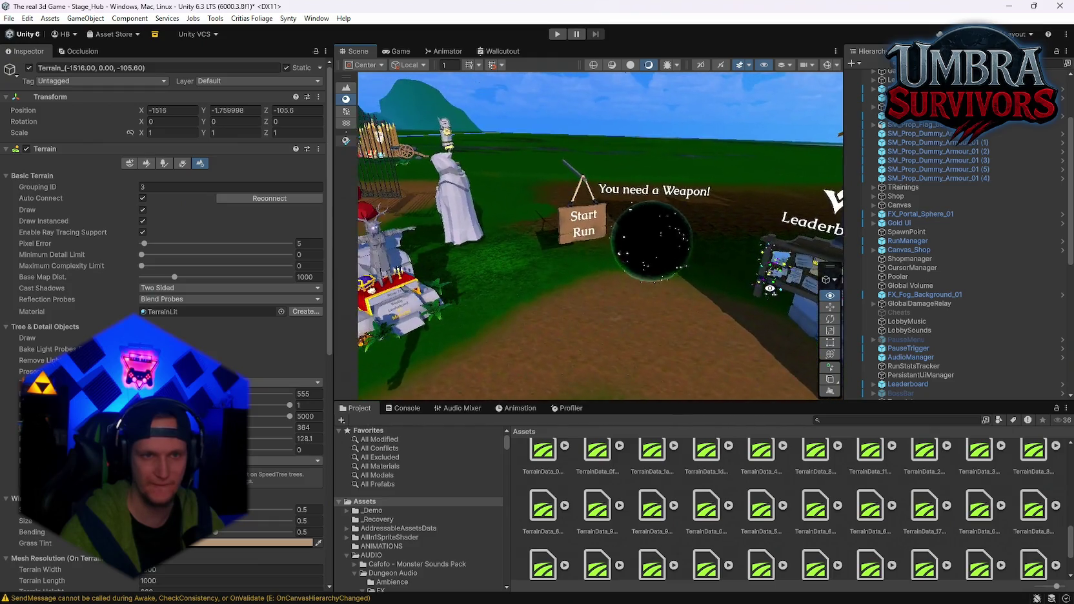
drag(839, 283, 673, 282)
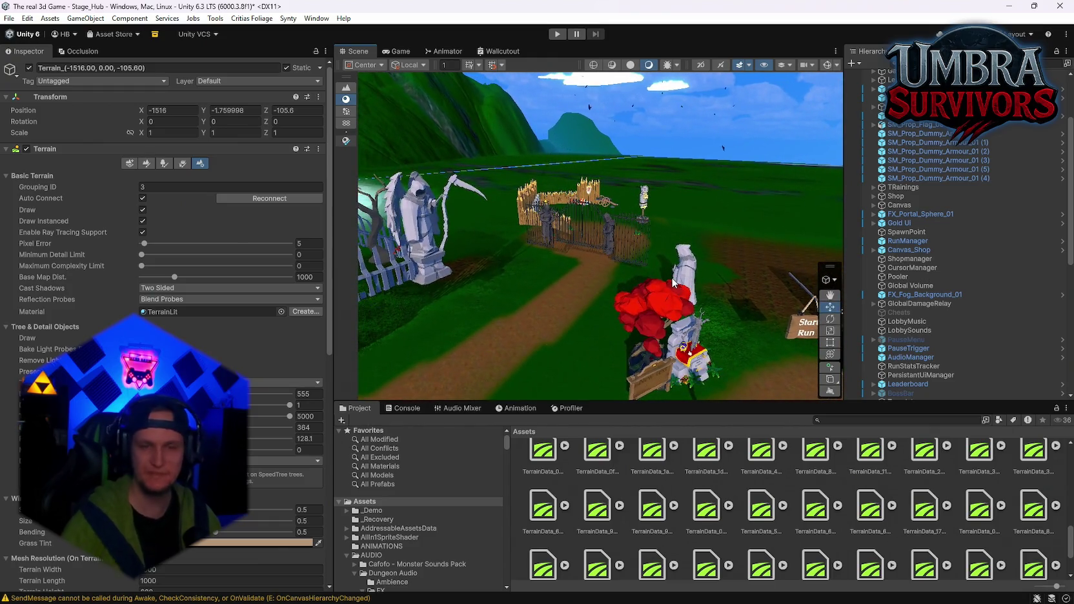
click(166, 162)
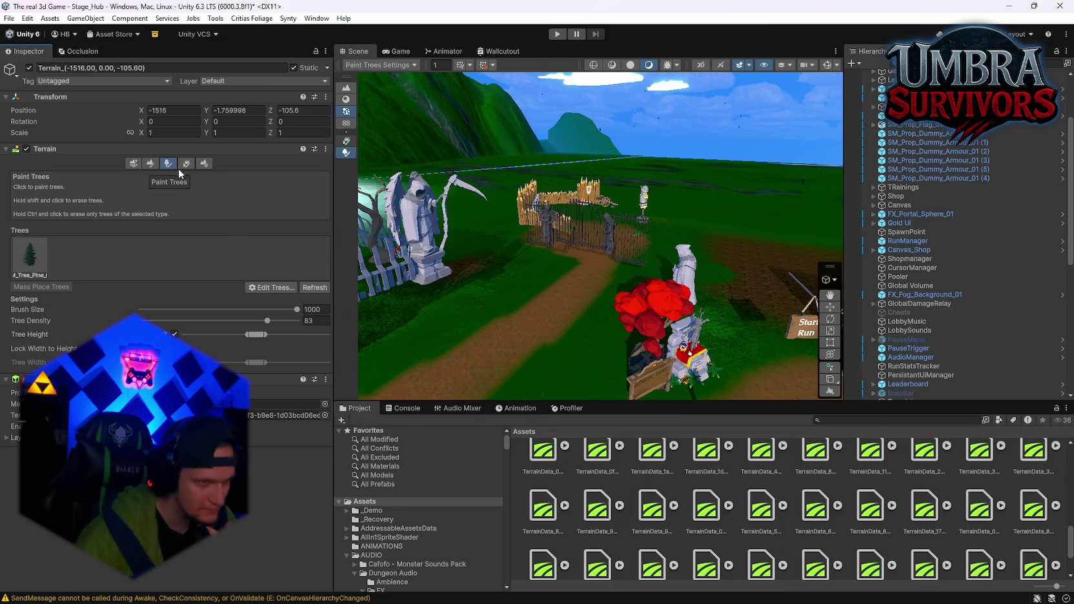
Toggle between detail and tree painting while viewing the town, fountain and house wall
click(184, 166)
click(173, 164)
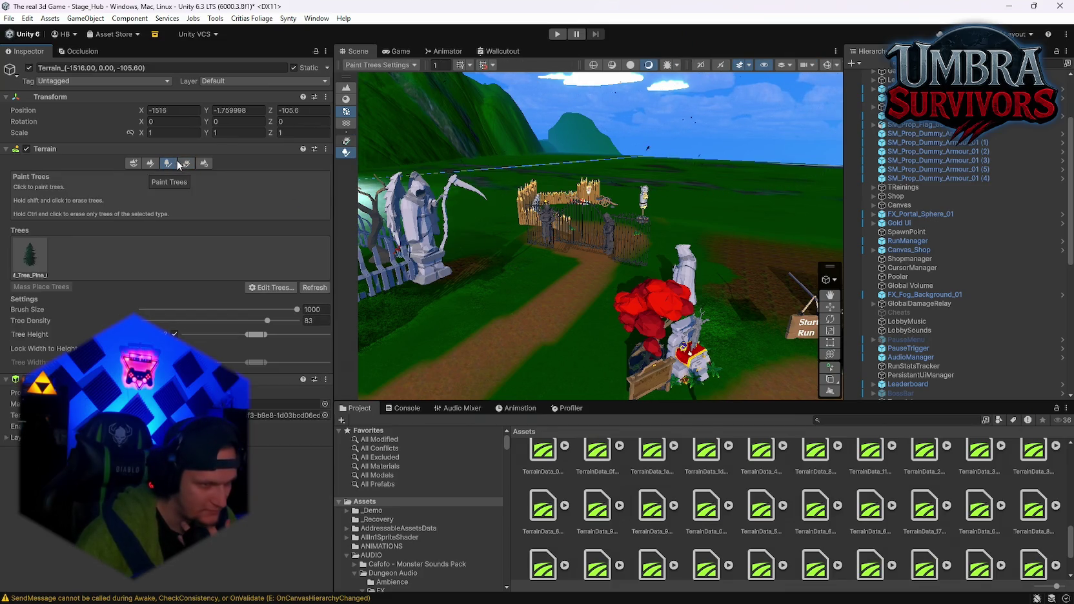
click(185, 164)
drag(581, 336, 614, 257)
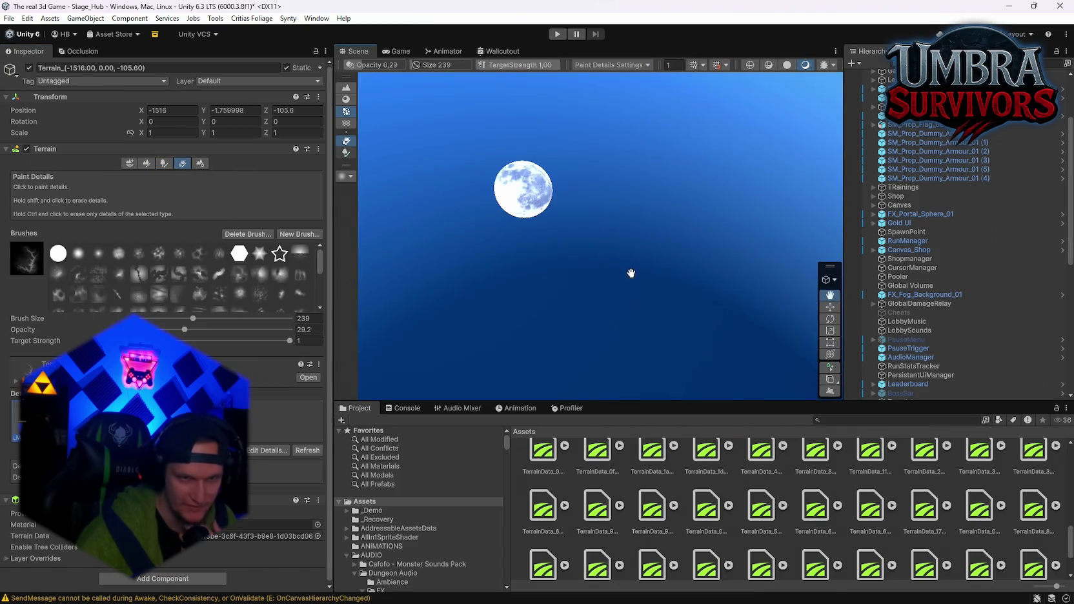
mouse_move(631, 297)
mouse_down()
mouse_move(676, 304)
mouse_move(559, 270)
mouse_move(551, 278)
mouse_move(566, 164)
mouse_move(516, 194)
mouse_move(451, 207)
mouse_move(362, 194)
mouse_up()
scroll(551, 278, up, 5)
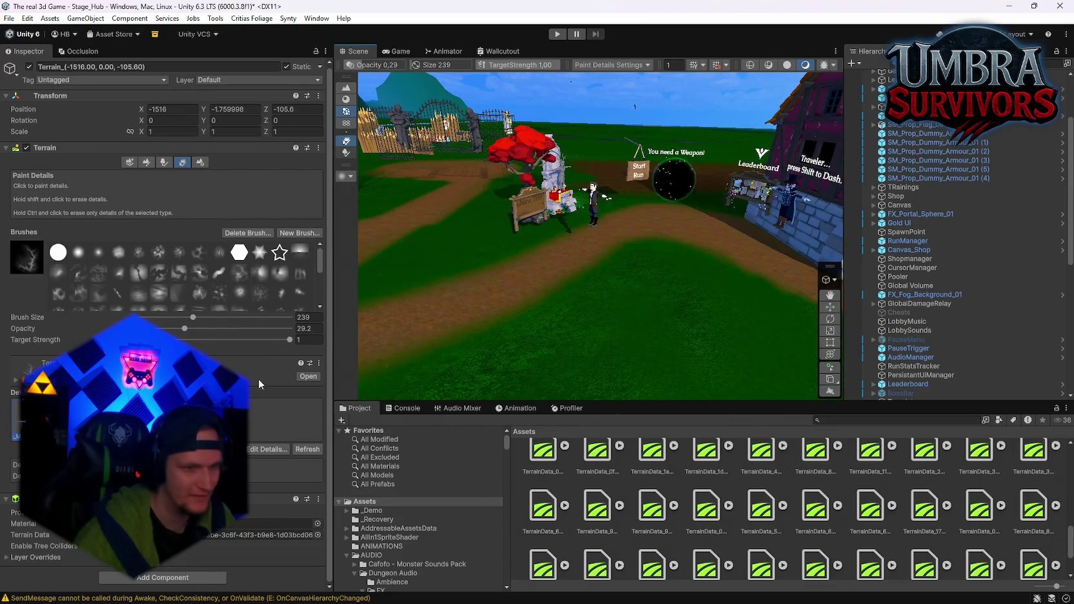
mouse_move(452, 331)
mouse_down()
mouse_move(540, 329)
mouse_move(506, 281)
mouse_move(449, 335)
mouse_move(376, 323)
mouse_move(505, 257)
mouse_up()
scroll(505, 258, down, 10)
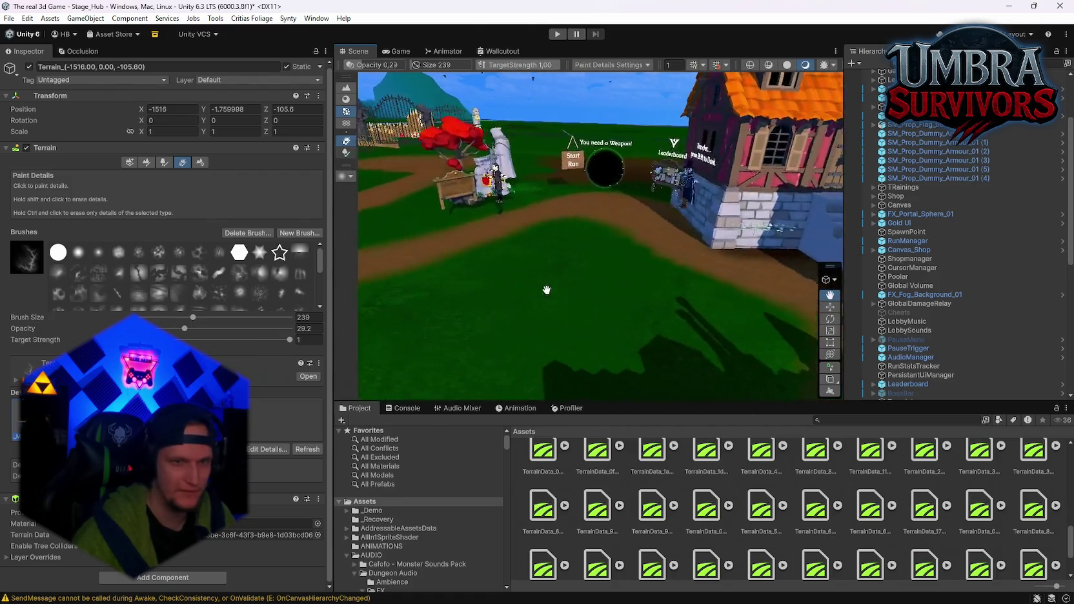
scroll(521, 292, down, 3)
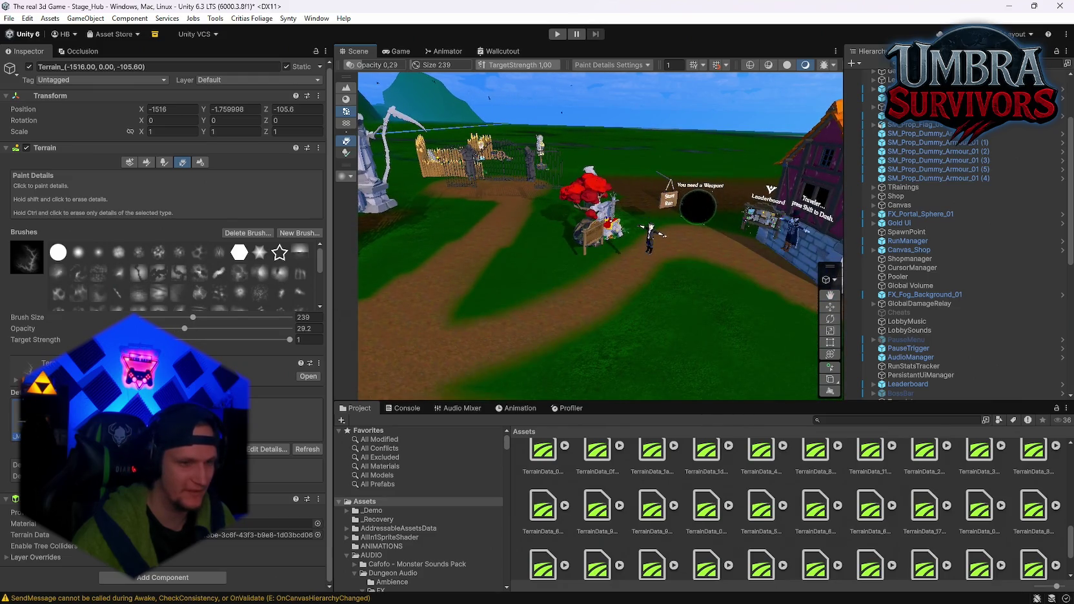
Set the terrain to Paint Texture and show the _Recovery folder's backup scenes
click(158, 165)
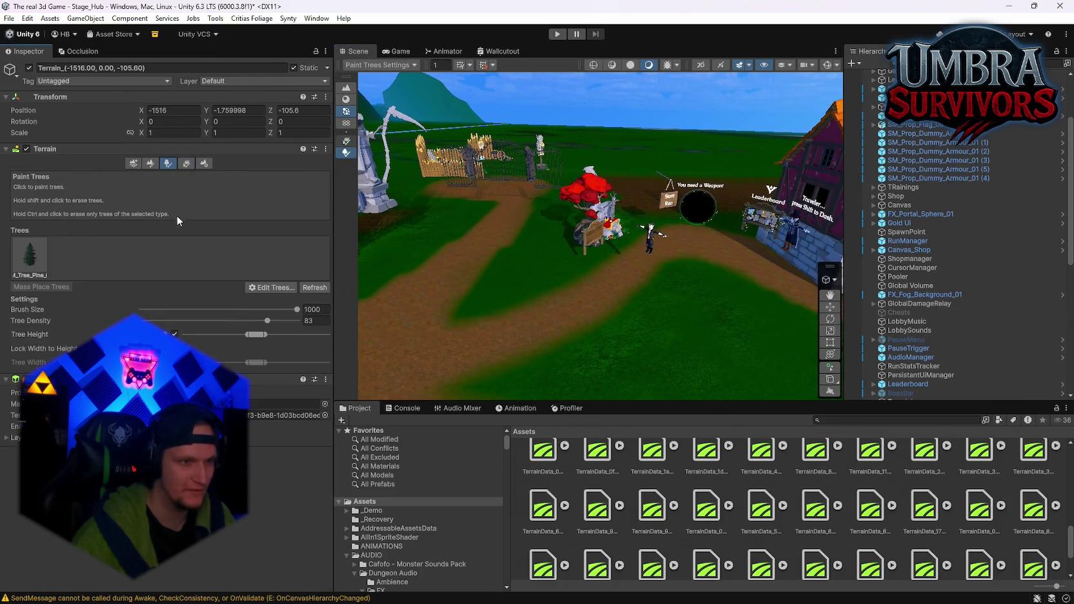
click(149, 163)
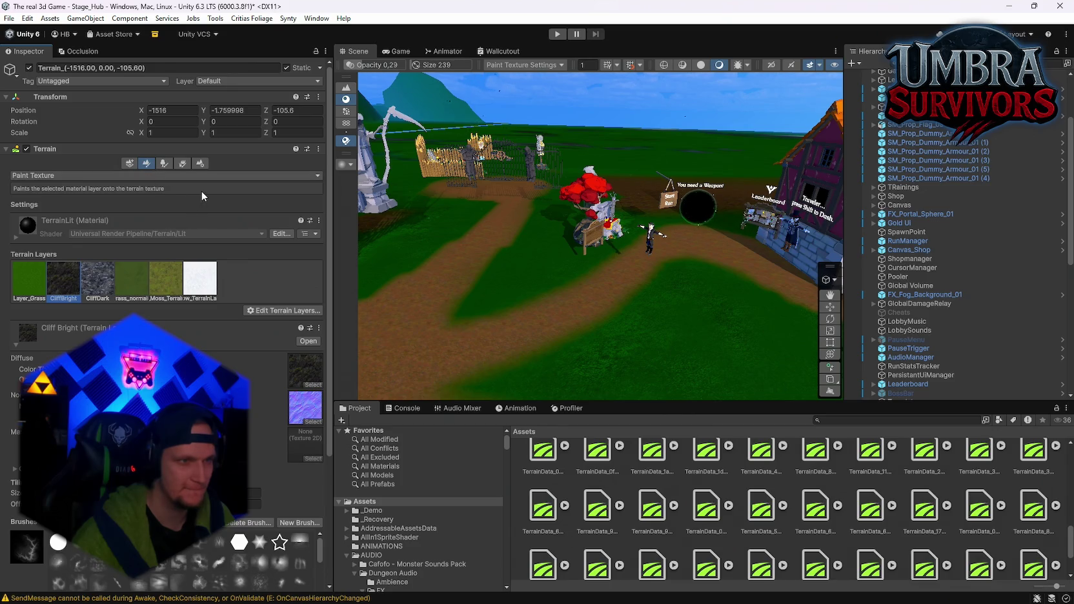
click(375, 520)
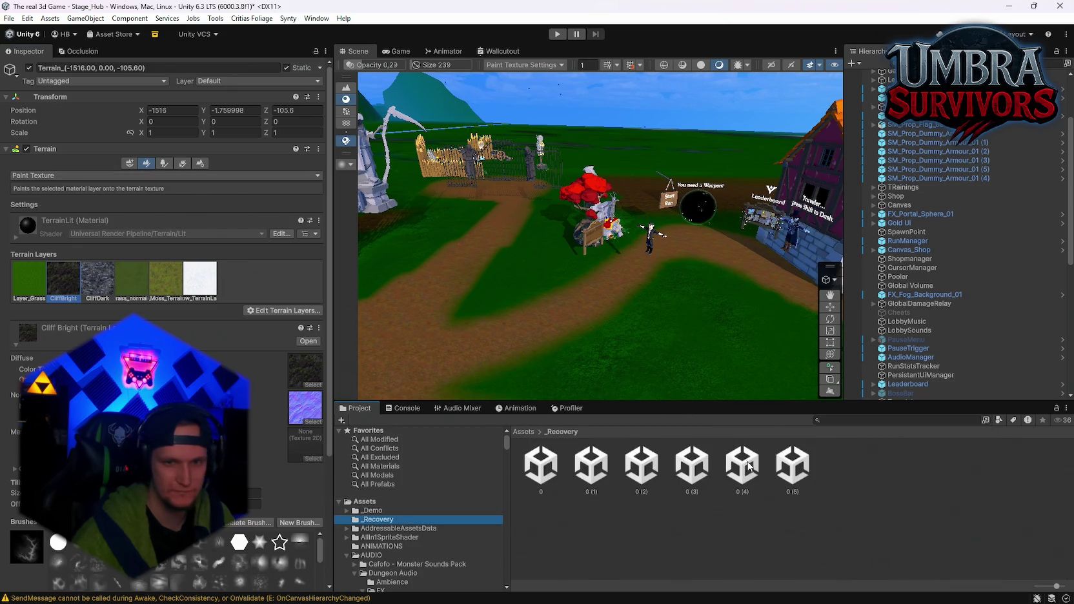
Open a _Recovery backup scene, discarding unsaved Stage_Hub changes, then pick recovery scene 0
double_click(749, 466)
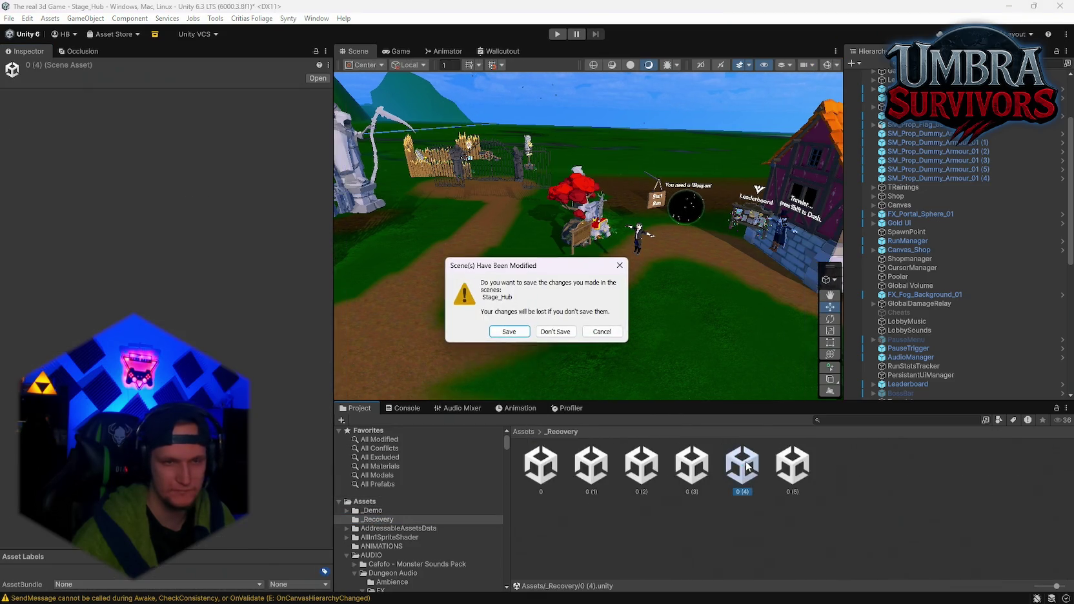
click(554, 333)
click(590, 472)
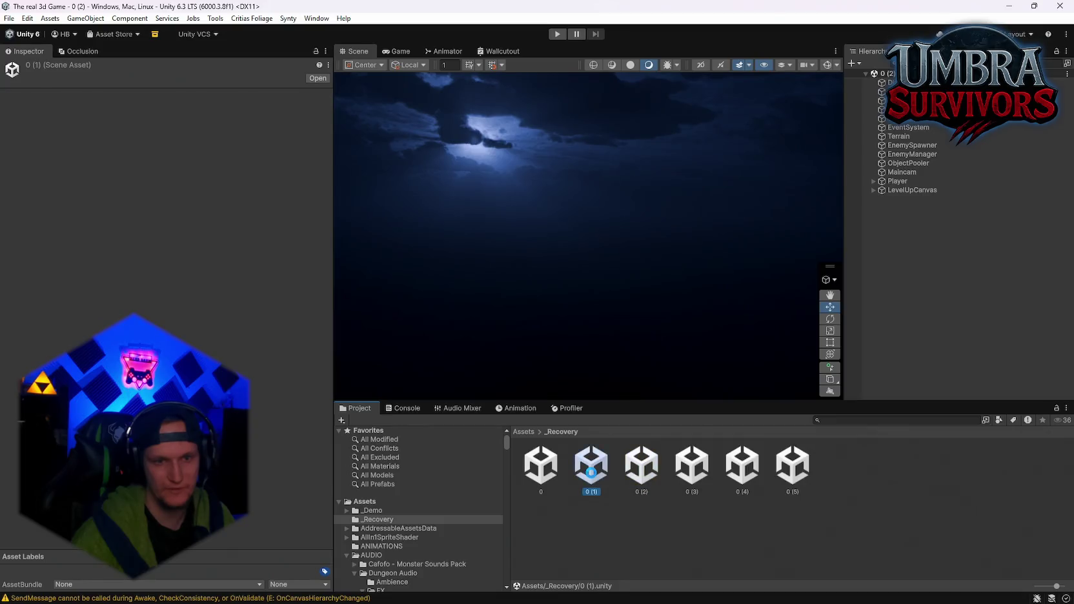
Reopen Stage_Hub from the recent scenes list and orbit around the hub
click(9, 18)
mouse_move(90, 55)
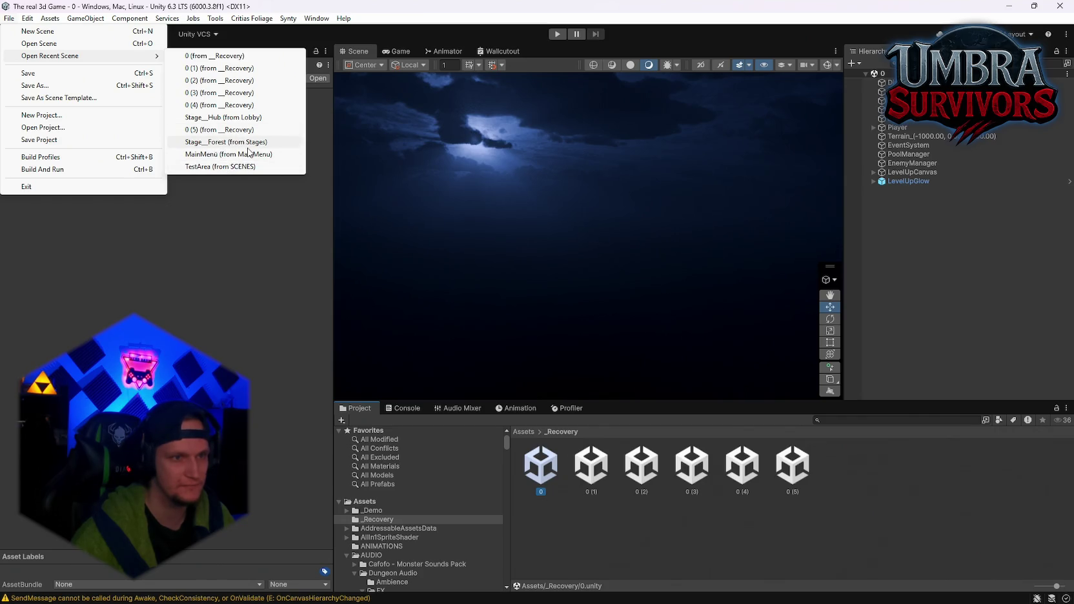
click(236, 117)
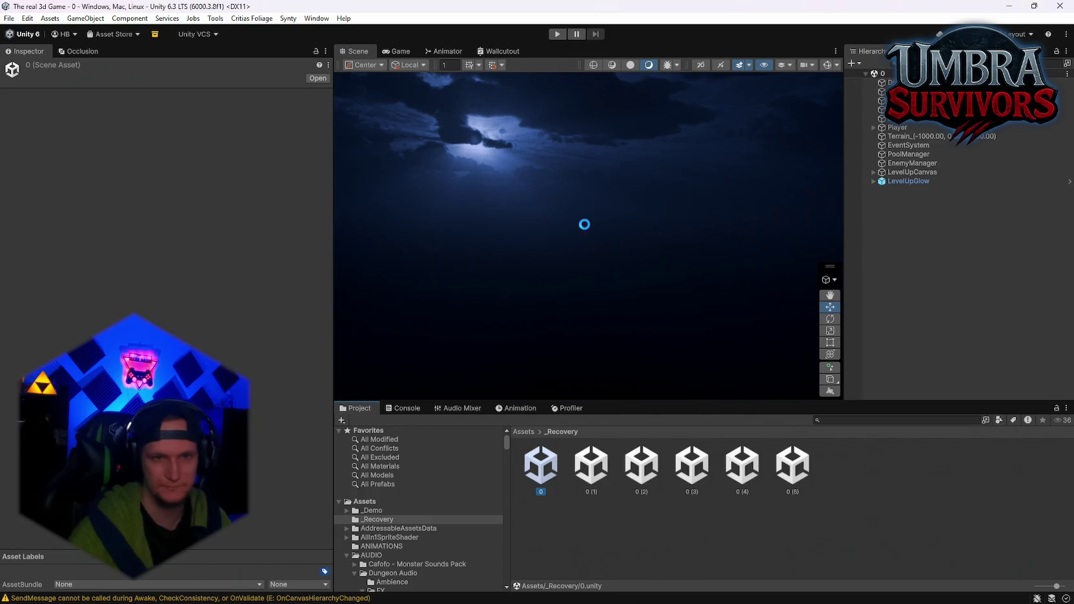
mouse_move(608, 226)
mouse_down()
mouse_move(780, 284)
mouse_move(441, 265)
mouse_move(463, 268)
mouse_up()
scroll(567, 321, up, 3)
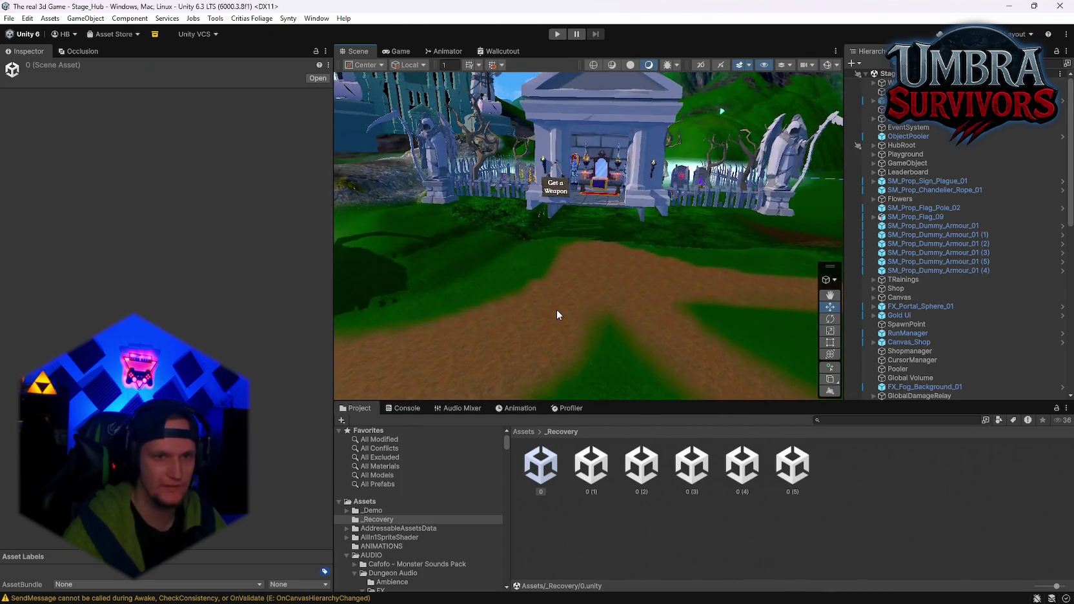
Select the Terrain_(-3516.00, 0.00, -105.60) tile in the Hierarchy
drag(709, 270, 926, 373)
scroll(927, 362, down, 10)
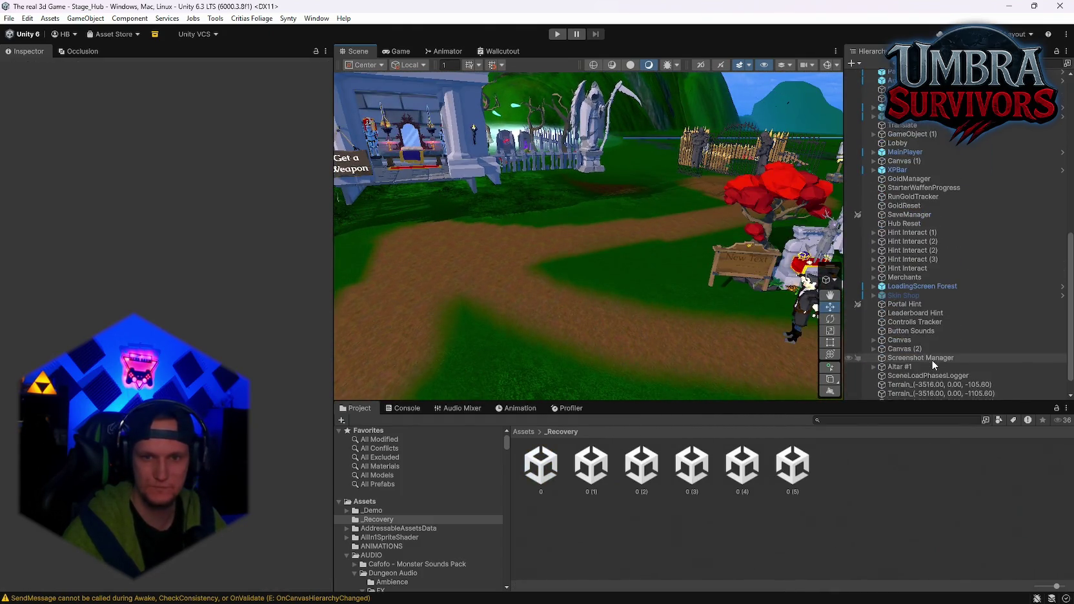
click(904, 361)
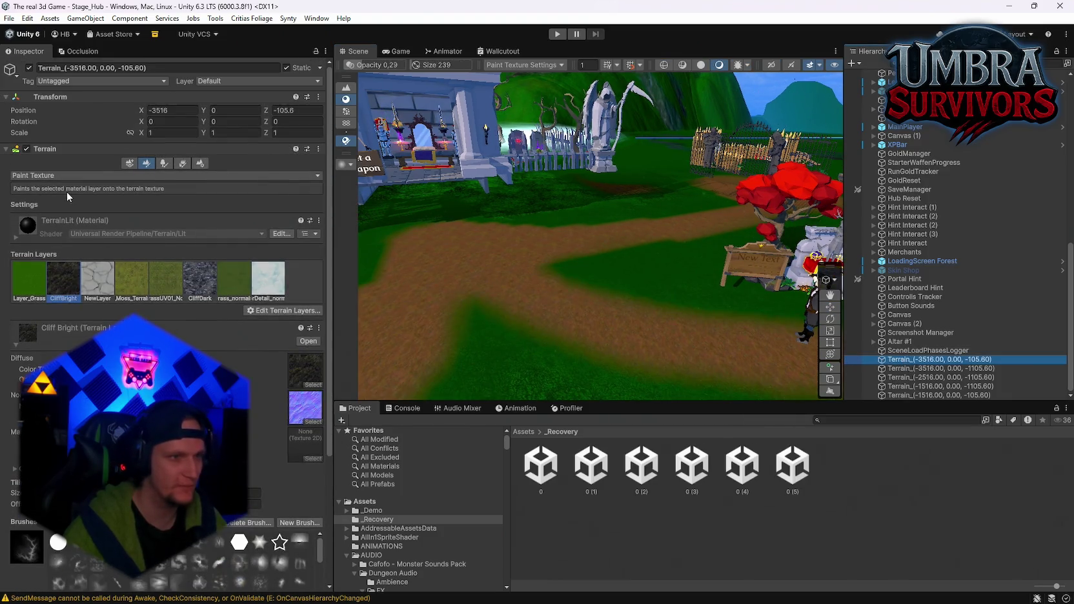
Browse the root Assets folder's TerrainData files, expanding one to see its splat maps
scroll(39, 174, down, 5)
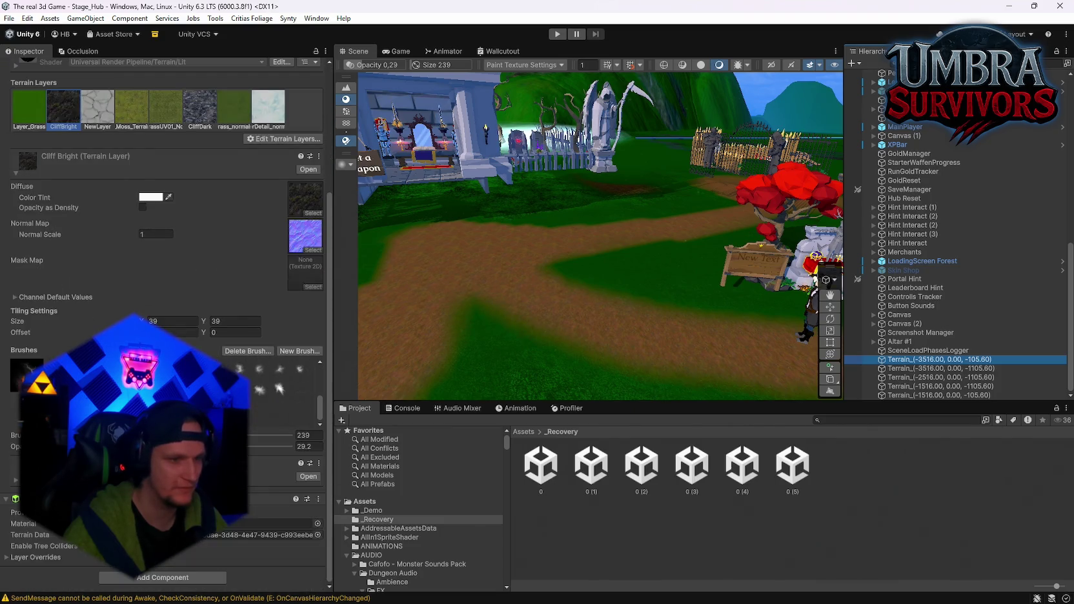
click(365, 502)
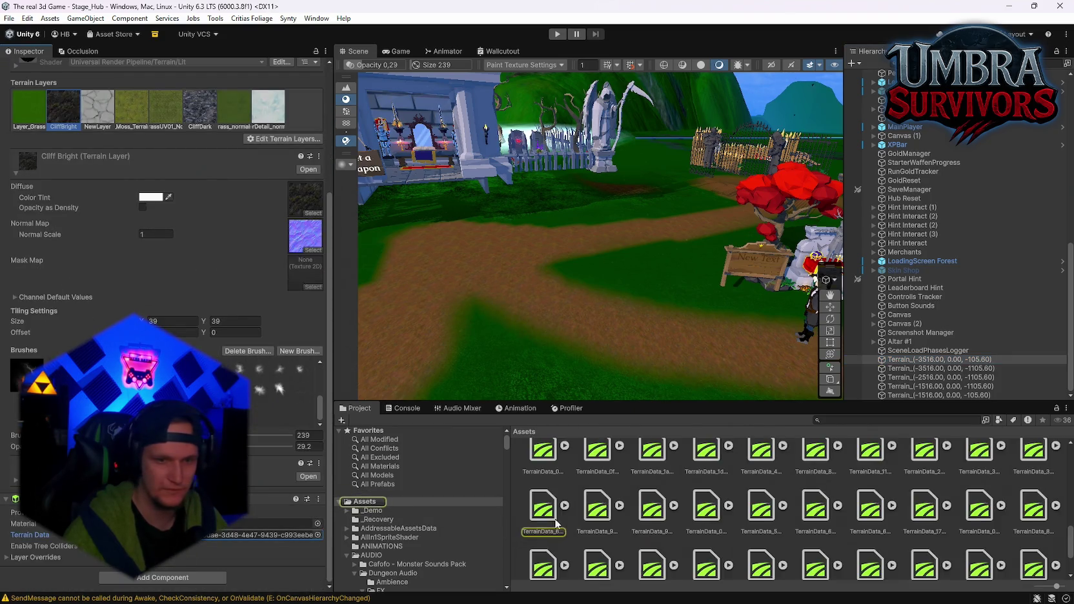
scroll(986, 528, up, 3)
scroll(986, 527, down, 2)
scroll(986, 527, down, 1)
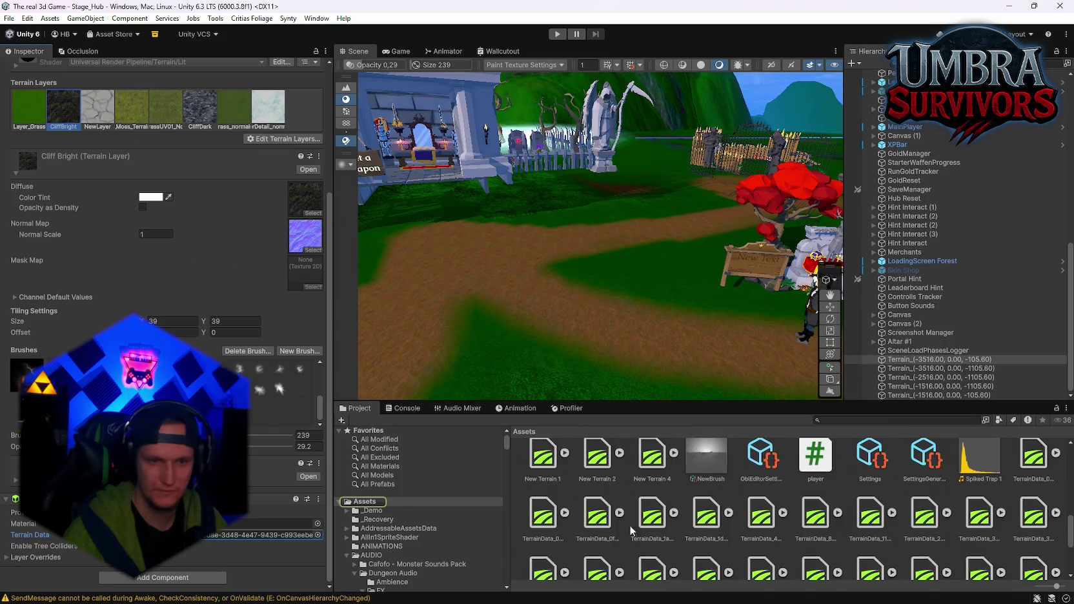
click(619, 513)
click(620, 513)
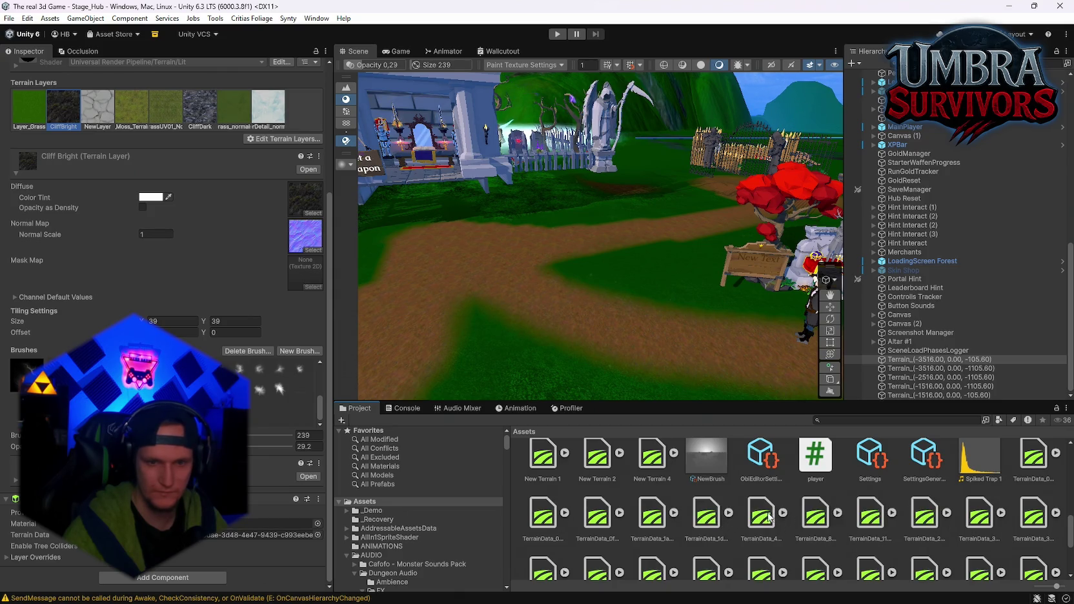
double_click(214, 535)
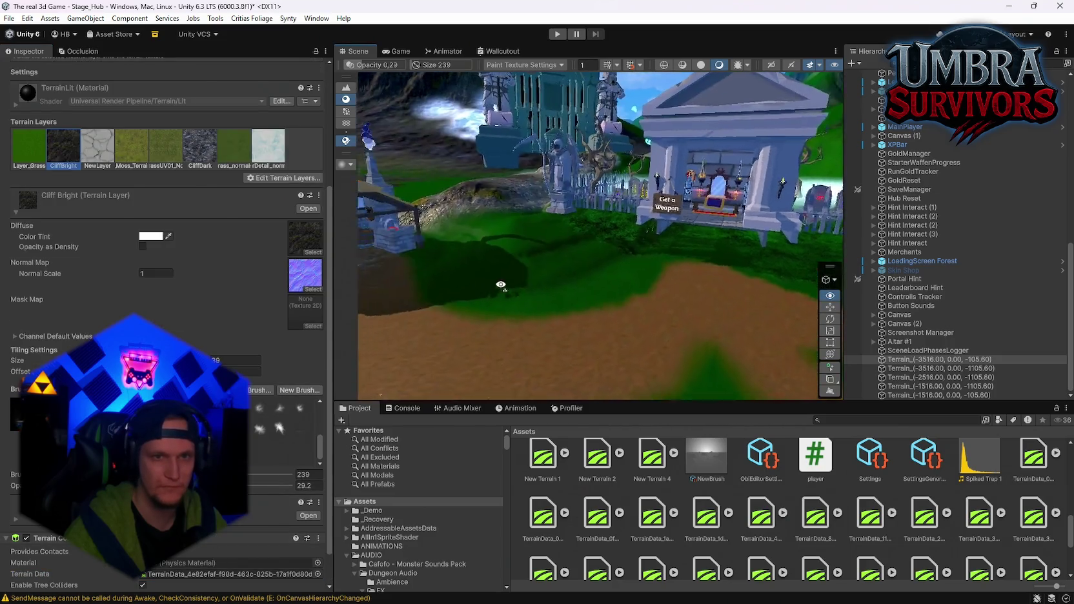
scroll(674, 294, down, 10)
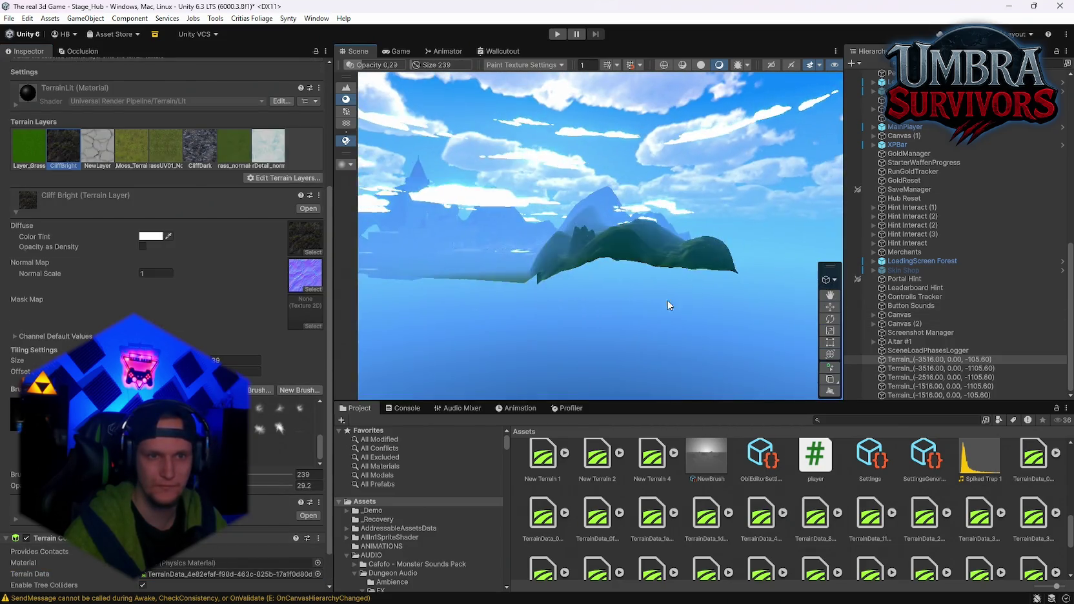
drag(620, 257, 629, 345)
scroll(632, 342, up, 5)
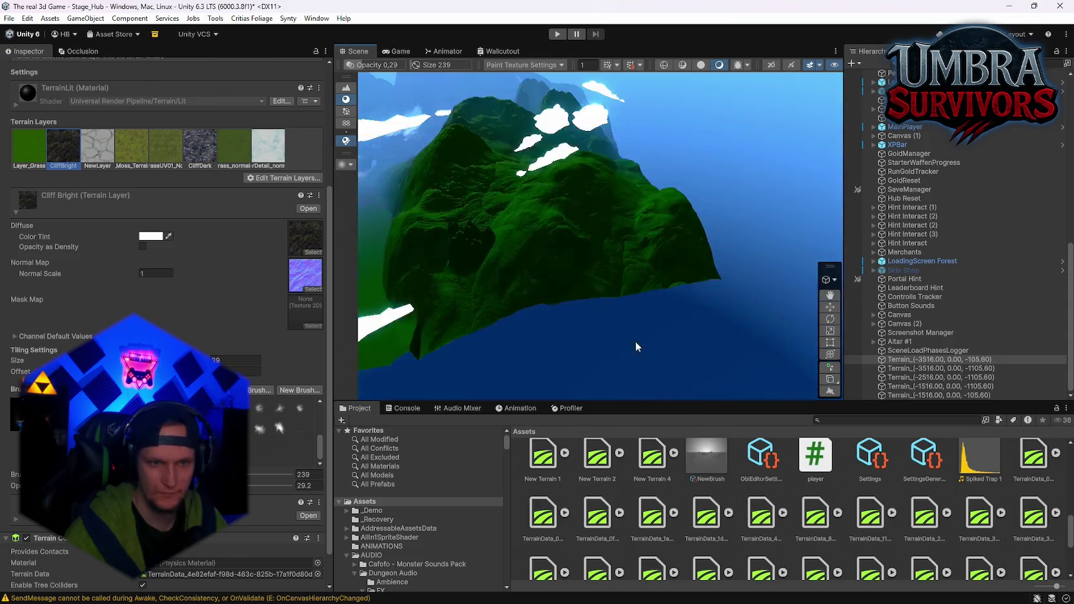
scroll(632, 265, down, 3)
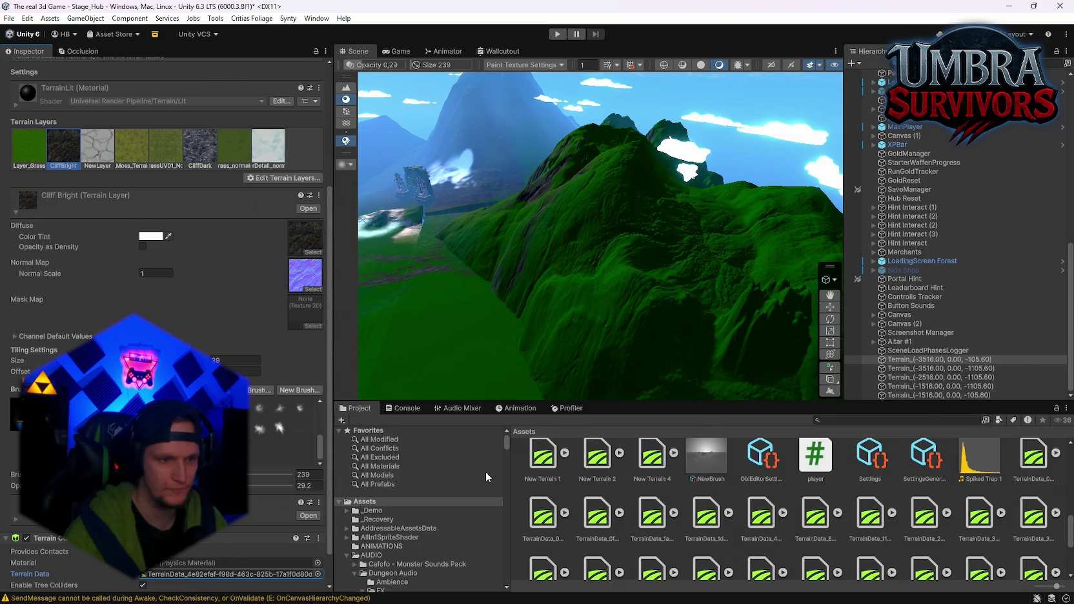
scroll(620, 323, down, 5)
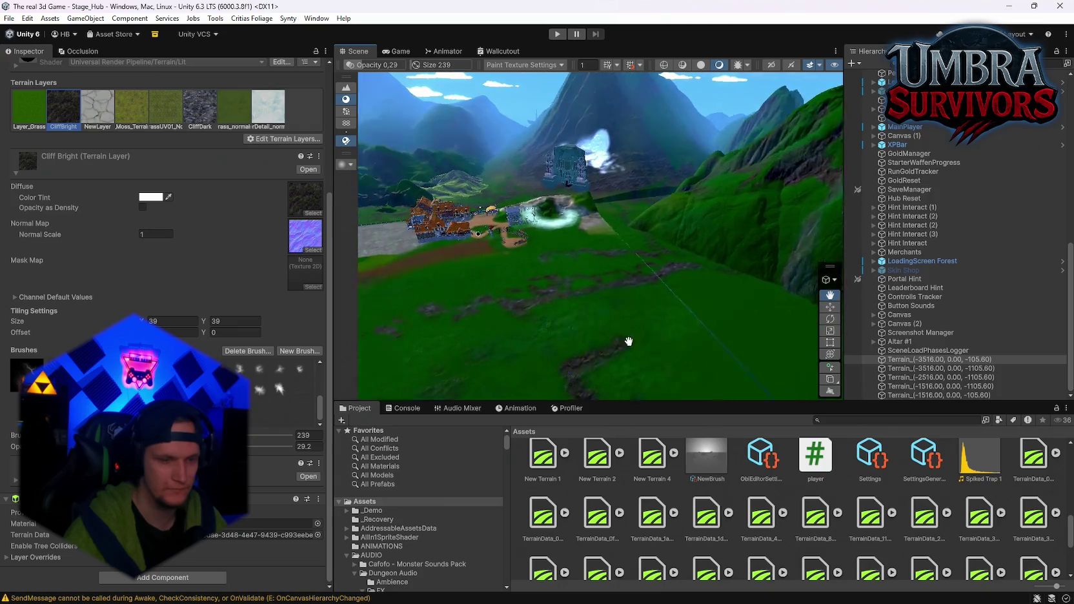
mouse_move(629, 342)
mouse_down()
mouse_move(618, 337)
mouse_move(722, 334)
mouse_move(755, 275)
mouse_move(905, 288)
mouse_move(801, 322)
mouse_move(422, 400)
mouse_up()
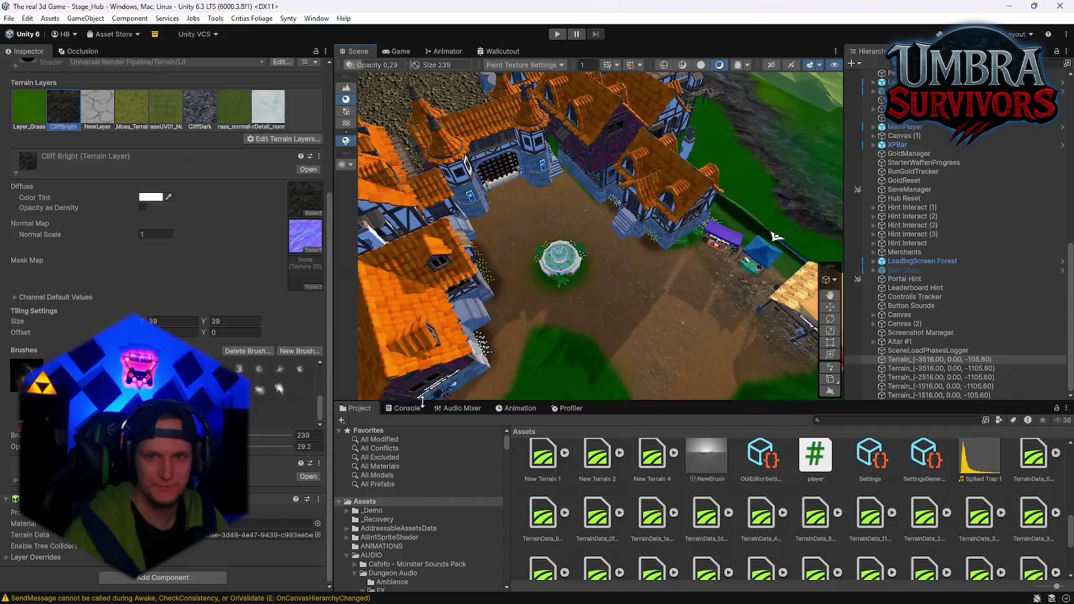
Select all five outer Terrain tiles in the Hierarchy and delete them
scroll(90, 264, up, 5)
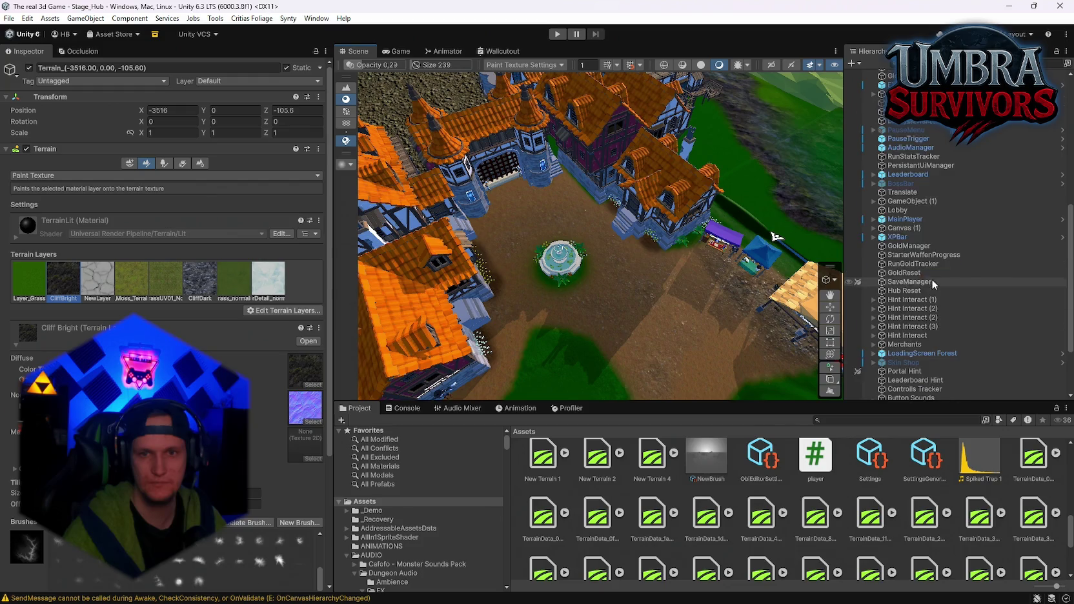
shift+click(903, 395)
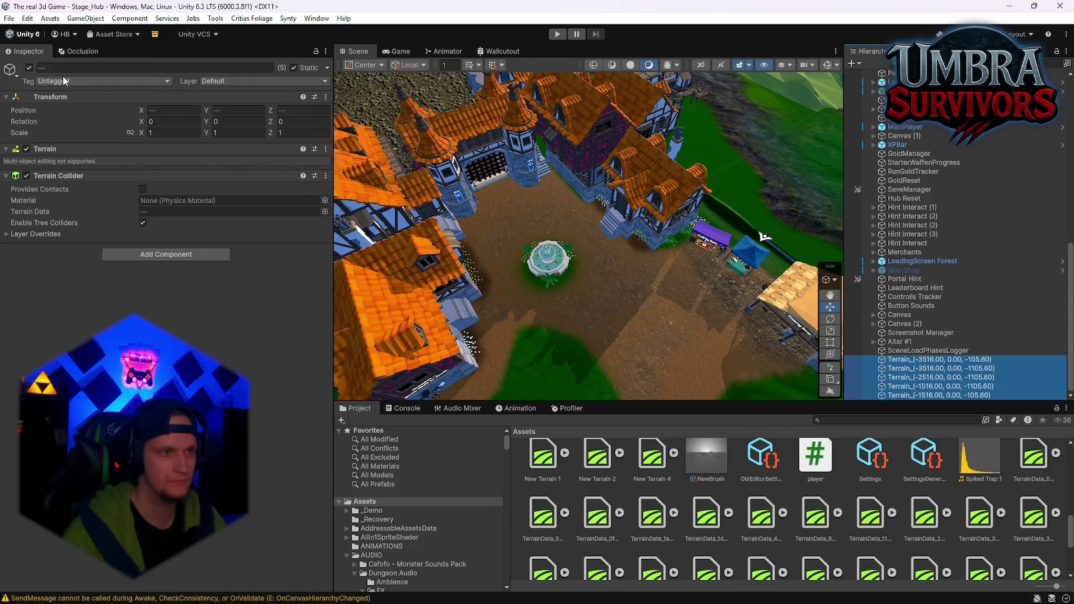
mouse_move(516, 193)
mouse_down()
mouse_move(834, 179)
mouse_move(889, 356)
mouse_up()
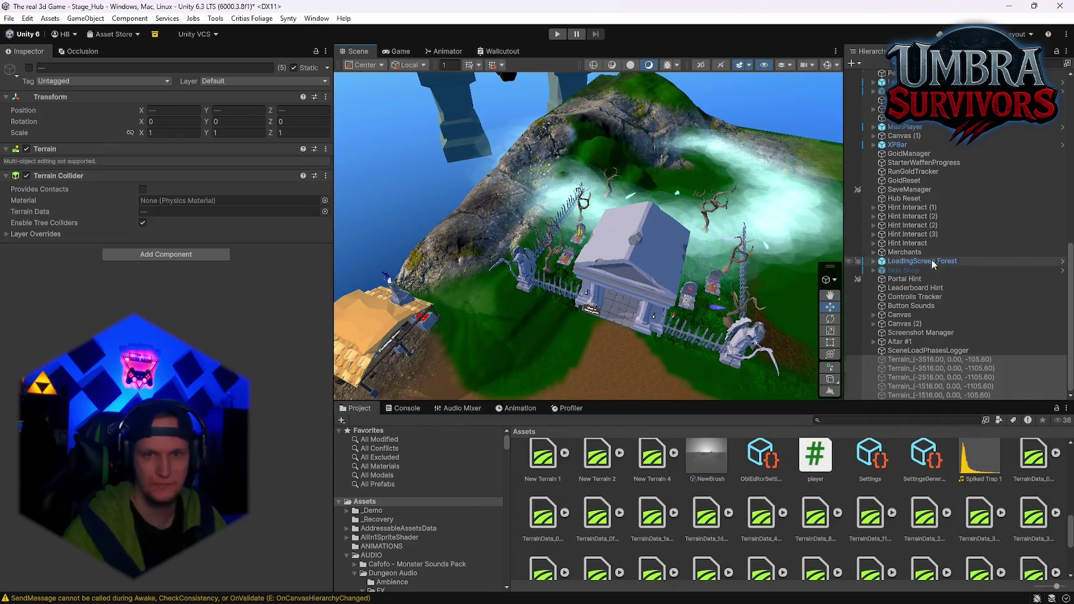
scroll(940, 271, up, 10)
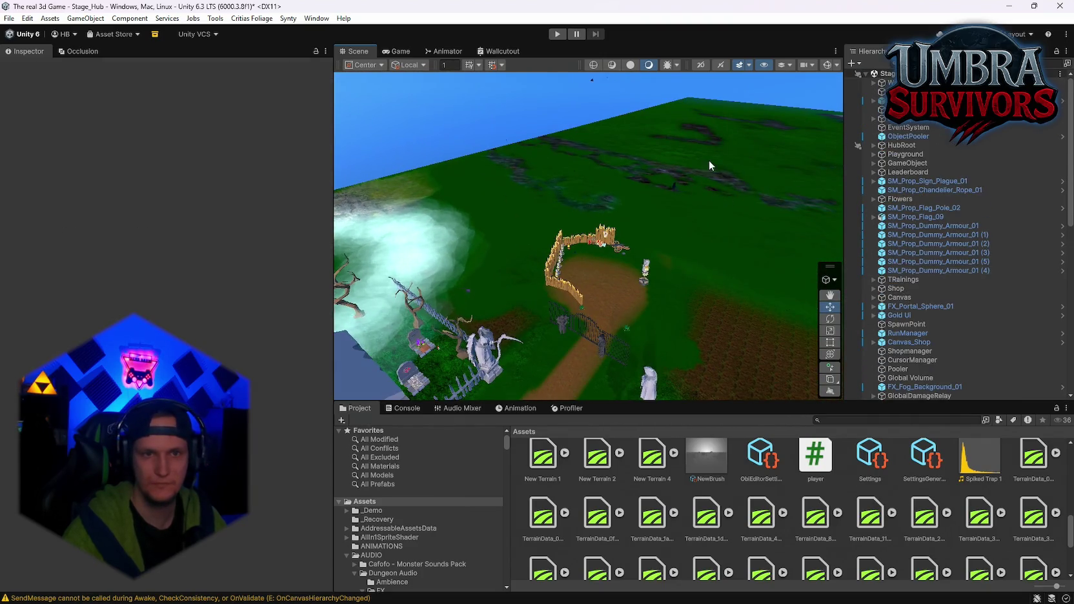
drag(697, 170, 668, 309)
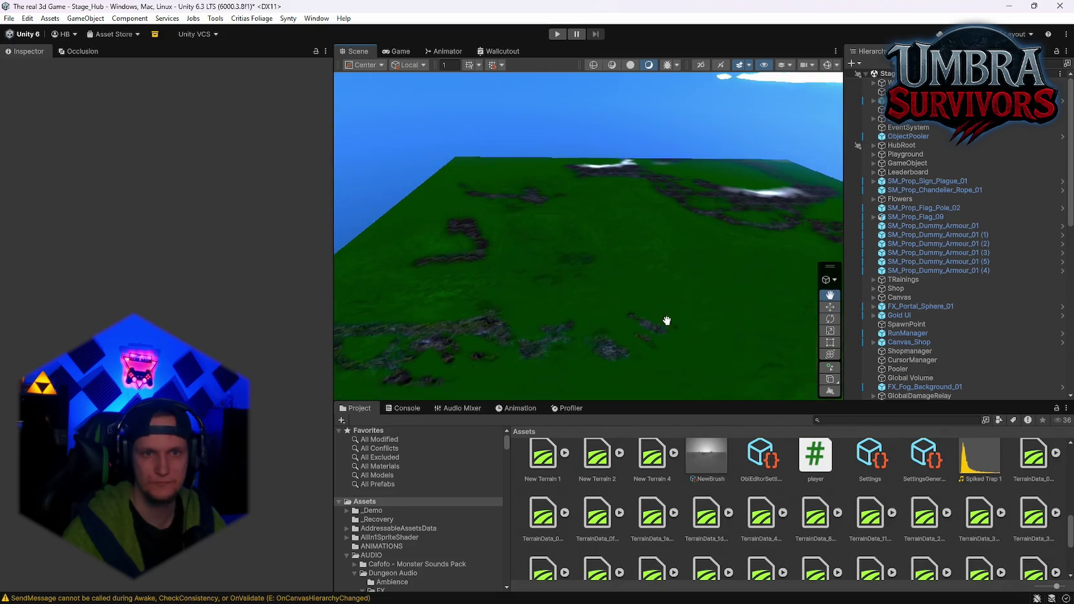
mouse_move(720, 247)
mouse_down()
mouse_move(668, 221)
mouse_move(692, 258)
mouse_move(653, 196)
mouse_move(671, 259)
mouse_move(649, 308)
mouse_move(658, 207)
mouse_move(648, 240)
mouse_up()
scroll(648, 241, up, 5)
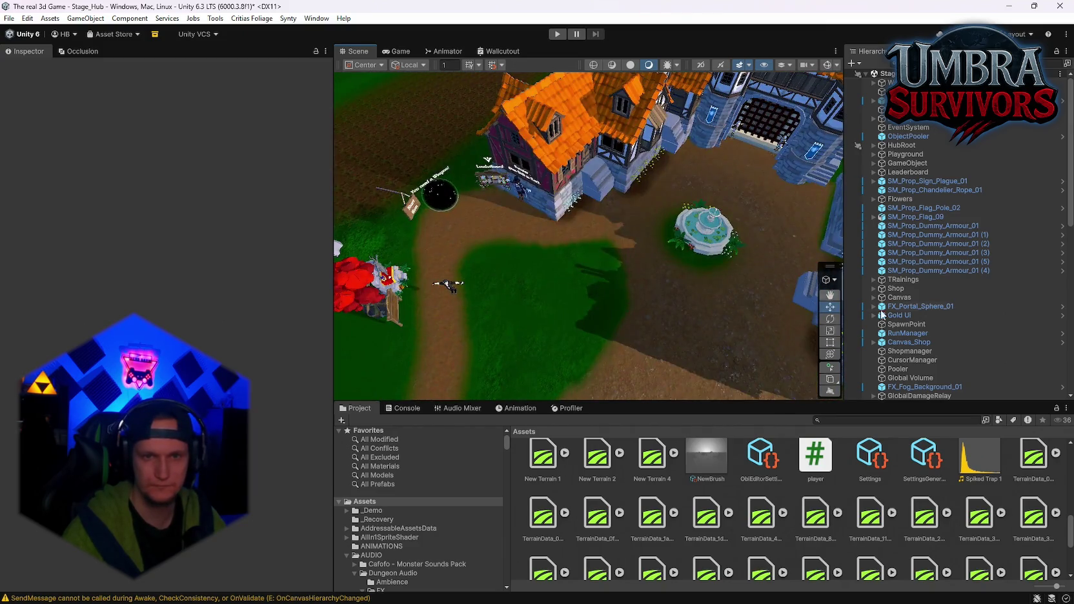
scroll(927, 373, down, 1)
click(916, 359)
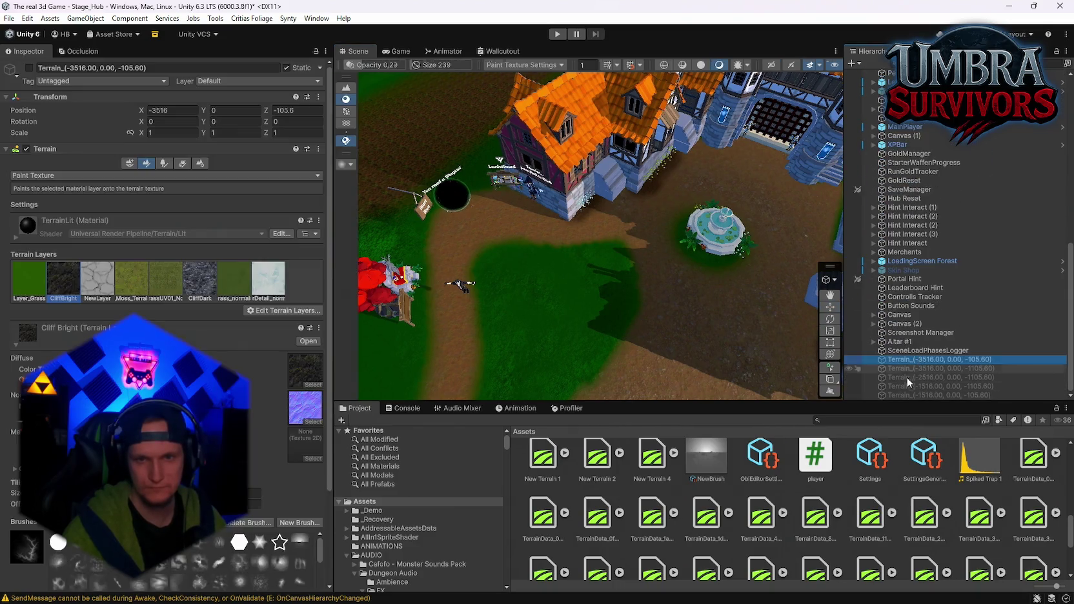
shift+click(906, 393)
key(Delete)
Select the Ground terrain under HubRoot and turn the view toward the mausoleum
mouse_move(663, 250)
mouse_down()
mouse_move(629, 164)
mouse_move(603, 175)
mouse_move(642, 171)
mouse_move(678, 261)
mouse_move(685, 186)
mouse_up()
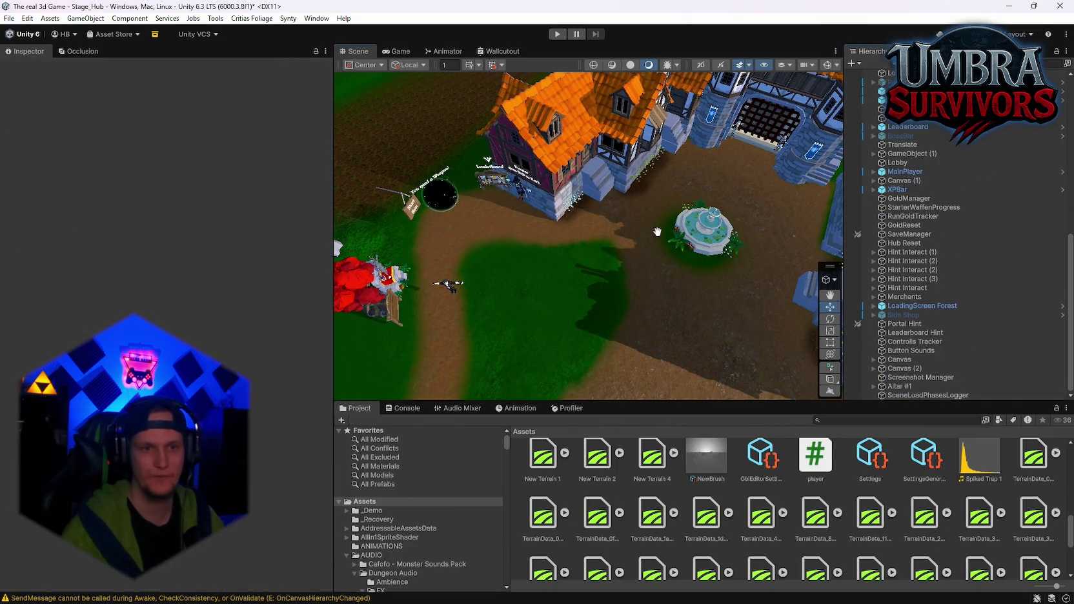
mouse_move(654, 233)
mouse_down()
mouse_move(671, 220)
mouse_move(640, 205)
mouse_move(554, 259)
mouse_up()
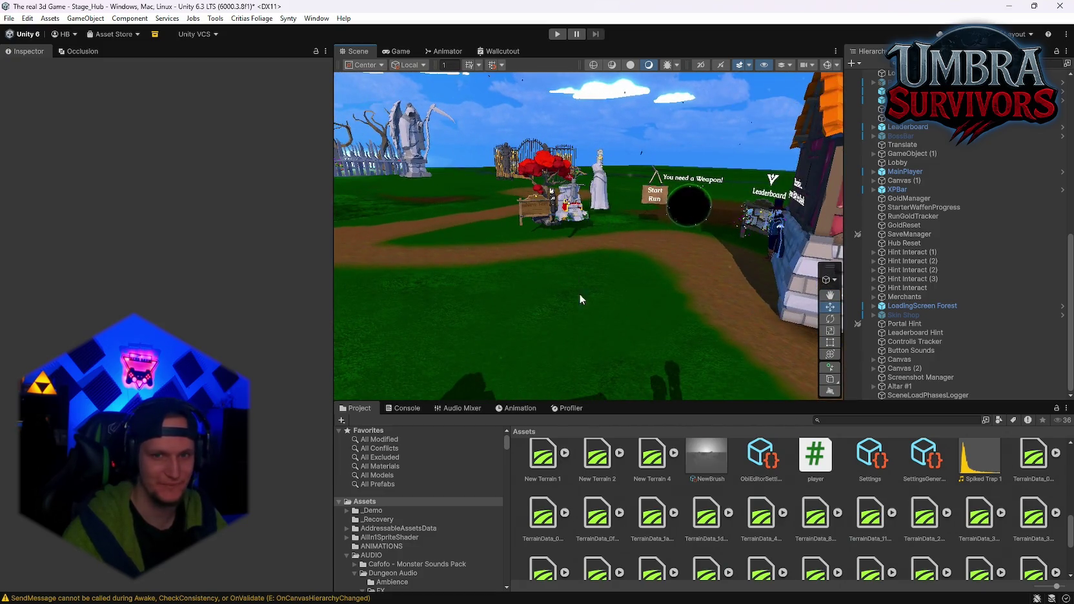
click(907, 395)
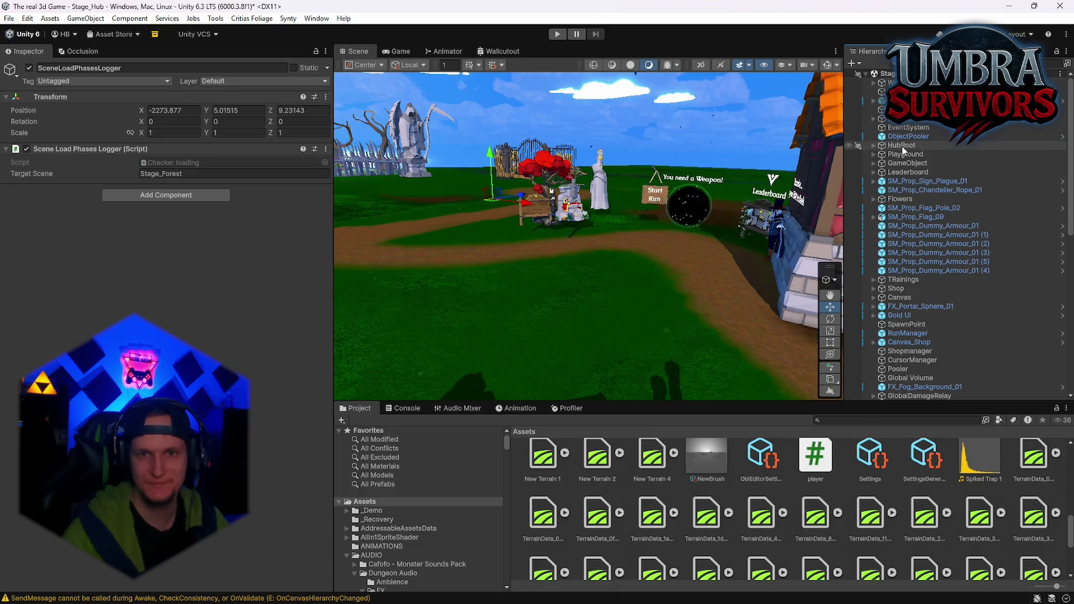
click(906, 191)
mouse_move(484, 243)
mouse_down()
mouse_move(556, 299)
mouse_move(451, 340)
mouse_up()
scroll(167, 323, down, 4)
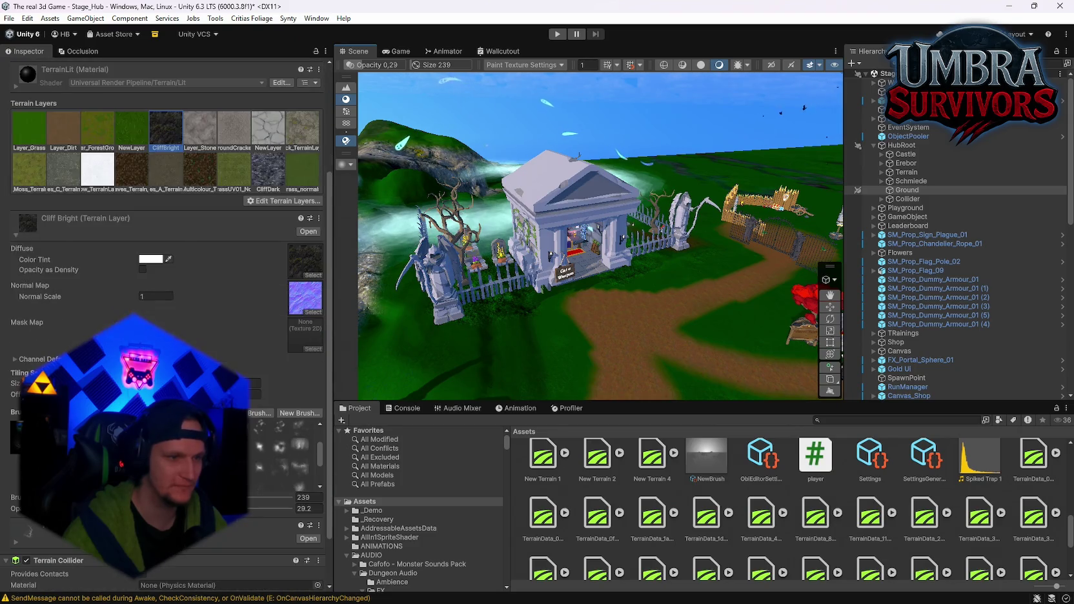
Switch the Ground terrain near the crypt entrance to Set Height at about 8
mouse_move(581, 259)
mouse_down()
mouse_move(606, 273)
mouse_move(595, 266)
mouse_move(621, 318)
mouse_up()
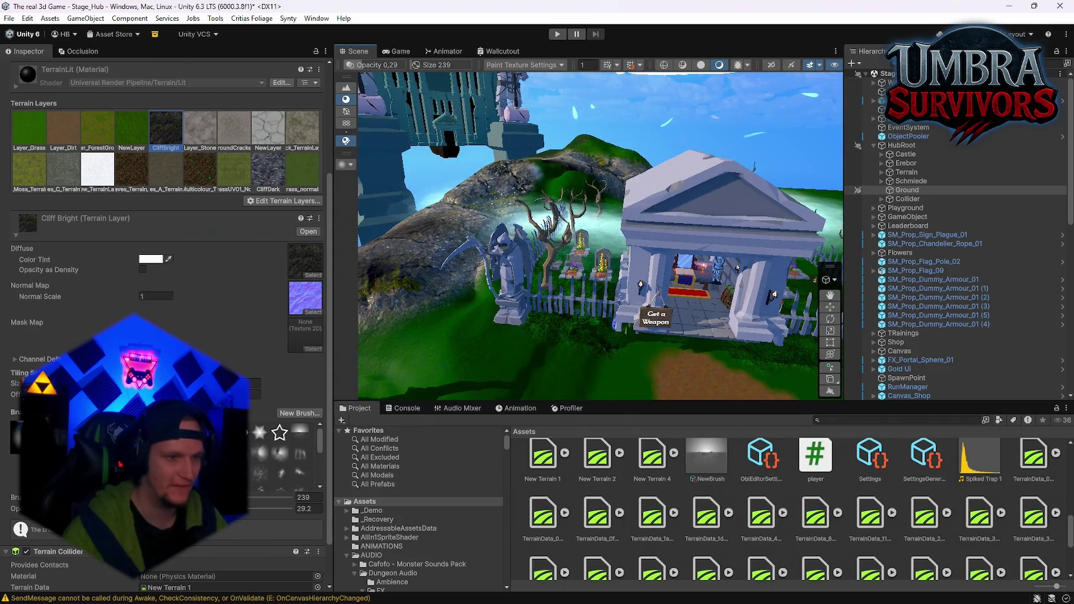
scroll(137, 209, up, 3)
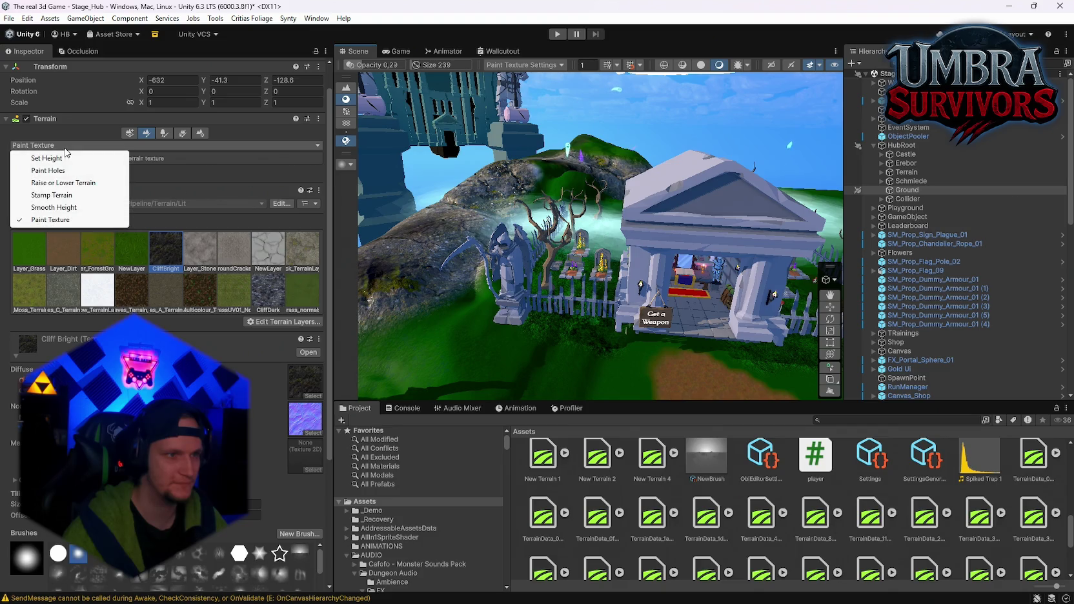
click(49, 158)
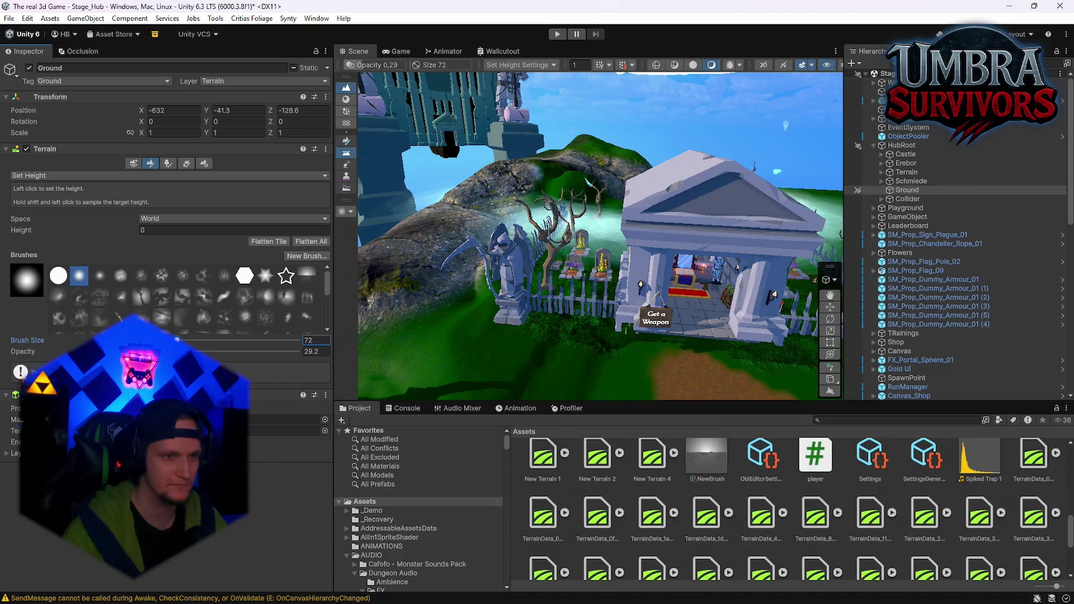
Orbit the view over the crypt, graveyard fence, reaper statue and graves
mouse_move(647, 378)
mouse_down()
mouse_move(607, 330)
mouse_move(610, 297)
mouse_up()
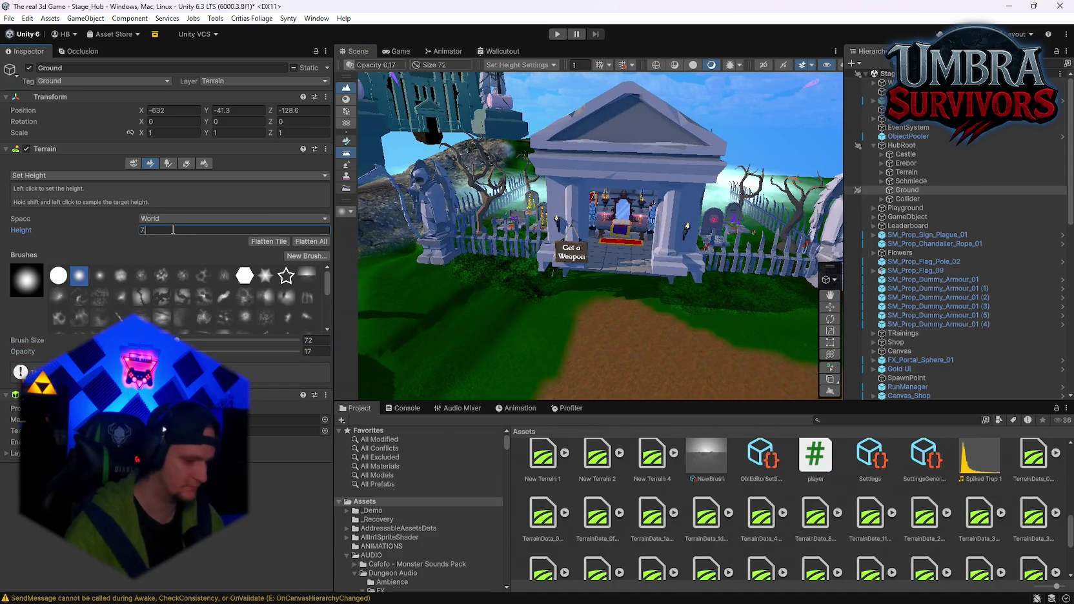
mouse_move(409, 293)
mouse_down()
mouse_move(473, 279)
mouse_move(499, 289)
mouse_move(598, 195)
mouse_move(589, 248)
mouse_move(596, 229)
mouse_move(623, 236)
mouse_move(566, 218)
mouse_move(604, 246)
mouse_up()
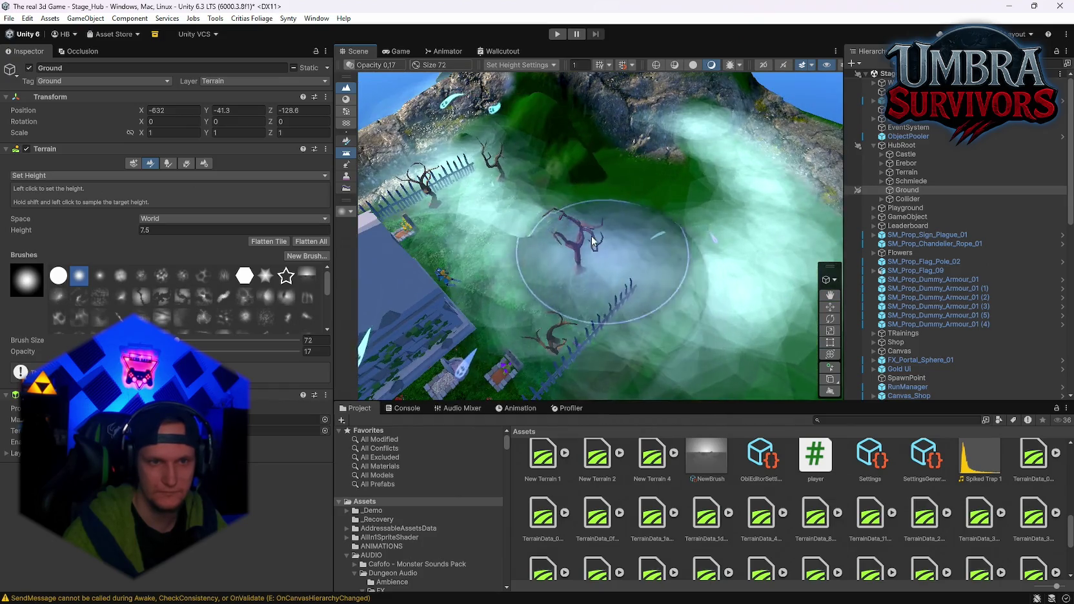
mouse_move(541, 174)
mouse_down()
mouse_move(643, 179)
mouse_move(597, 221)
mouse_move(574, 206)
mouse_move(617, 141)
mouse_move(590, 168)
mouse_move(596, 242)
mouse_move(659, 175)
mouse_up()
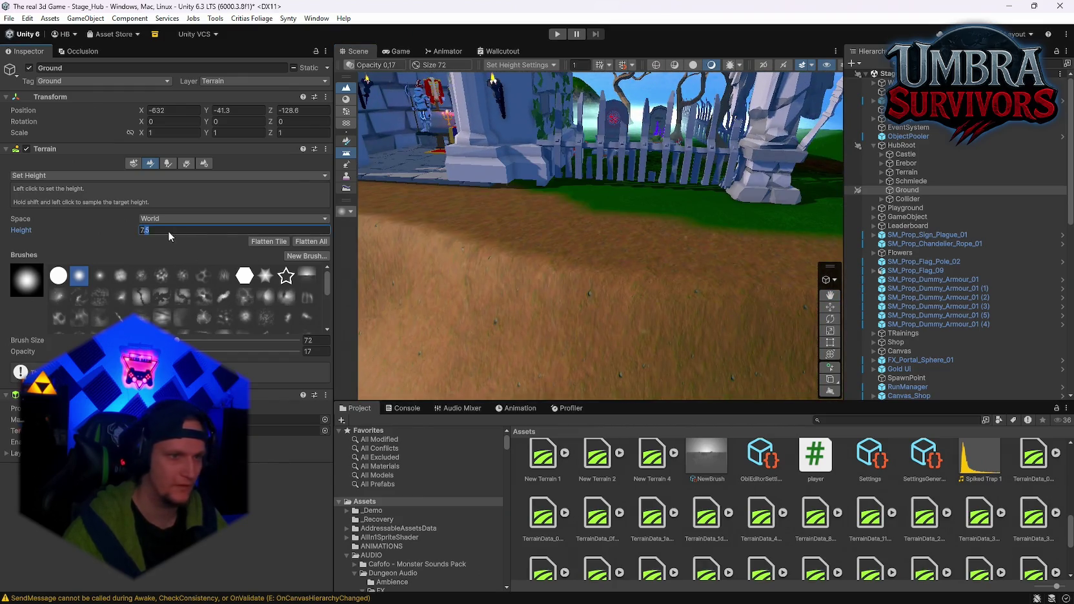
drag(490, 271, 517, 242)
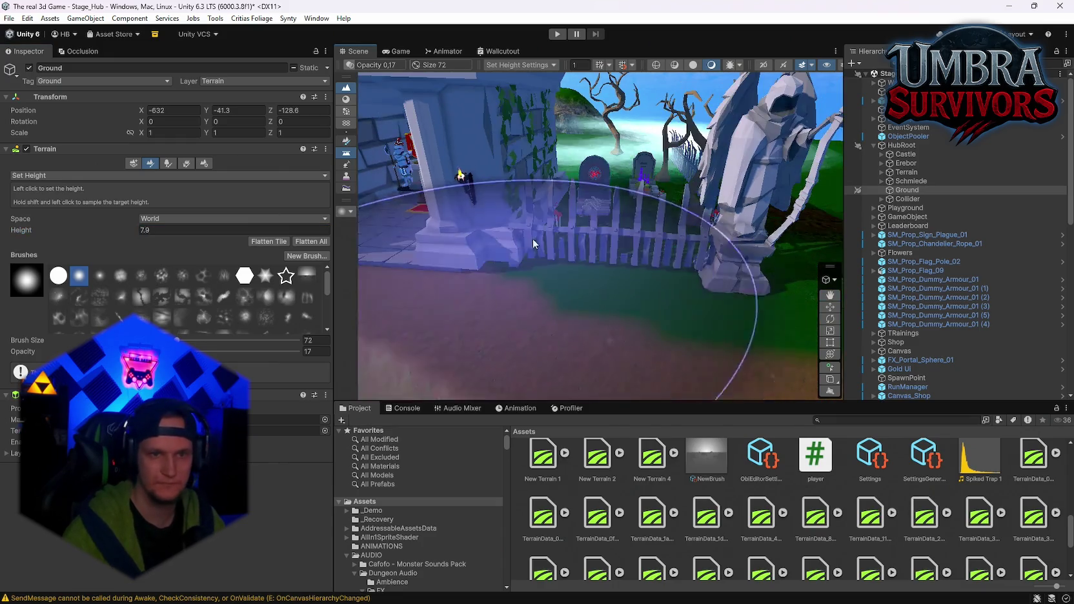
mouse_move(607, 219)
mouse_down()
mouse_move(611, 194)
mouse_move(616, 262)
mouse_move(652, 284)
mouse_move(658, 270)
mouse_move(652, 294)
mouse_move(633, 272)
mouse_move(678, 271)
mouse_move(709, 288)
mouse_move(685, 297)
mouse_up()
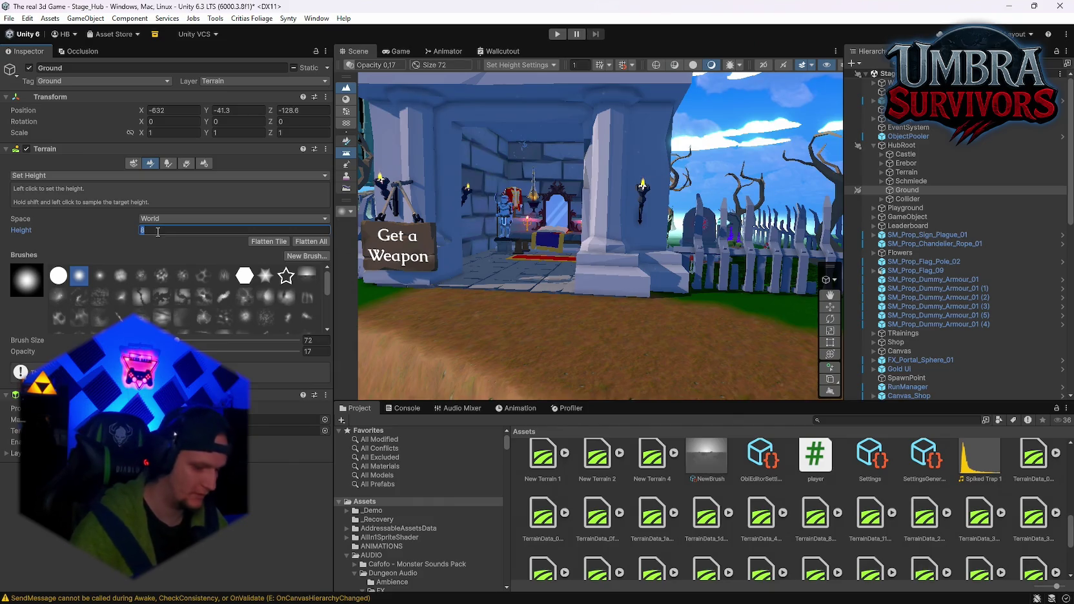
mouse_move(581, 302)
mouse_down()
mouse_move(631, 272)
mouse_move(580, 285)
mouse_up()
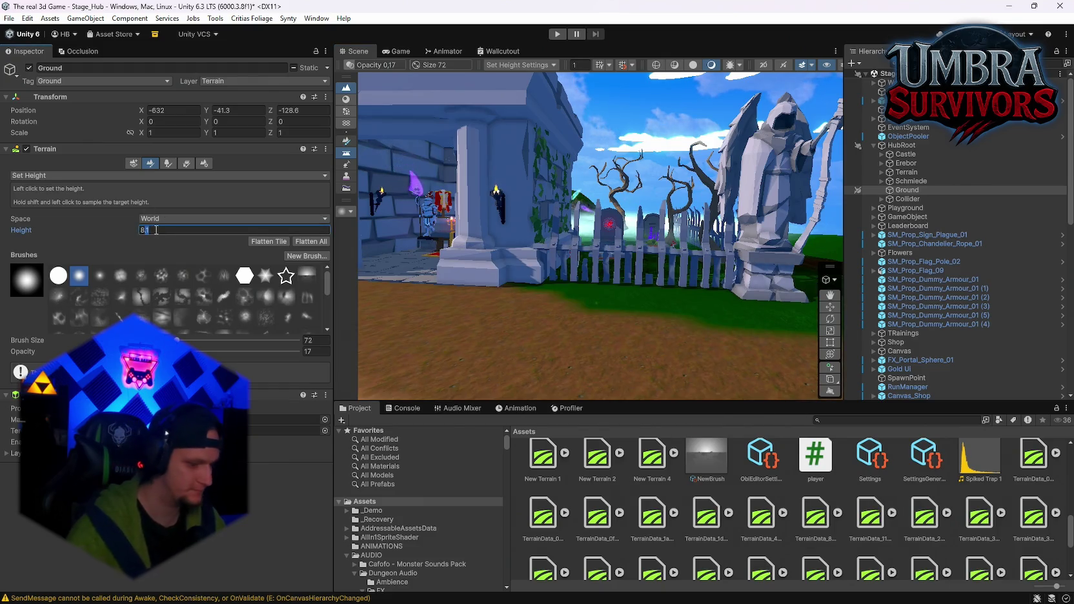
mouse_move(672, 304)
mouse_down()
mouse_move(695, 306)
mouse_move(680, 313)
mouse_up()
mouse_move(710, 250)
mouse_down()
mouse_move(718, 203)
mouse_move(654, 312)
mouse_move(668, 318)
mouse_move(685, 228)
mouse_move(638, 254)
mouse_move(695, 241)
mouse_move(669, 199)
mouse_up()
mouse_move(536, 245)
mouse_down()
mouse_move(558, 235)
mouse_move(652, 276)
mouse_move(669, 254)
mouse_move(136, 226)
mouse_move(604, 265)
mouse_move(215, 248)
mouse_up()
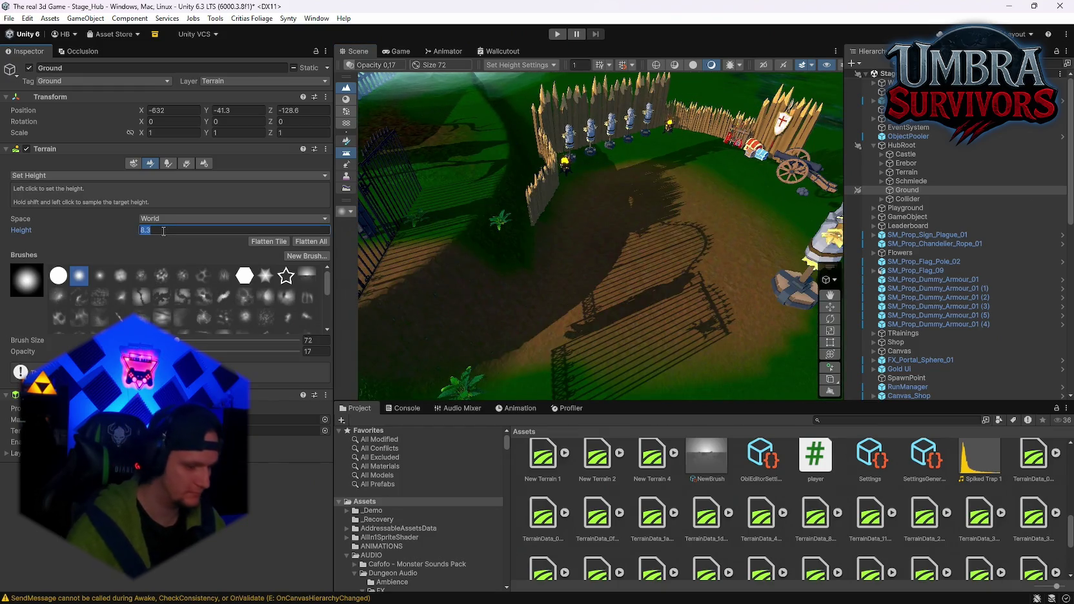
Survey the training arena, then switch Ground to Create Neighbor Terrains with Mirror fill
mouse_move(480, 242)
mouse_down()
mouse_move(568, 207)
mouse_move(642, 151)
mouse_move(557, 182)
mouse_move(672, 155)
mouse_move(568, 367)
mouse_move(719, 246)
mouse_move(645, 245)
mouse_up()
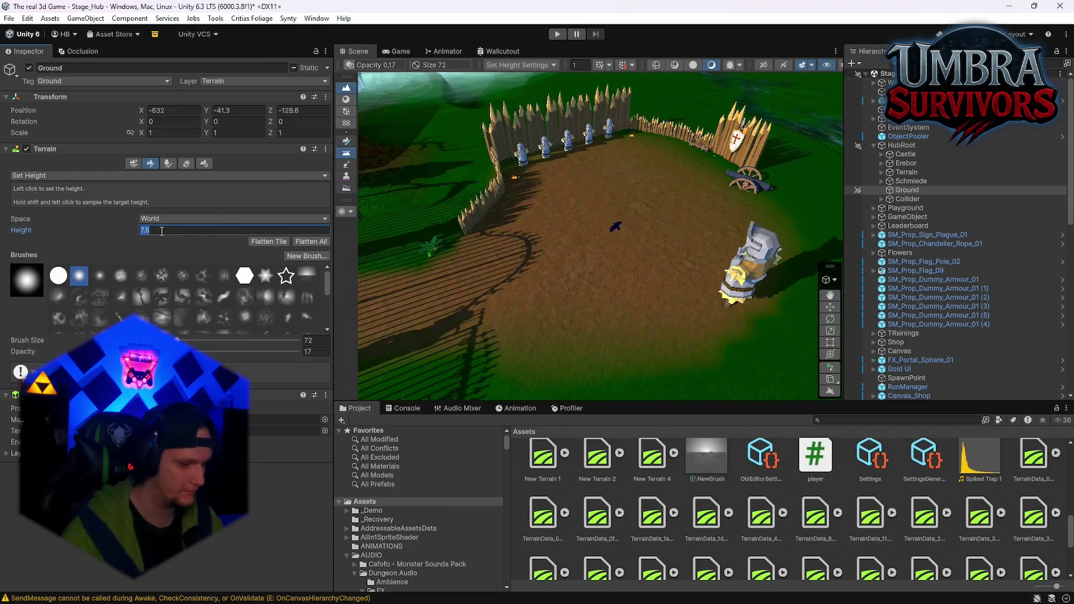
scroll(505, 220, down, 5)
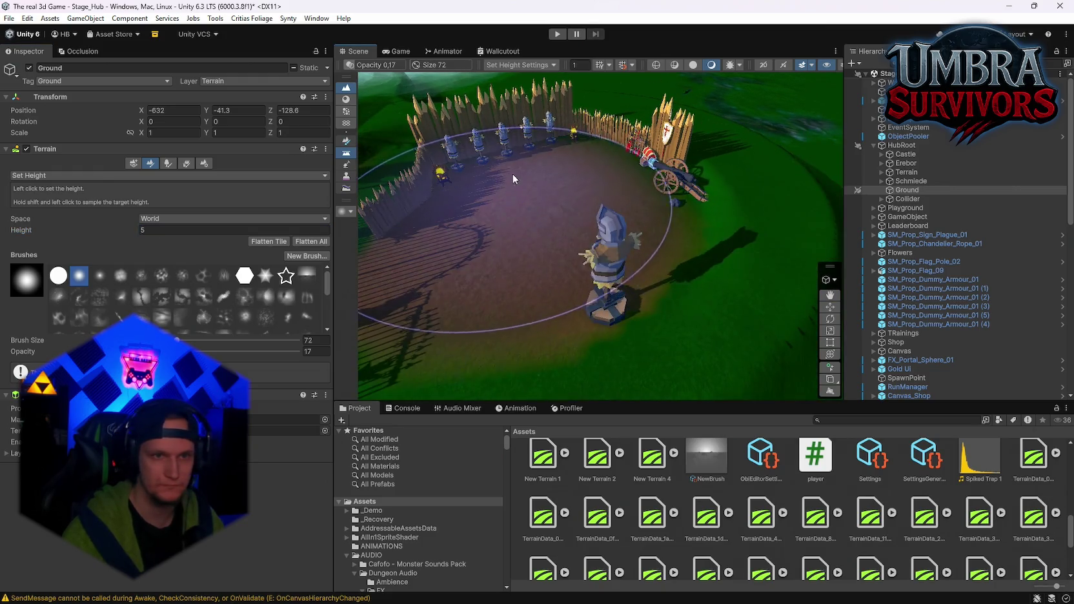
scroll(500, 177, up, 10)
mouse_move(567, 217)
mouse_down()
mouse_move(598, 184)
mouse_move(715, 197)
mouse_move(538, 168)
mouse_move(587, 206)
mouse_move(622, 173)
mouse_move(614, 159)
mouse_up()
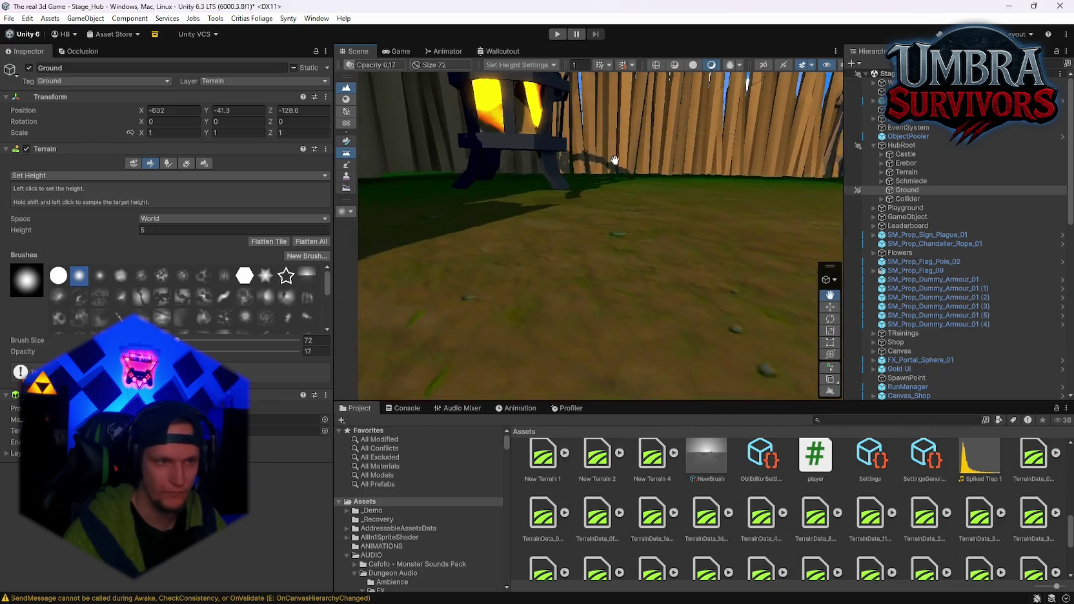
text(.2)
mouse_move(419, 229)
mouse_down()
mouse_move(538, 222)
mouse_move(560, 231)
mouse_move(563, 253)
mouse_move(498, 308)
mouse_move(601, 241)
mouse_move(592, 262)
mouse_move(669, 238)
mouse_move(615, 259)
mouse_move(632, 228)
mouse_move(613, 284)
mouse_move(491, 218)
mouse_up()
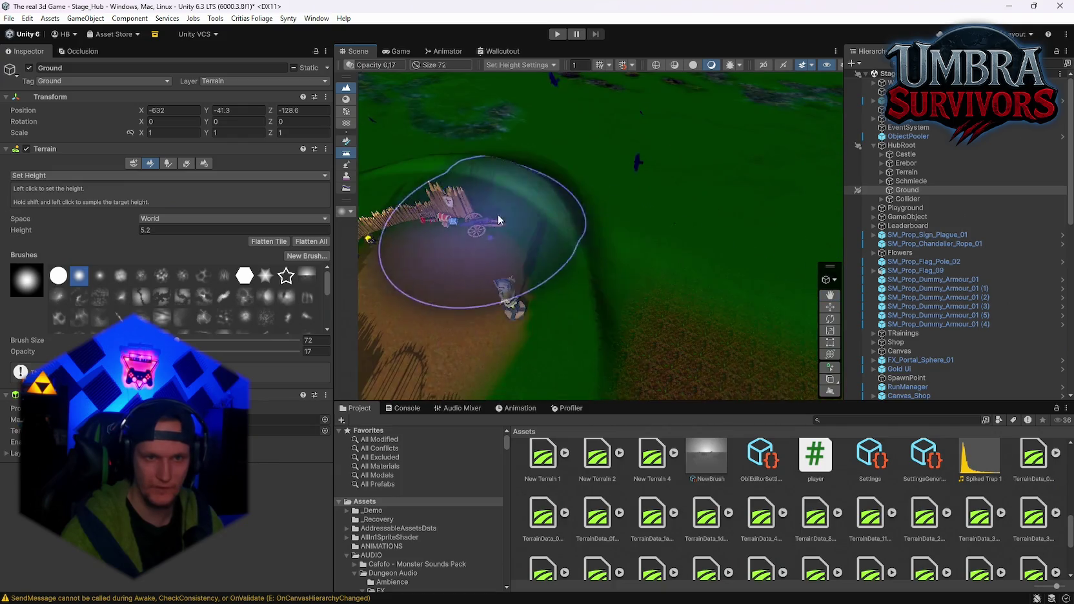
mouse_move(545, 264)
mouse_down()
mouse_move(604, 201)
mouse_move(521, 116)
mouse_move(483, 204)
mouse_move(674, 231)
mouse_move(571, 242)
mouse_move(630, 266)
mouse_move(588, 312)
mouse_move(647, 191)
mouse_move(551, 288)
mouse_move(613, 240)
mouse_move(568, 349)
mouse_move(683, 271)
mouse_move(719, 304)
mouse_move(504, 268)
mouse_move(479, 223)
mouse_up()
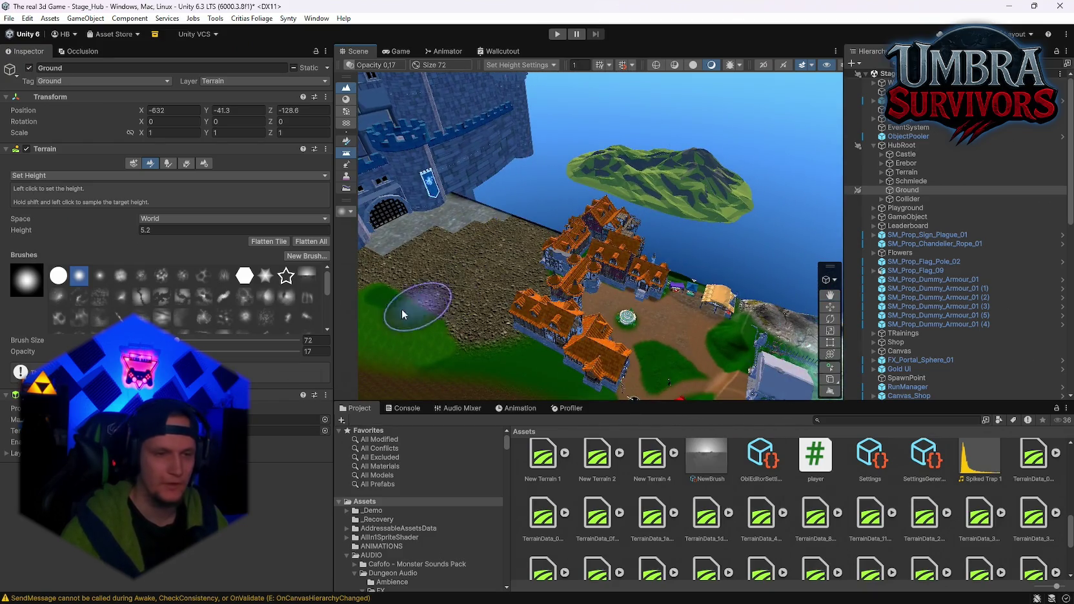
click(133, 163)
mouse_move(452, 271)
mouse_down()
mouse_move(568, 297)
mouse_move(492, 303)
mouse_up()
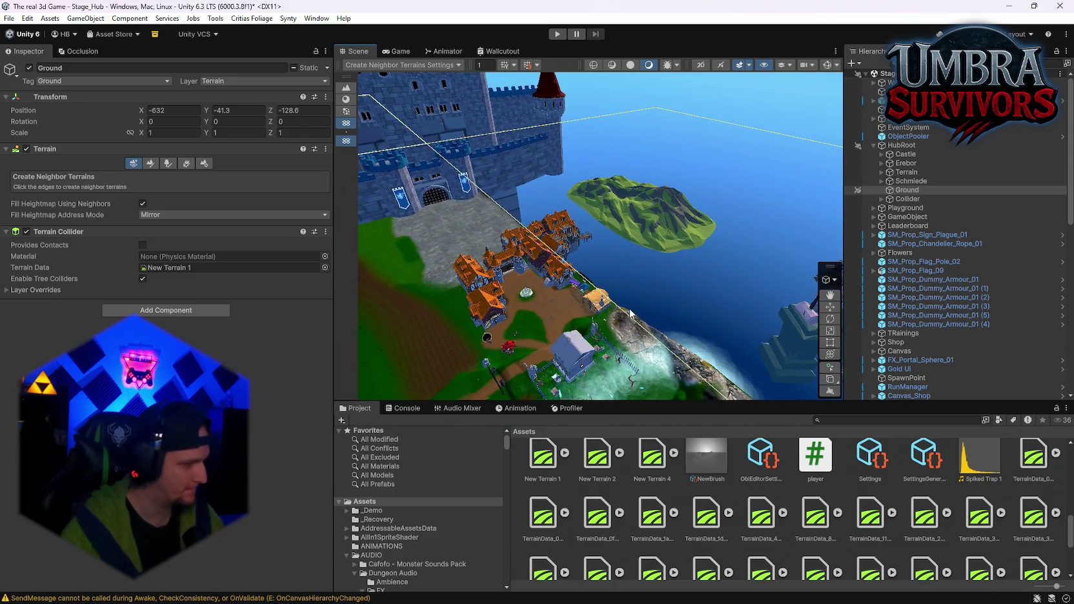
mouse_move(613, 307)
mouse_down()
mouse_move(598, 164)
mouse_move(690, 262)
mouse_move(683, 203)
mouse_move(674, 264)
mouse_up()
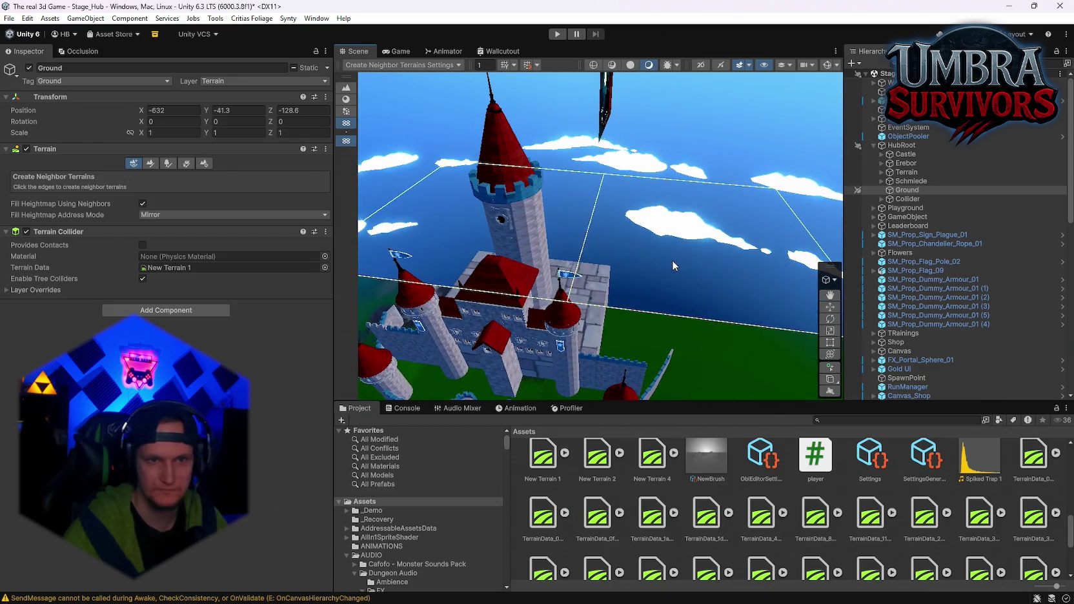
mouse_move(480, 263)
mouse_down()
mouse_move(500, 236)
mouse_move(454, 304)
mouse_move(559, 278)
mouse_move(633, 335)
mouse_move(516, 160)
mouse_move(699, 265)
mouse_move(622, 277)
mouse_move(654, 242)
mouse_up()
scroll(654, 241, up, 10)
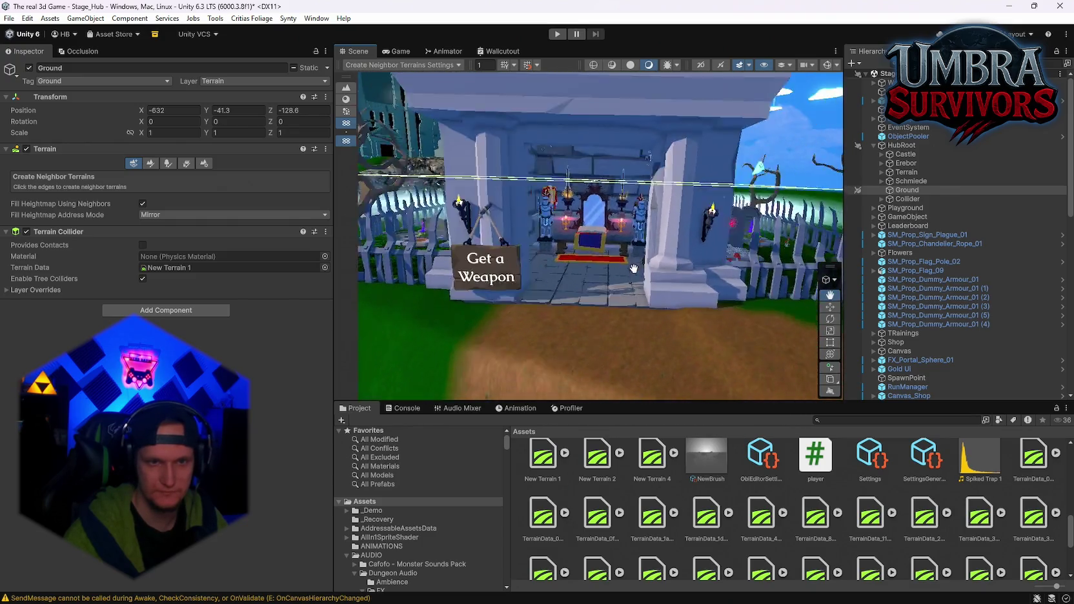
scroll(640, 252, down, 5)
mouse_move(639, 252)
mouse_down()
mouse_move(719, 279)
mouse_move(671, 205)
mouse_move(659, 368)
mouse_move(638, 287)
mouse_move(560, 298)
mouse_move(663, 241)
mouse_move(629, 181)
mouse_move(638, 258)
mouse_move(585, 260)
mouse_move(627, 258)
mouse_up()
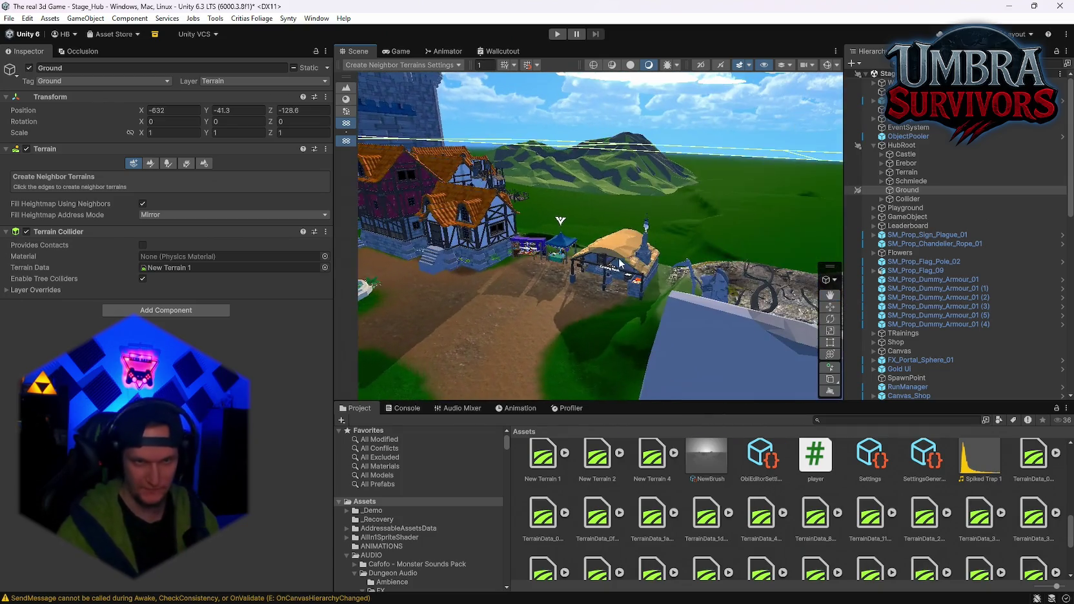
click(671, 210)
click(518, 304)
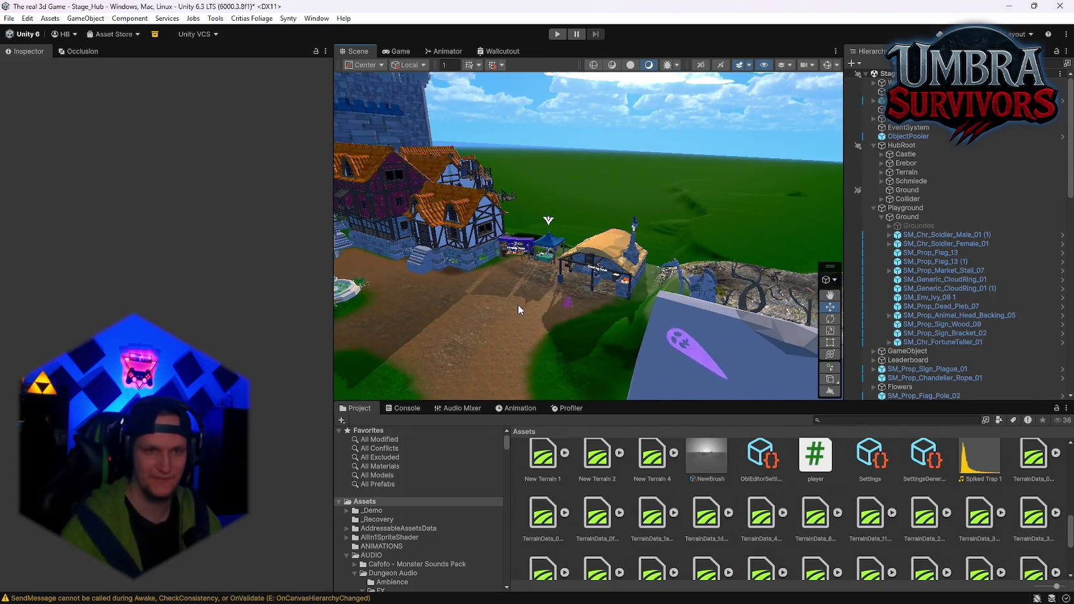
Select the Terrain_(-2516.00, -1.76, -1105.60) tile near the temple and set it to Stamp Terrain
drag(517, 304, 652, 272)
click(632, 236)
mouse_move(633, 235)
mouse_down()
mouse_move(433, 282)
mouse_move(470, 219)
mouse_move(241, 289)
mouse_up()
drag(581, 226, 619, 207)
mouse_move(419, 243)
mouse_down()
mouse_move(613, 266)
mouse_move(611, 226)
mouse_move(611, 369)
mouse_up()
drag(494, 284, 599, 304)
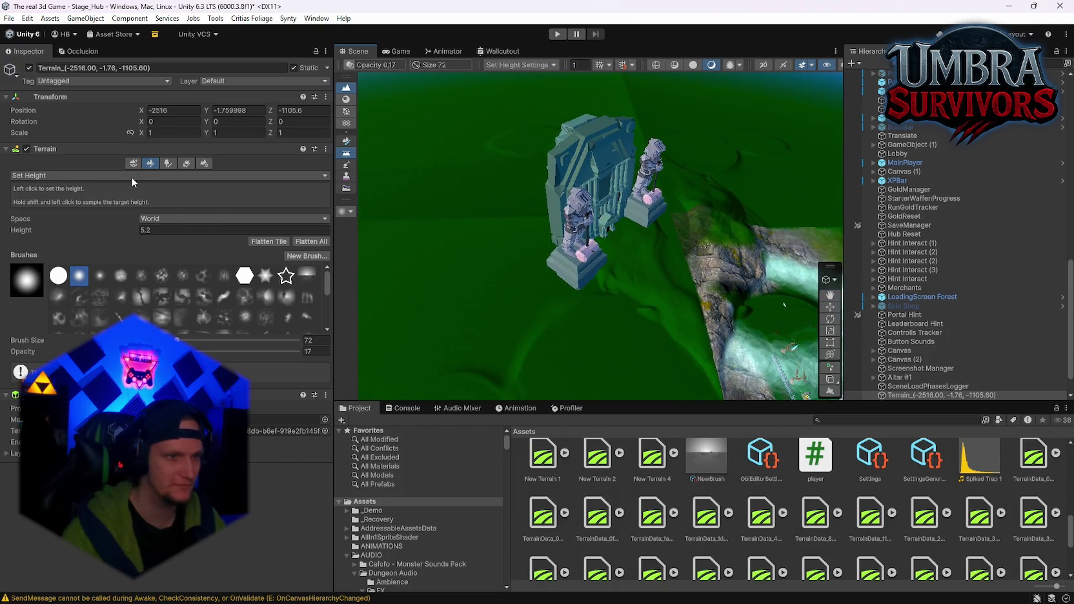
click(58, 226)
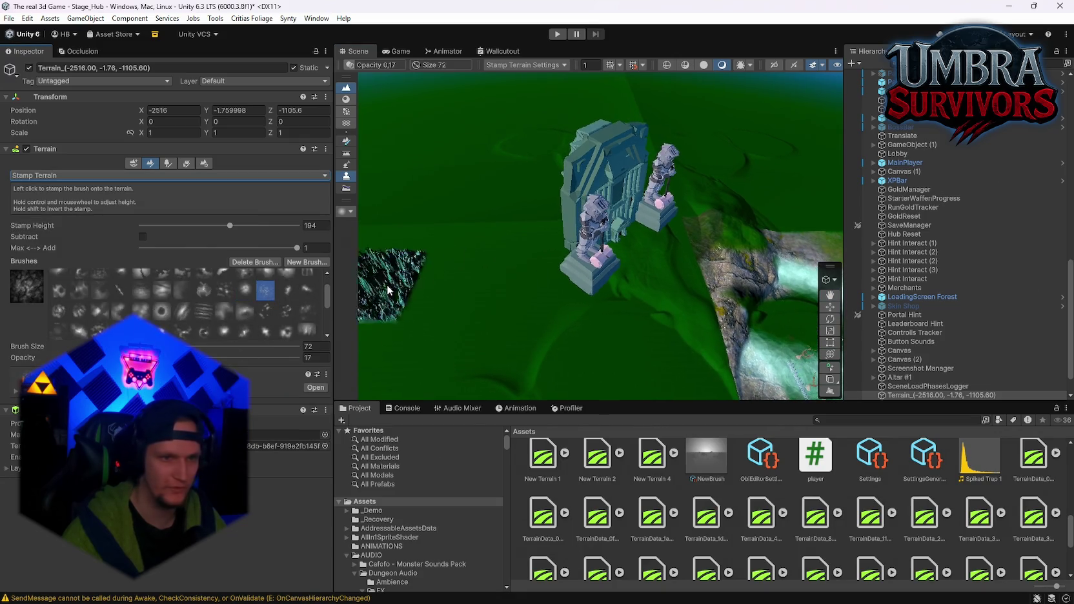
Pick a rocky mountain stamp brush and set the brush size to 431
drag(456, 293, 533, 312)
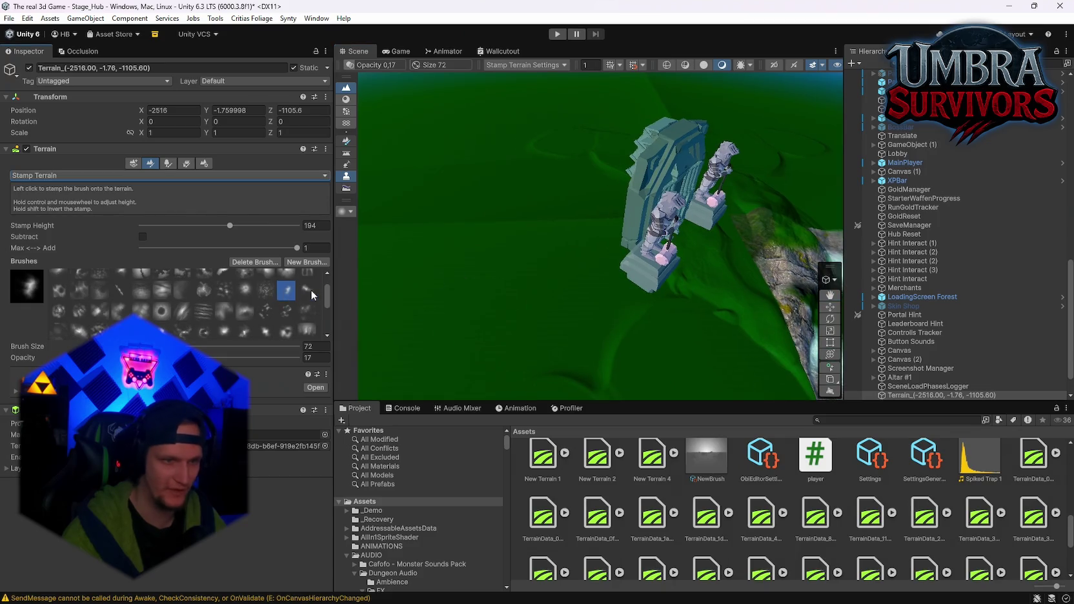
click(162, 311)
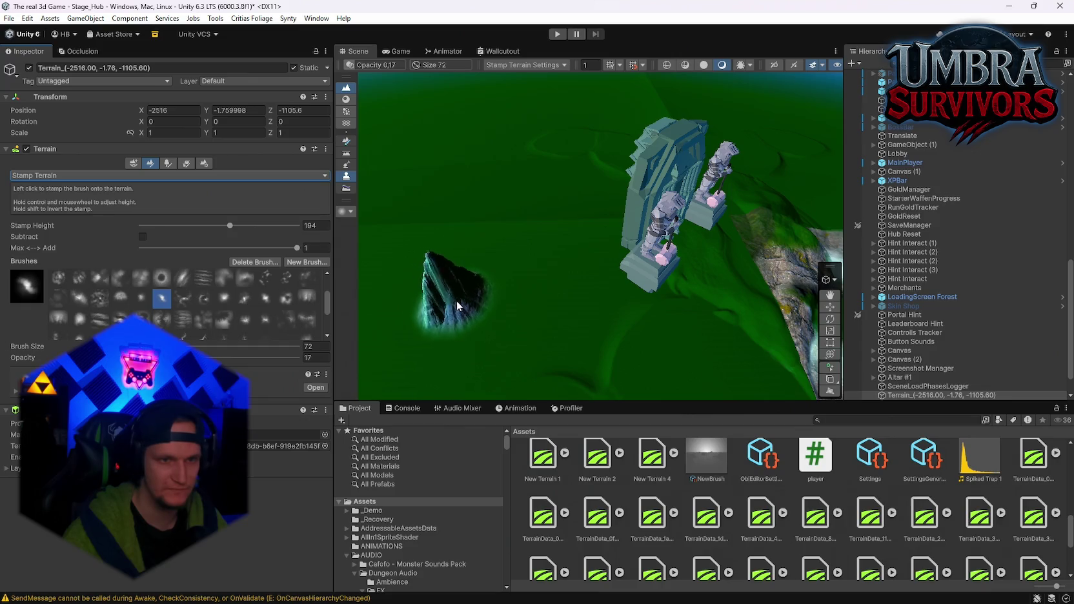
mouse_move(571, 327)
mouse_down()
mouse_move(614, 329)
mouse_move(500, 297)
mouse_up()
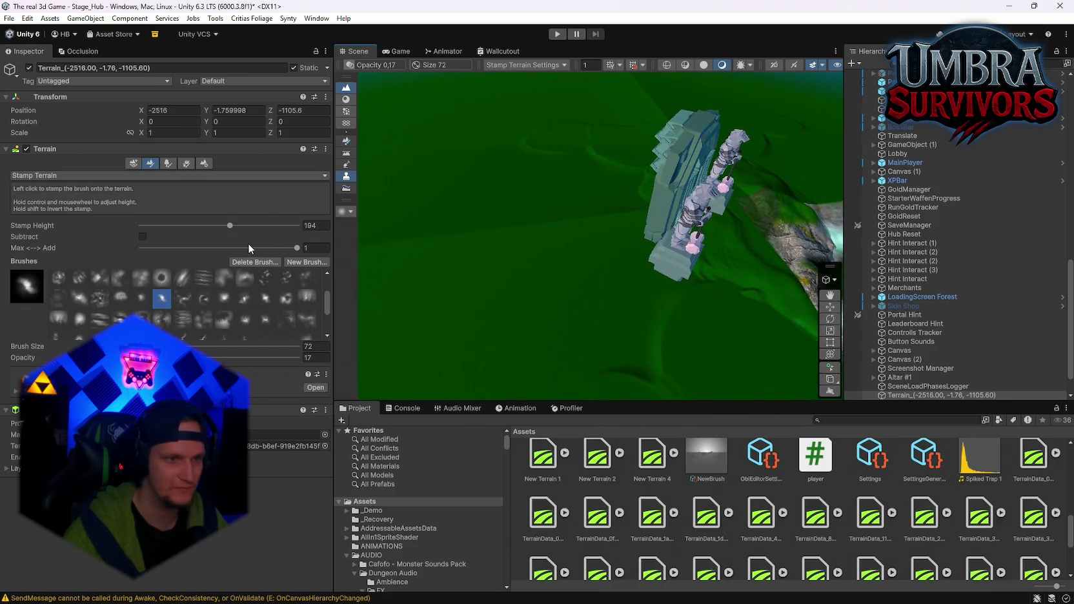
drag(419, 268, 577, 321)
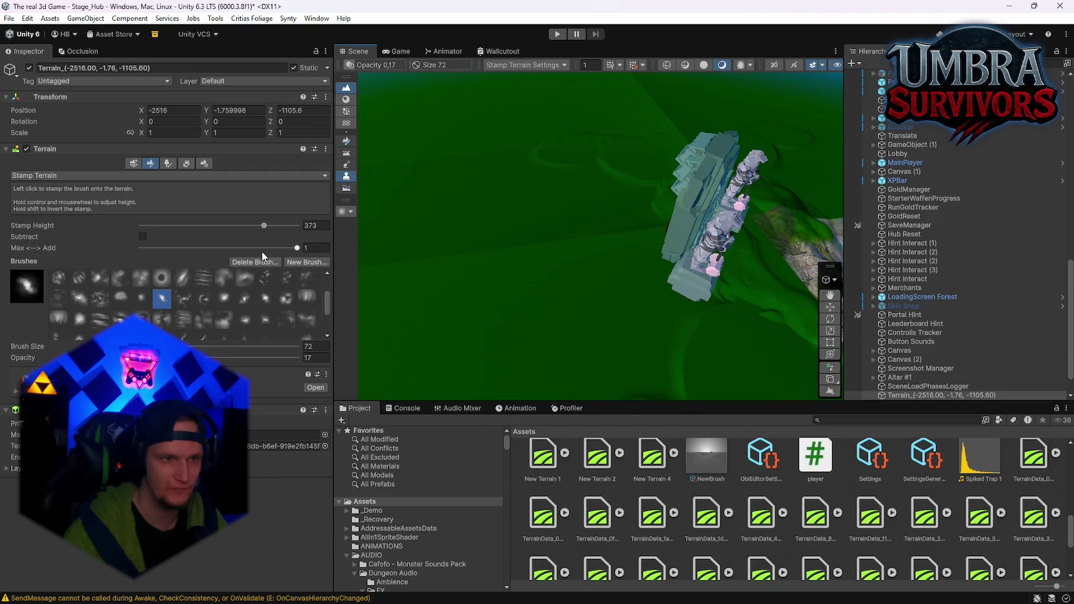
click(207, 346)
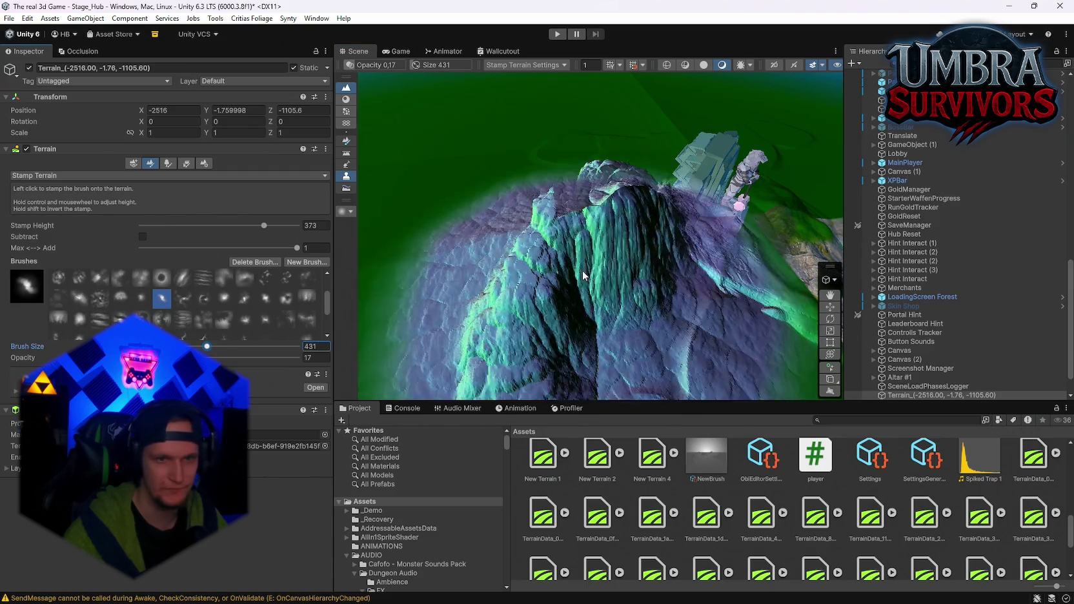
click(244, 301)
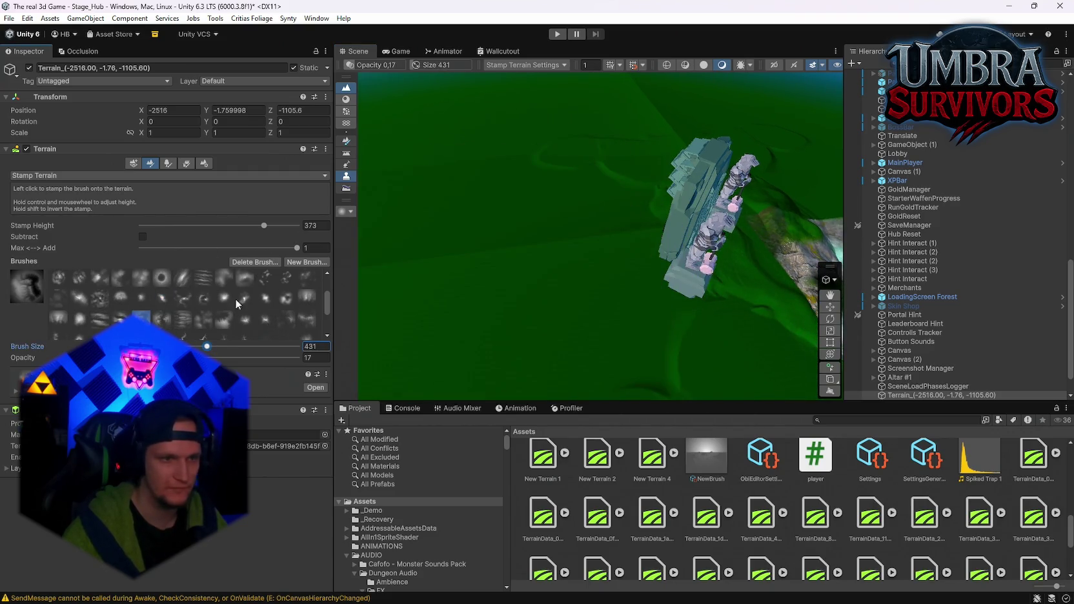
scroll(266, 307, up, 3)
click(266, 300)
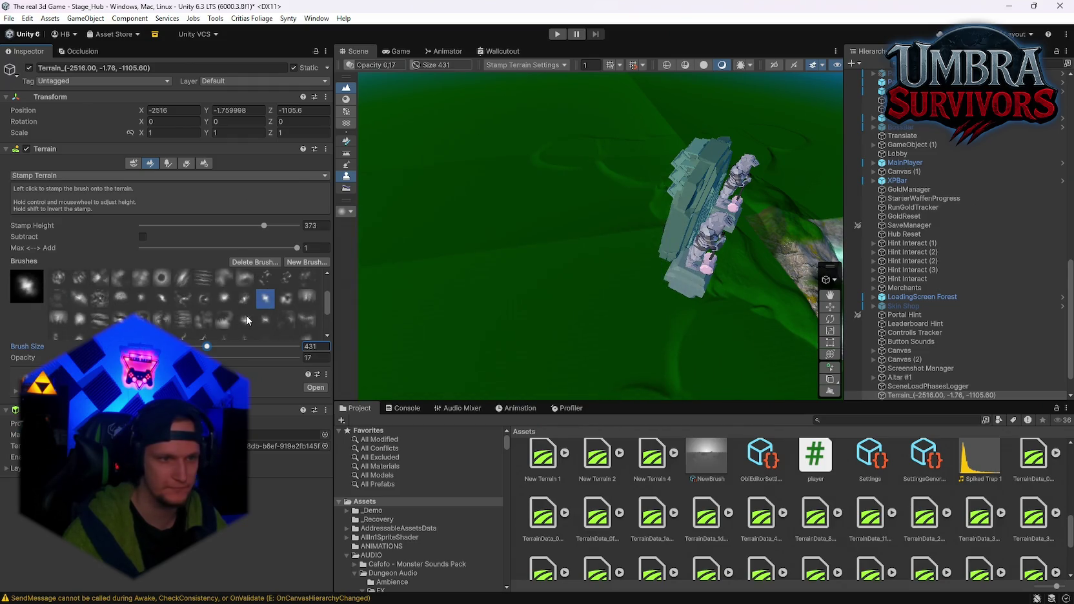
click(266, 294)
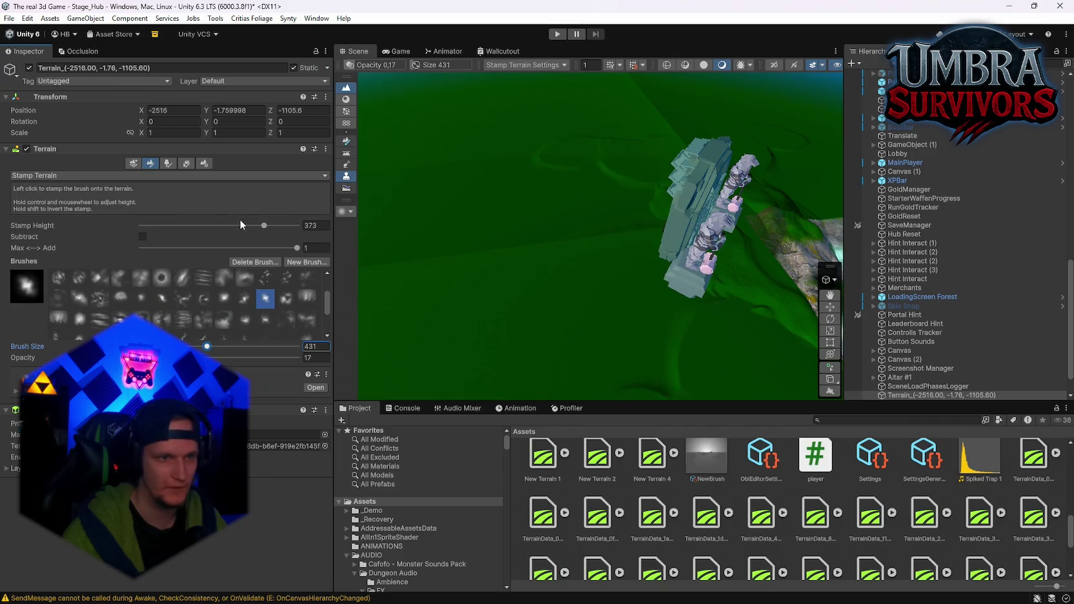
Raise the stamp height to 600 and stamp a large mountain beside the gate
drag(273, 226, 288, 226)
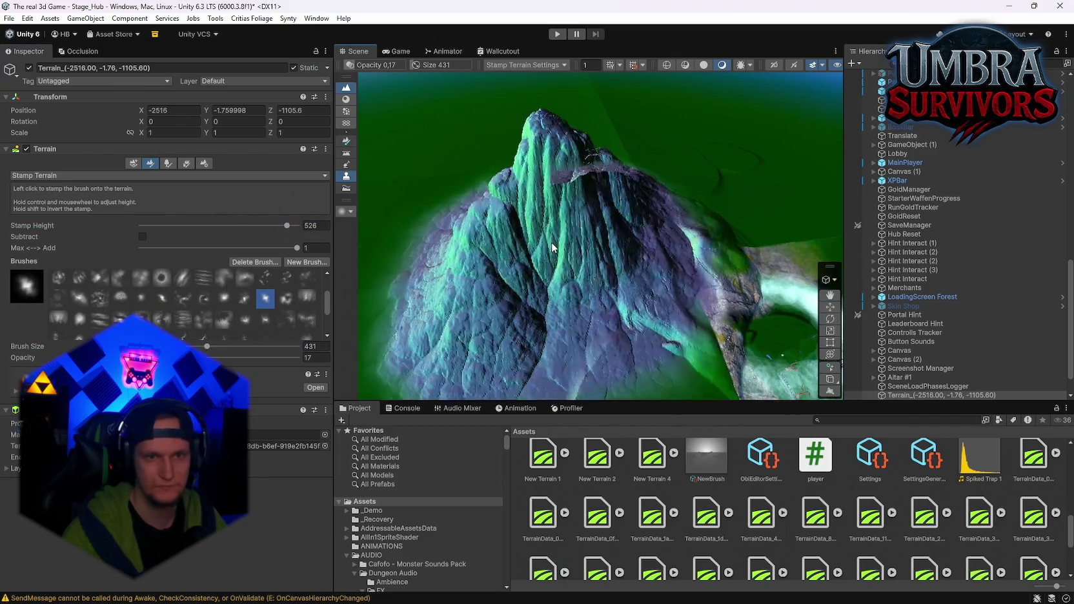
drag(453, 224, 371, 220)
drag(288, 230, 298, 227)
click(433, 219)
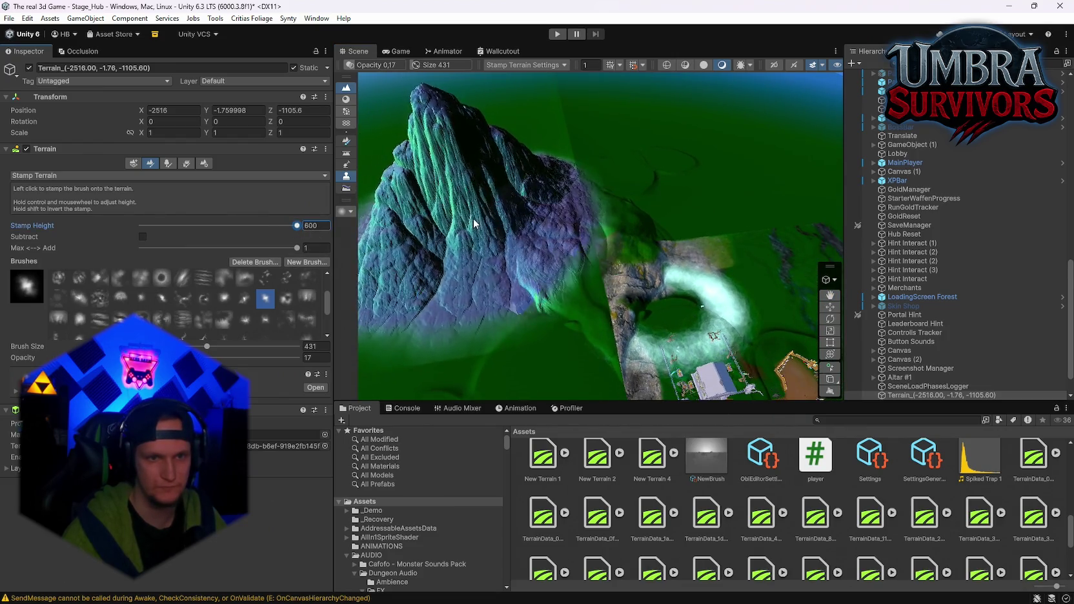
click(568, 194)
click(612, 188)
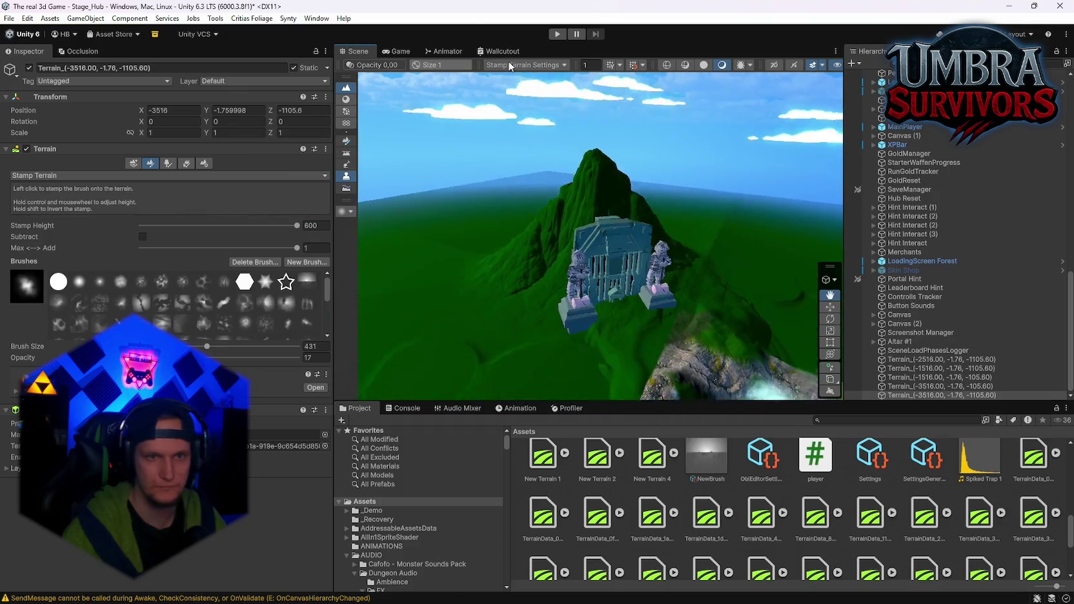
drag(594, 187, 390, 342)
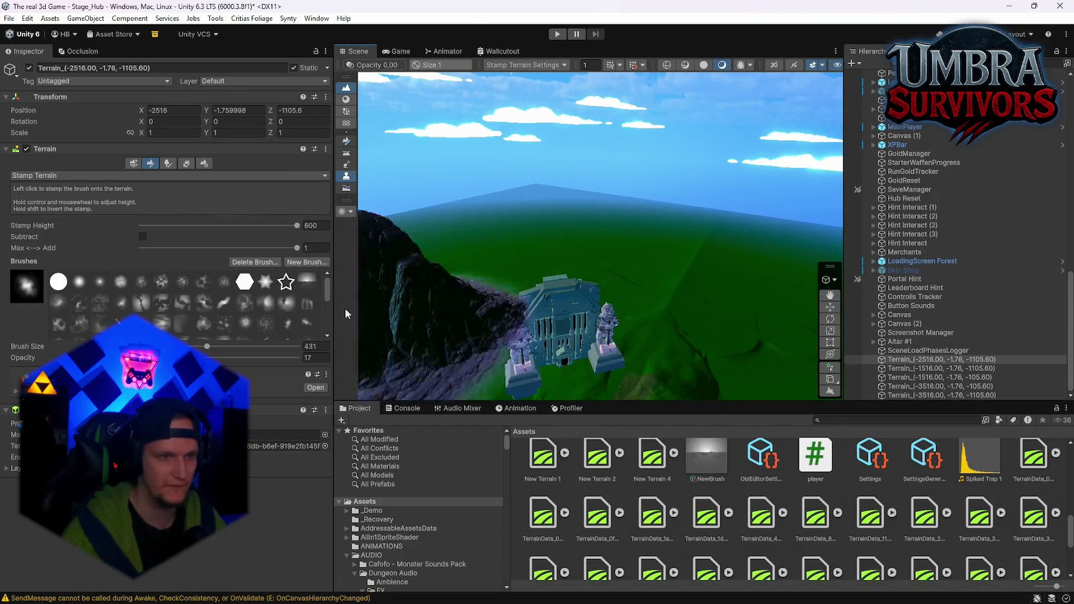
Lower blend to 0.147, enable carving, enlarge the brush to 1658, and stamp the neighbouring tile
drag(297, 248, 164, 248)
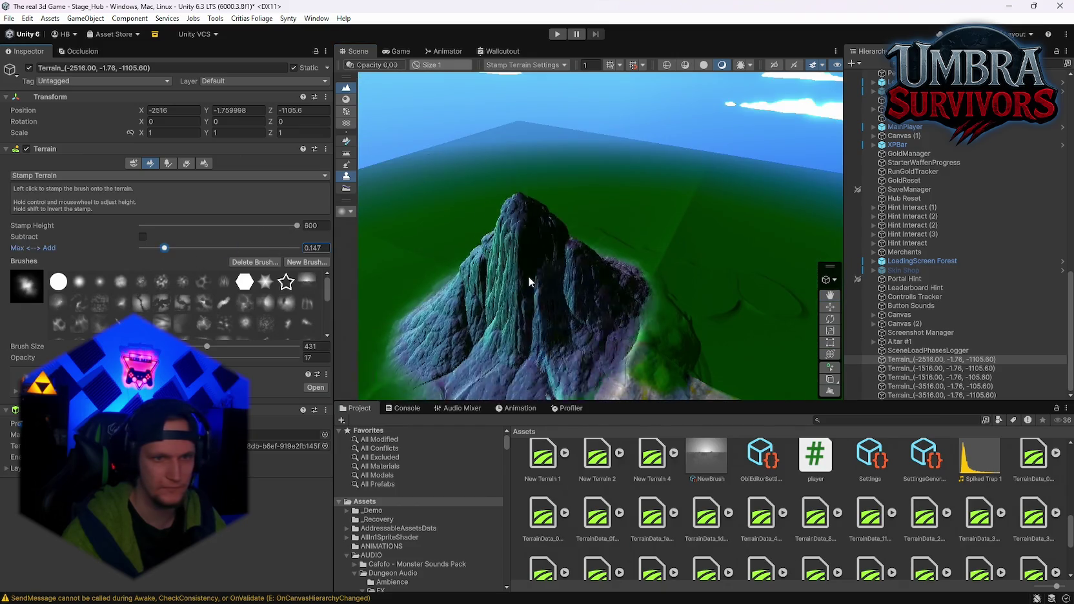
text(1)
click(143, 236)
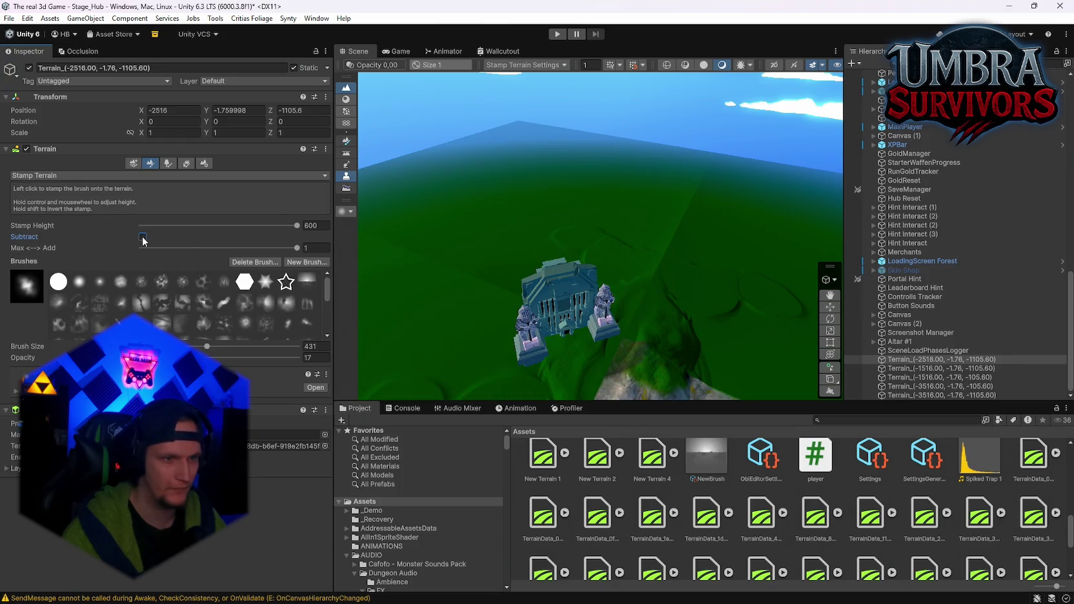
click(245, 320)
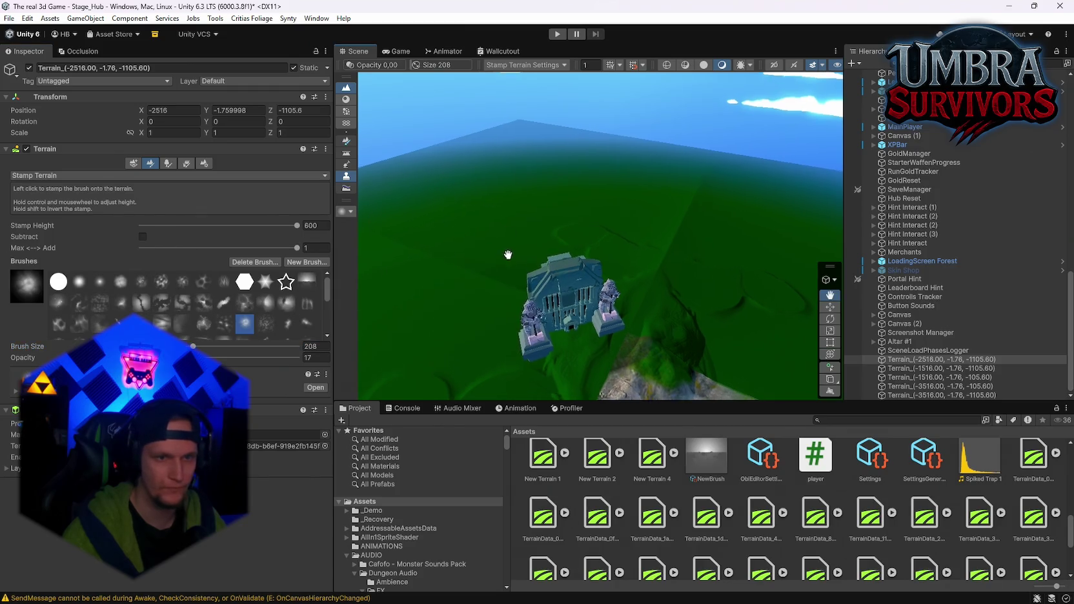
drag(506, 258, 520, 245)
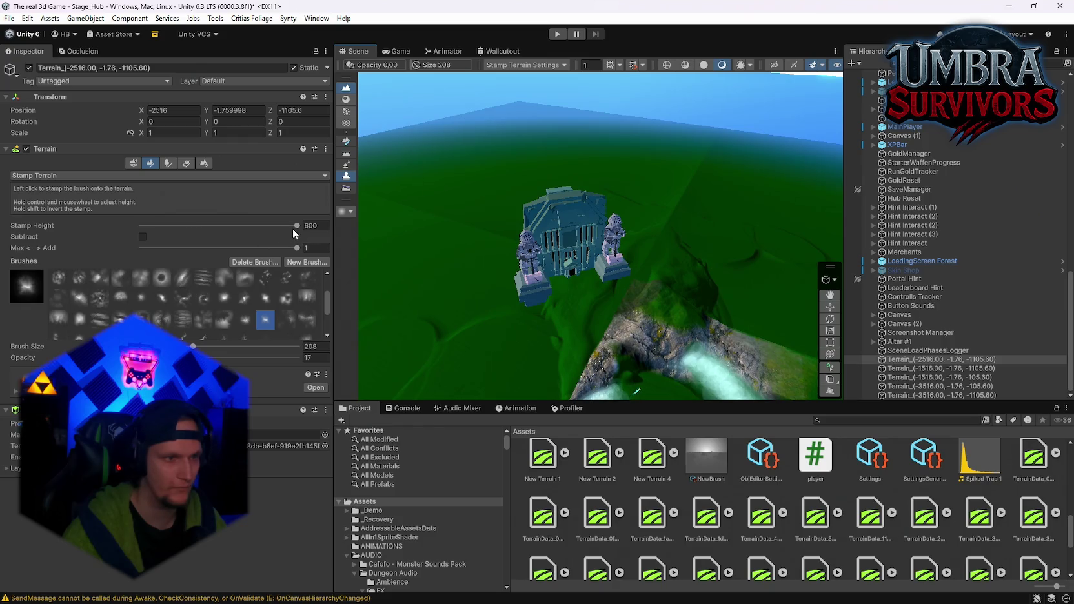
scroll(568, 249, up, 5)
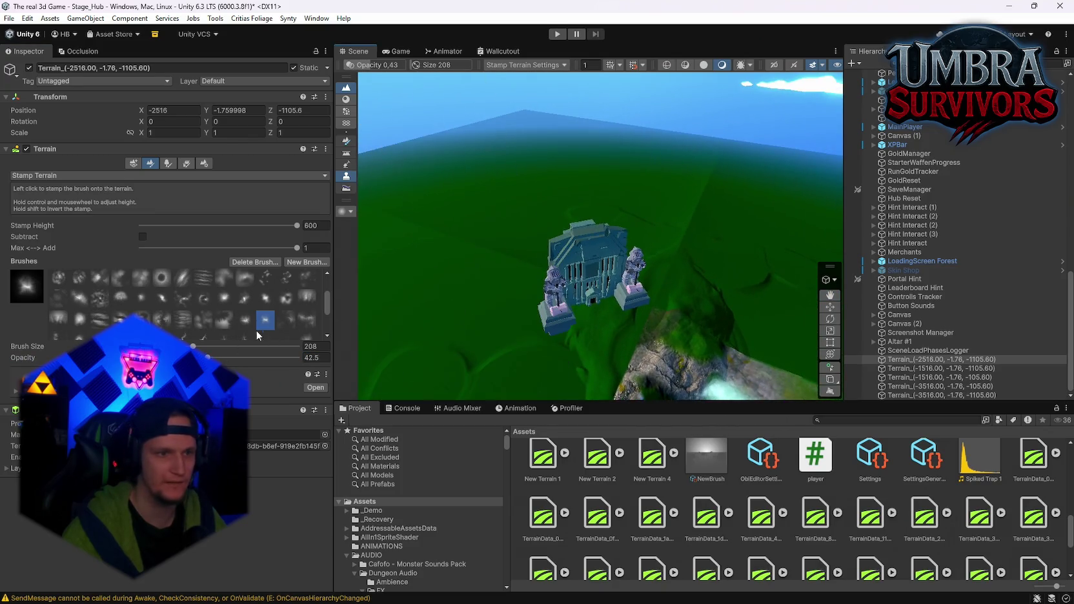
click(265, 331)
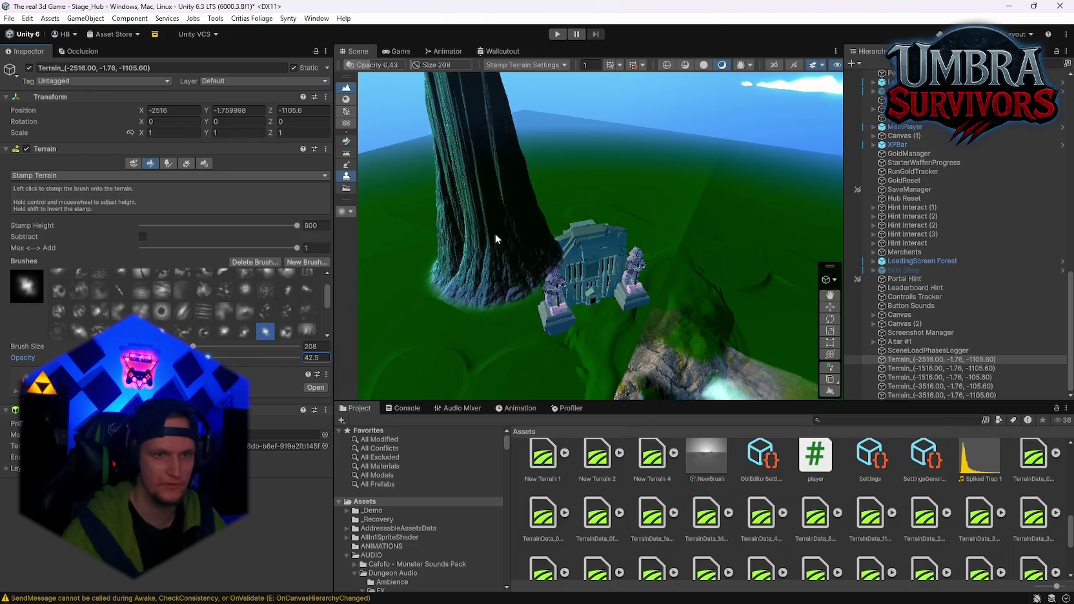
drag(228, 347, 240, 347)
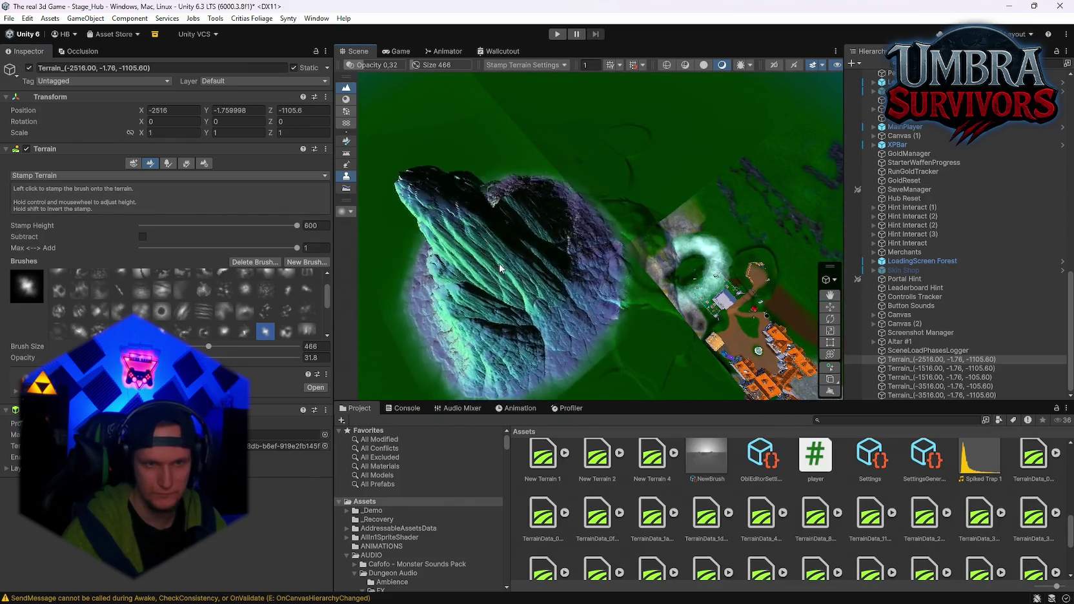
click(508, 273)
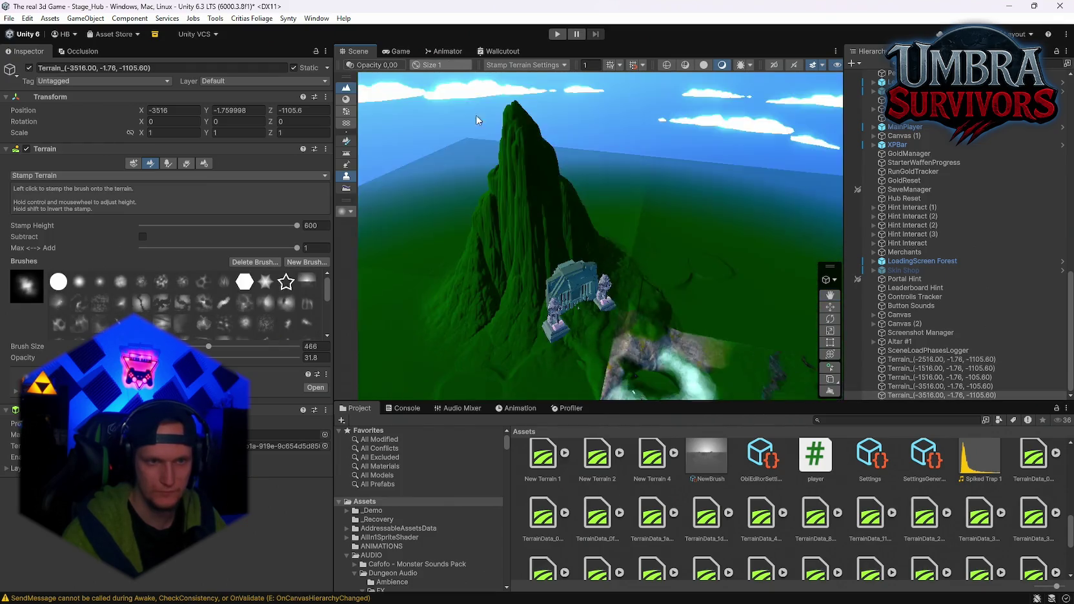
Try several stamp brushes and enlarge the brush to 780 near the castle
mouse_move(580, 201)
mouse_down()
mouse_move(655, 251)
mouse_move(670, 226)
mouse_move(594, 258)
mouse_up()
click(223, 303)
drag(419, 288, 387, 278)
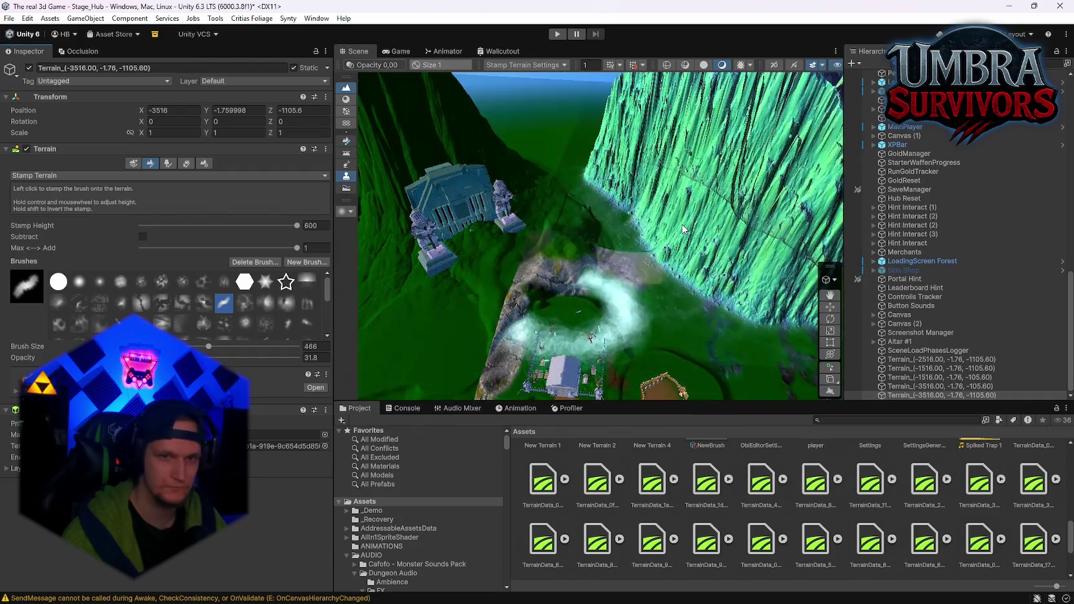
click(245, 322)
mouse_move(516, 226)
mouse_down()
mouse_move(544, 217)
mouse_move(574, 250)
mouse_move(474, 277)
mouse_up()
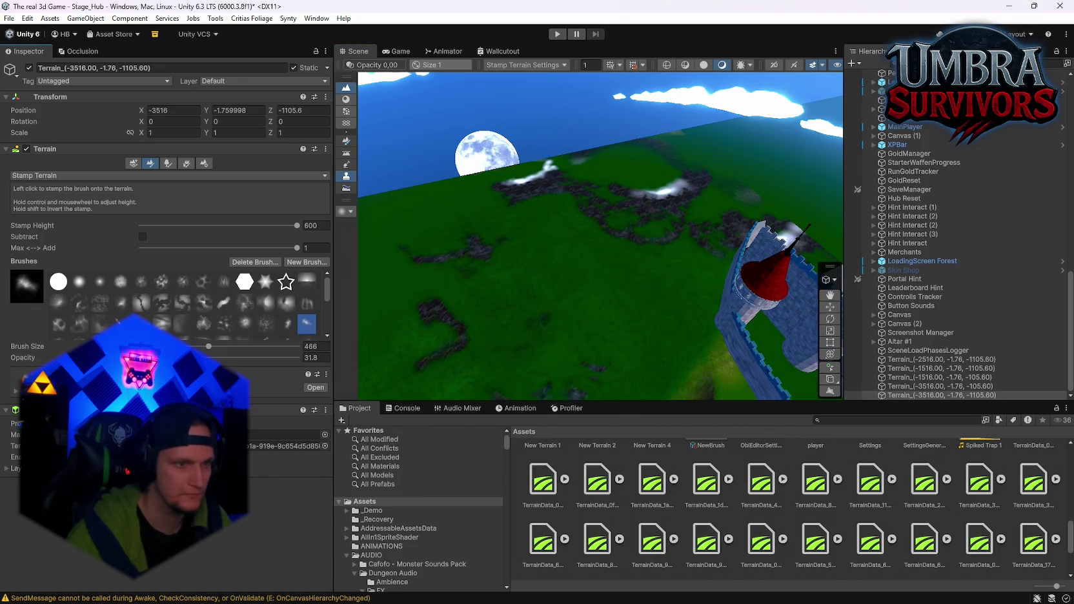
click(120, 302)
mouse_move(578, 297)
mouse_down()
mouse_move(489, 297)
mouse_move(582, 242)
mouse_up()
click(220, 349)
mouse_move(594, 233)
mouse_down()
mouse_move(558, 211)
mouse_move(581, 233)
mouse_move(555, 220)
mouse_up()
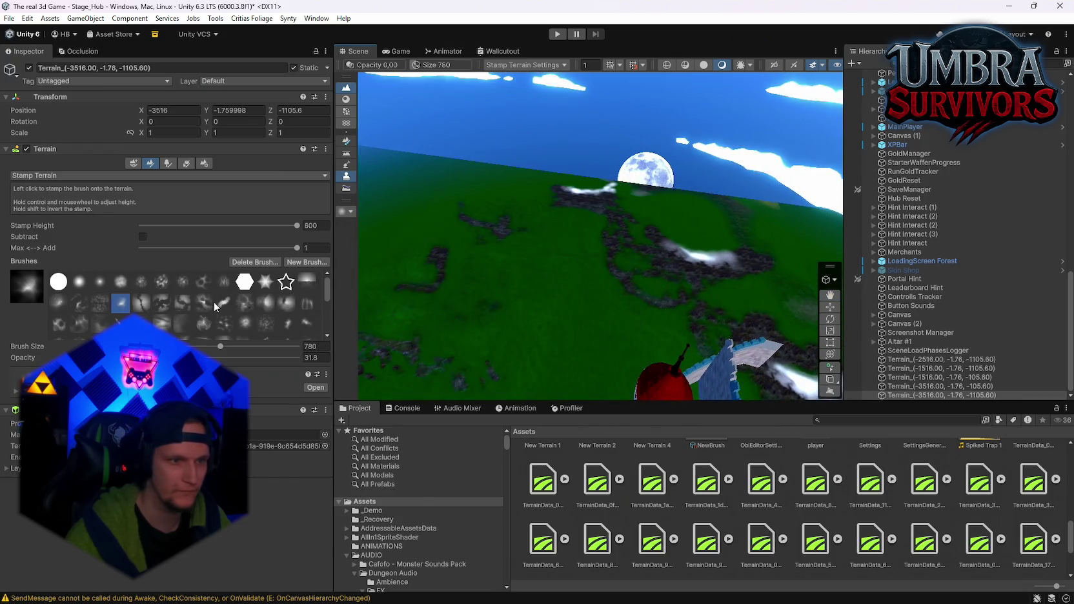
Stamp trial mountains and a ridge on the ground, undoing each with Ctrl+Z
click(286, 303)
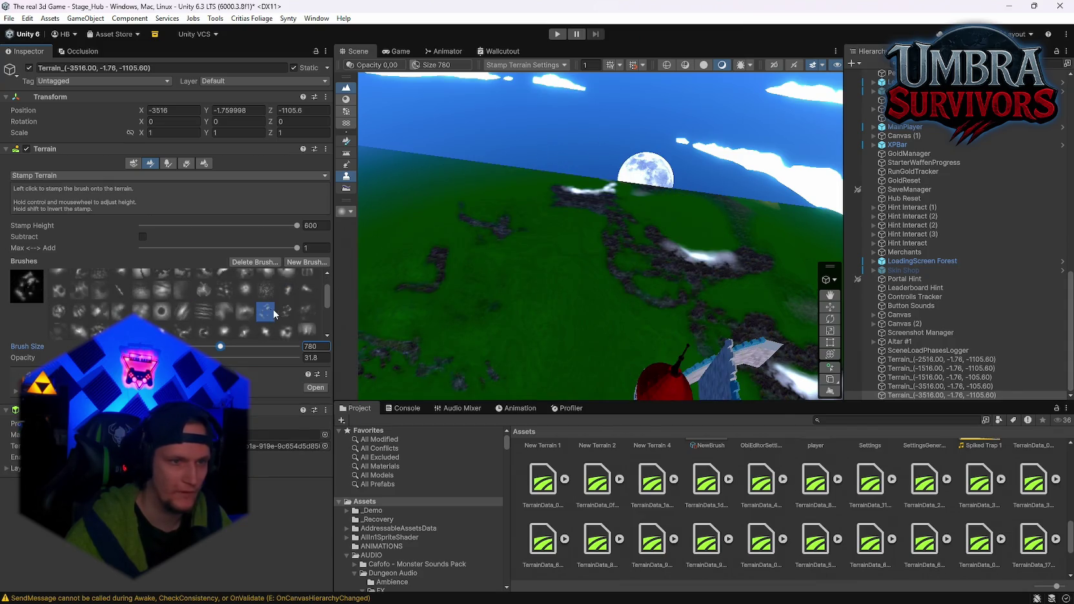
click(286, 312)
click(307, 290)
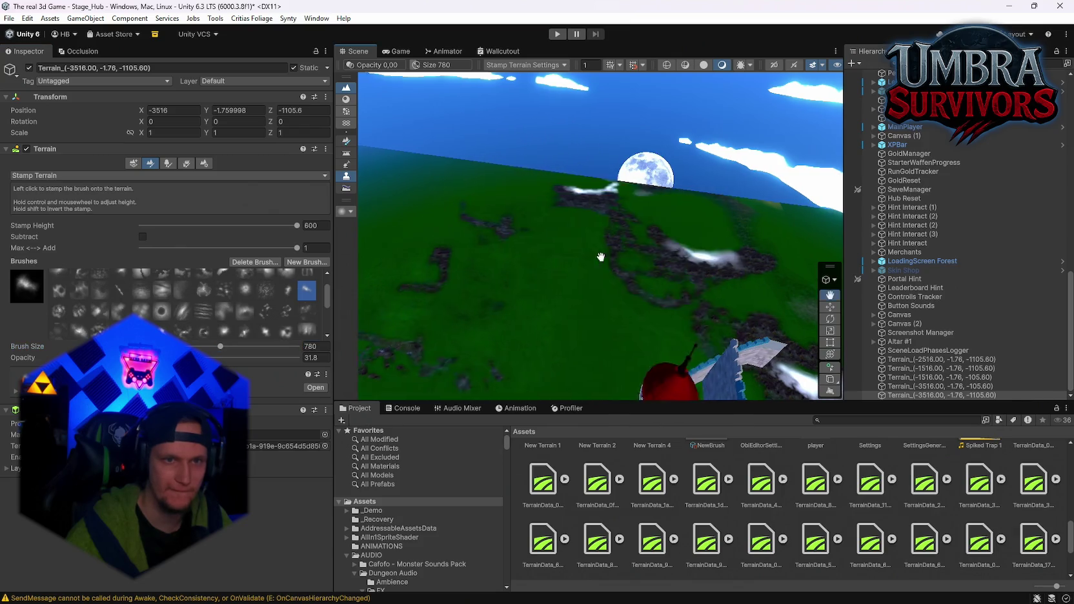
click(654, 231)
key(ctrl+z)
click(286, 290)
click(553, 271)
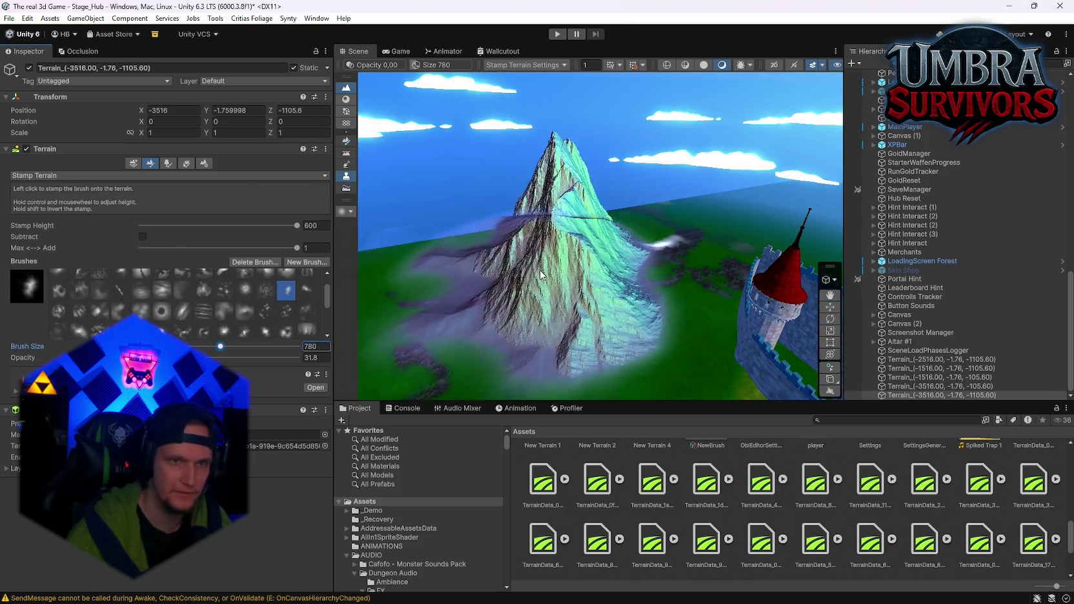
key(ctrl+z)
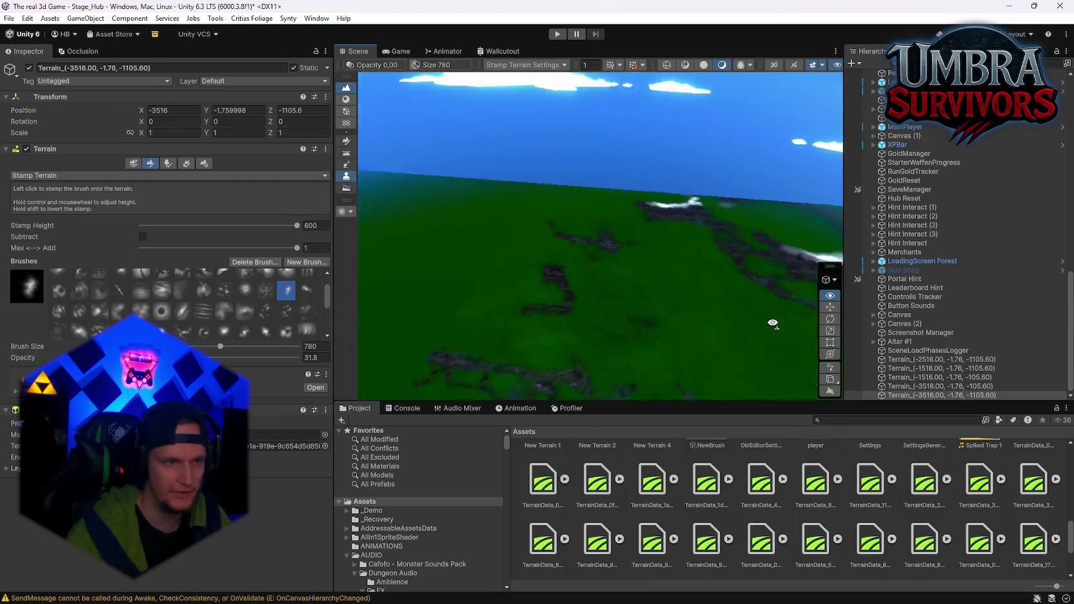
click(119, 290)
click(413, 273)
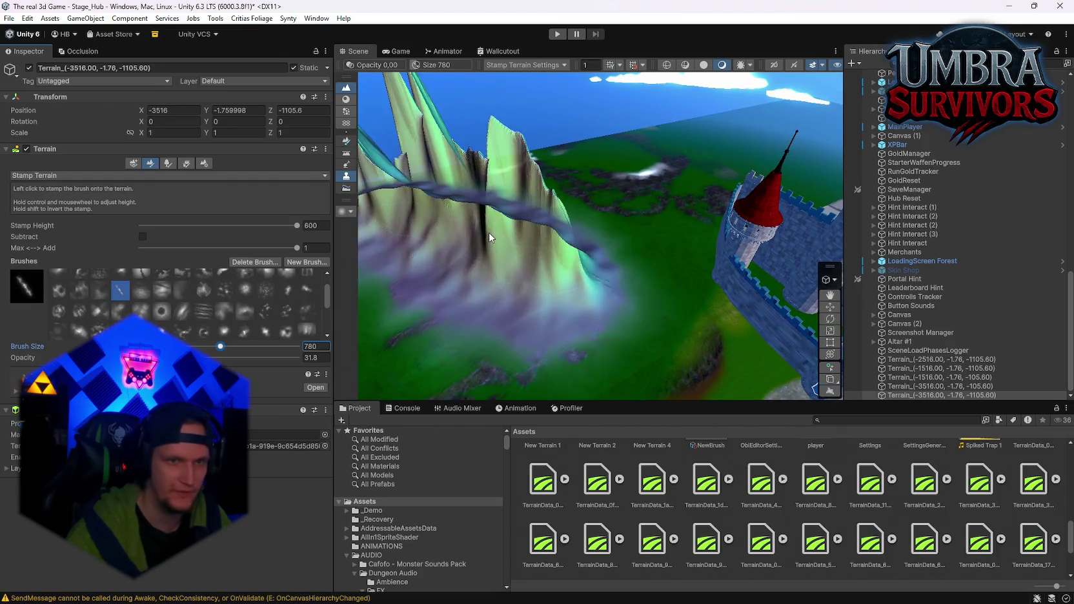
key(ctrl+z)
Stamp a large mountain on the Ground terrain with a cloudy mountain brush
scroll(182, 315, up, 2)
click(113, 299)
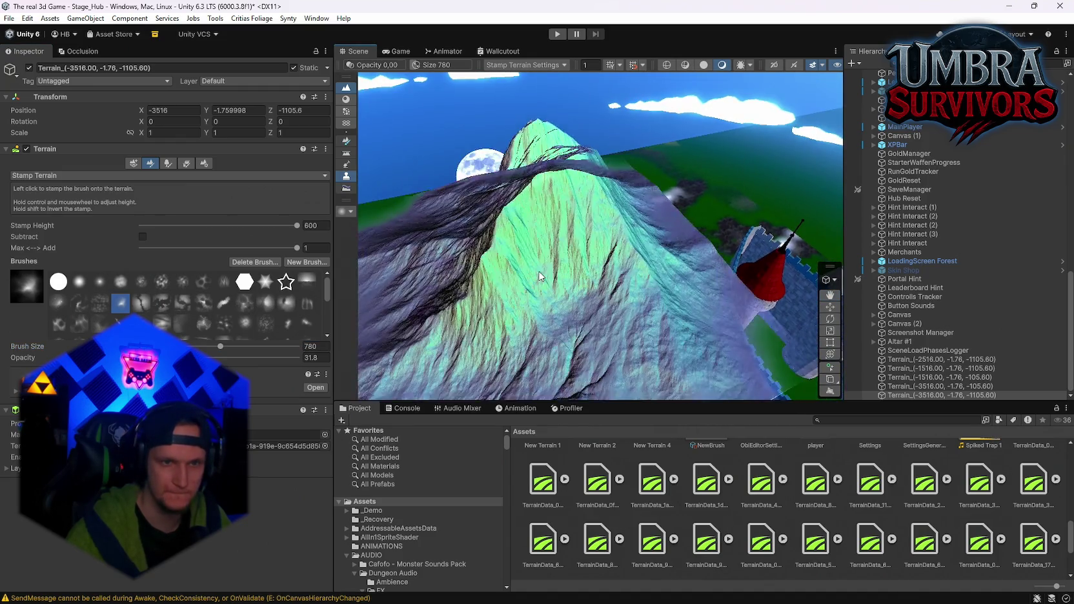
scroll(643, 213, down, 5)
drag(643, 214, 504, 289)
drag(601, 287, 620, 246)
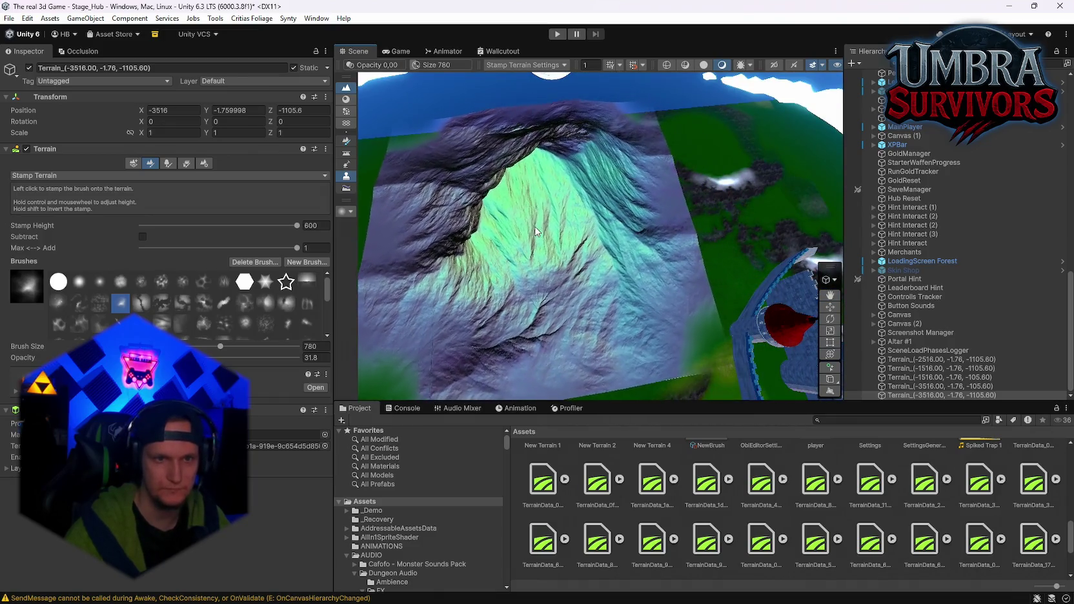
click(611, 223)
mouse_move(646, 204)
mouse_down()
mouse_move(674, 199)
mouse_move(669, 208)
mouse_move(638, 188)
mouse_move(671, 213)
mouse_move(636, 232)
mouse_move(679, 227)
mouse_move(670, 204)
mouse_move(730, 166)
mouse_move(511, 209)
mouse_move(571, 250)
mouse_move(653, 130)
mouse_move(563, 180)
mouse_move(647, 379)
mouse_move(599, 324)
mouse_move(583, 281)
mouse_up()
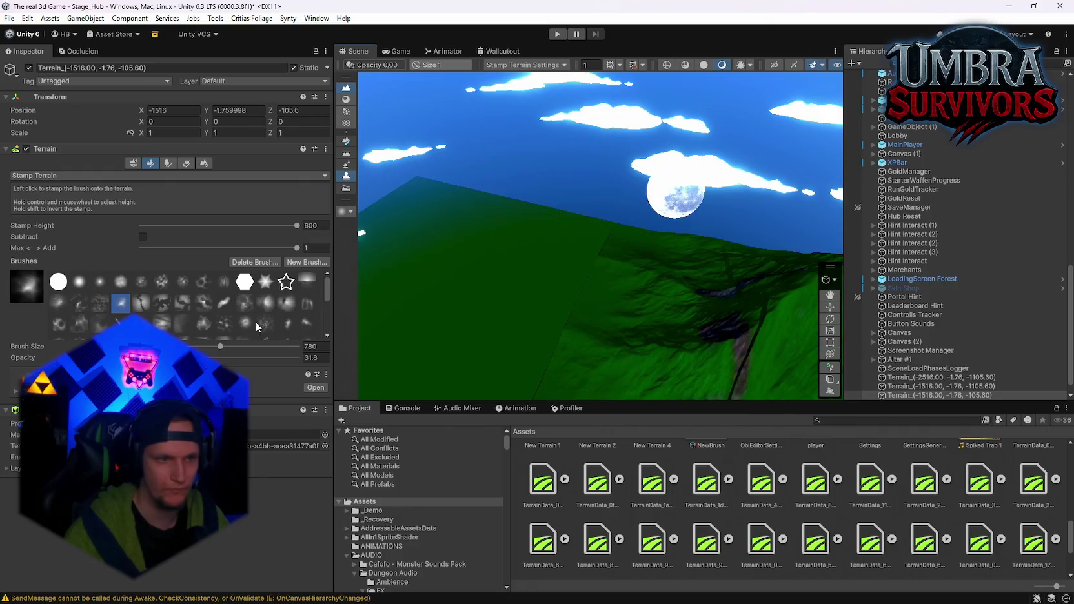
Adjust the stamp brush size and reselect the outer terrain tile beside the castle
drag(230, 348, 236, 348)
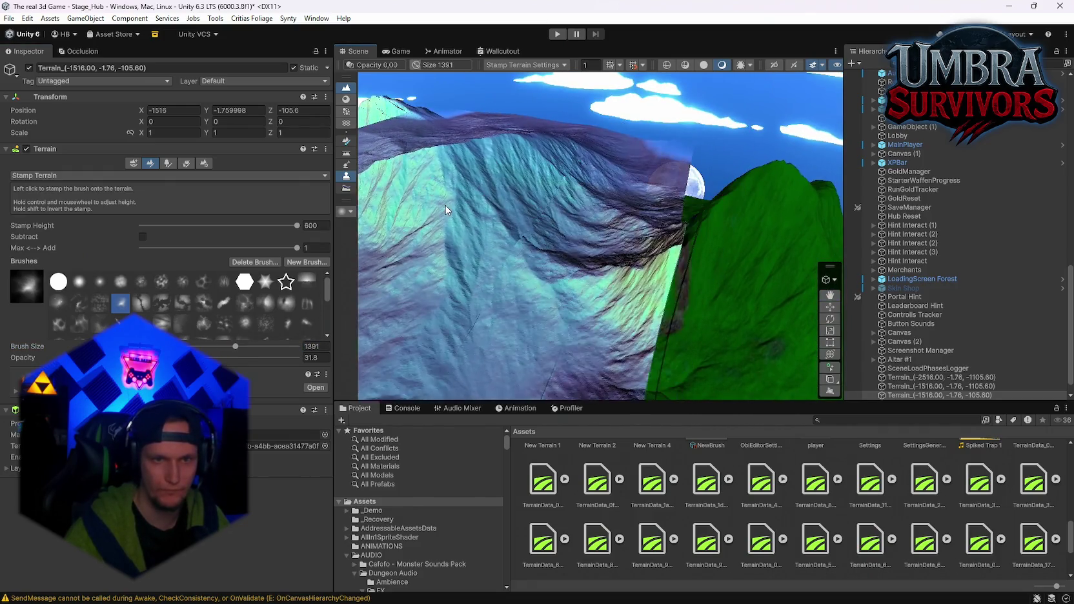
mouse_move(469, 244)
mouse_down()
mouse_move(585, 220)
mouse_move(508, 255)
mouse_move(487, 247)
mouse_move(537, 230)
mouse_move(516, 169)
mouse_move(587, 207)
mouse_move(568, 220)
mouse_up()
click(252, 346)
mouse_move(476, 322)
mouse_down()
mouse_move(534, 367)
mouse_move(517, 284)
mouse_move(490, 260)
mouse_move(619, 332)
mouse_move(533, 221)
mouse_move(586, 148)
mouse_up()
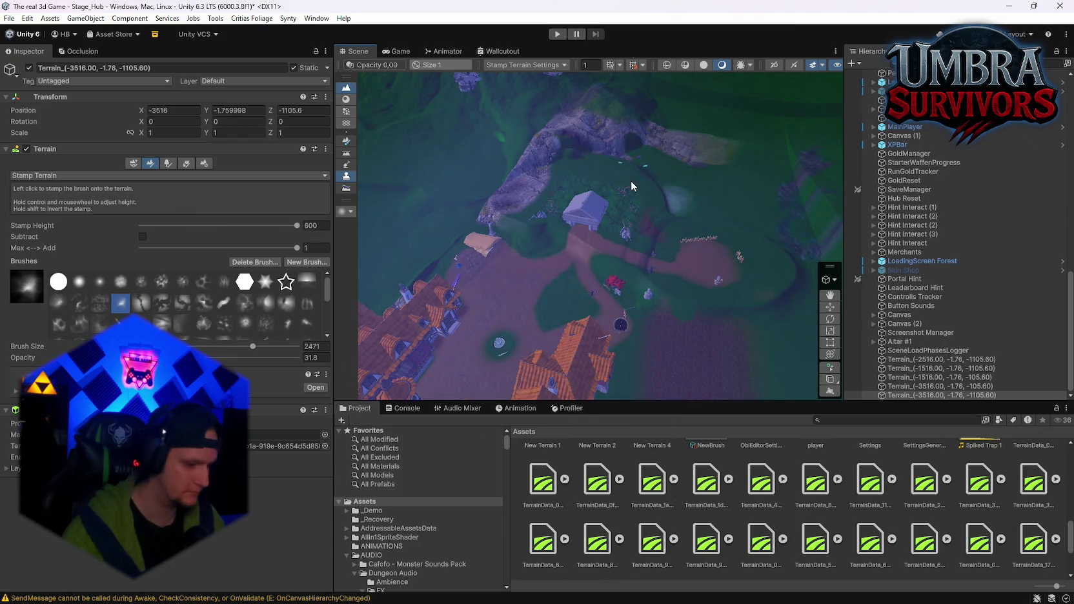
click(651, 132)
mouse_move(650, 131)
mouse_down()
mouse_move(674, 126)
mouse_move(613, 193)
mouse_move(601, 246)
mouse_move(572, 180)
mouse_up()
click(625, 138)
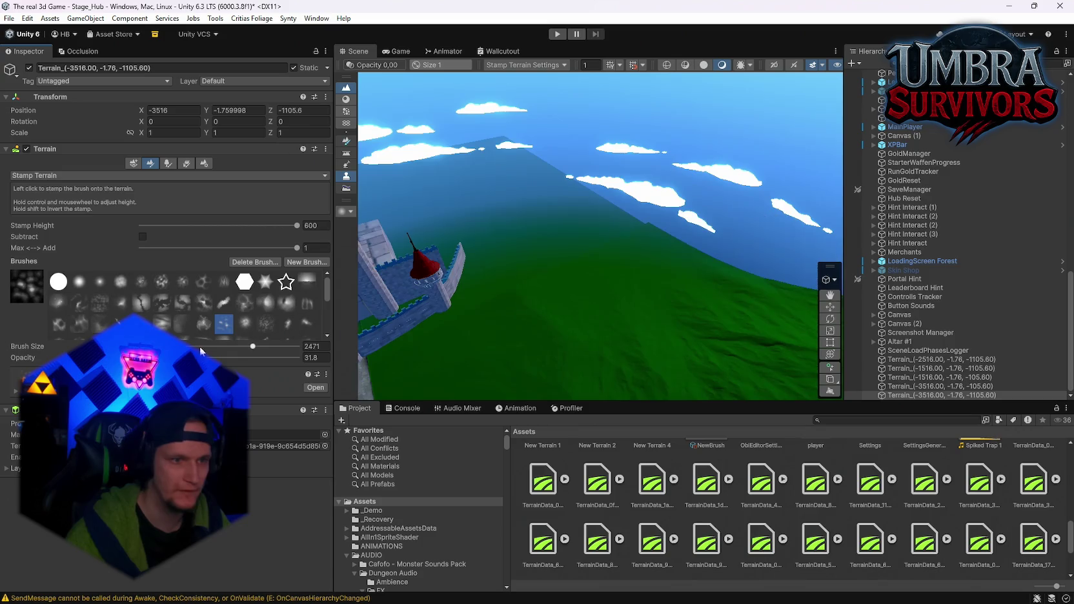
drag(502, 282, 365, 325)
Preview several brush shapes, then stamp a rocky mountain beside the castle at size 914
click(244, 323)
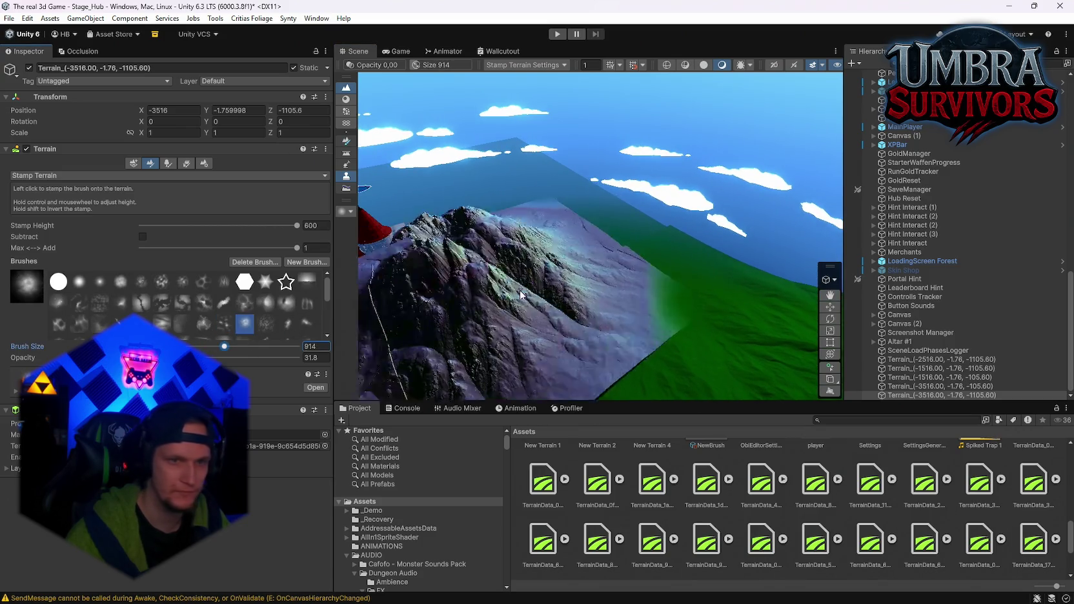
click(266, 324)
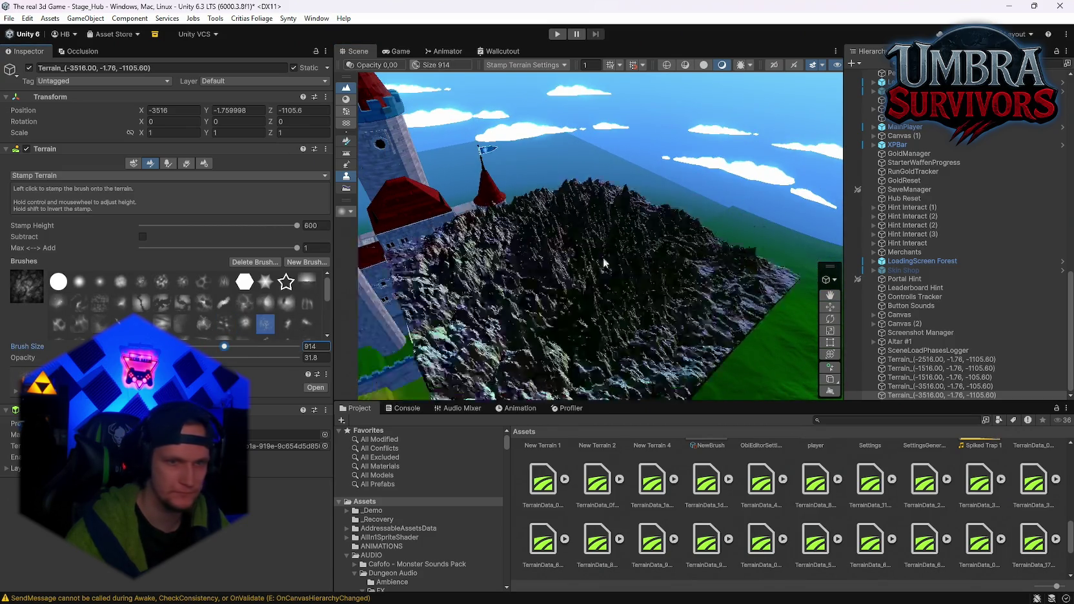
click(295, 305)
click(206, 323)
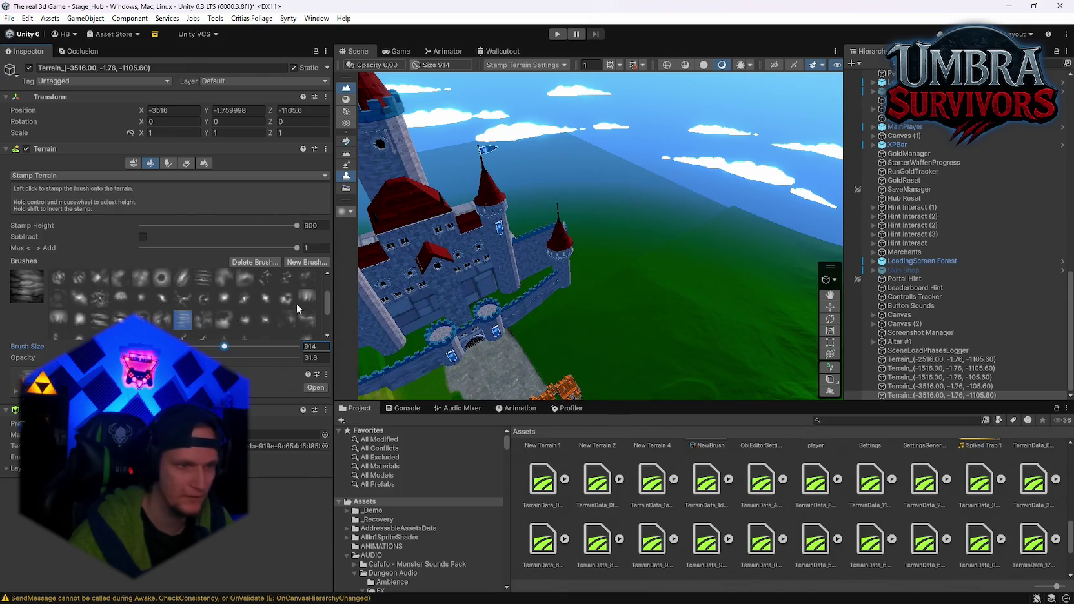
click(265, 319)
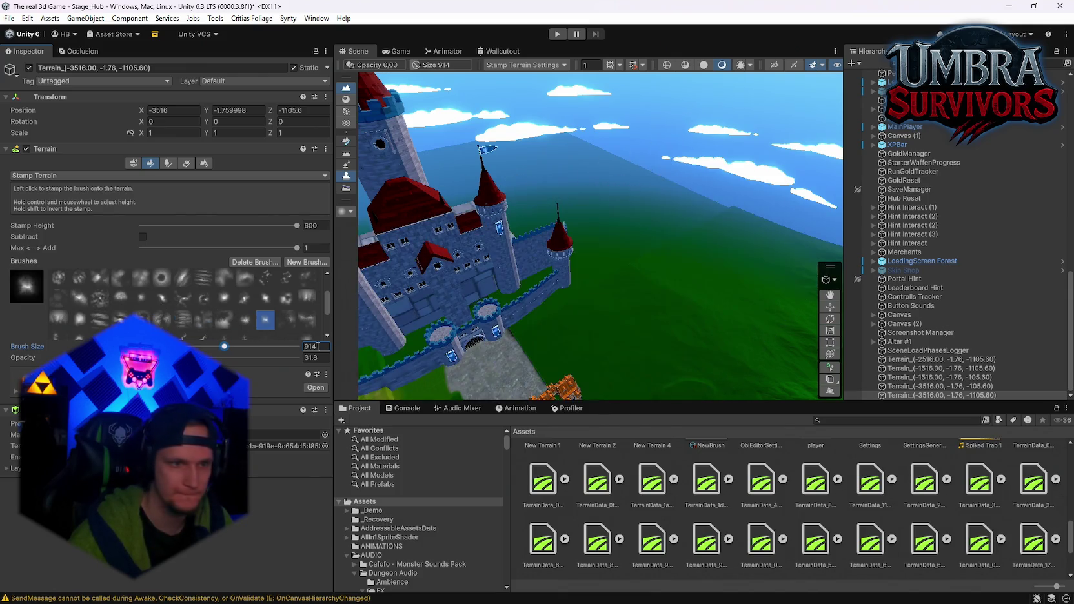
click(286, 320)
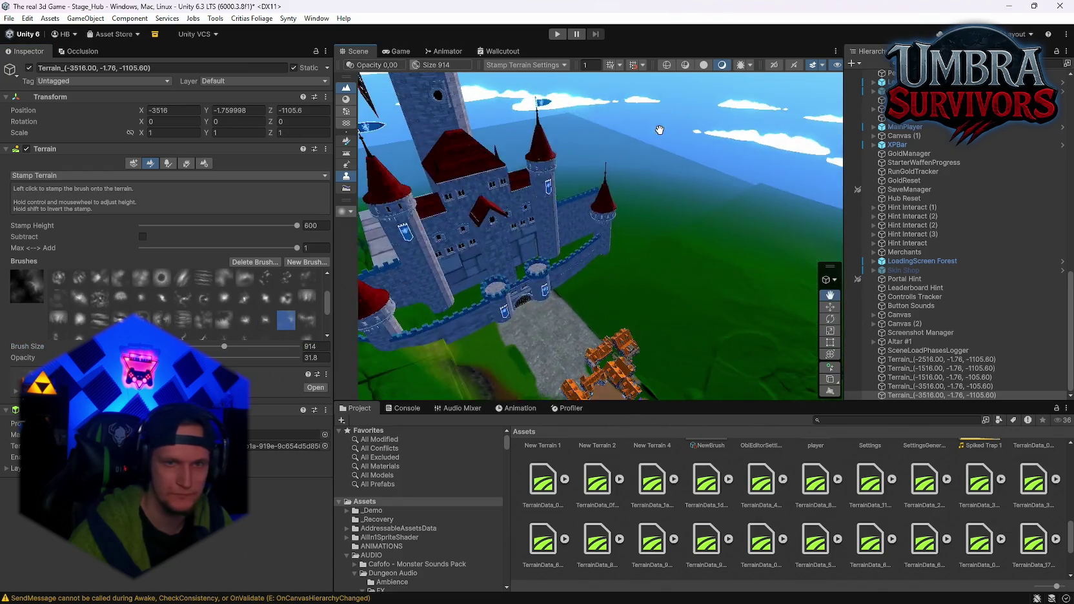
click(207, 326)
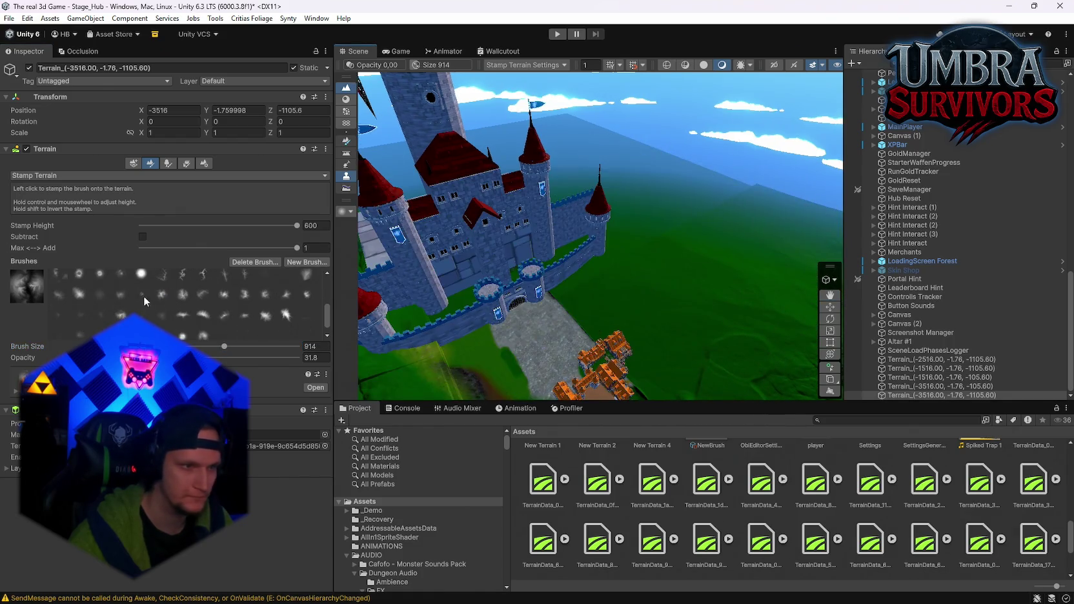
click(78, 294)
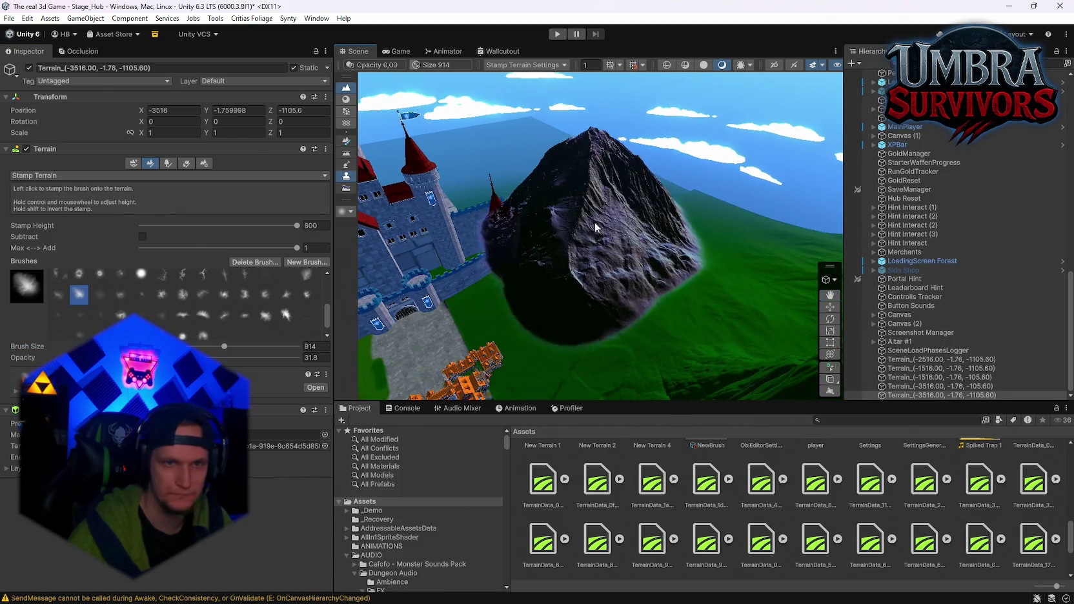
scroll(602, 217, up, 3)
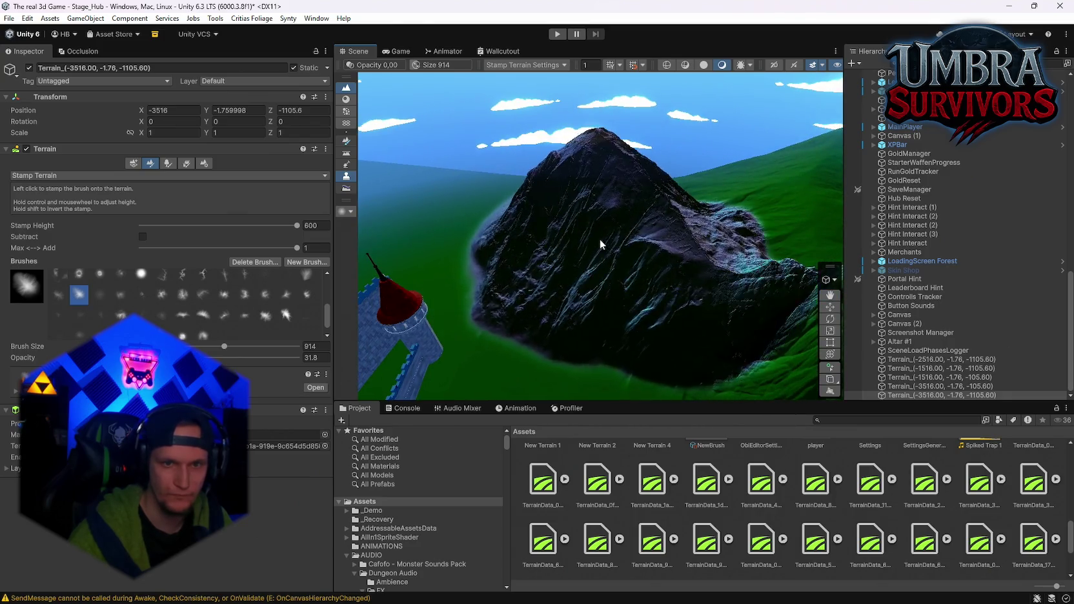
click(592, 237)
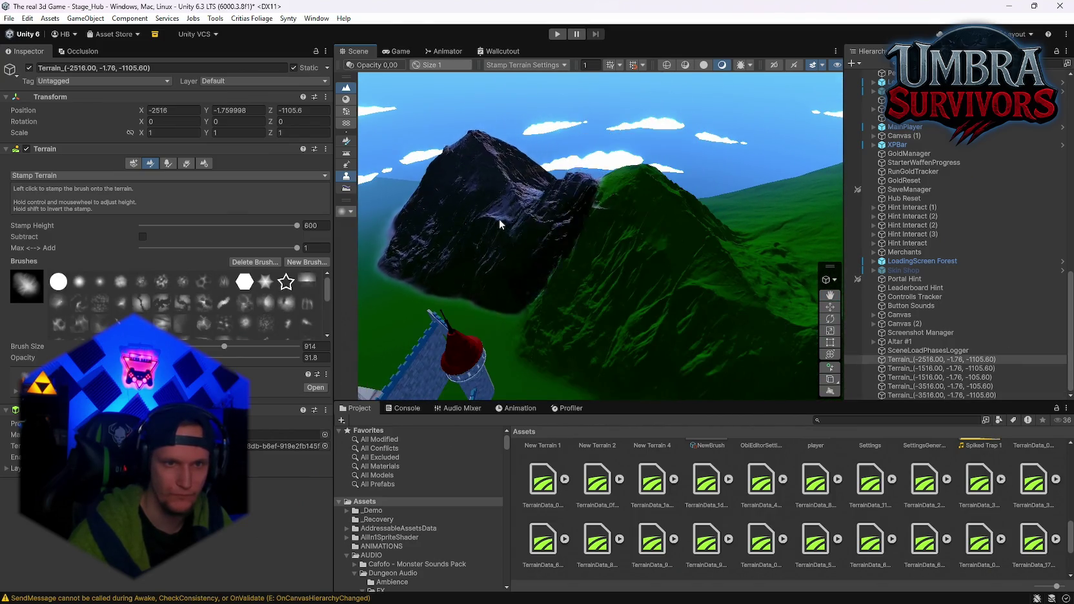
Stamp repeatedly to raise the peak, then add a rocky peak on the next tile
click(497, 244)
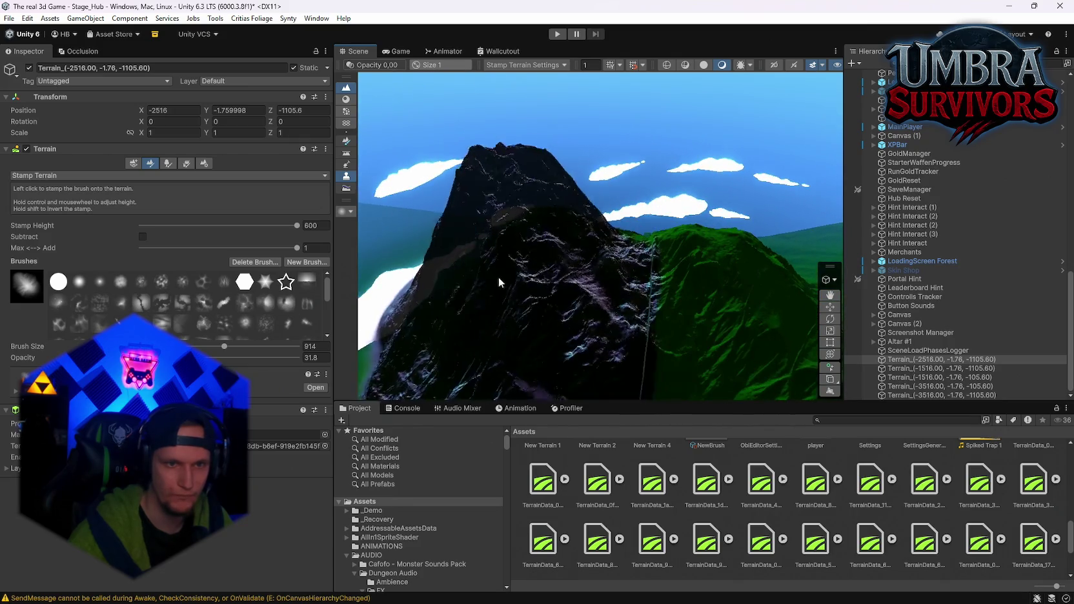
click(508, 243)
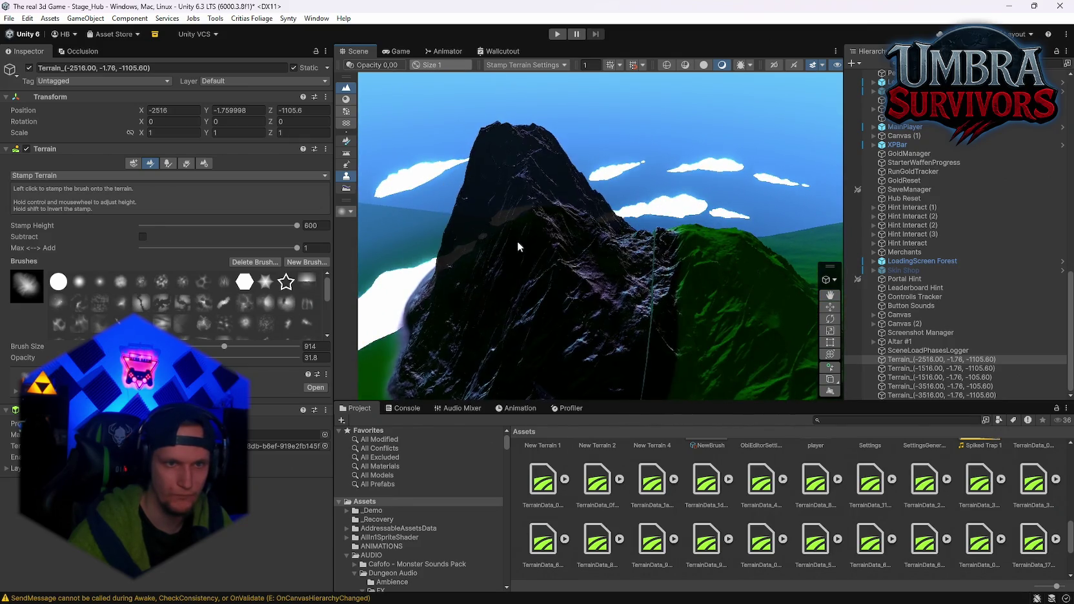
drag(402, 244, 721, 294)
click(490, 304)
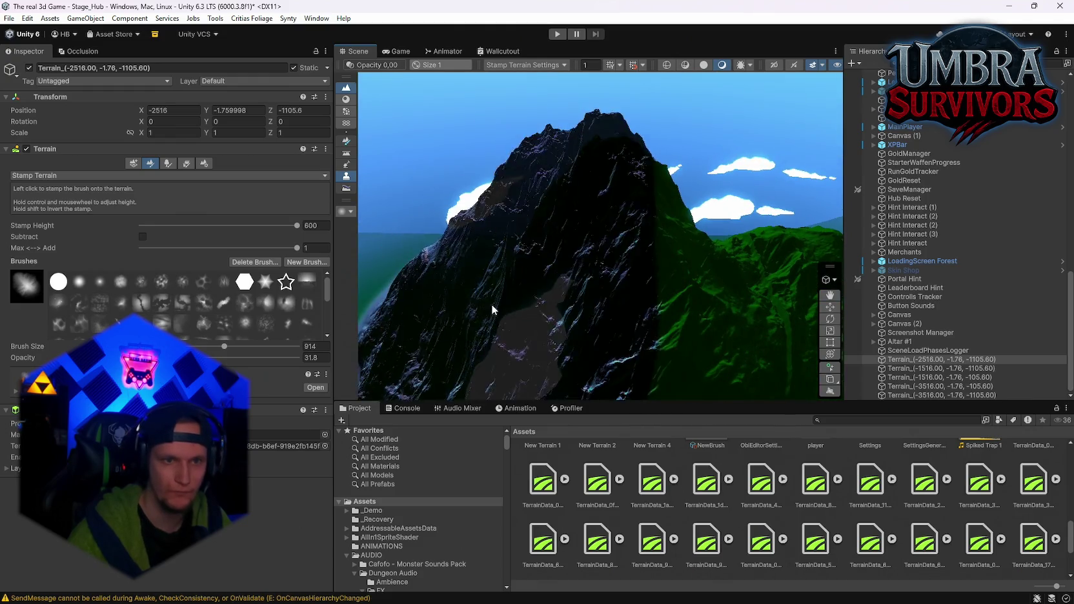
scroll(528, 268, up, 3)
scroll(528, 268, down, 4)
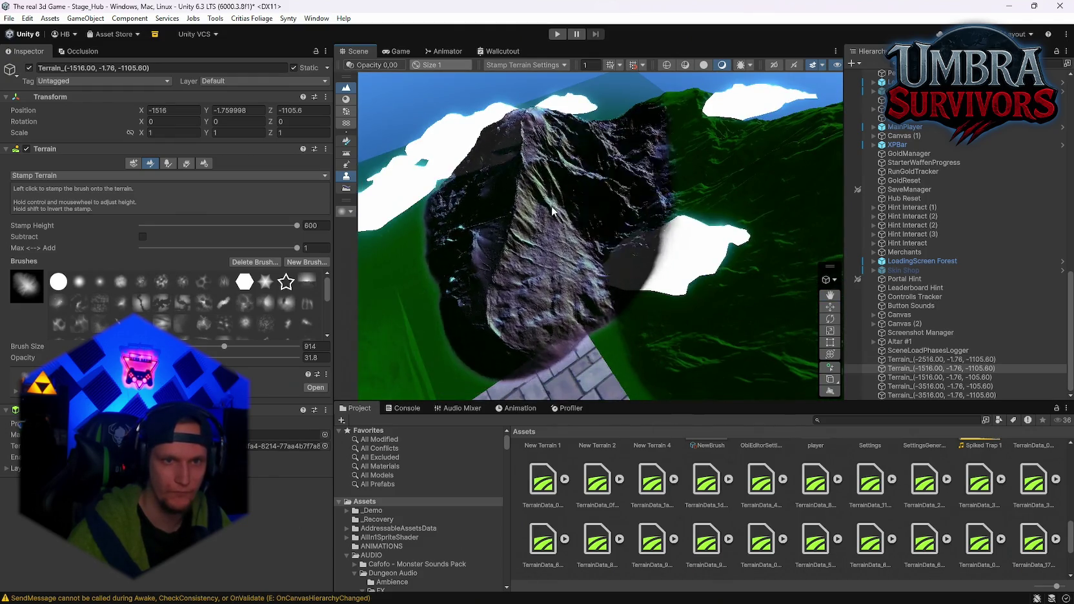
mouse_move(563, 198)
mouse_down()
mouse_move(589, 290)
mouse_move(622, 211)
mouse_move(634, 321)
mouse_move(749, 237)
mouse_move(792, 286)
mouse_move(614, 376)
mouse_up()
mouse_move(555, 406)
mouse_down()
mouse_move(566, 175)
mouse_move(477, 74)
mouse_move(612, 162)
mouse_move(652, 383)
mouse_move(653, 311)
mouse_move(554, 259)
mouse_up()
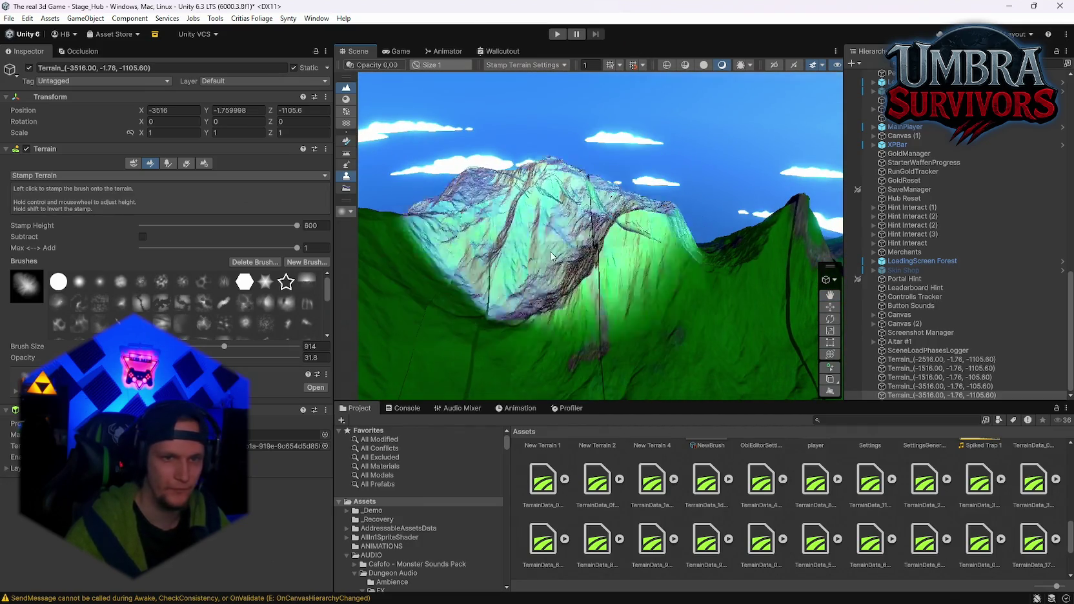
Select the Ground terrain and pick a different stamp brush
click(527, 244)
scroll(591, 197, down, 3)
mouse_move(592, 197)
mouse_down()
mouse_move(554, 168)
mouse_move(568, 187)
mouse_move(672, 240)
mouse_move(581, 188)
mouse_move(503, 226)
mouse_move(534, 192)
mouse_move(581, 229)
mouse_up()
mouse_move(643, 497)
mouse_down()
mouse_move(512, 319)
mouse_move(671, 223)
mouse_move(798, 221)
mouse_move(743, 367)
mouse_move(439, 283)
mouse_move(383, 219)
mouse_move(510, 295)
mouse_move(604, 269)
mouse_move(597, 275)
mouse_up()
click(245, 303)
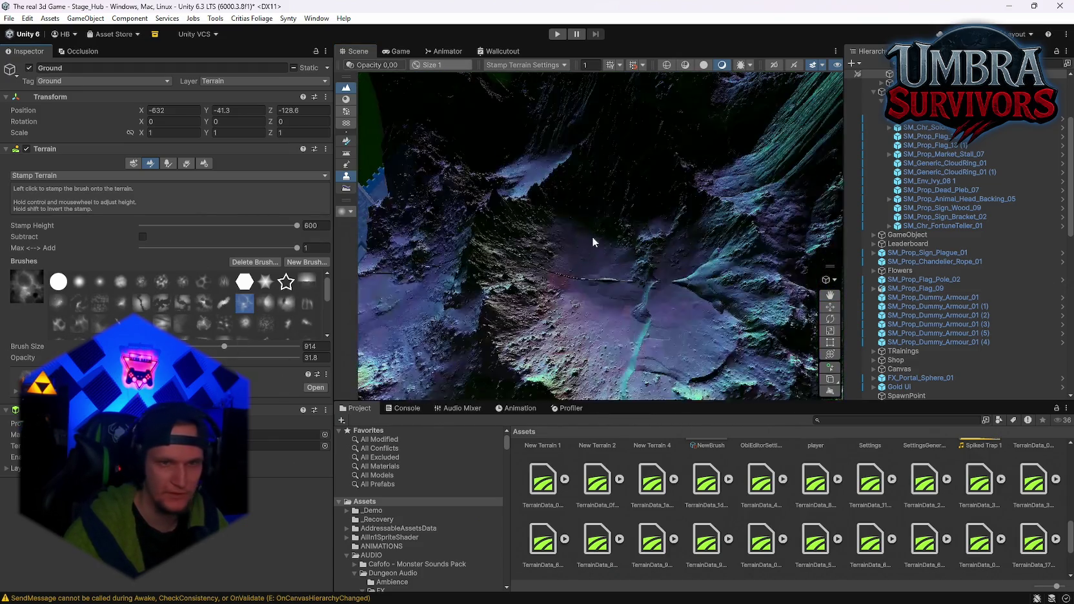
Set stamp size 336 and height 421, undoing the stamp that covered the castle
drag(224, 347, 202, 347)
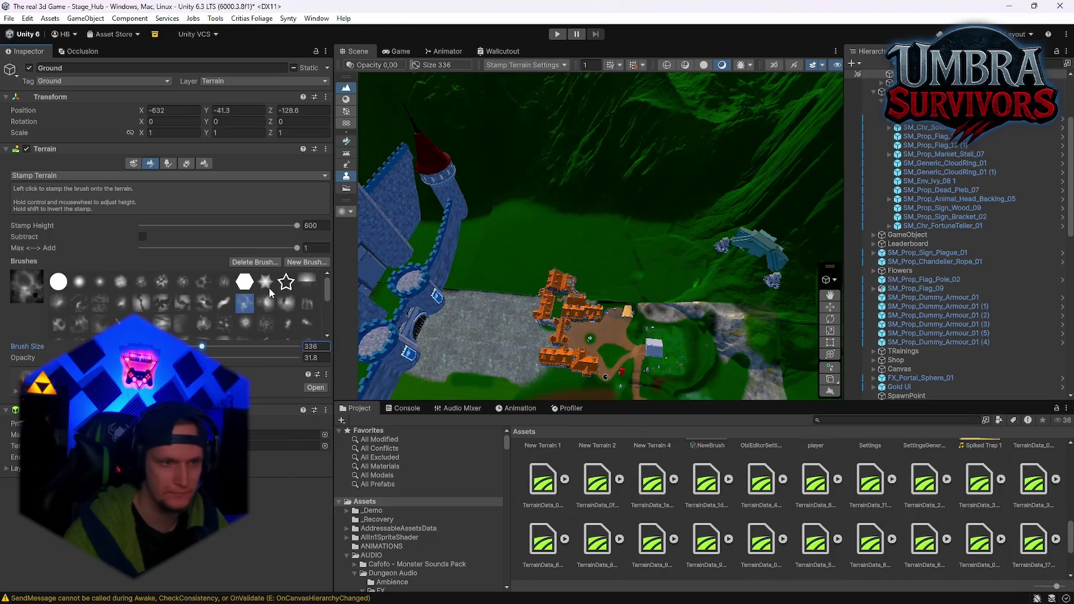
drag(274, 232, 272, 233)
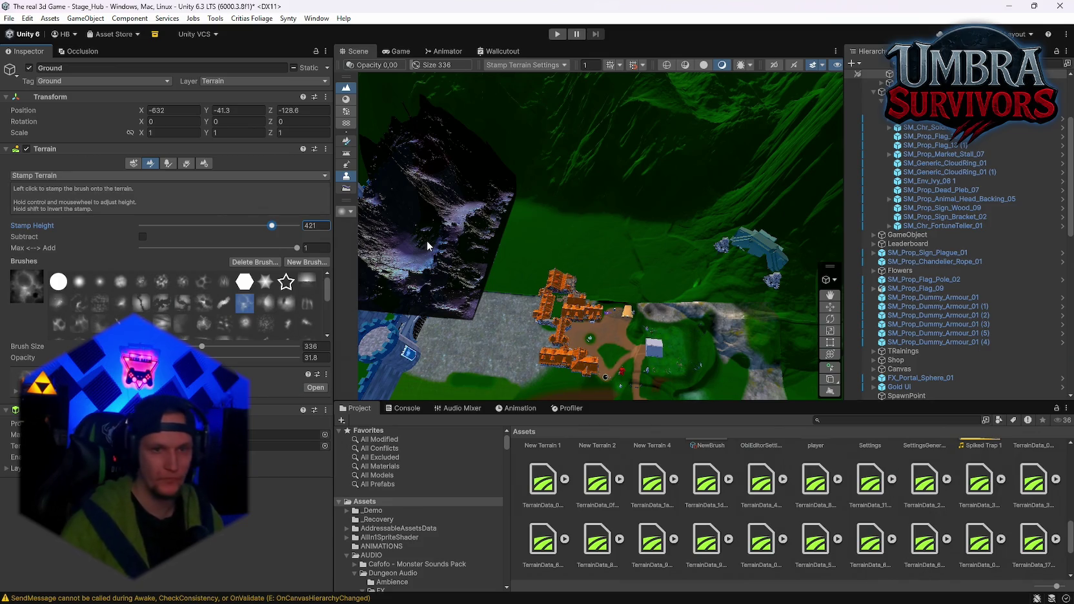
key(ctrl+z)
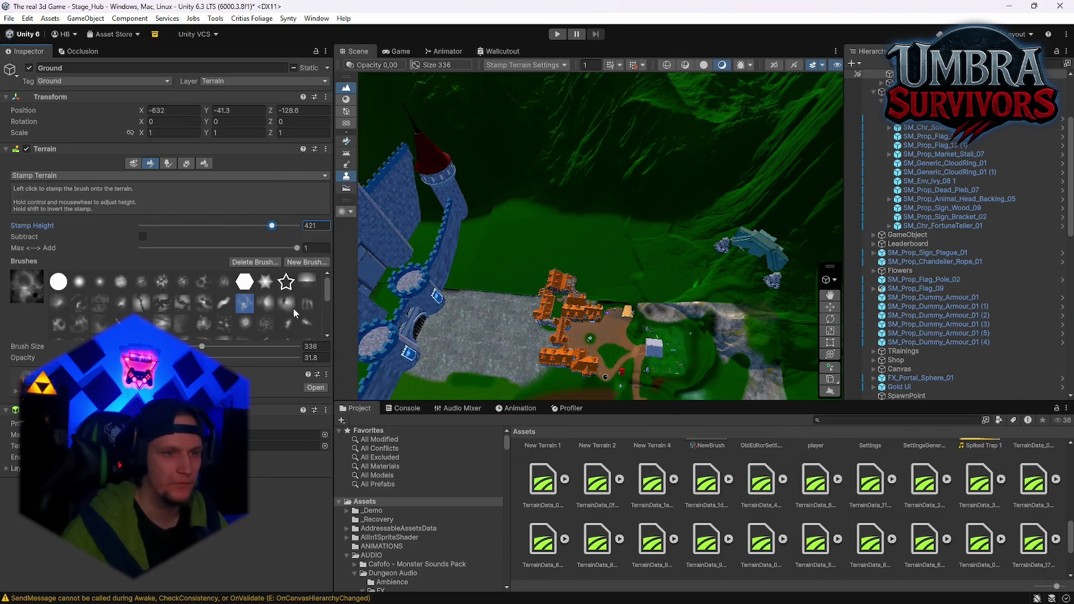
click(286, 323)
scroll(458, 265, down, 5)
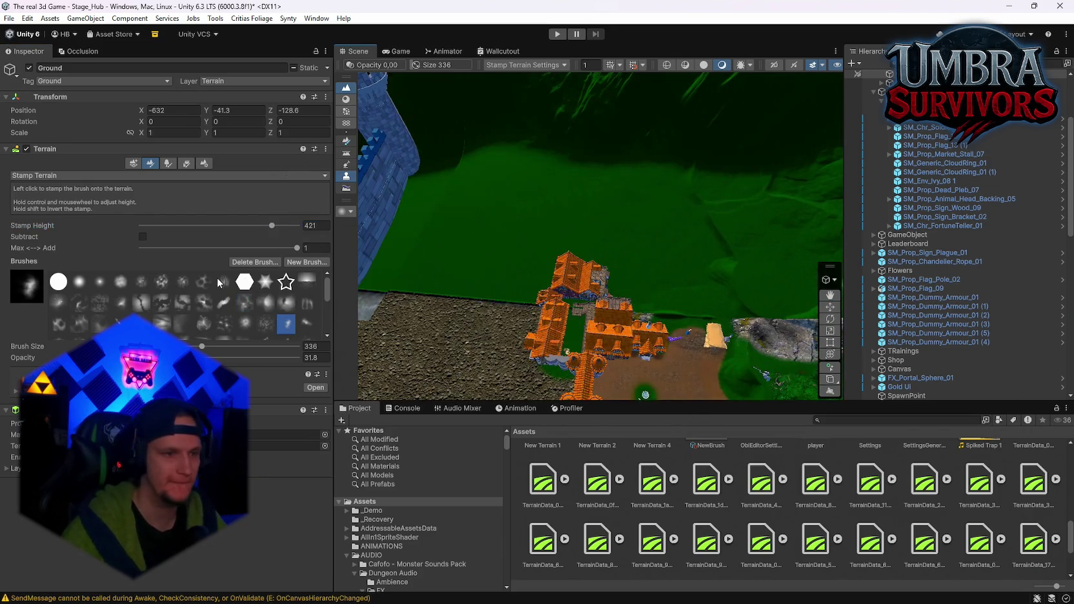
click(203, 282)
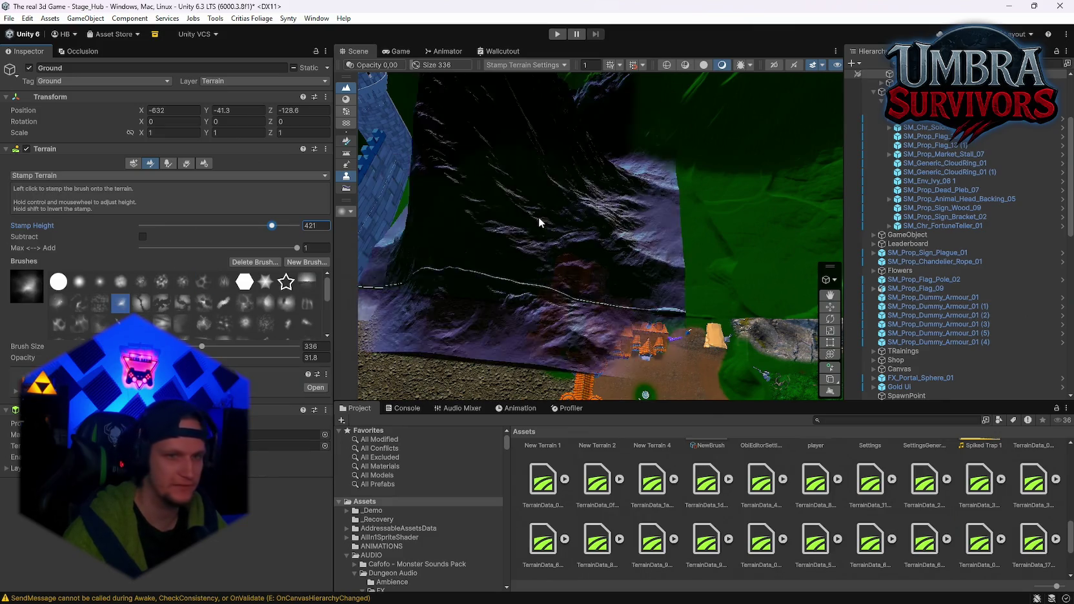
Preview the rock-textured, soft round and crater-textured stamp brushes
click(99, 303)
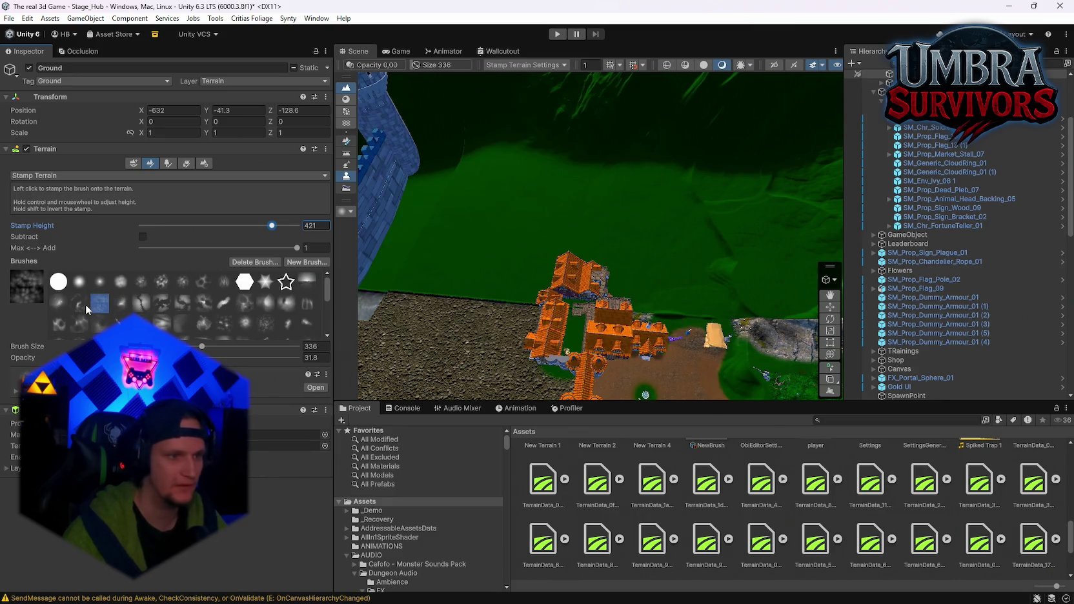
click(86, 304)
click(56, 304)
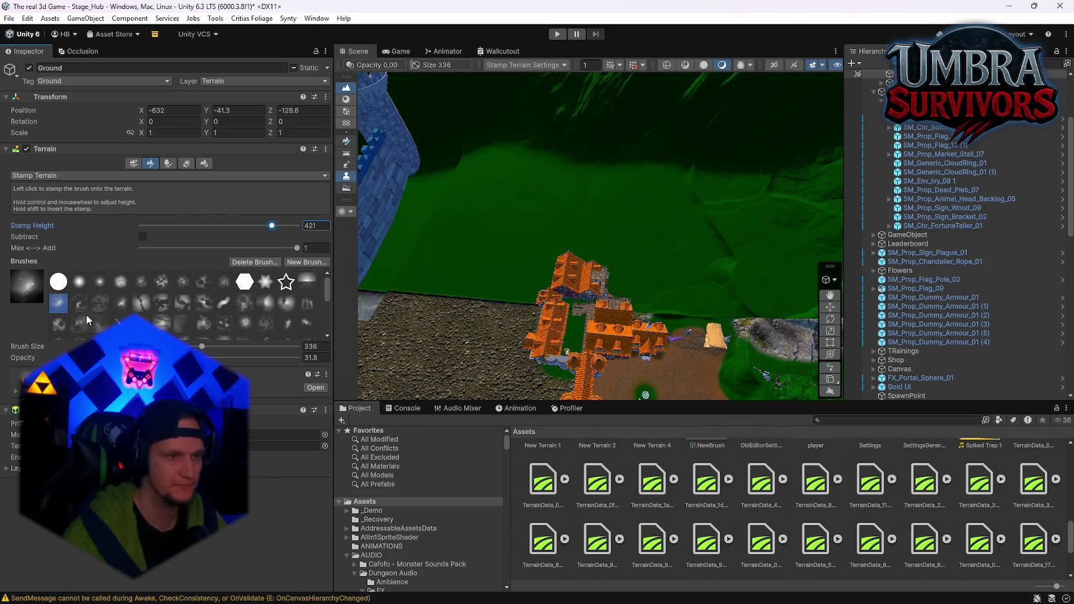
scroll(195, 294, down, 2)
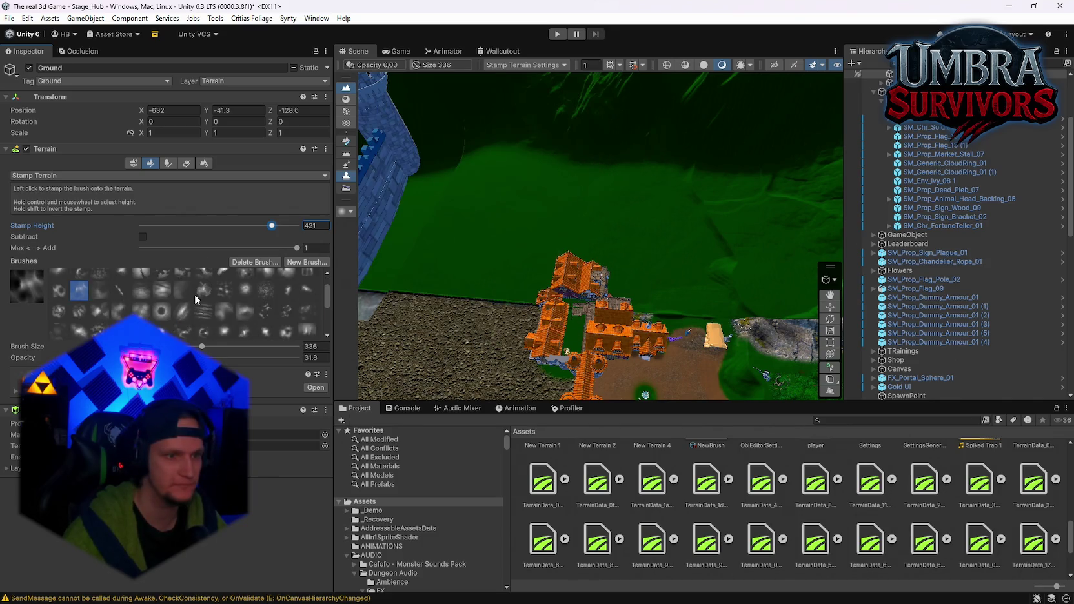
click(182, 291)
click(247, 310)
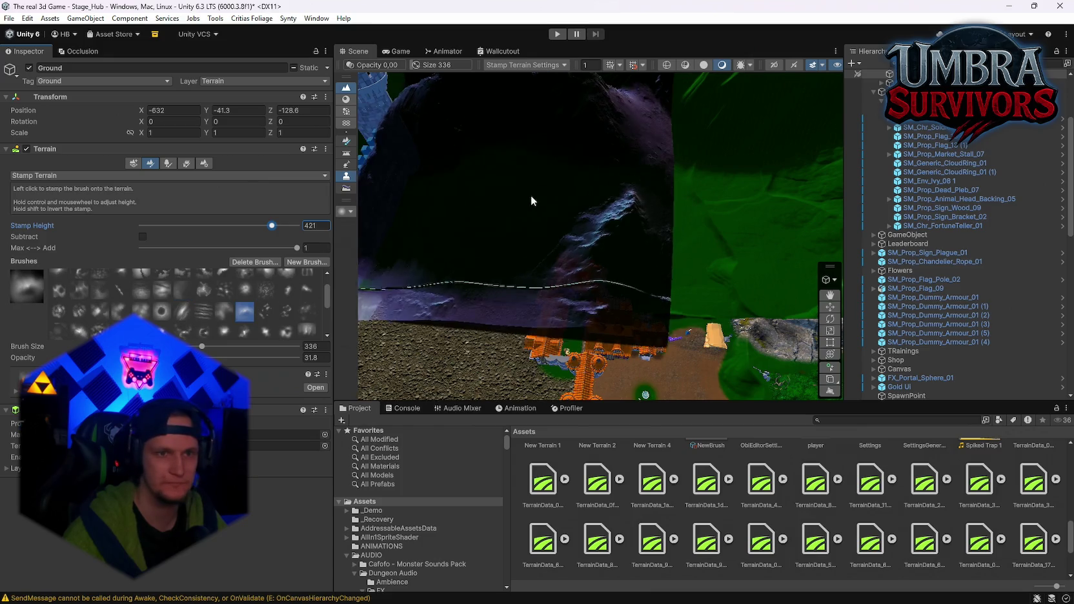
click(286, 311)
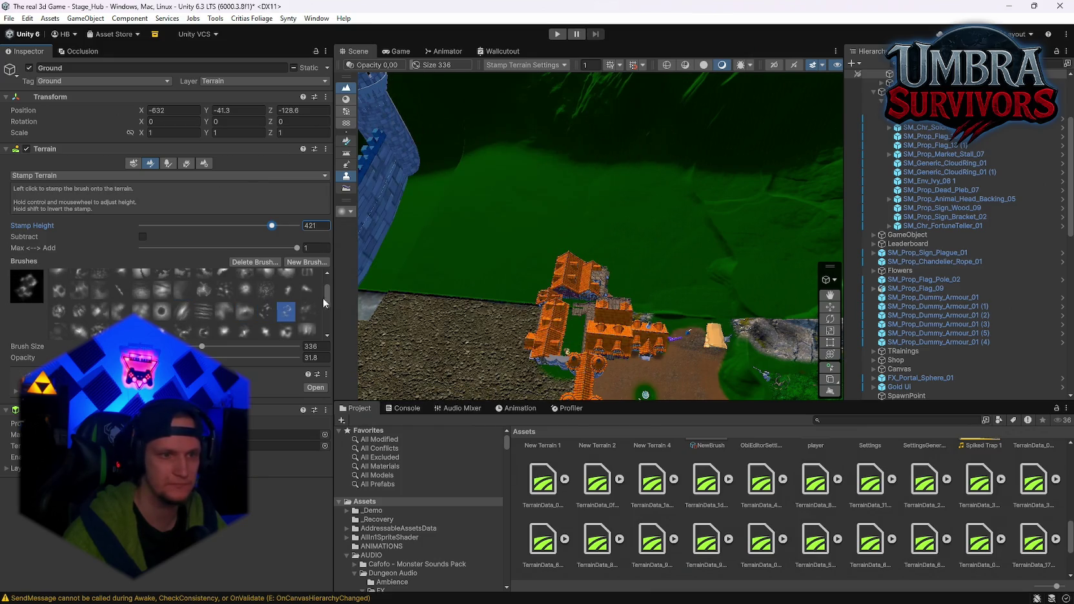
click(307, 312)
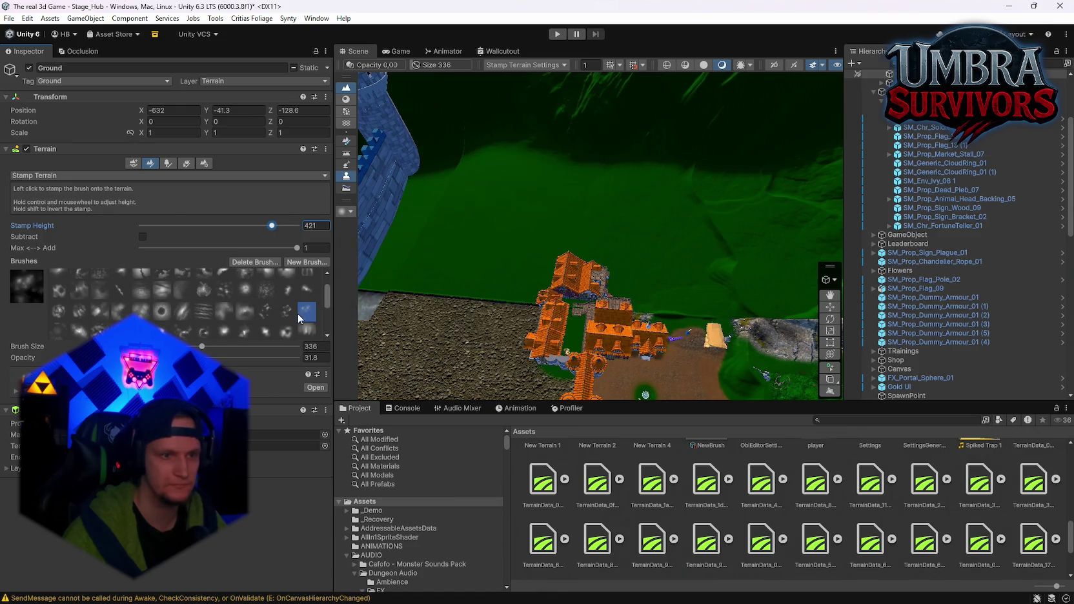
scroll(319, 281, down, 2)
scroll(319, 282, up, 2)
Cycle through the row of large rocky mountain brushes to compare them
click(307, 298)
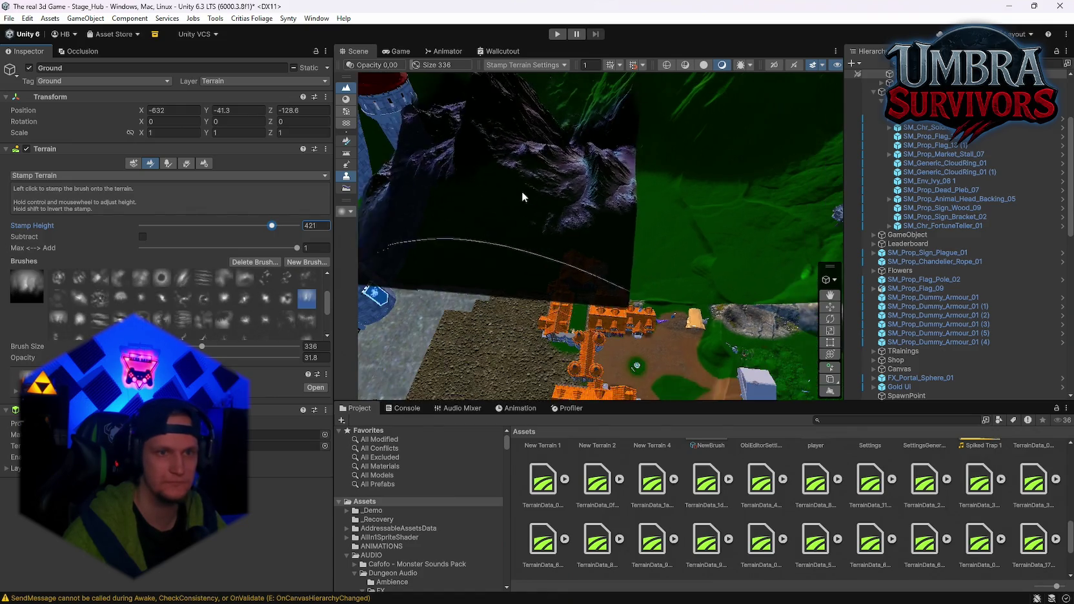
click(286, 298)
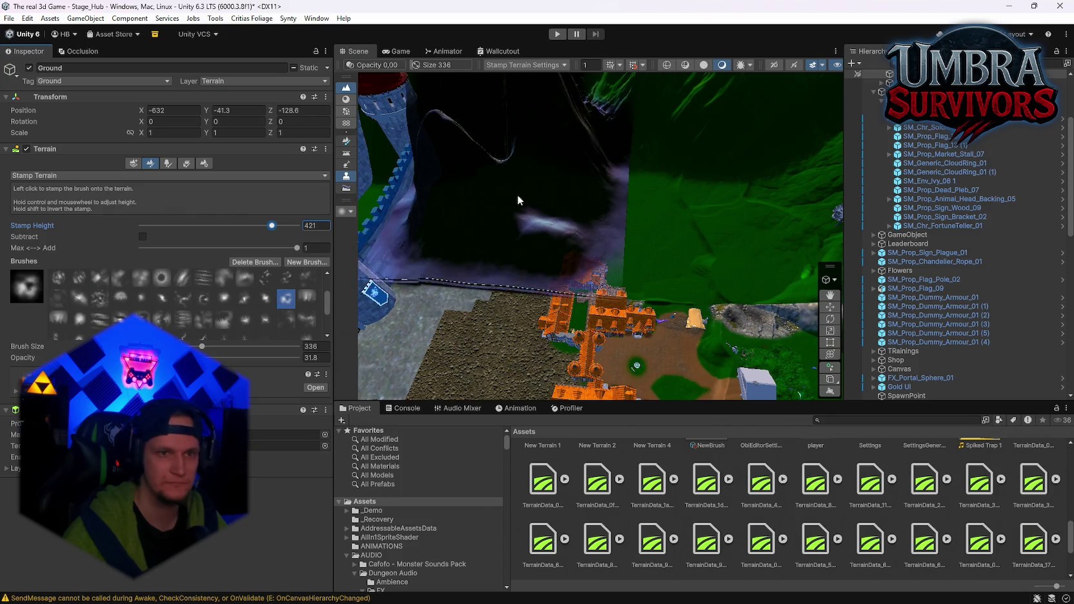
click(265, 298)
click(233, 293)
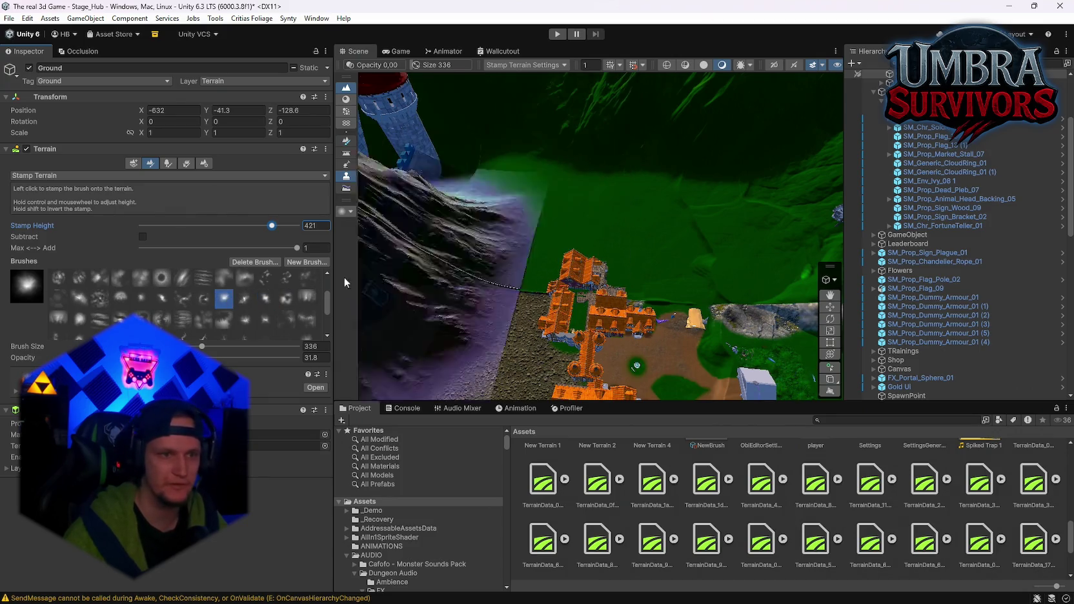
click(204, 299)
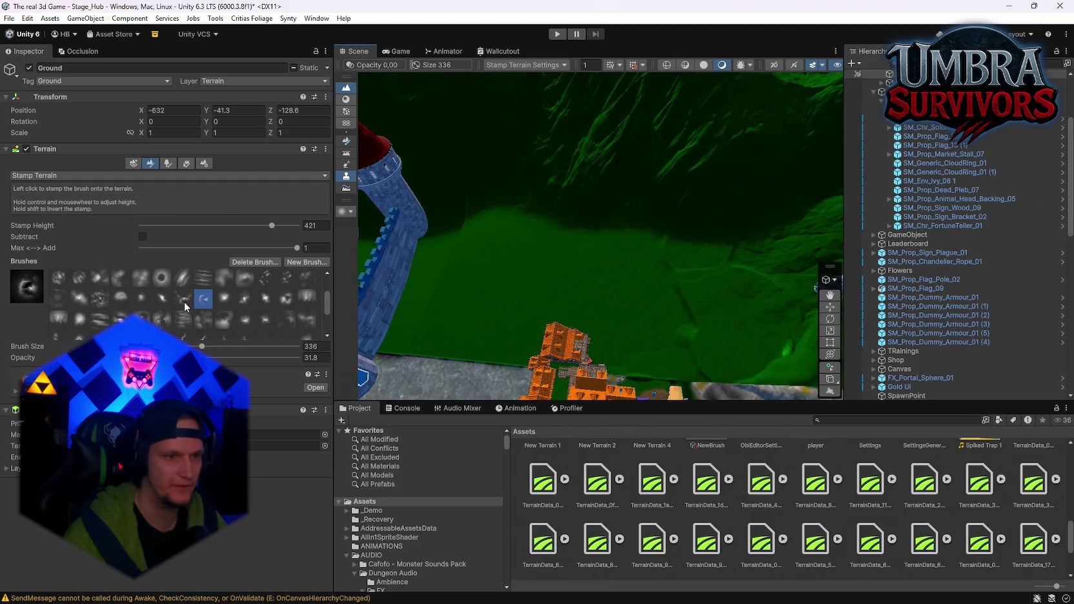
click(182, 298)
click(204, 279)
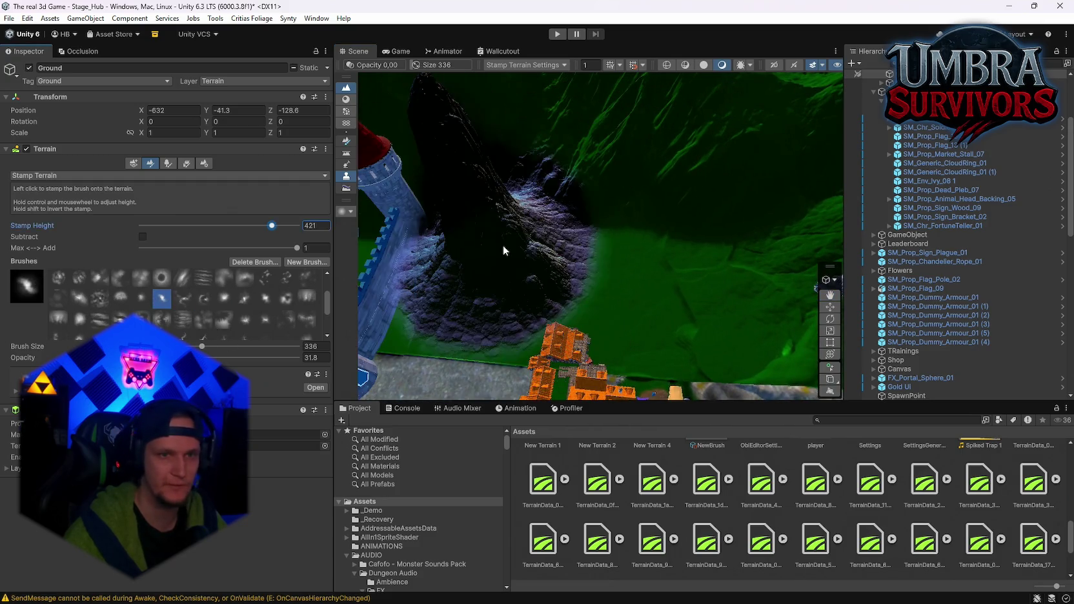
click(203, 299)
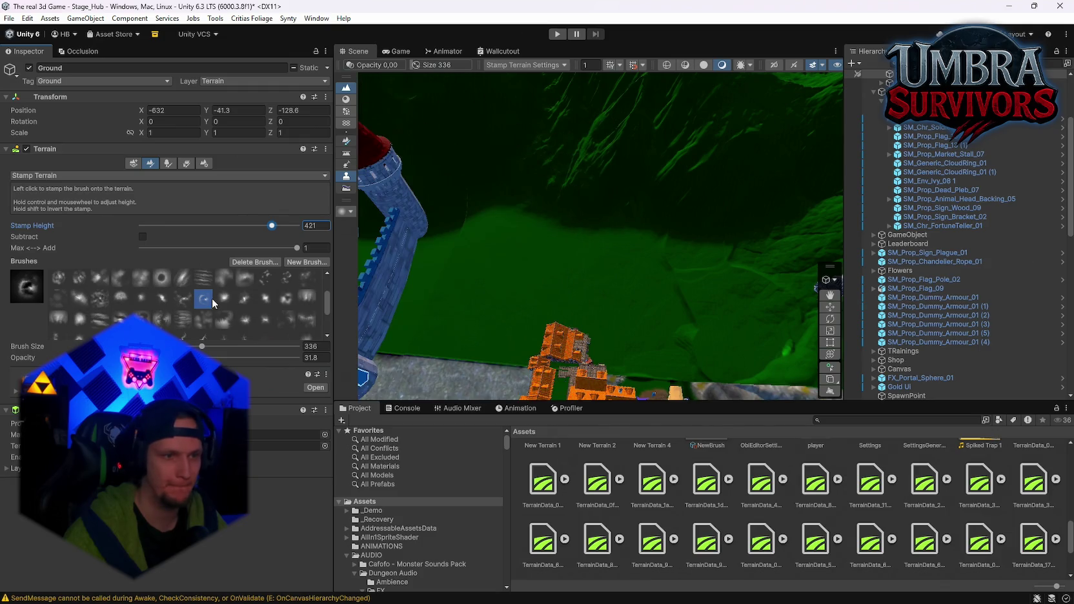
click(224, 298)
click(142, 298)
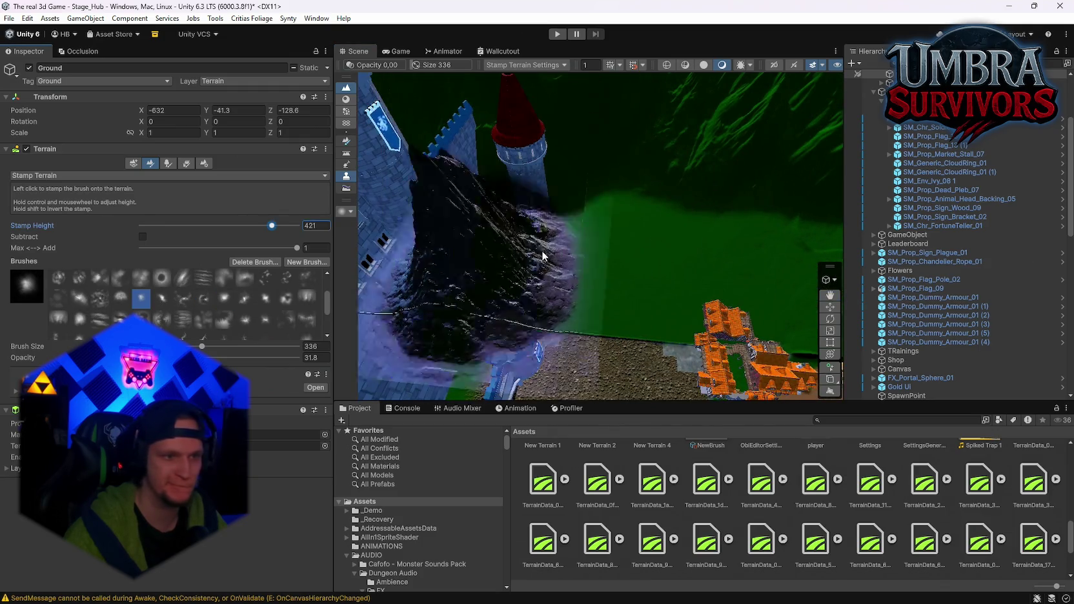
click(120, 298)
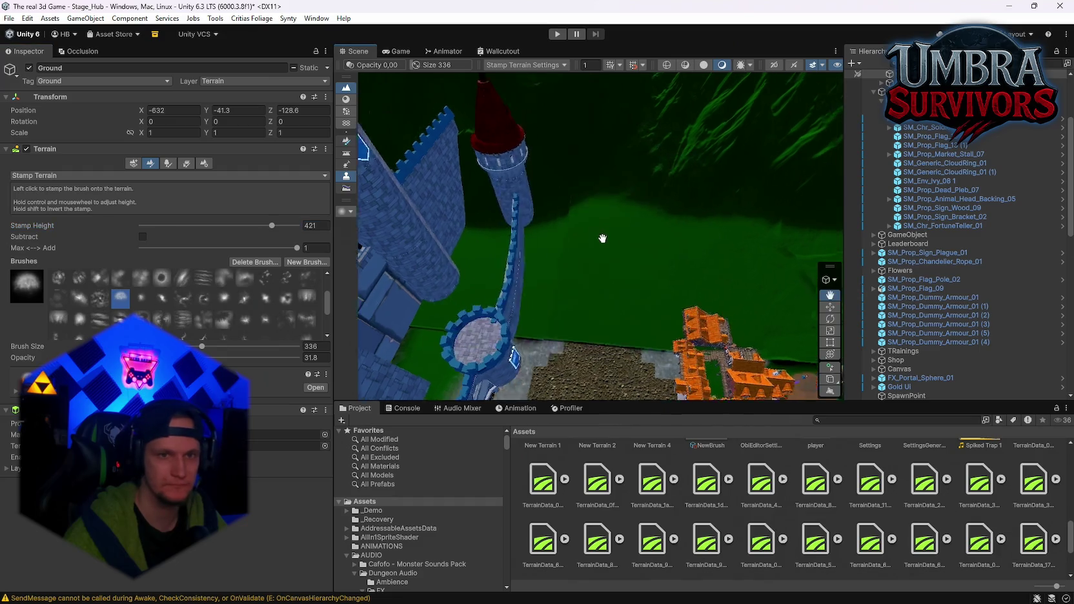
click(100, 298)
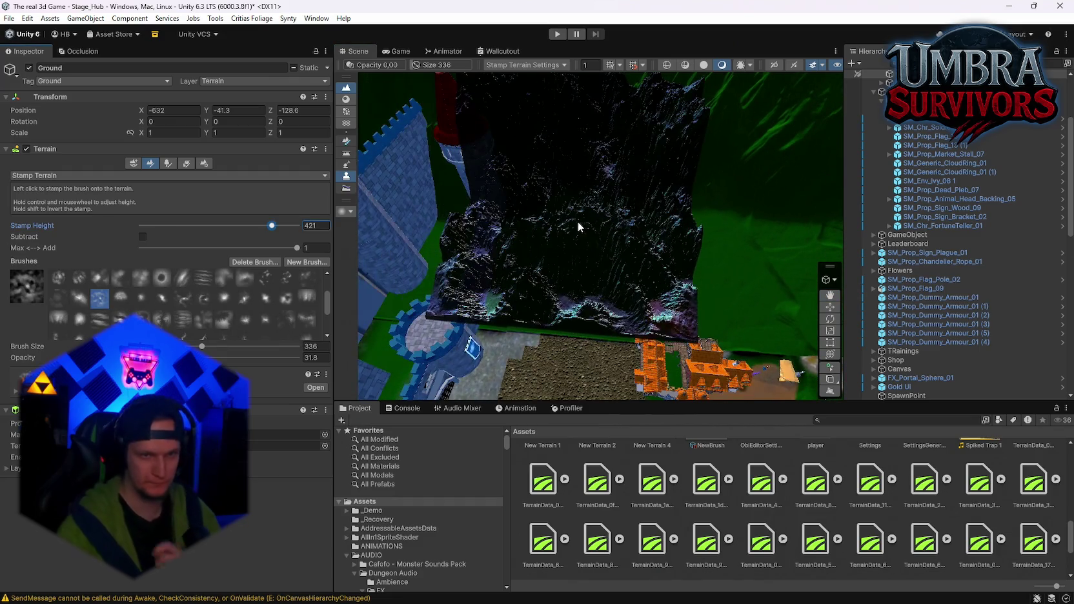
click(80, 299)
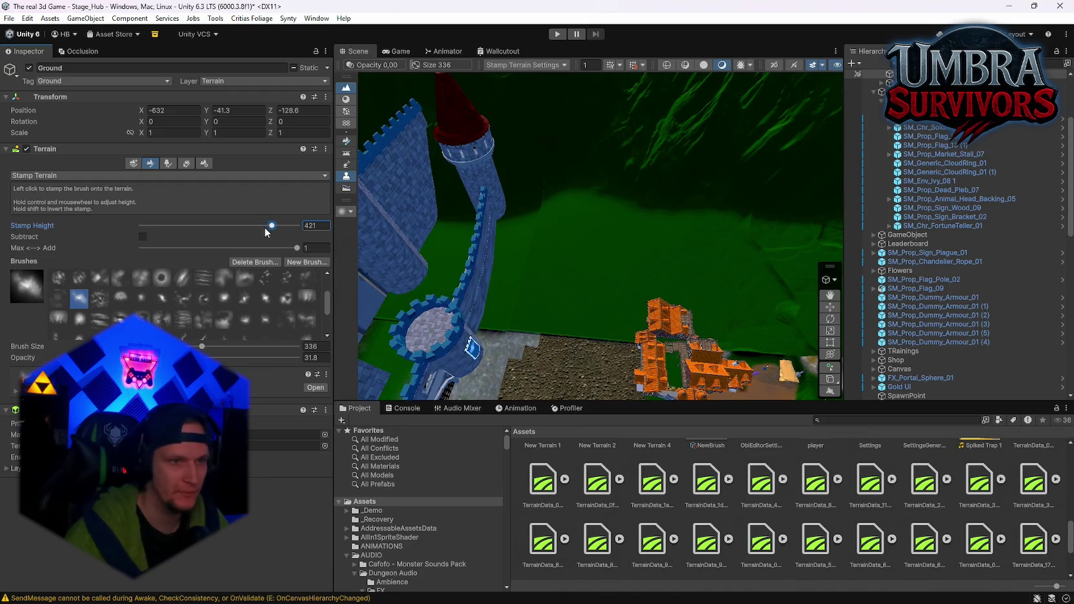
Lower the stamp height to 165 and preview several mountain stamp brushes
drag(269, 227, 223, 226)
scroll(112, 308, down, 2)
click(79, 308)
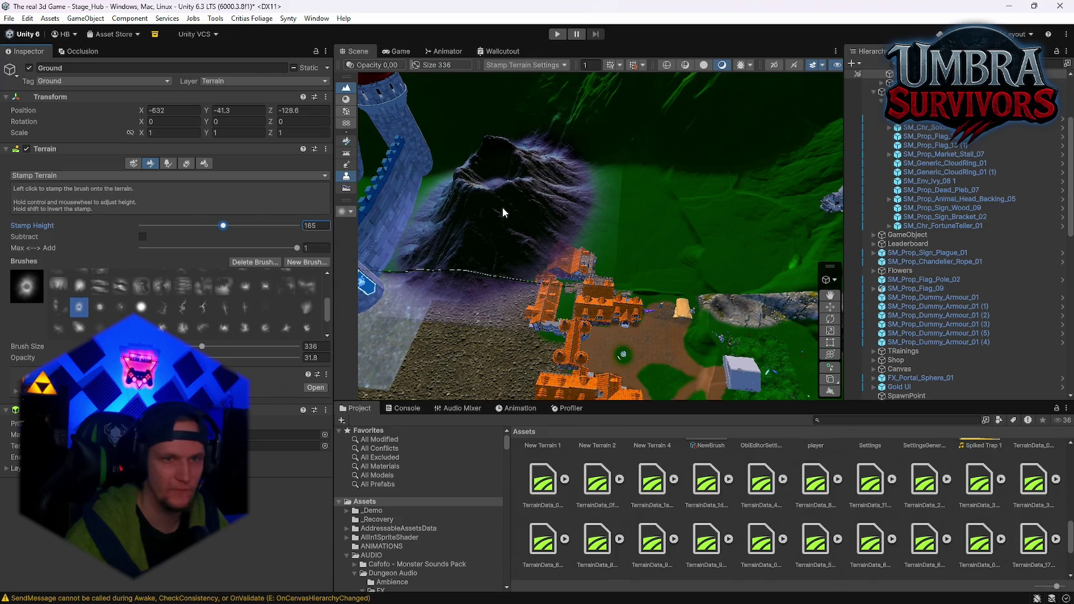
click(182, 308)
click(203, 308)
click(224, 308)
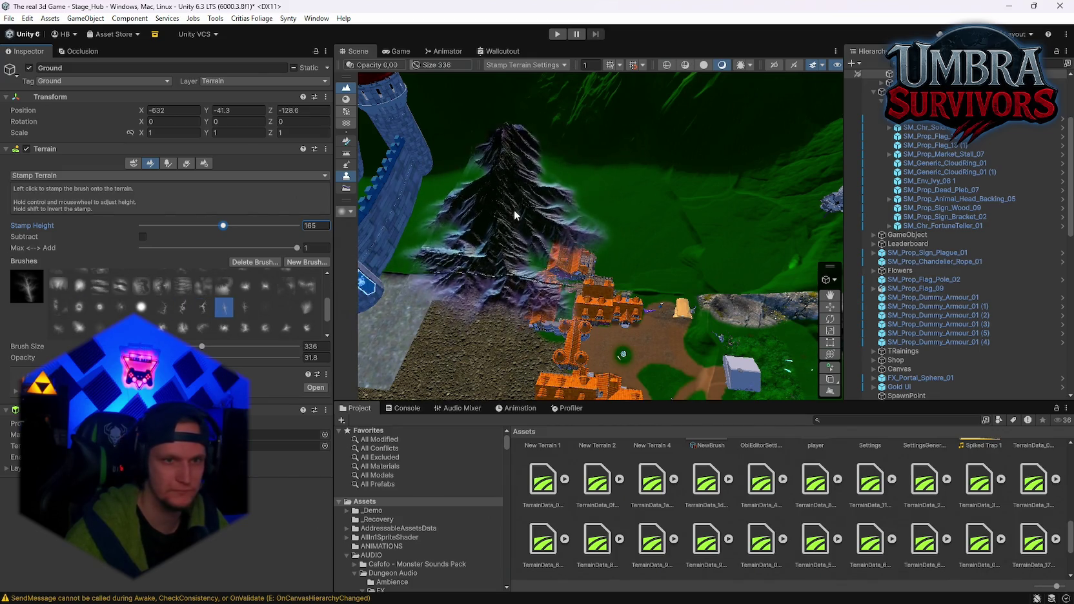
click(244, 307)
click(309, 308)
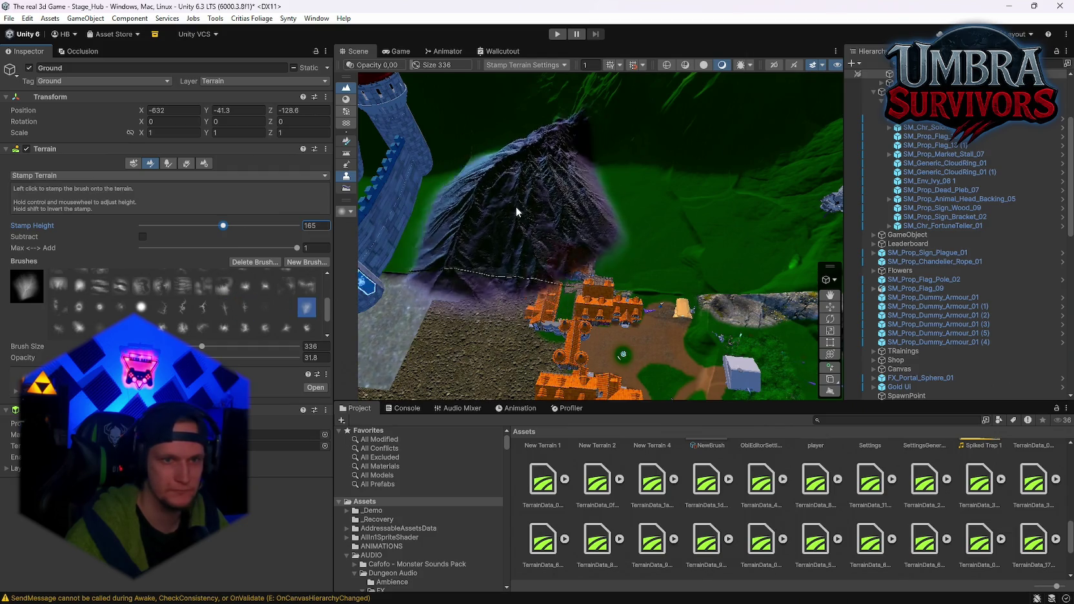
Choose a large mountain stamp brush and stamp a huge rocky mound onto the outer terrain tile
scroll(518, 207, down, 3)
scroll(272, 315, down, 1)
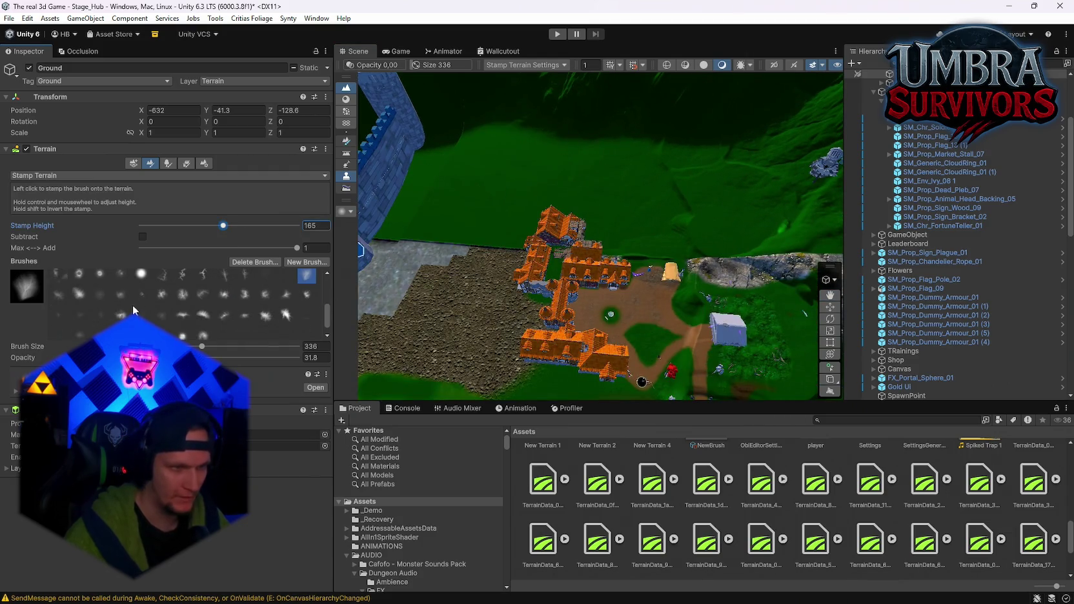
click(121, 314)
scroll(518, 181, up, 2)
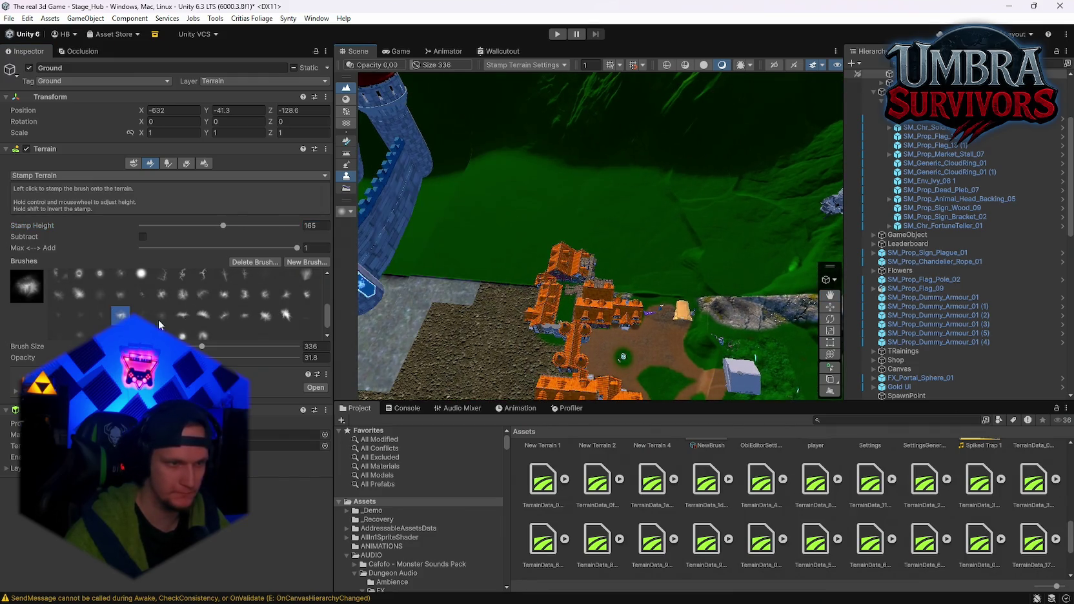
click(186, 315)
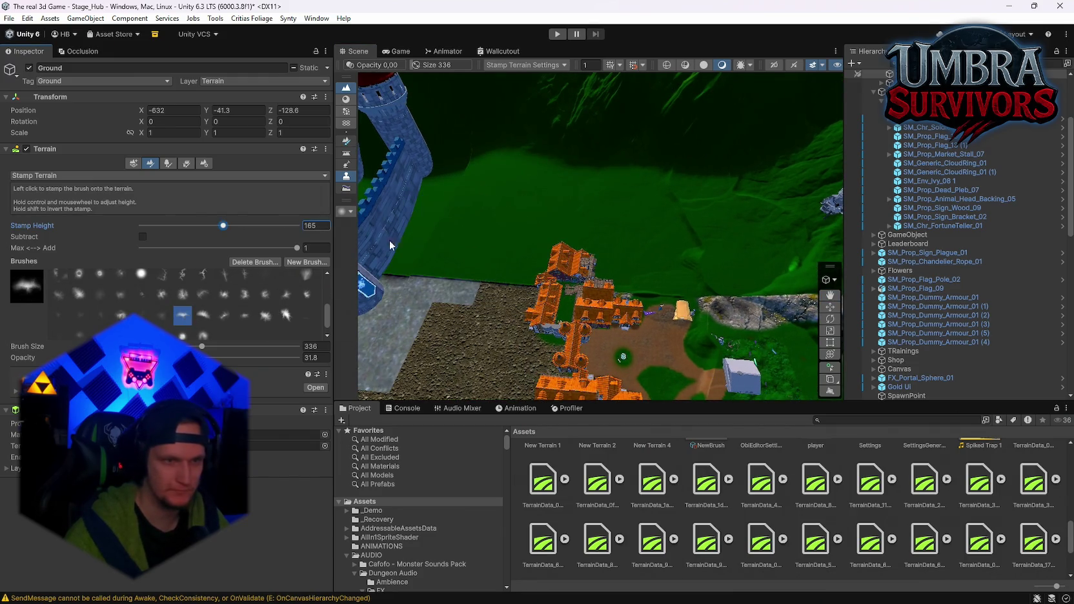
click(204, 315)
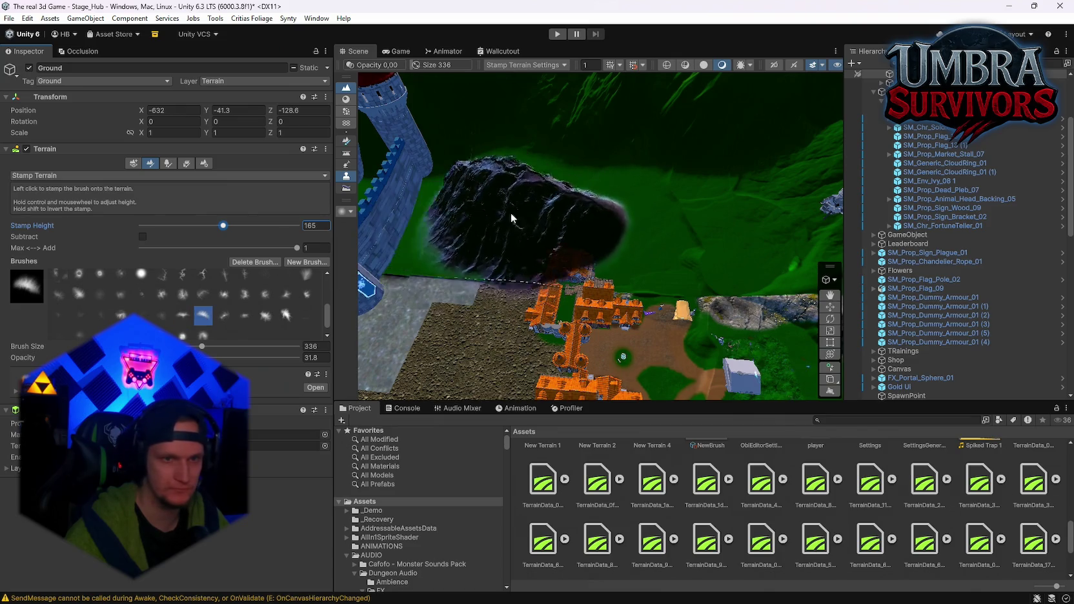
click(243, 315)
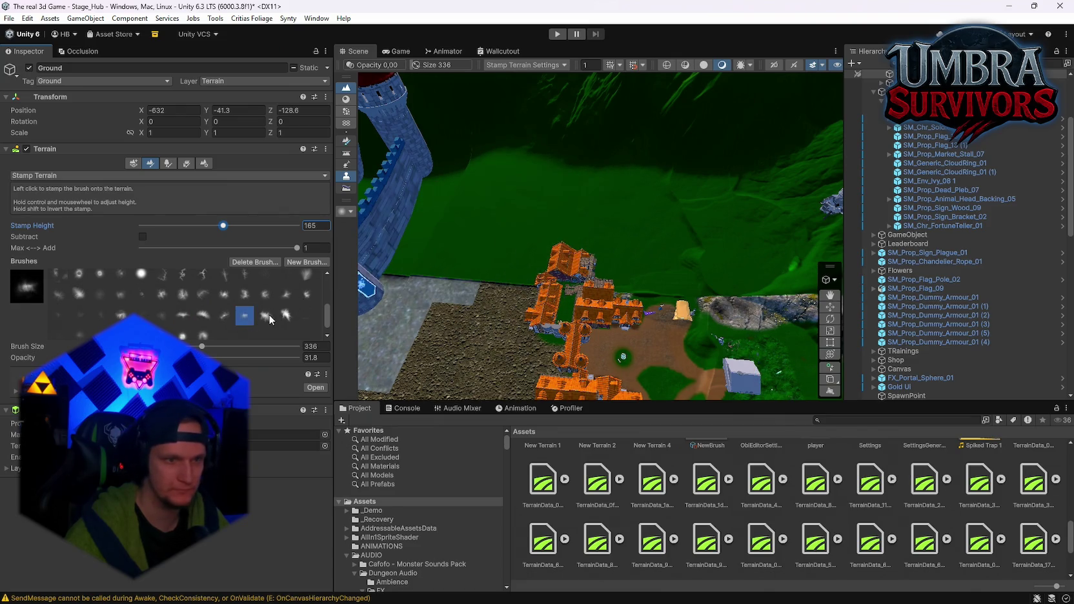
click(266, 315)
scroll(508, 217, up, 2)
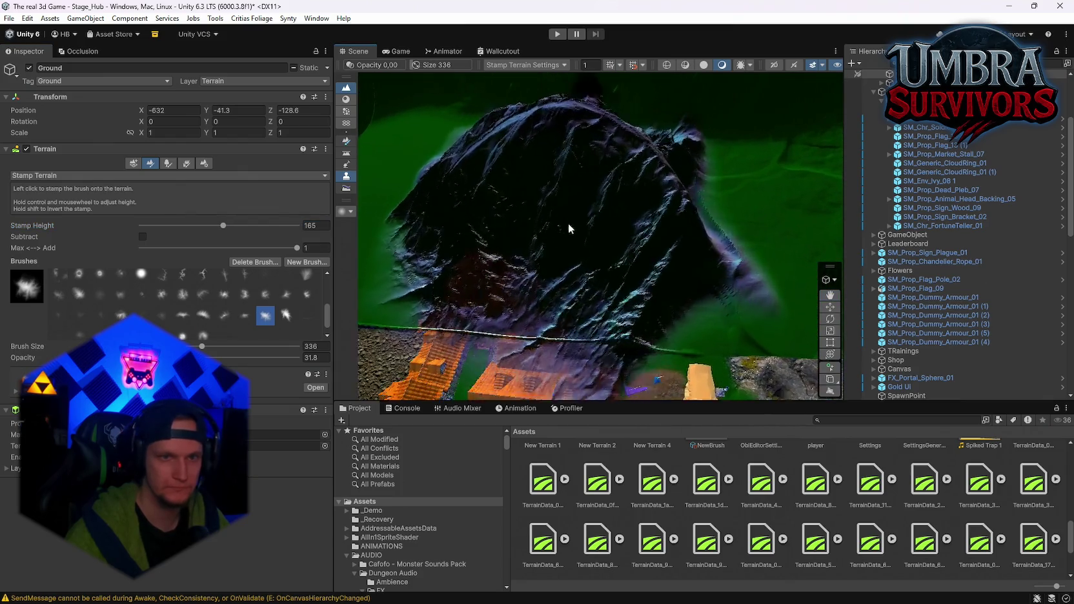
scroll(567, 224, down, 5)
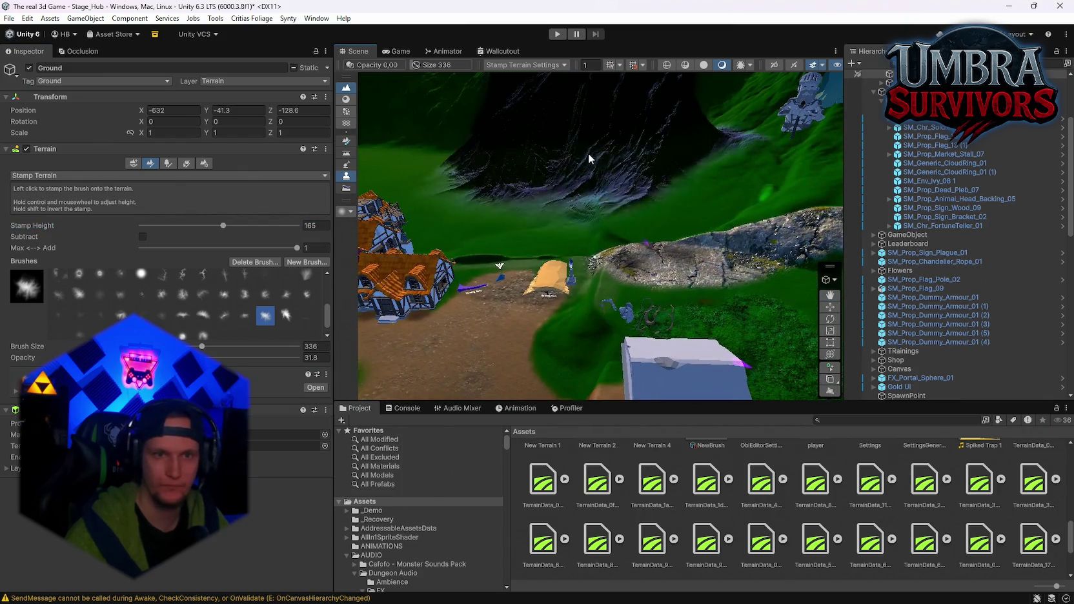
click(544, 175)
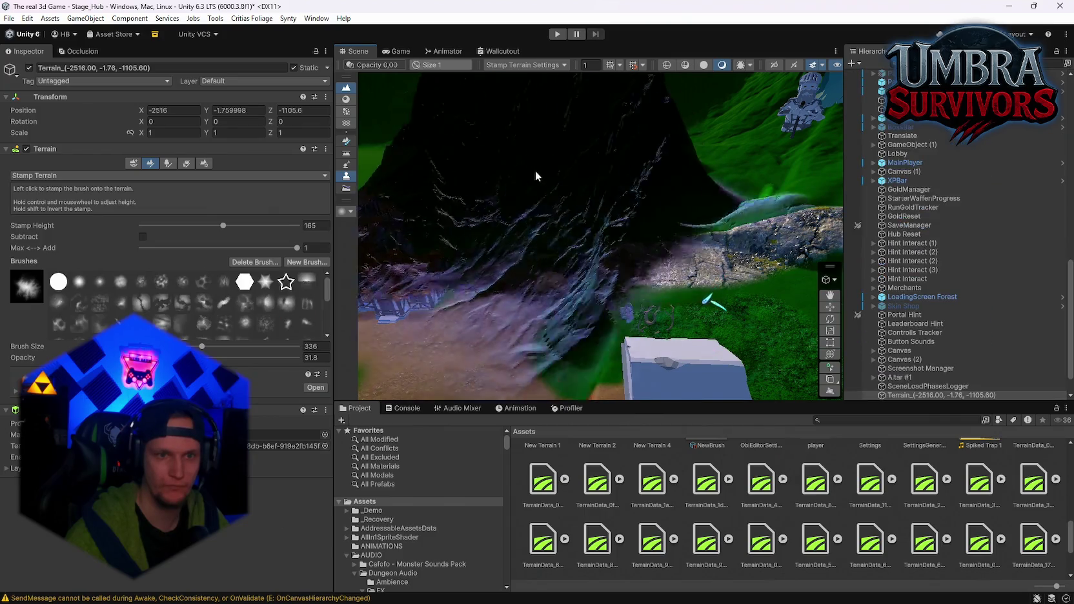
Stamp a large mountain beside the castle wall, then undo the unwanted stamps
scroll(544, 175, down, 5)
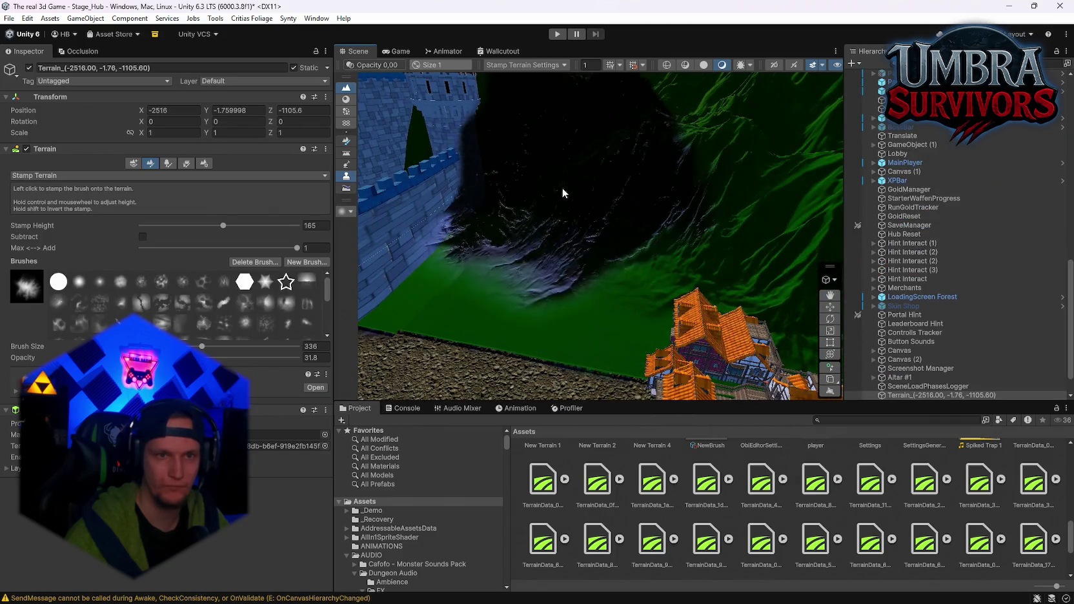
mouse_move(520, 205)
mouse_down()
mouse_move(512, 137)
mouse_move(620, 259)
mouse_up()
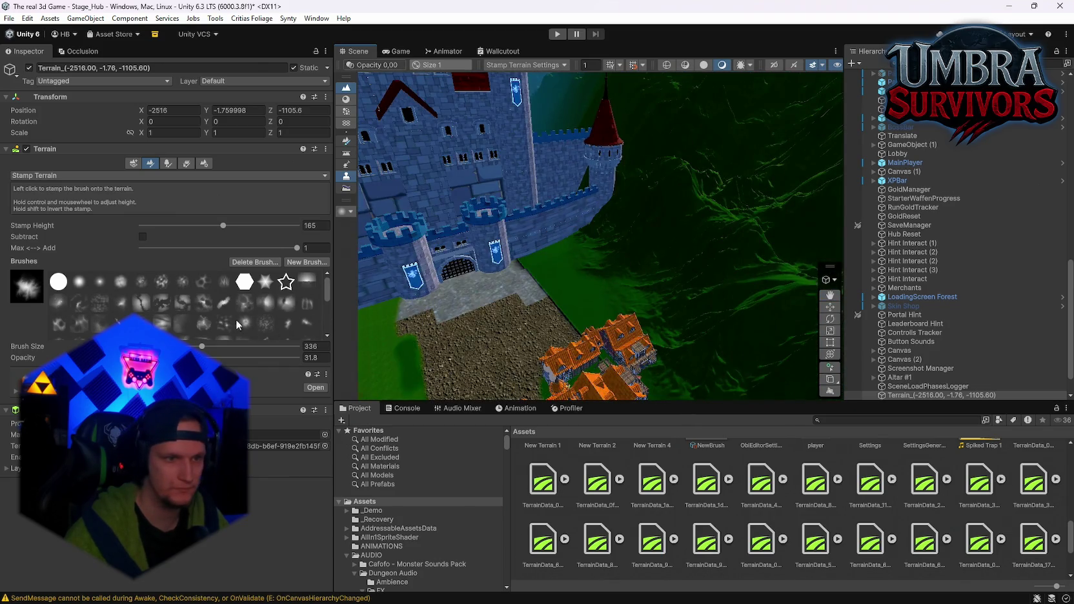
scroll(267, 303, down, 3)
drag(587, 205, 606, 301)
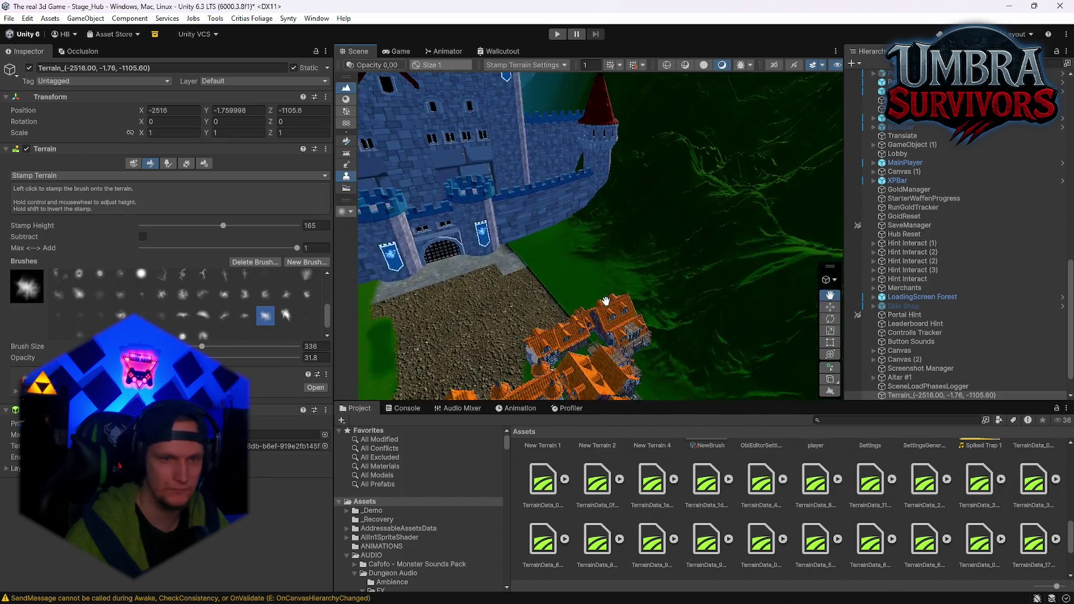
click(227, 317)
click(612, 255)
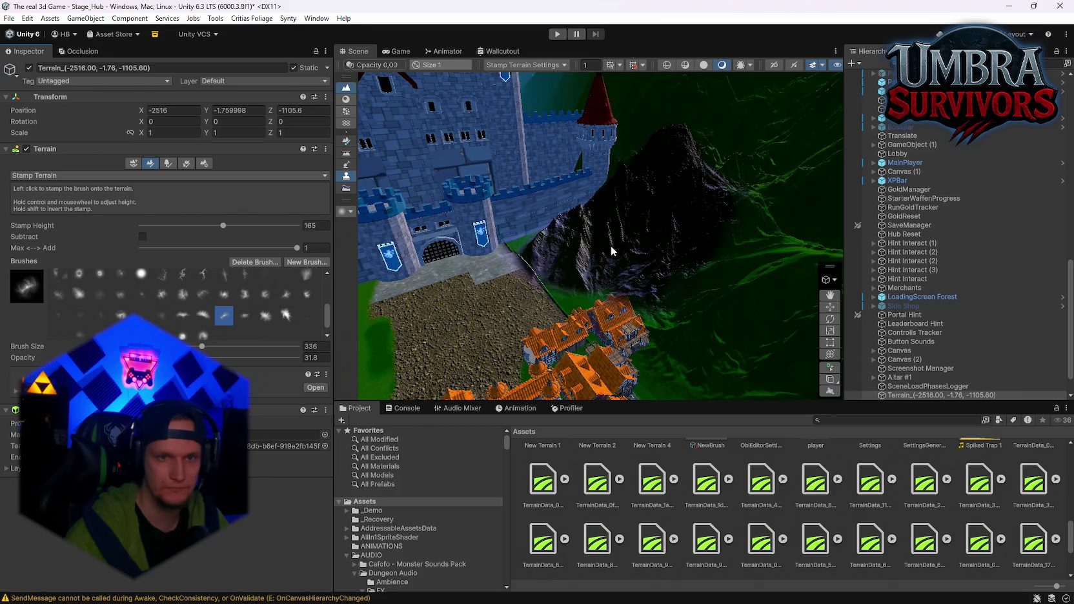
key(ctrl+z)
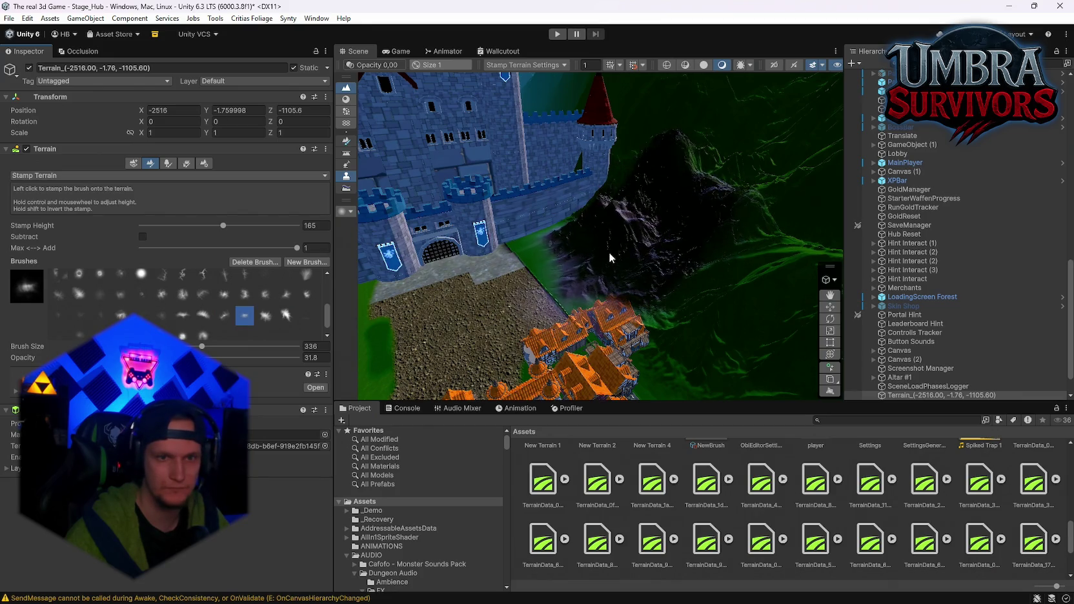
drag(606, 257, 676, 234)
key(ctrl+z)
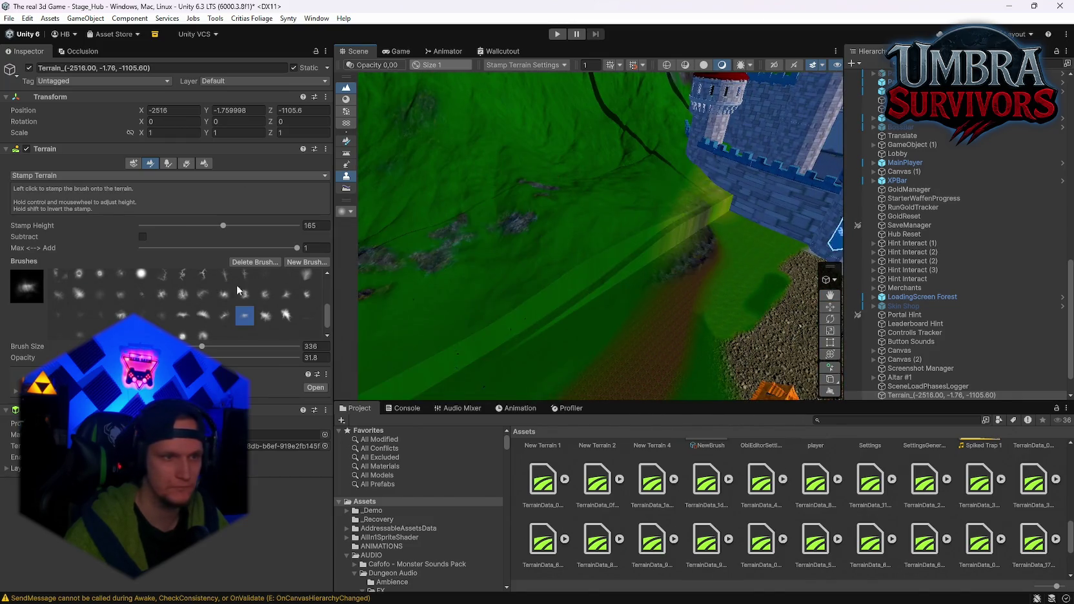
Try other mountain brushes on Ground, keep the fitting stamp, and inspect the peaks behind the temple
click(286, 315)
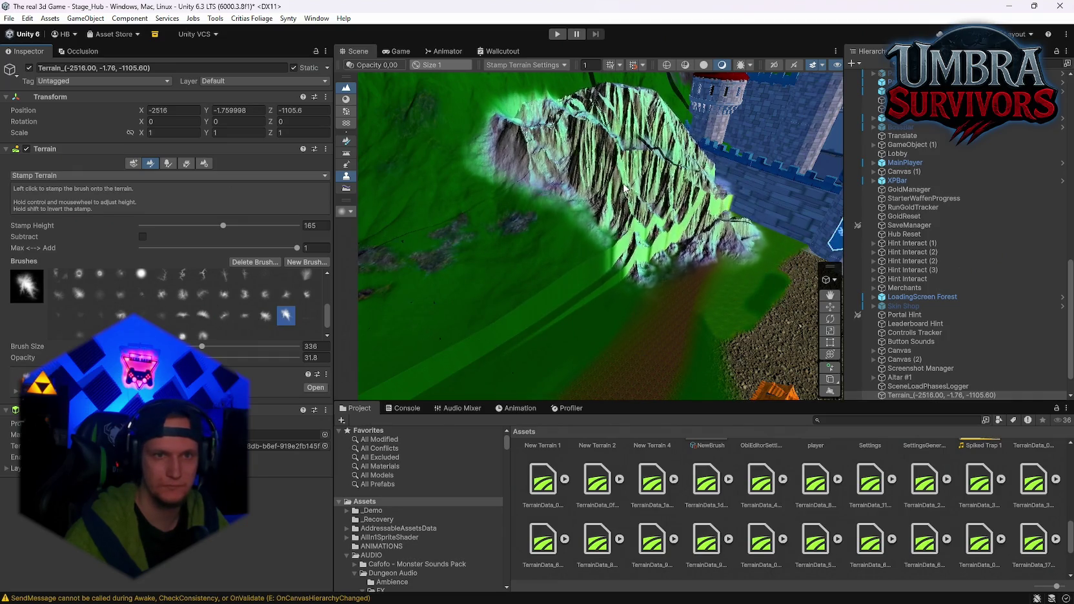
click(654, 198)
drag(654, 198, 477, 221)
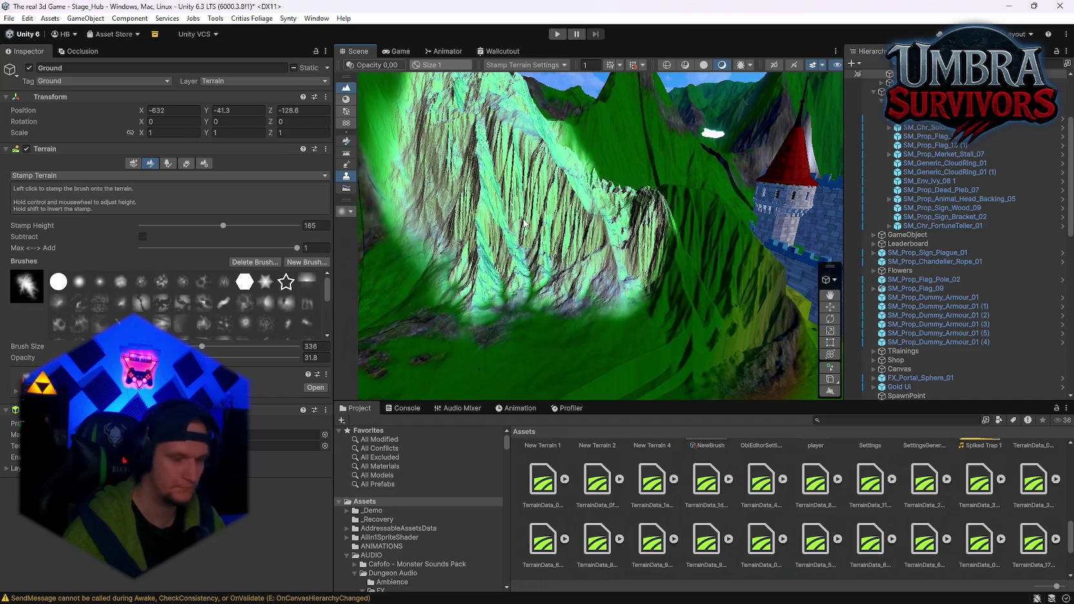
key(ctrl+z)
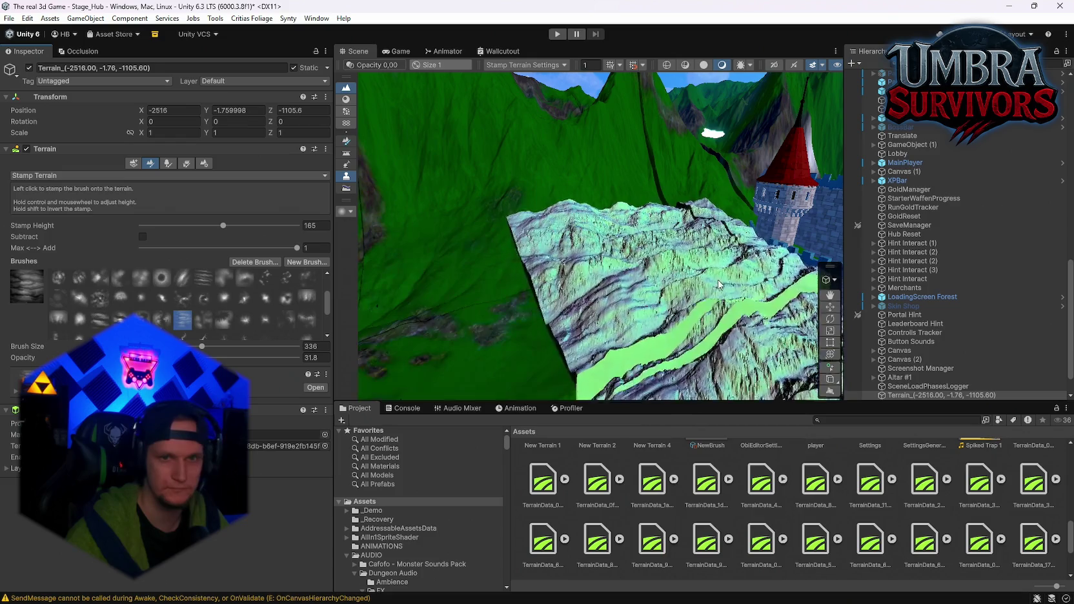
click(141, 318)
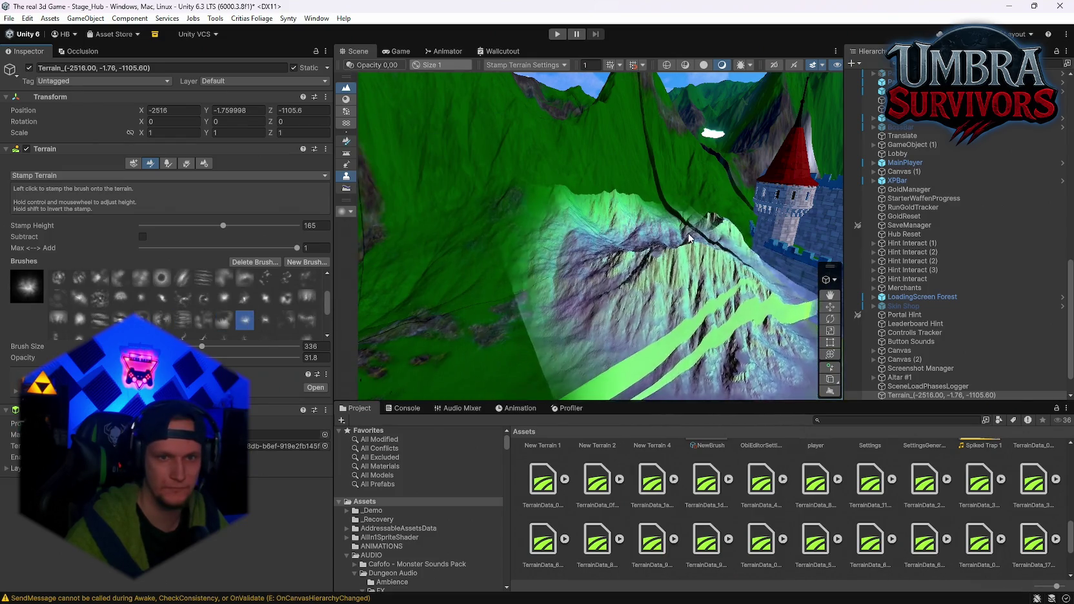
key(ctrl+z)
scroll(633, 192, up, 3)
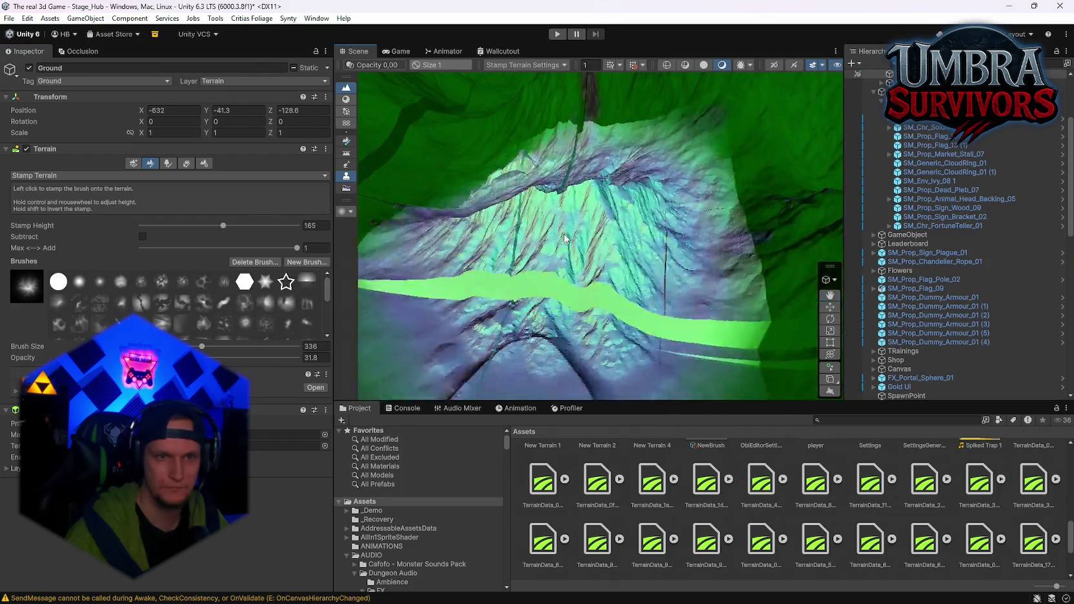
drag(607, 198, 311, 119)
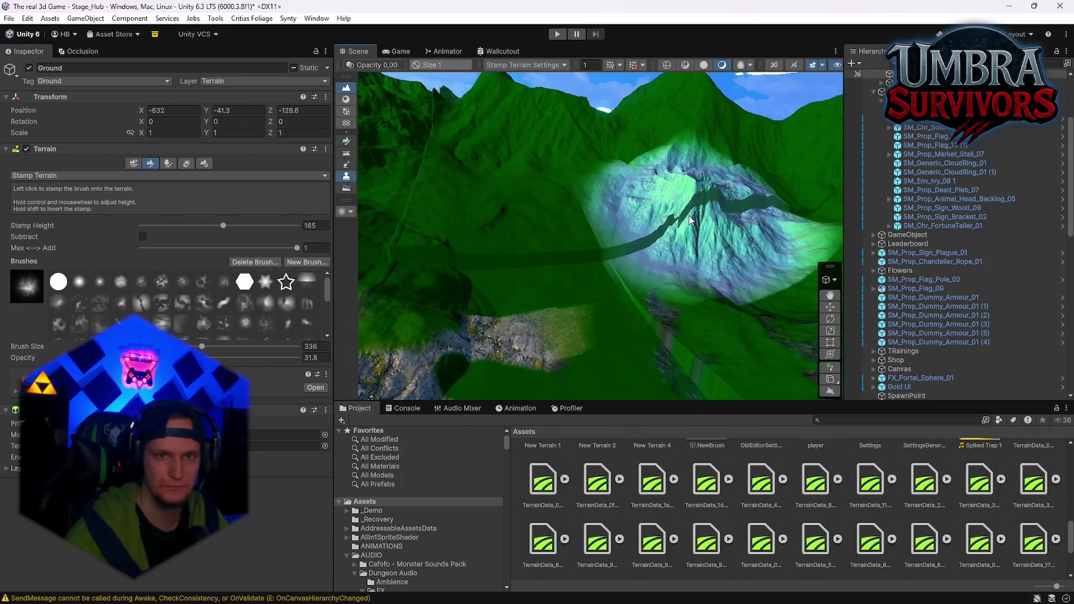
mouse_move(702, 245)
mouse_down()
mouse_move(547, 273)
mouse_move(585, 232)
mouse_move(606, 235)
mouse_move(622, 188)
mouse_up()
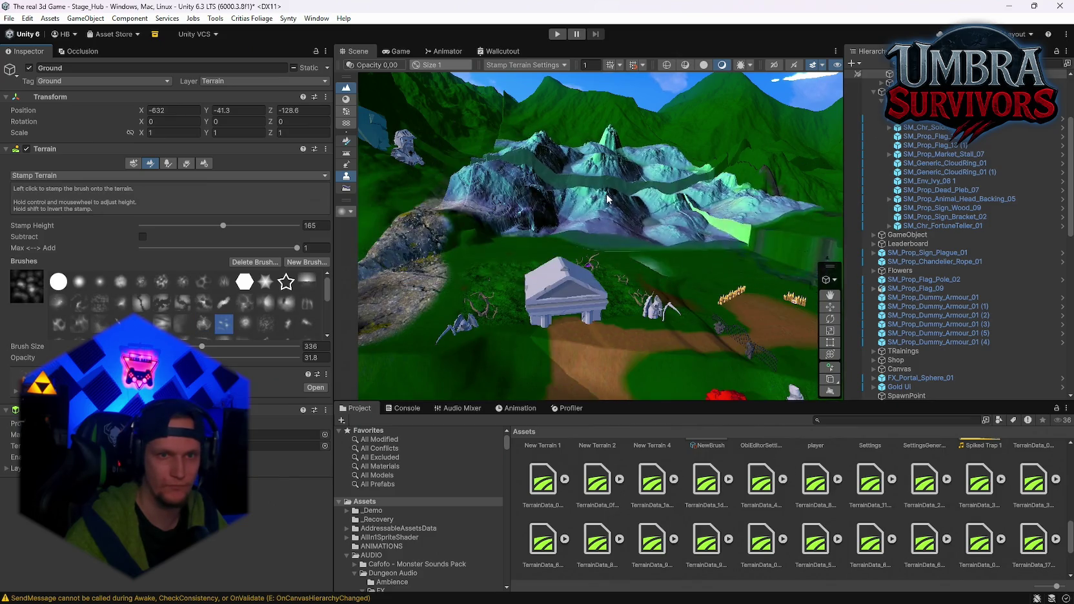
Pick another brush shape, select the Ground terrain, and switch the terrain tool to Set Height
click(253, 323)
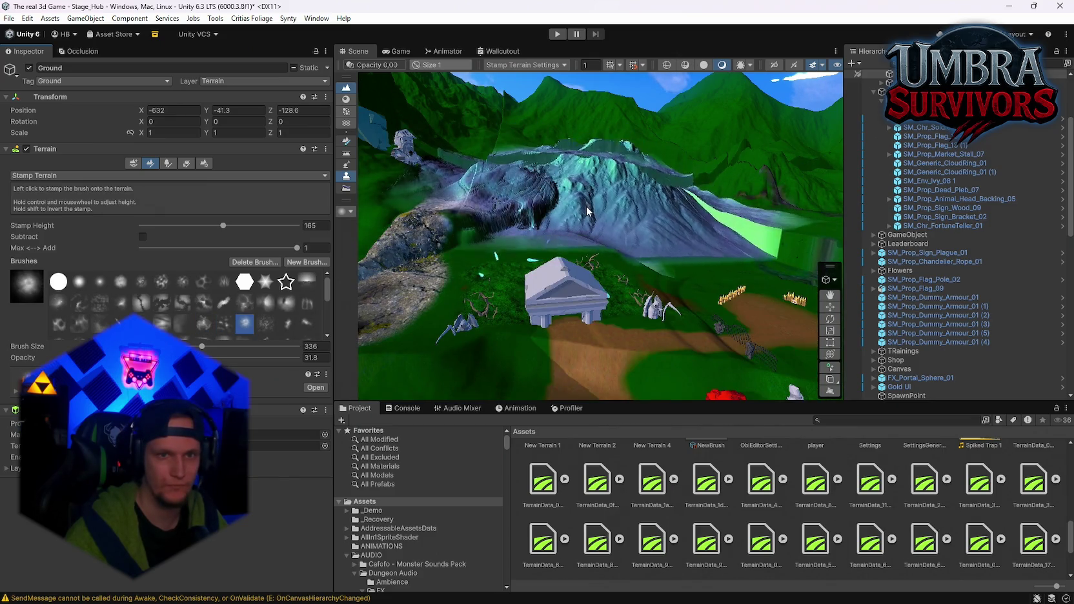
scroll(573, 218, up, 10)
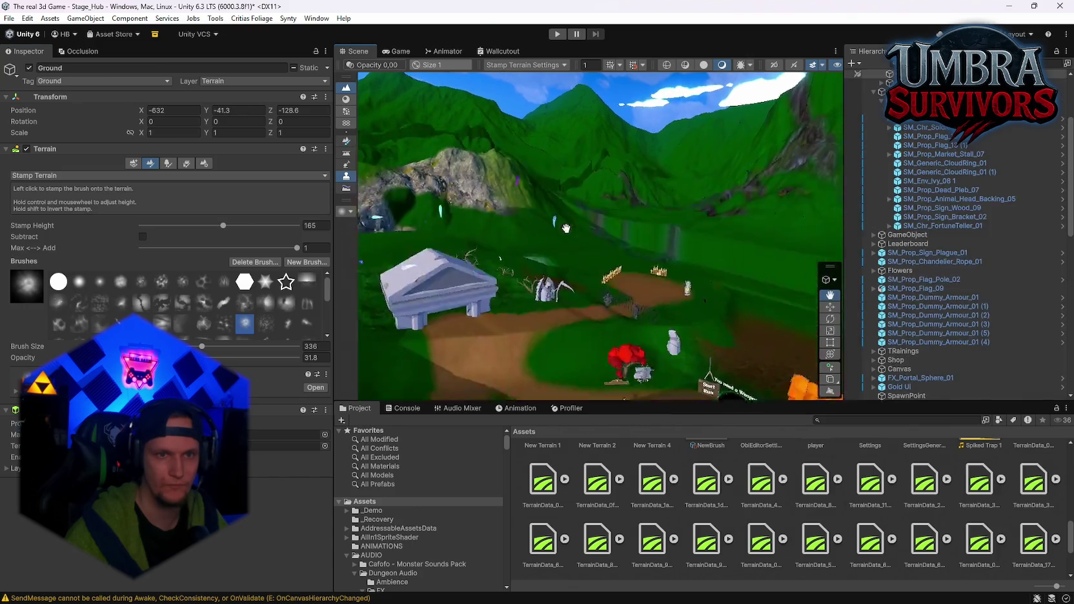
click(607, 266)
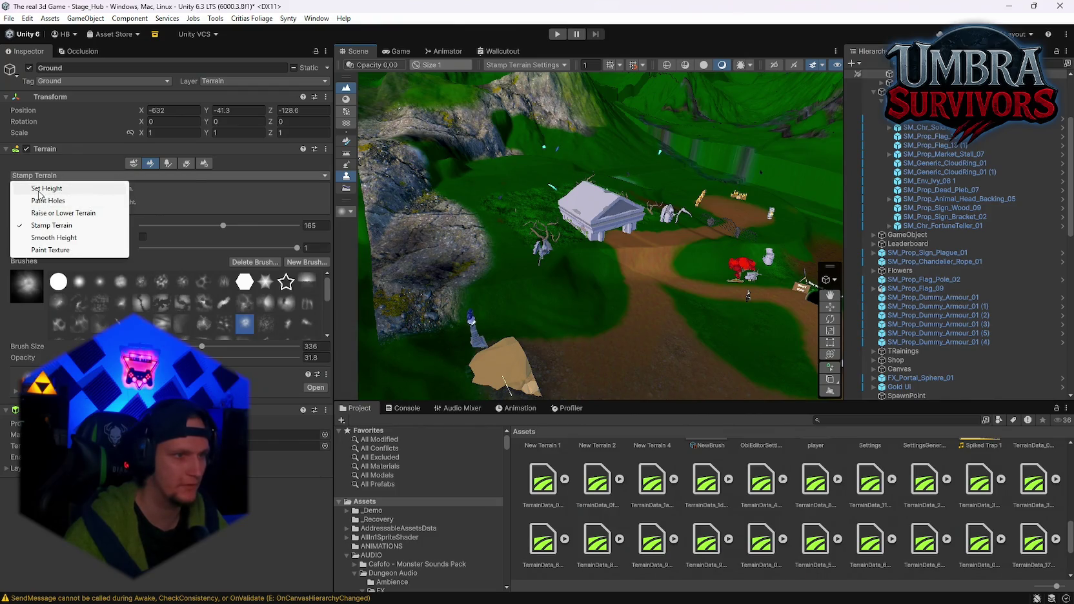
click(47, 188)
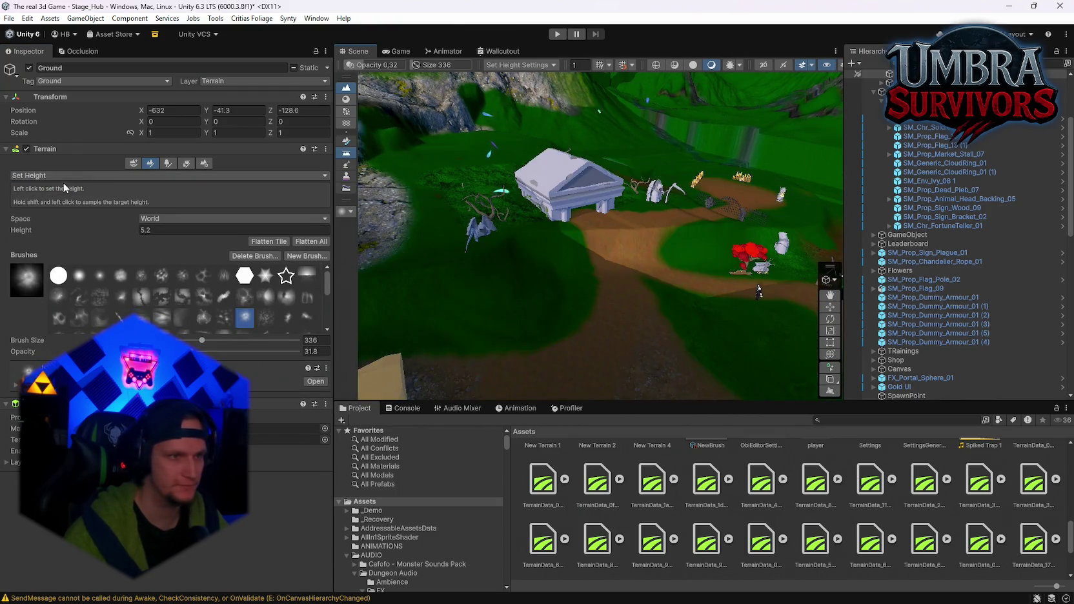
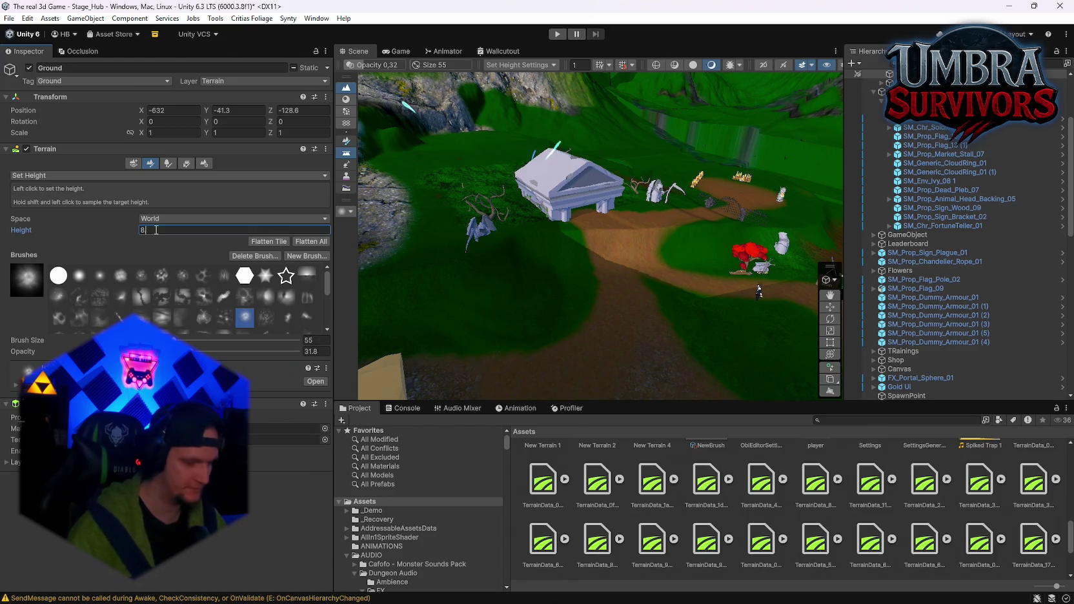
Flatten the depression before the temple to height 8.2, exposing its gate, columns and fence
click(520, 249)
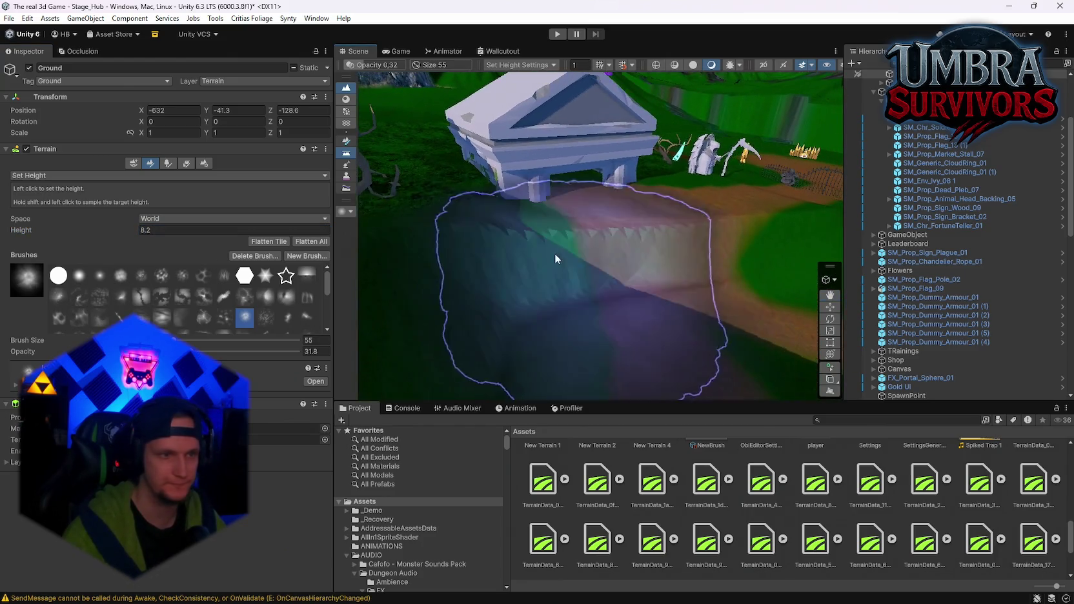
scroll(555, 254, up, 3)
click(84, 279)
click(565, 239)
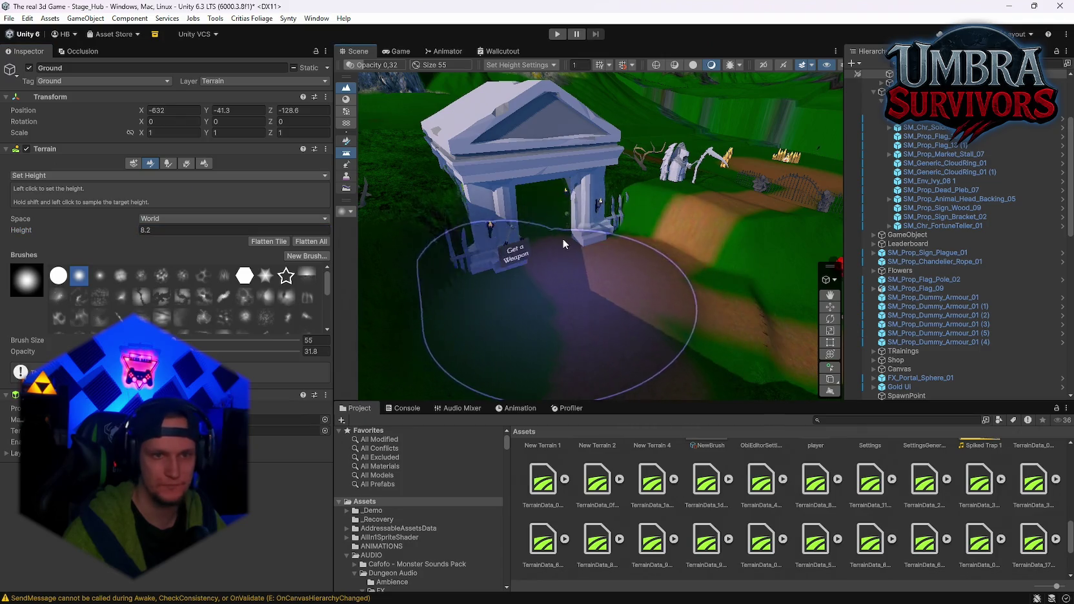
click(544, 231)
Orbit around the building, statues and graveyard fence to inspect the flattened ground
mouse_move(599, 206)
mouse_down()
mouse_move(595, 329)
mouse_move(635, 354)
mouse_move(603, 186)
mouse_up()
mouse_move(496, 126)
mouse_down()
mouse_move(591, 308)
mouse_move(567, 238)
mouse_move(486, 292)
mouse_move(622, 146)
mouse_up()
drag(543, 200, 612, 192)
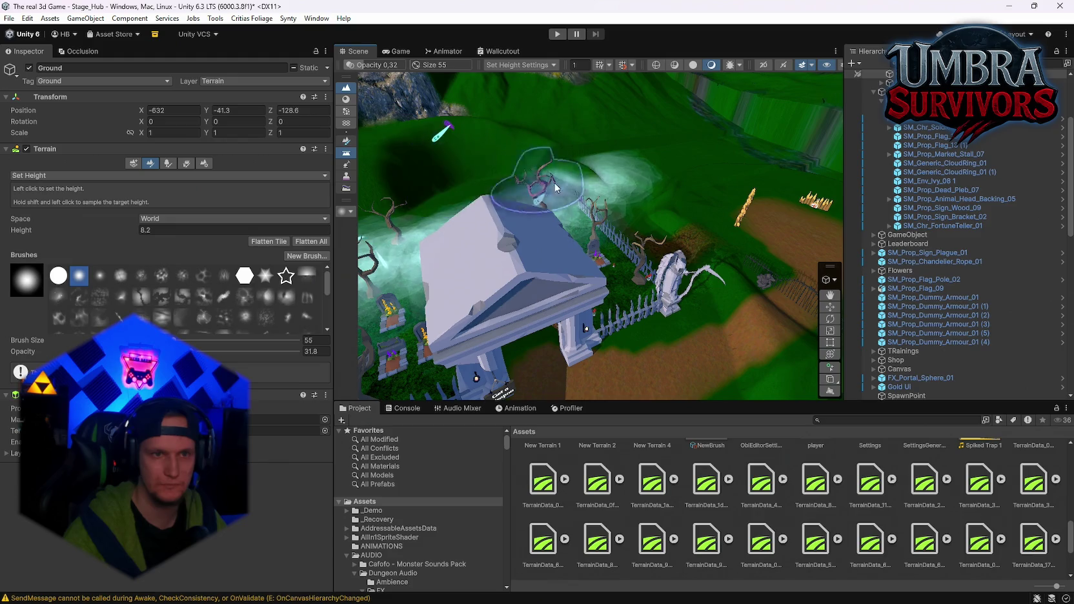
drag(533, 184, 505, 239)
mouse_move(605, 271)
mouse_down()
mouse_move(598, 199)
mouse_move(655, 247)
mouse_move(615, 367)
mouse_up()
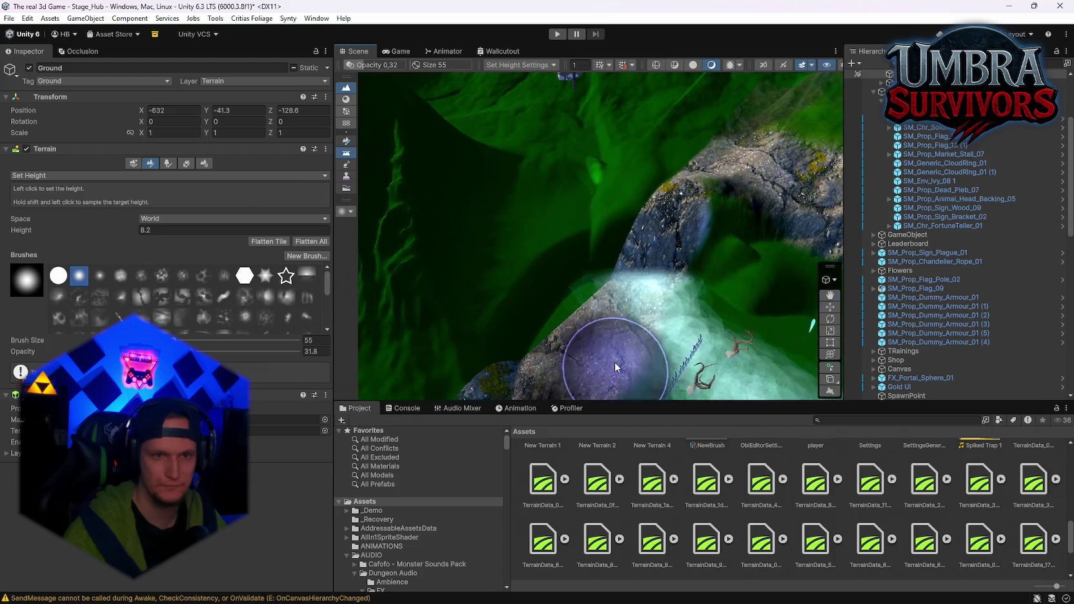
drag(606, 170, 601, 320)
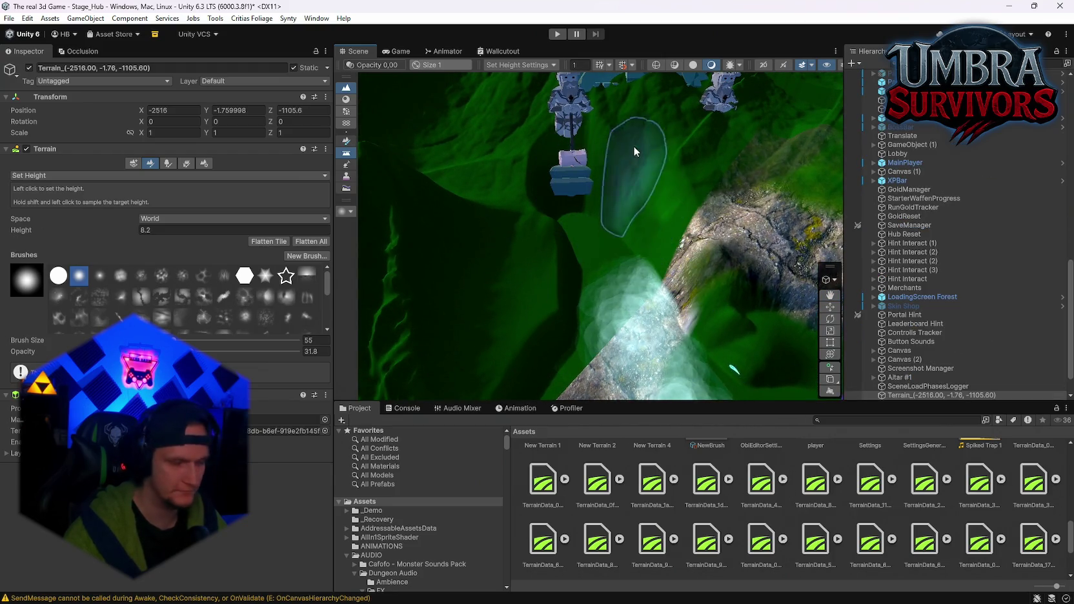
mouse_move(708, 265)
mouse_down()
mouse_move(644, 279)
mouse_move(615, 233)
mouse_up()
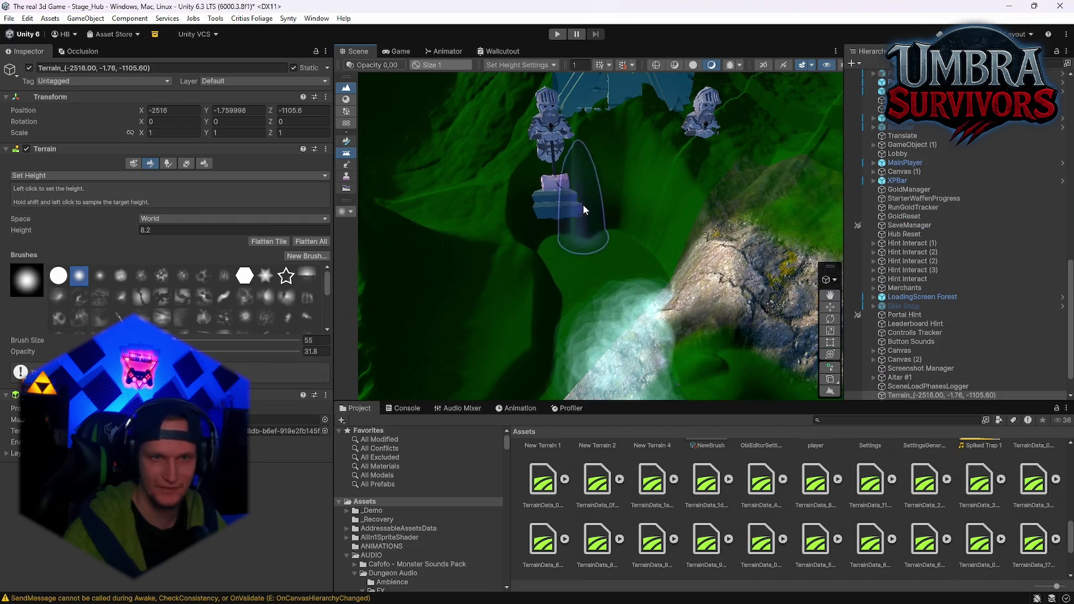
drag(677, 249, 624, 231)
mouse_move(526, 204)
mouse_down()
mouse_move(573, 292)
mouse_move(683, 293)
mouse_up()
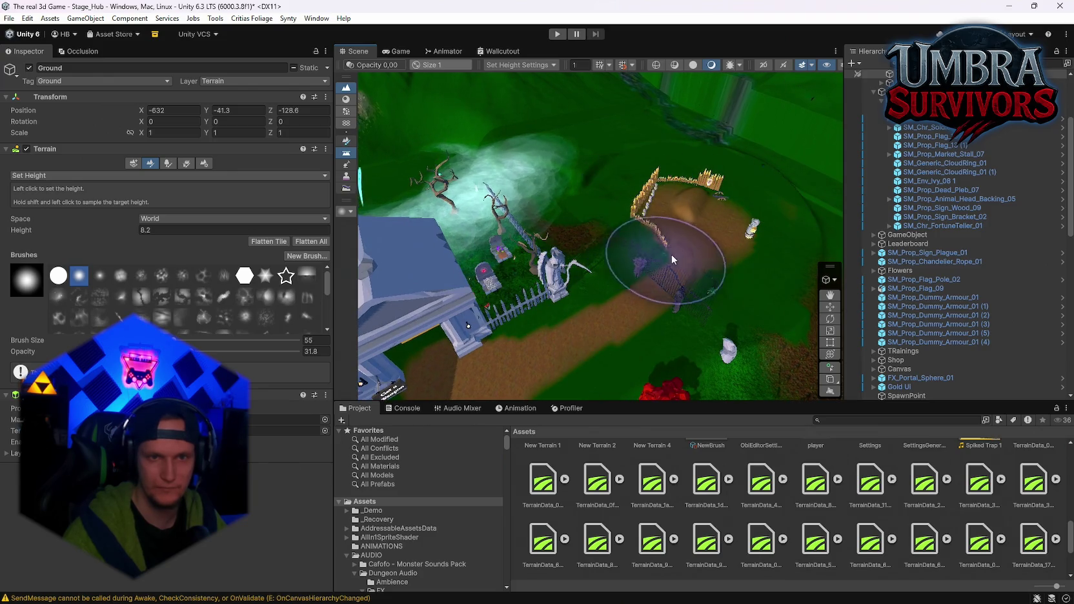
mouse_move(704, 197)
mouse_down()
mouse_move(657, 280)
mouse_move(711, 238)
mouse_up()
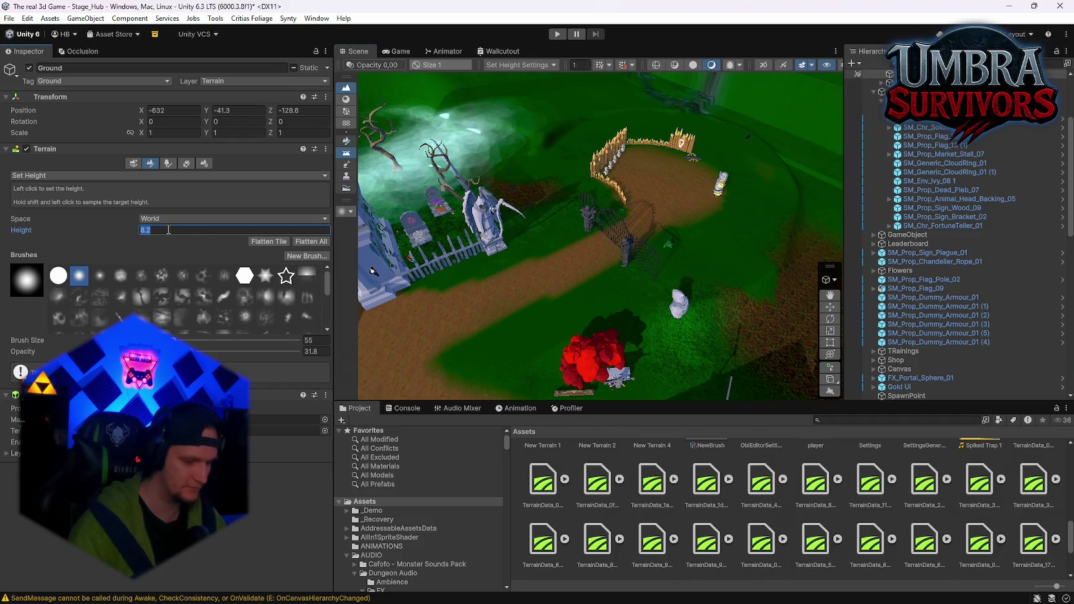
Survey the fenced training yard and commit a Set Height target of 5.2
mouse_move(641, 213)
mouse_down()
mouse_move(682, 209)
mouse_move(591, 227)
mouse_move(612, 258)
mouse_up()
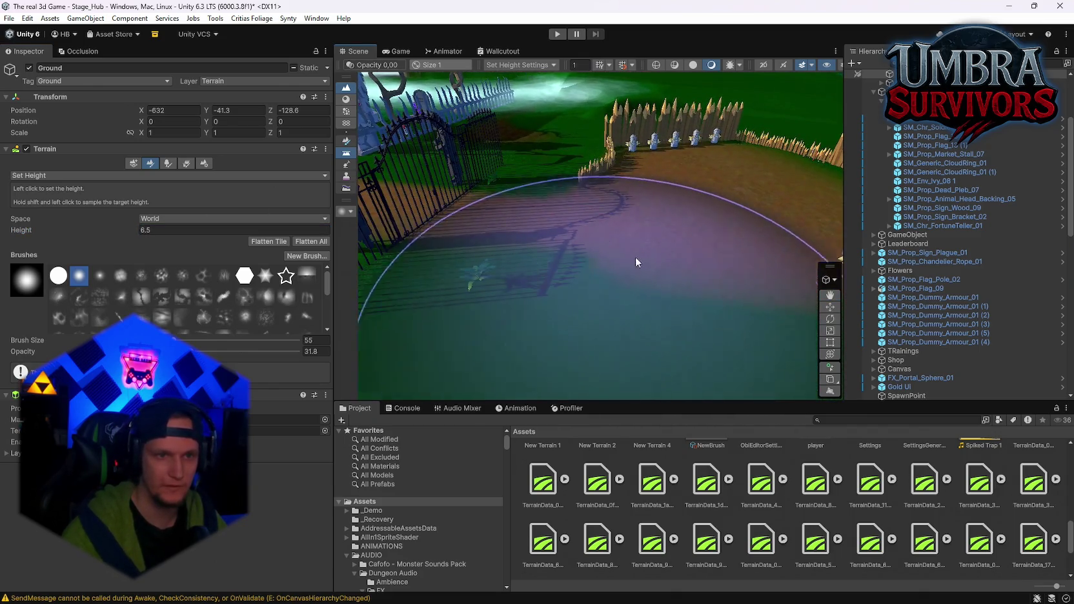
mouse_move(676, 240)
mouse_down()
mouse_move(527, 224)
mouse_move(618, 254)
mouse_move(672, 202)
mouse_move(727, 287)
mouse_move(742, 283)
mouse_move(665, 216)
mouse_move(693, 281)
mouse_move(565, 170)
mouse_move(583, 235)
mouse_move(568, 246)
mouse_up()
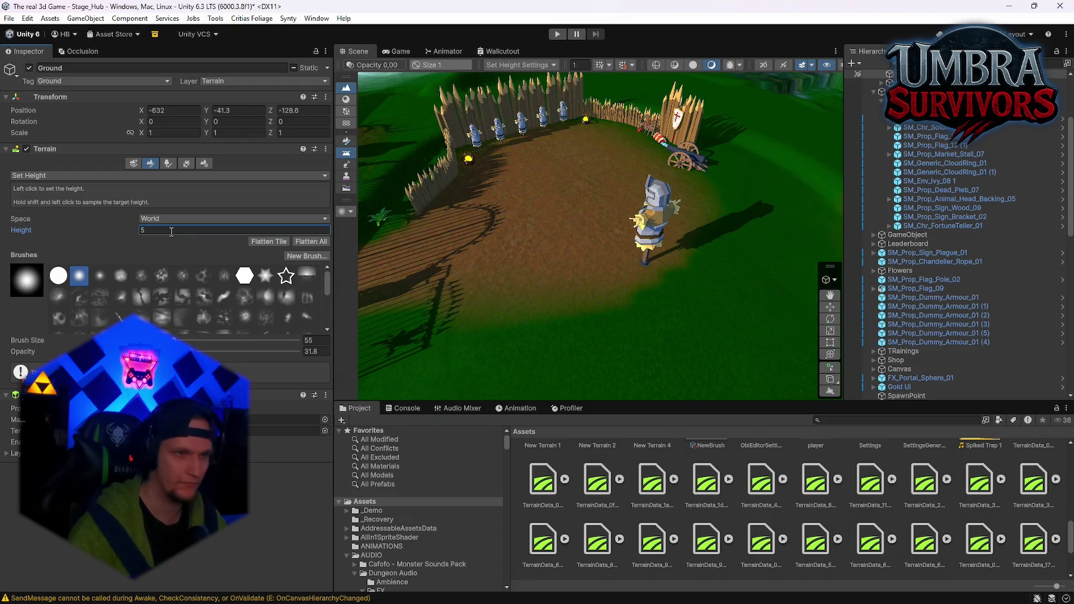
mouse_move(562, 218)
mouse_down()
mouse_move(658, 277)
mouse_move(680, 271)
mouse_move(747, 208)
mouse_move(703, 210)
mouse_move(641, 152)
mouse_up()
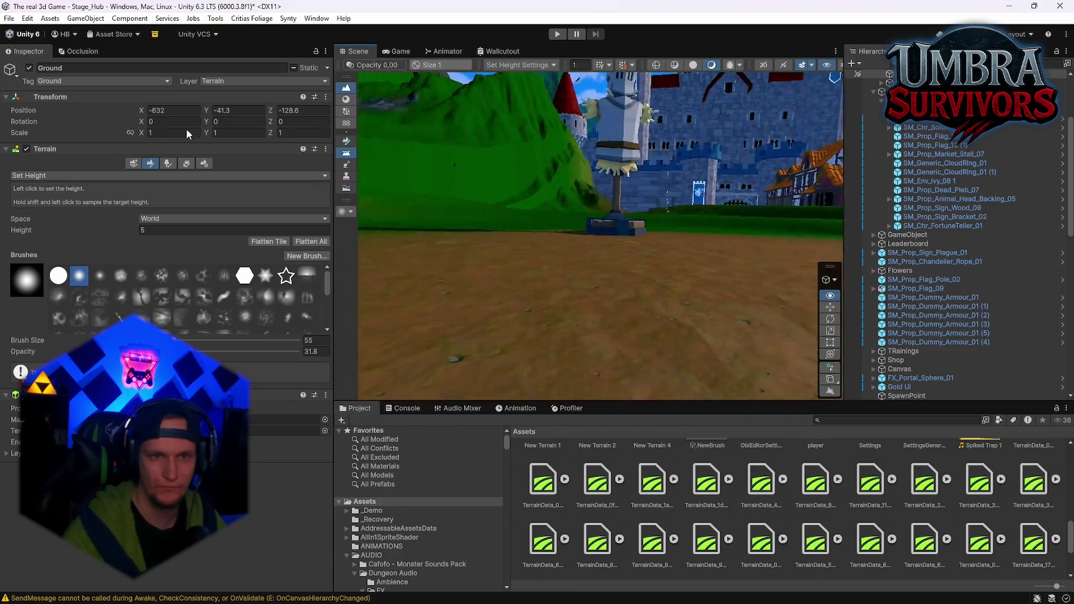
mouse_move(645, 194)
mouse_down()
mouse_move(680, 194)
mouse_move(687, 180)
mouse_up()
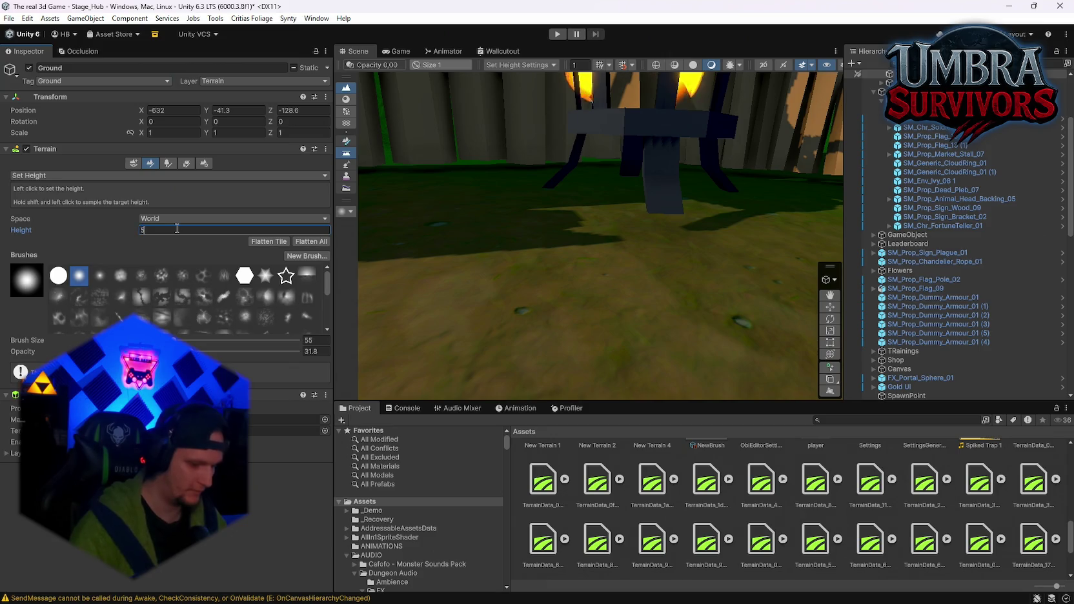
text(.2)
key(Return)
Fly close to the training dummies and gate, leaving the target height at 0
scroll(573, 249, down, 10)
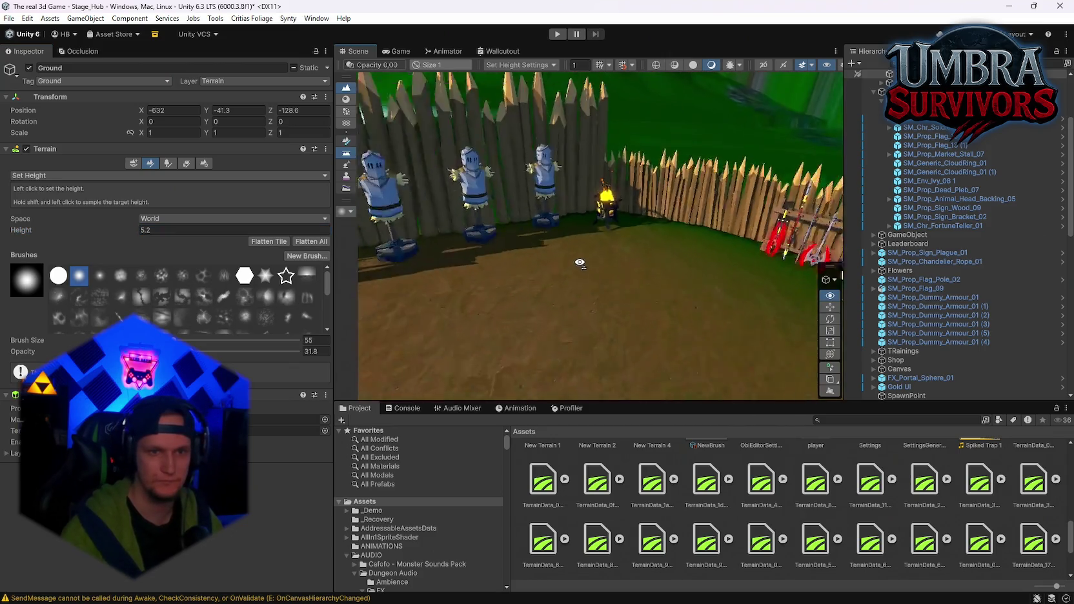
mouse_move(601, 248)
mouse_down()
mouse_move(645, 265)
mouse_move(794, 217)
mouse_move(839, 187)
mouse_up()
mouse_move(983, 144)
mouse_down()
mouse_move(1032, 123)
mouse_move(78, 139)
mouse_move(473, 161)
mouse_move(488, 224)
mouse_up()
scroll(555, 220, up, 5)
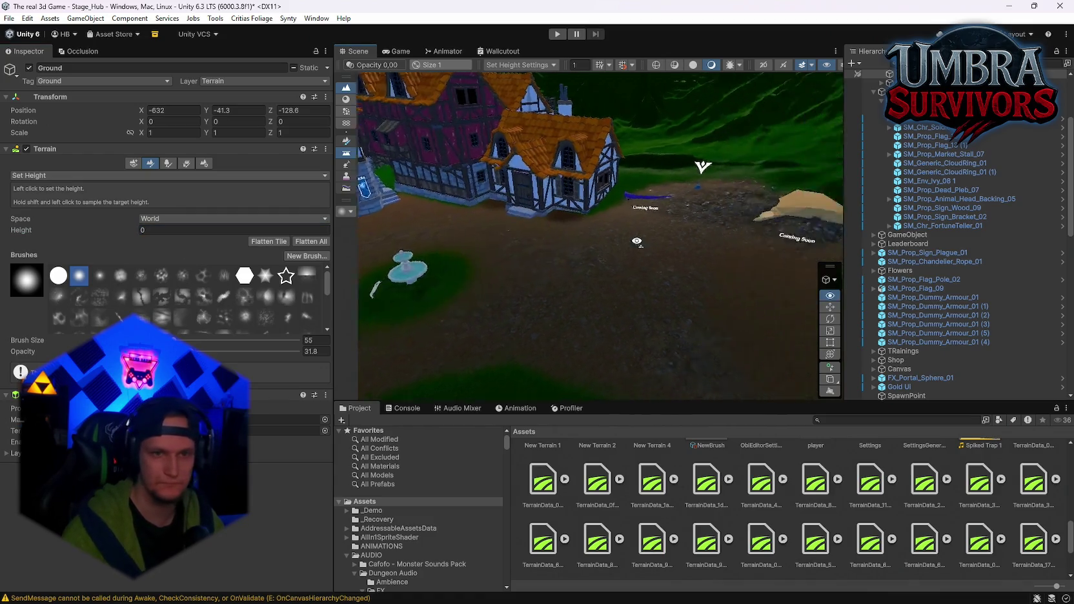
scroll(556, 220, down, 3)
scroll(491, 192, up, 3)
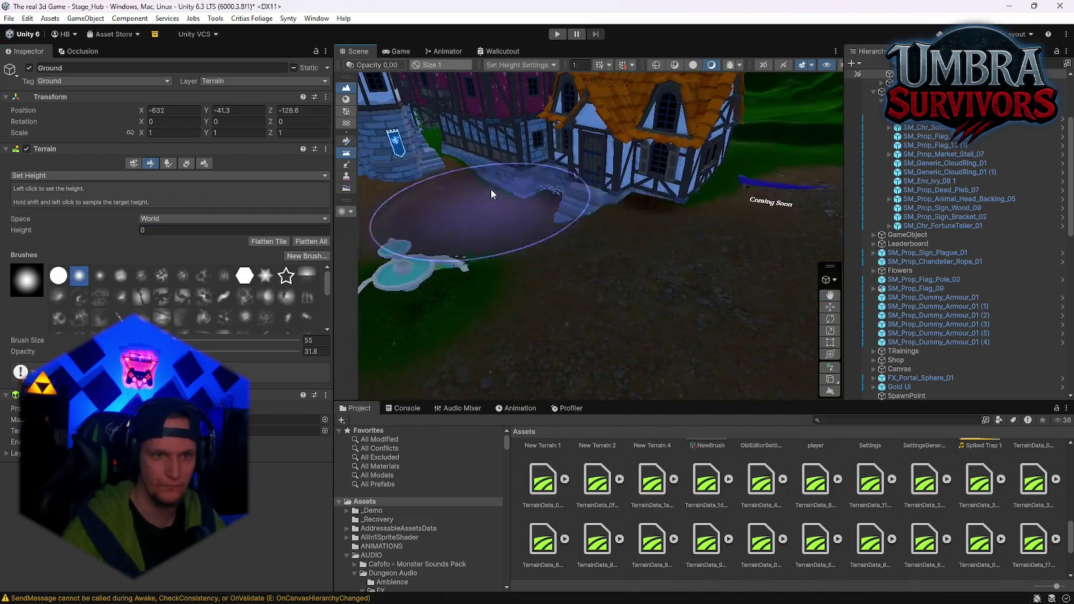
scroll(491, 188, down, 3)
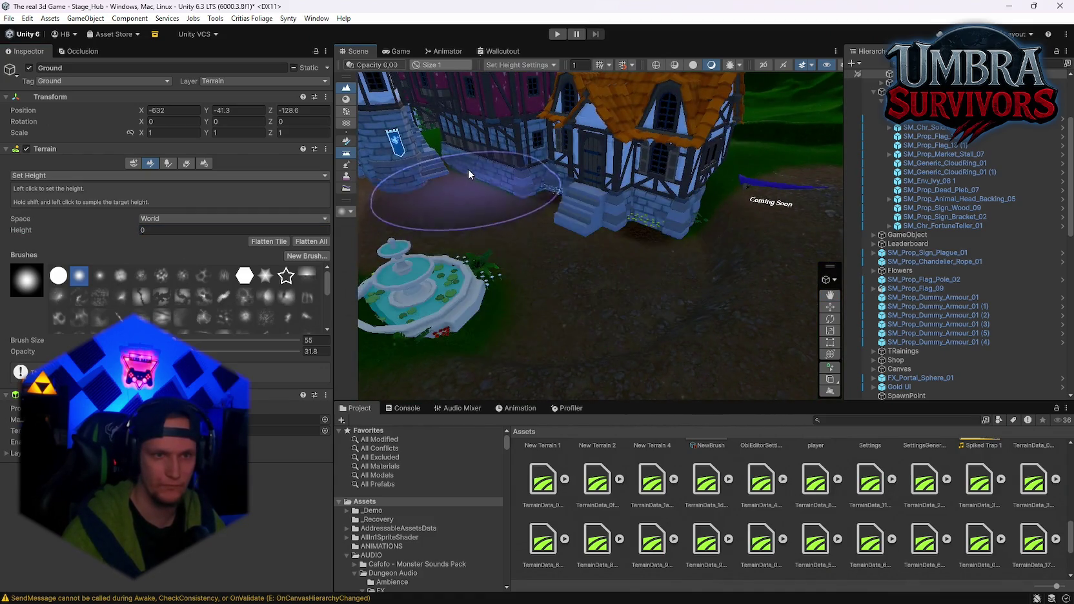
drag(472, 170, 654, 217)
mouse_move(521, 230)
mouse_down()
mouse_move(609, 322)
mouse_move(414, 237)
mouse_move(715, 302)
mouse_move(342, 298)
mouse_move(563, 192)
mouse_move(590, 217)
mouse_move(617, 185)
mouse_move(627, 207)
mouse_move(618, 187)
mouse_up()
scroll(693, 282, up, 5)
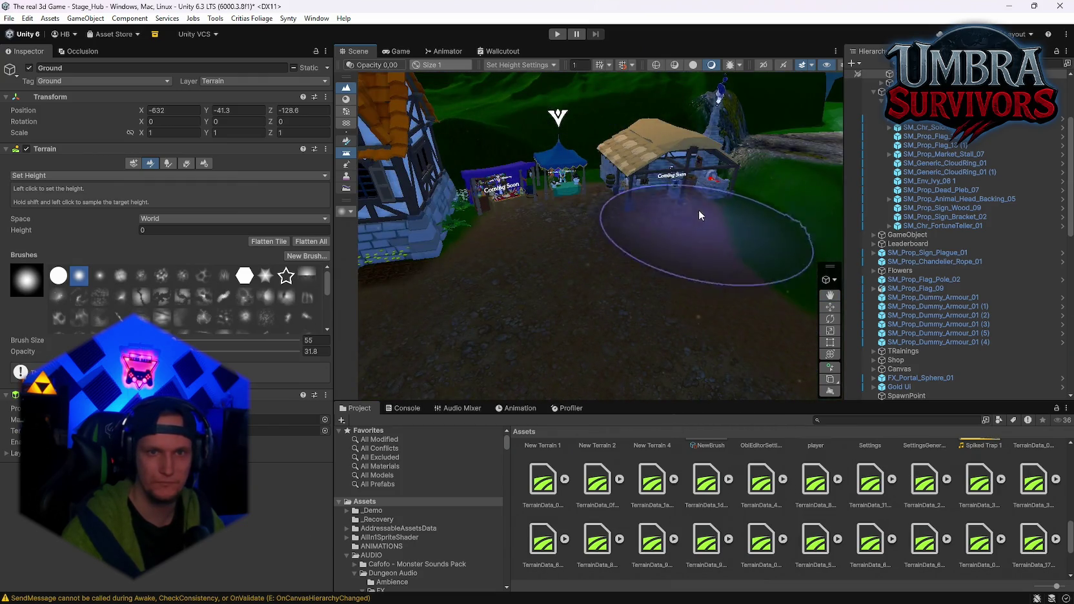
mouse_move(505, 192)
mouse_down()
mouse_move(530, 220)
mouse_move(551, 312)
mouse_move(659, 258)
mouse_move(608, 185)
mouse_move(560, 191)
mouse_move(682, 200)
mouse_move(704, 160)
mouse_move(699, 303)
mouse_move(471, 241)
mouse_move(648, 201)
mouse_move(645, 173)
mouse_move(698, 137)
mouse_move(878, 111)
mouse_move(712, 248)
mouse_up()
mouse_move(544, 290)
mouse_down()
mouse_move(666, 329)
mouse_move(568, 316)
mouse_move(709, 247)
mouse_move(517, 265)
mouse_move(604, 225)
mouse_move(634, 284)
mouse_move(618, 281)
mouse_up()
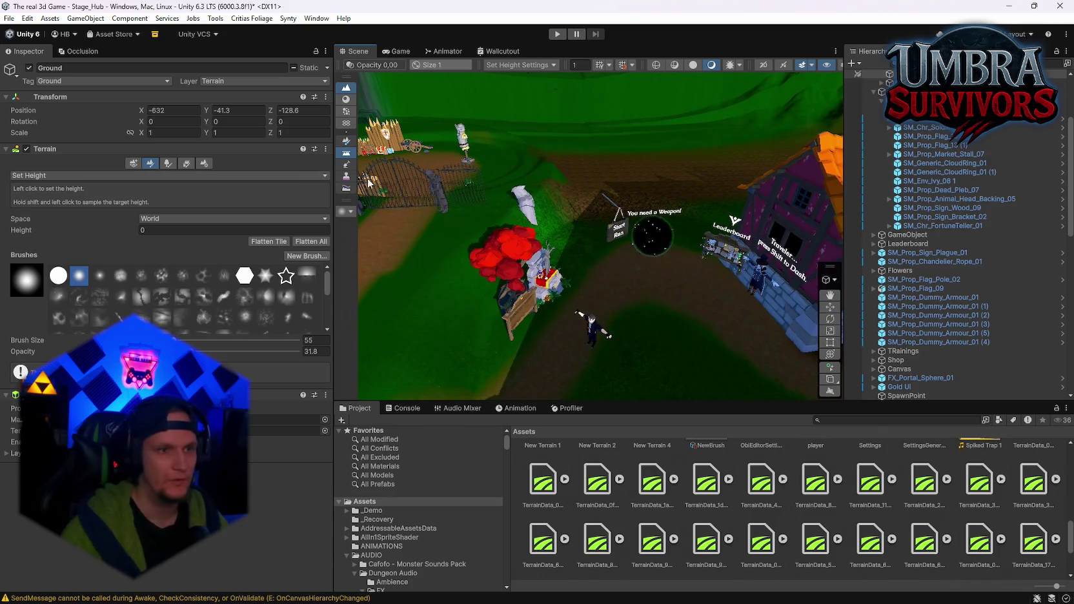
Nudge the SM_Env_Statue_02 1 statue slightly across the ground near the graveyard
click(525, 226)
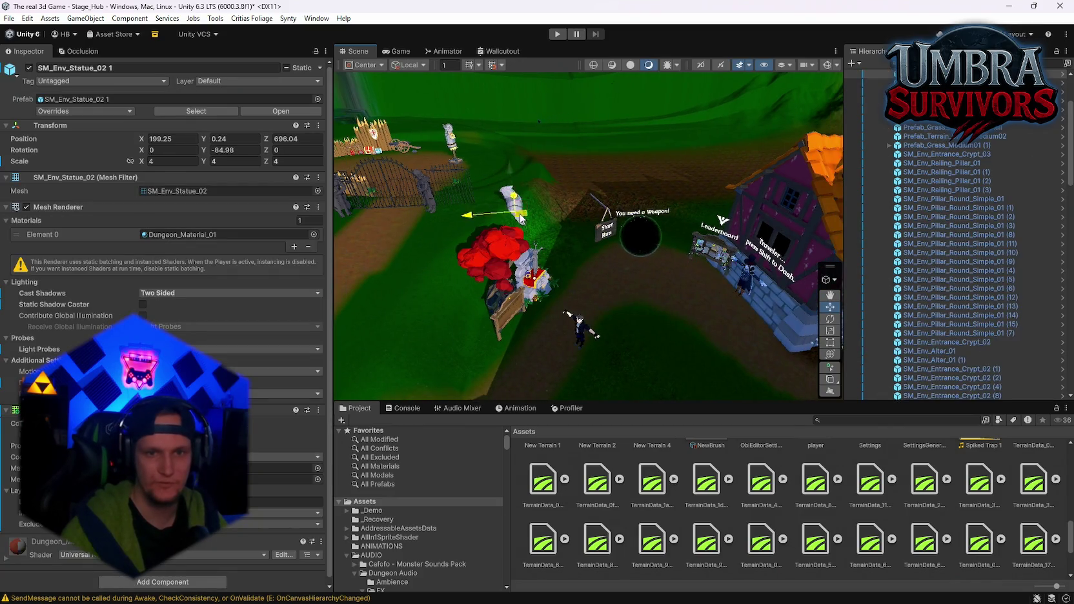
mouse_move(780, 330)
mouse_down()
mouse_move(676, 306)
mouse_move(690, 271)
mouse_up()
drag(691, 271, 790, 151)
Reshape the mountain terrain tile's slopes with Raise or Lower Terrain at brush size 691
mouse_move(613, 161)
mouse_down()
mouse_move(636, 253)
mouse_move(632, 238)
mouse_up()
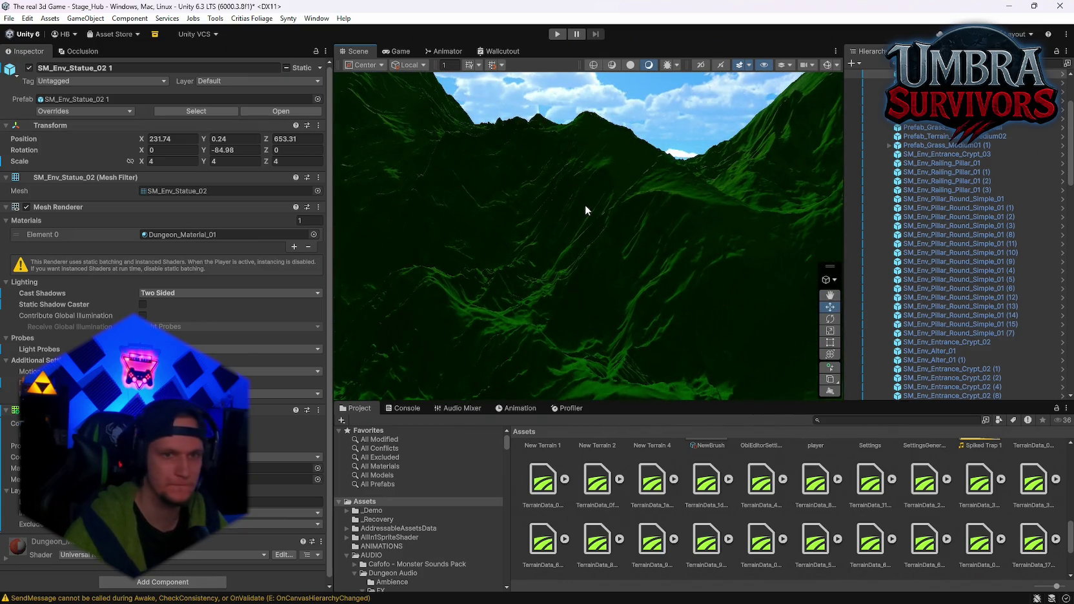
click(586, 208)
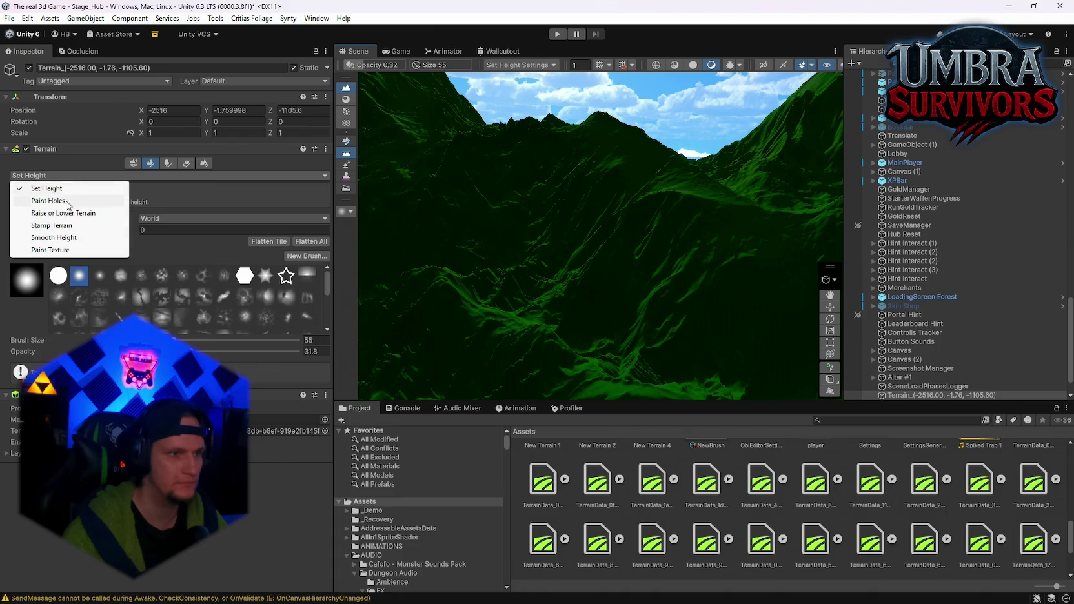
click(58, 214)
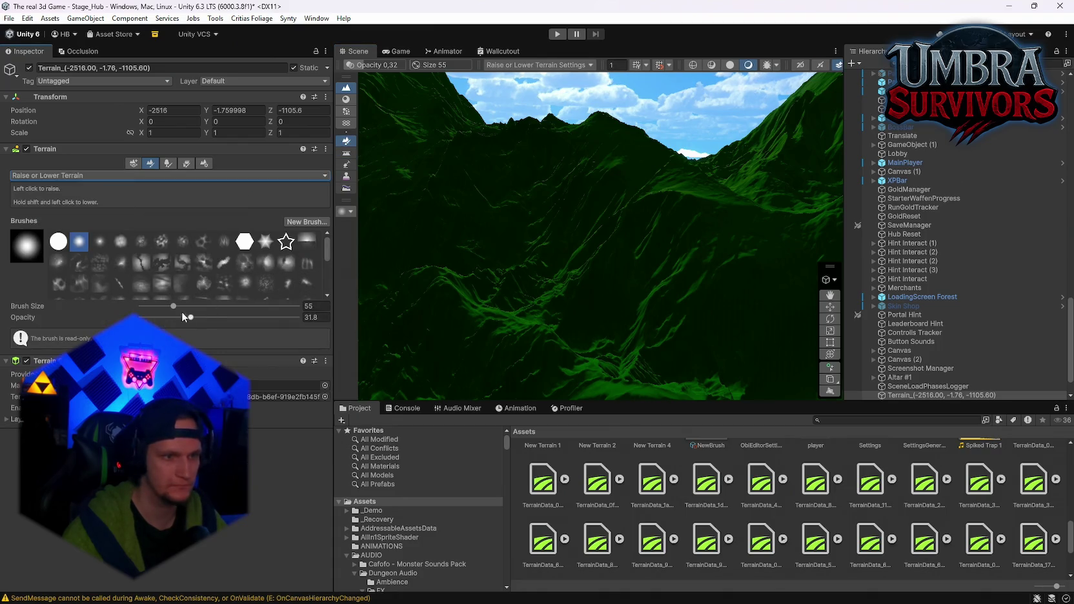
mouse_move(652, 194)
mouse_down()
mouse_move(585, 292)
mouse_move(616, 293)
mouse_move(617, 182)
mouse_move(595, 191)
mouse_move(567, 324)
mouse_up()
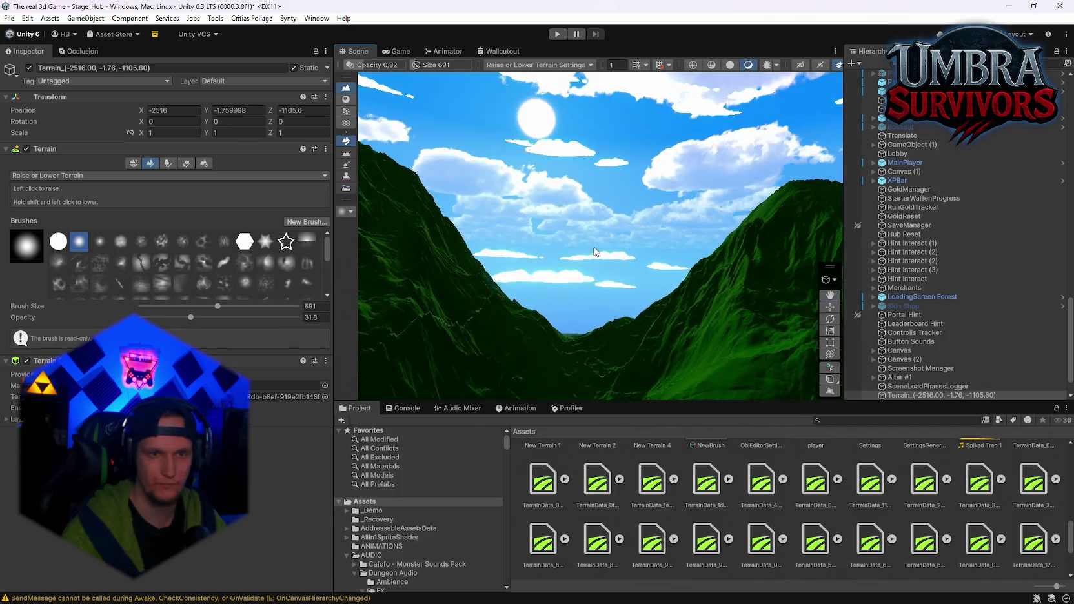
scroll(601, 235, up, 10)
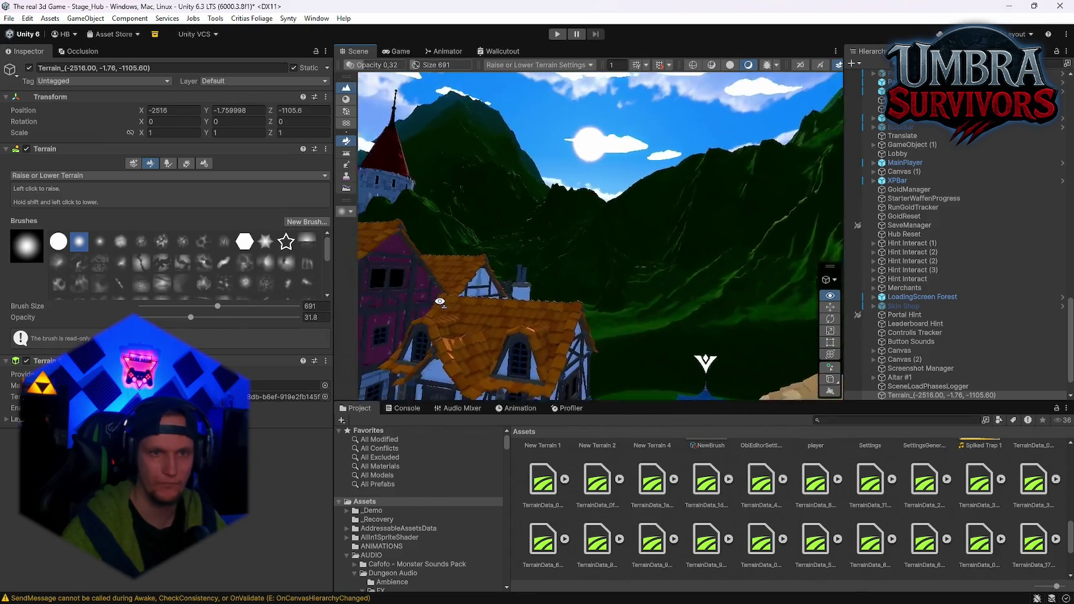
drag(762, 351, 762, 350)
drag(476, 295, 477, 295)
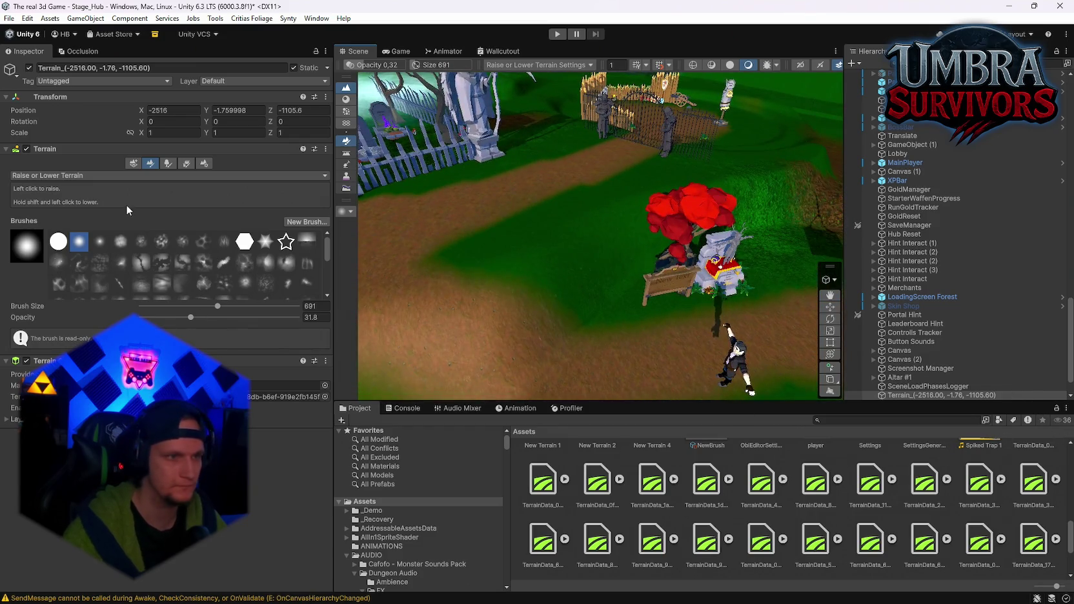
click(45, 188)
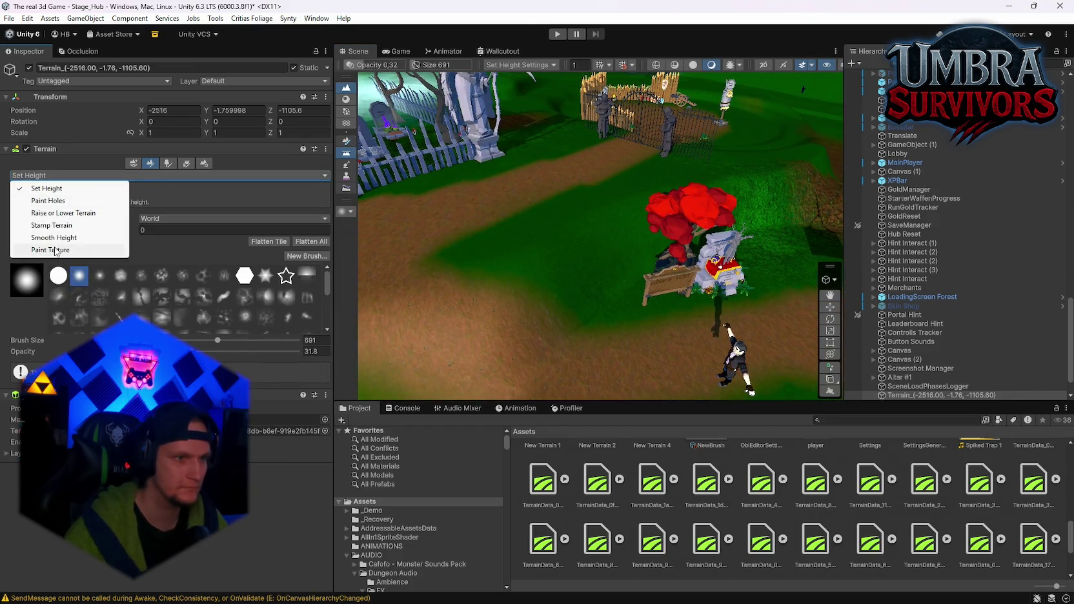
Switch to Smooth Height and shrink the brush from 63 down to 17
click(53, 238)
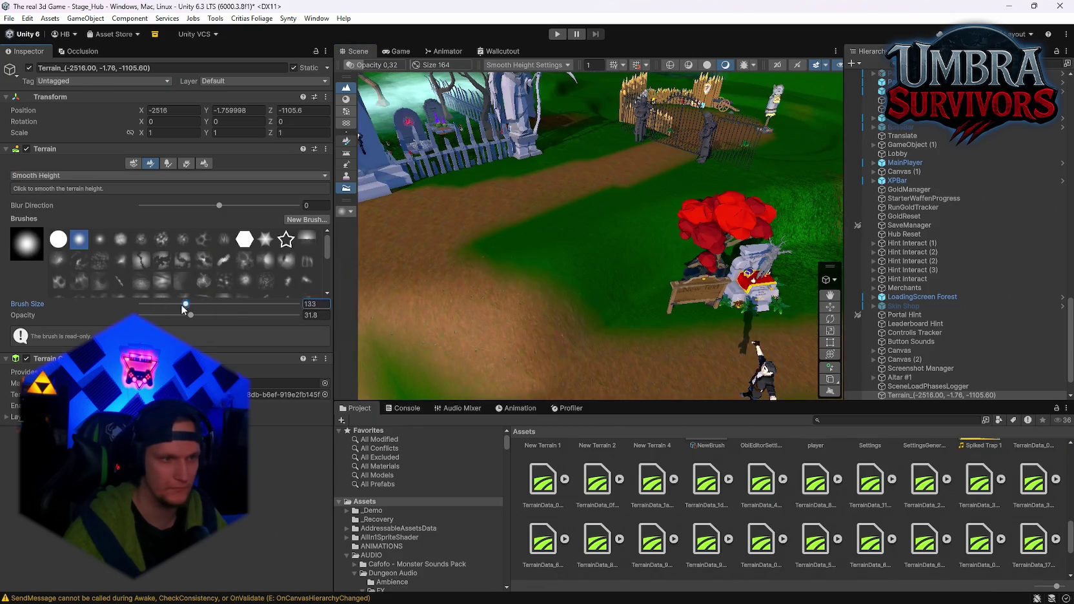
drag(187, 306, 175, 304)
drag(655, 291, 641, 250)
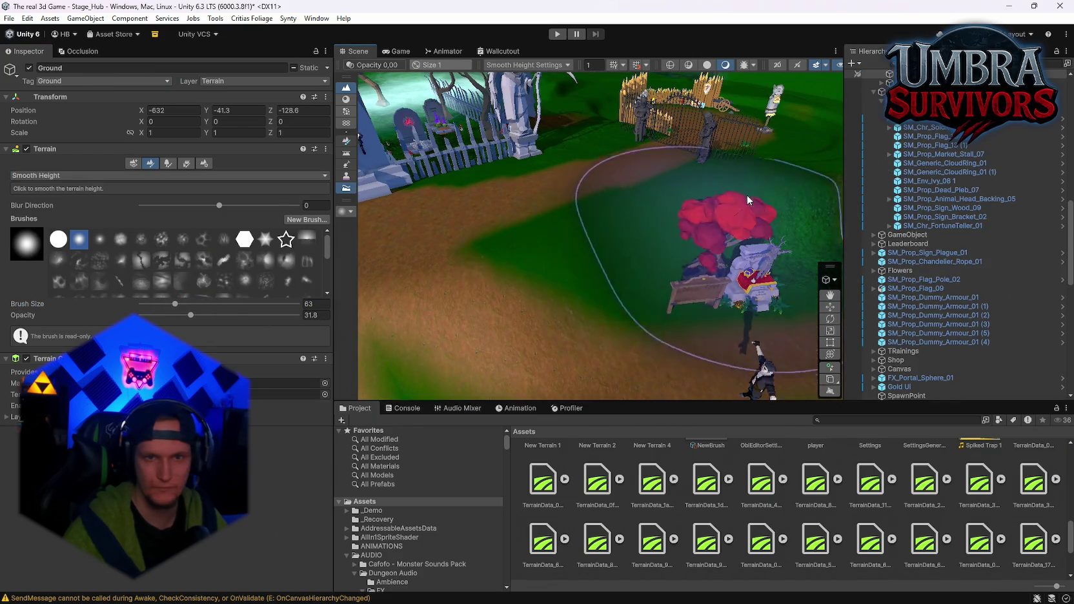
mouse_move(507, 231)
mouse_down()
mouse_move(497, 216)
mouse_move(621, 238)
mouse_move(510, 188)
mouse_move(684, 238)
mouse_move(595, 230)
mouse_move(701, 147)
mouse_move(638, 119)
mouse_move(449, 150)
mouse_move(659, 221)
mouse_move(642, 210)
mouse_move(717, 224)
mouse_move(638, 206)
mouse_move(710, 213)
mouse_up()
mouse_move(646, 213)
mouse_down()
mouse_move(611, 219)
mouse_move(642, 249)
mouse_move(692, 233)
mouse_move(670, 199)
mouse_move(535, 257)
mouse_move(548, 224)
mouse_move(155, 261)
mouse_up()
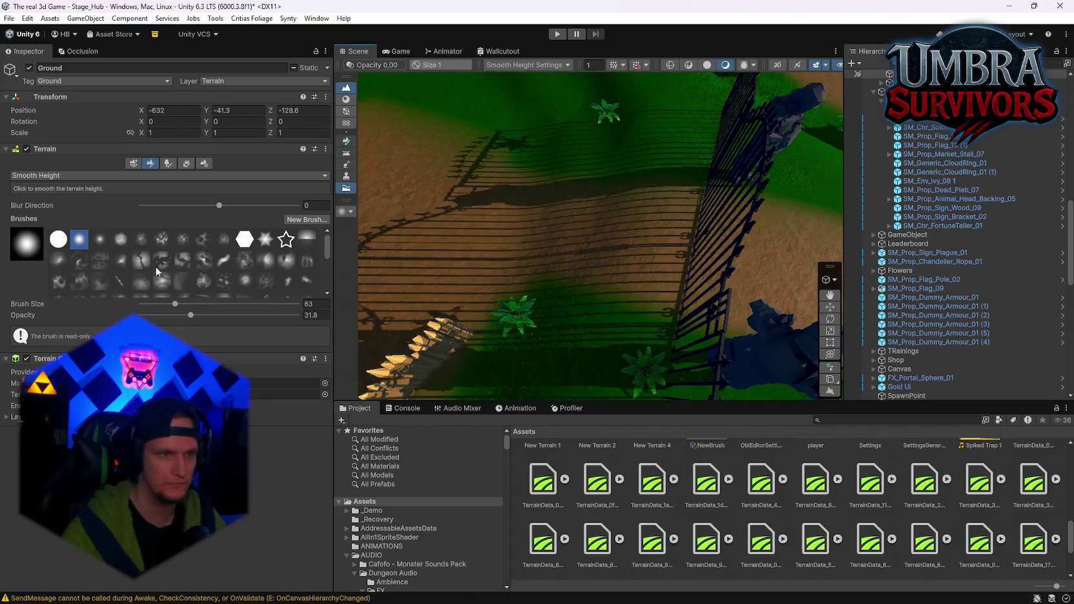
drag(160, 304, 159, 304)
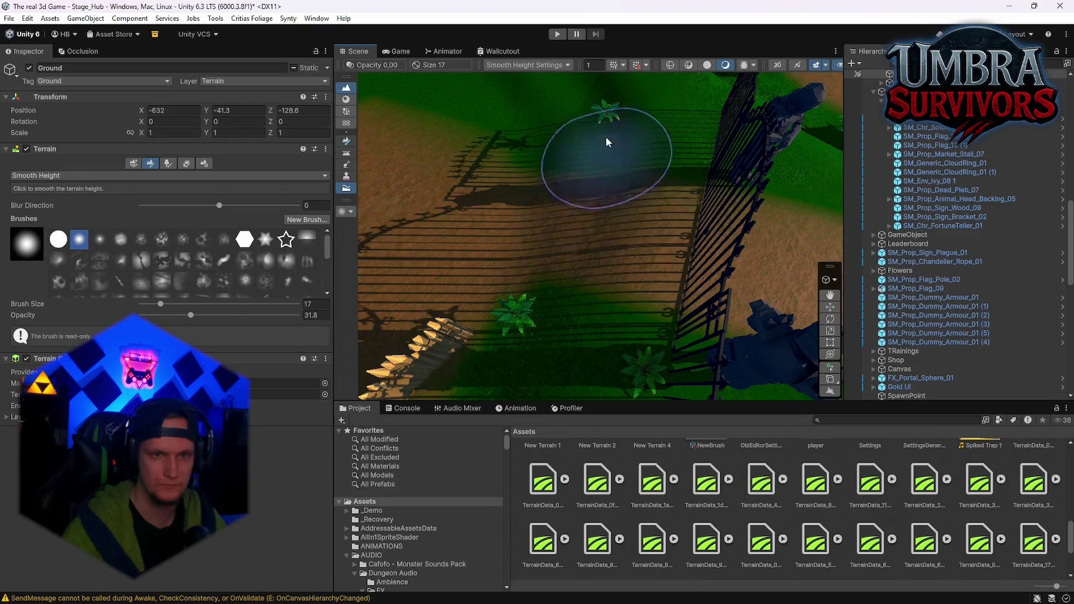
drag(664, 219, 637, 189)
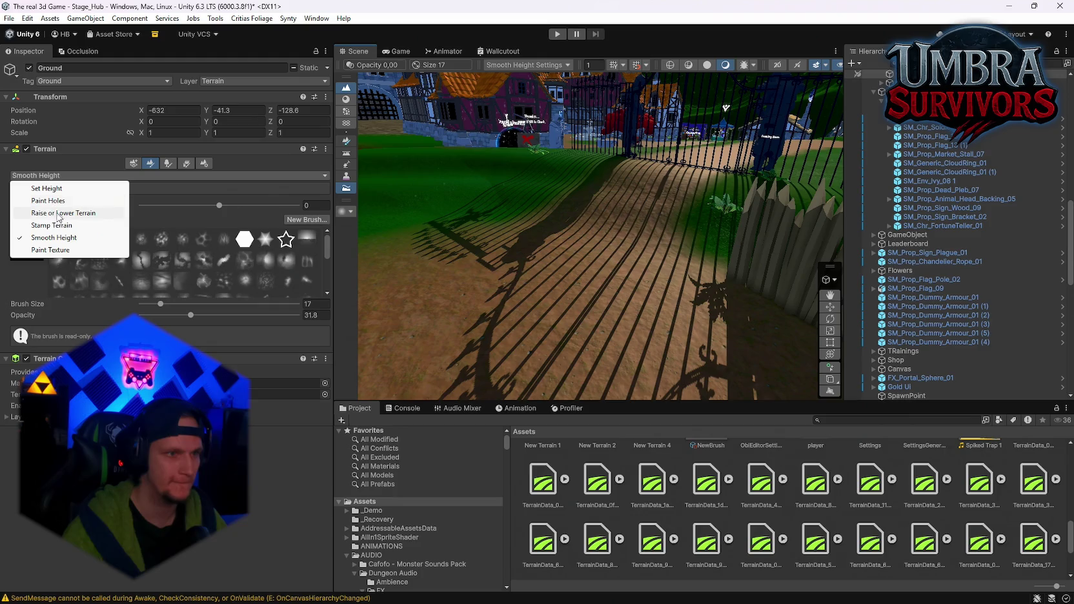
Gently raise the dirt path beside the iron gate with Raise or Lower Terrain at opacity 2
click(55, 214)
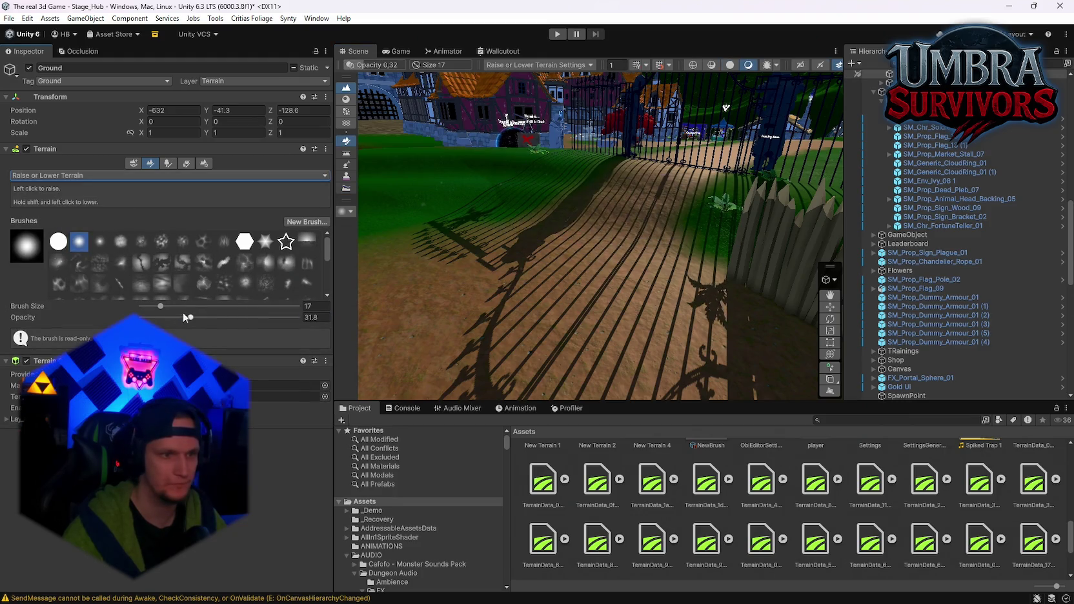
mouse_move(668, 198)
mouse_down()
mouse_move(692, 187)
mouse_move(665, 191)
mouse_up()
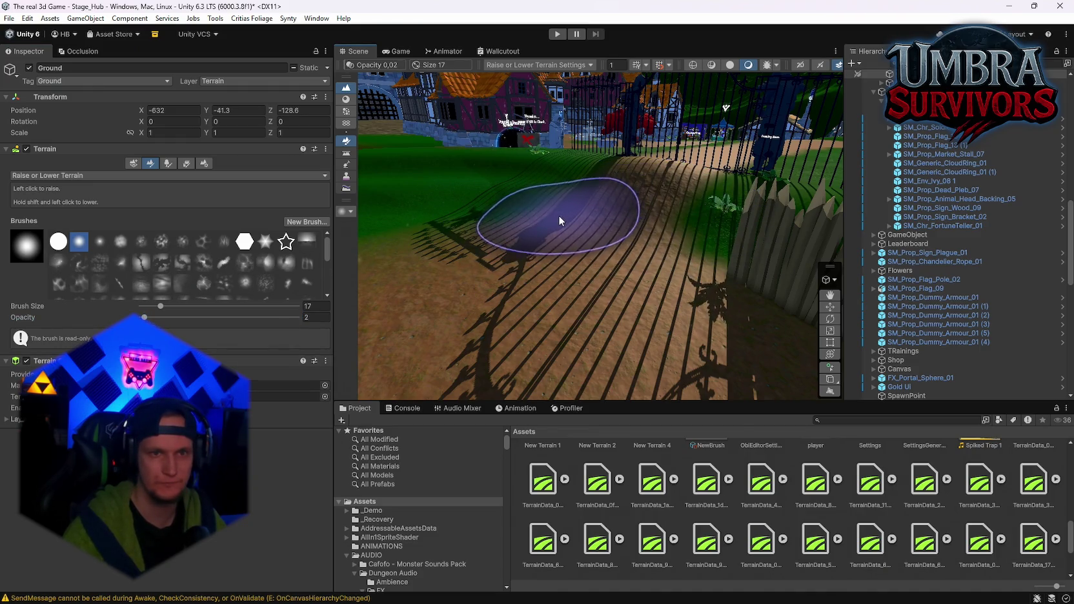
mouse_move(522, 220)
mouse_down()
mouse_move(568, 246)
mouse_move(701, 278)
mouse_move(712, 261)
mouse_move(649, 210)
mouse_up()
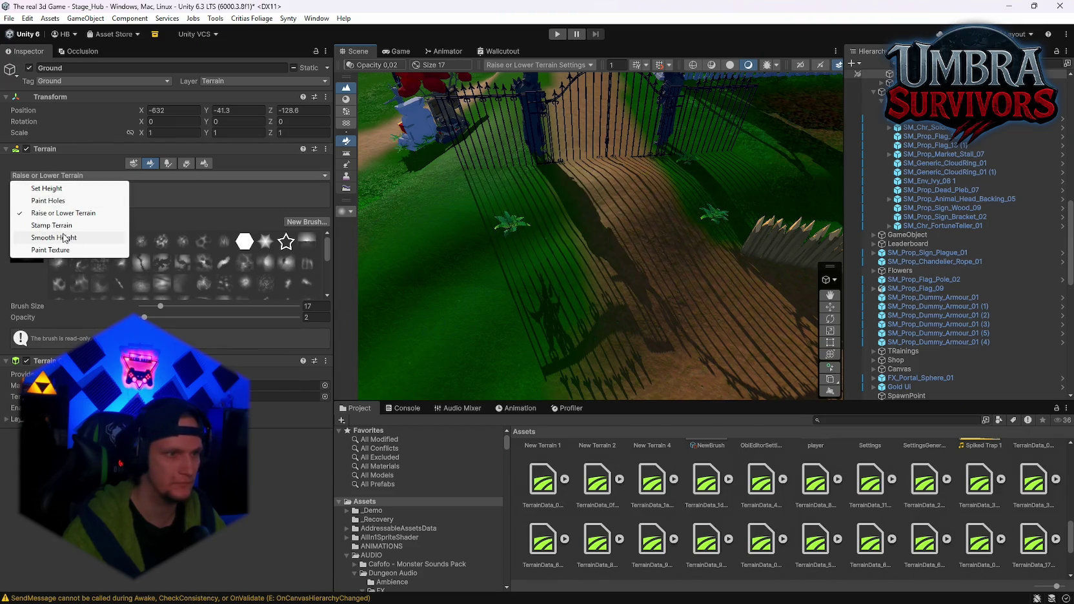
Smooth the bumpy path by the iron gate and along the route to the Get a Weapon mausoleum
click(65, 239)
mouse_move(646, 192)
mouse_down()
mouse_move(647, 312)
mouse_move(614, 247)
mouse_move(642, 272)
mouse_move(559, 212)
mouse_move(534, 228)
mouse_up()
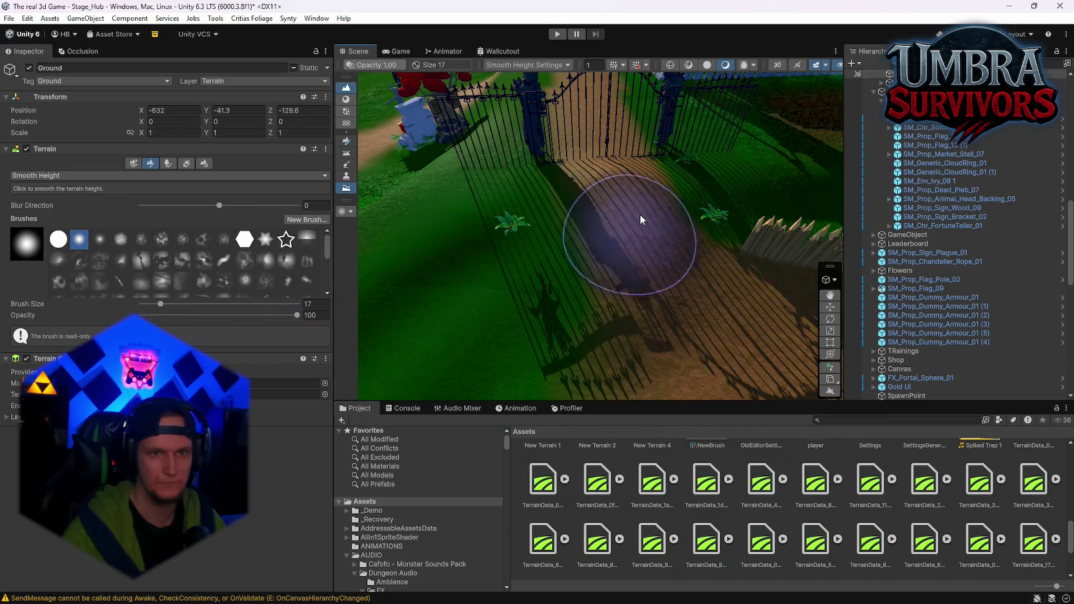
drag(492, 344, 459, 302)
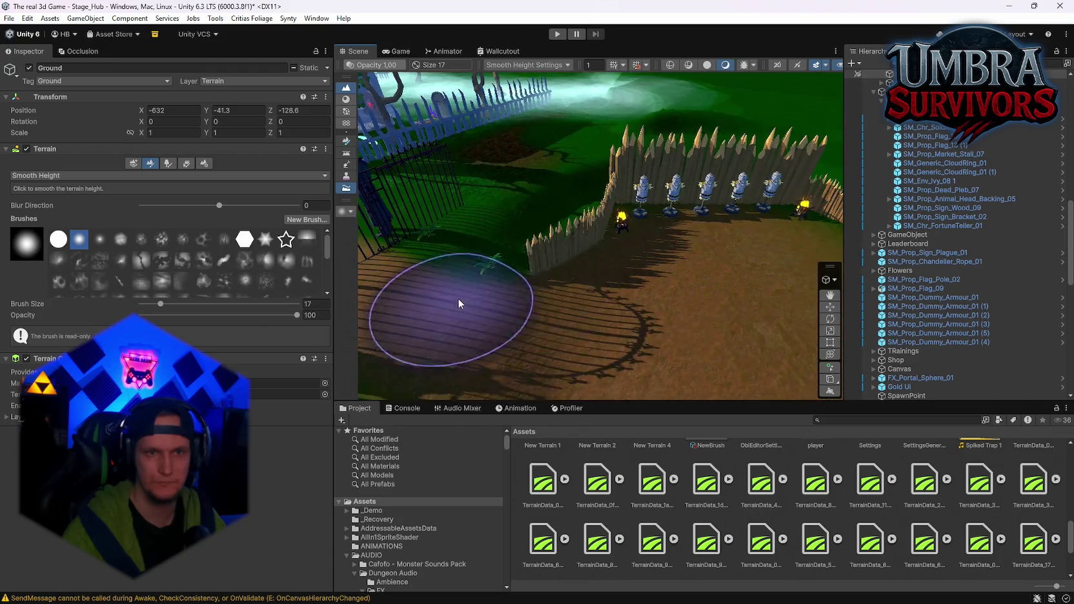
drag(730, 197, 468, 250)
drag(605, 288, 511, 193)
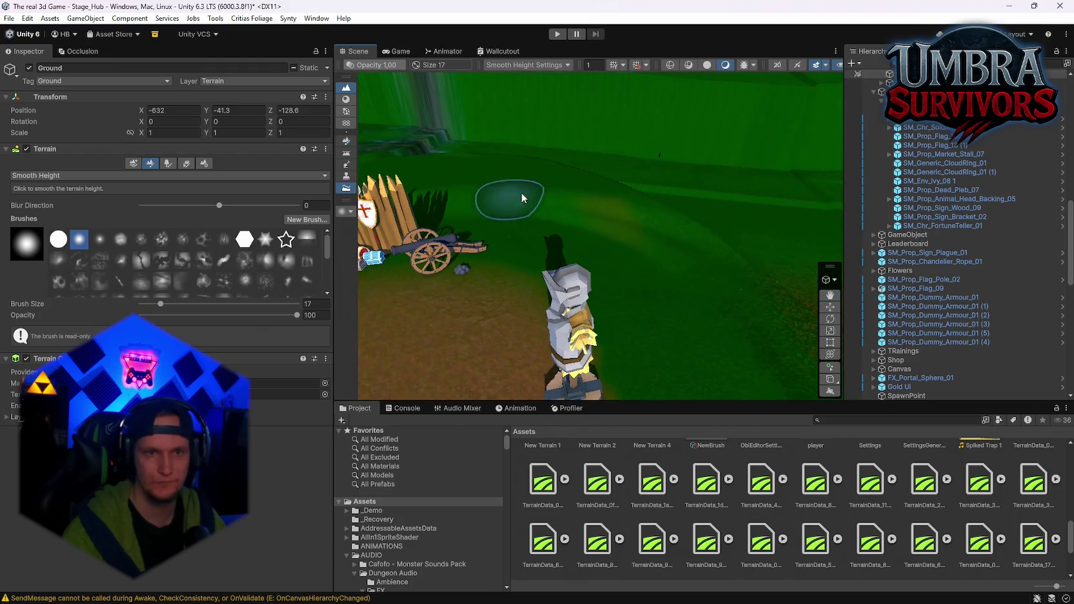
mouse_move(782, 364)
mouse_down()
mouse_move(576, 307)
mouse_move(743, 327)
mouse_up()
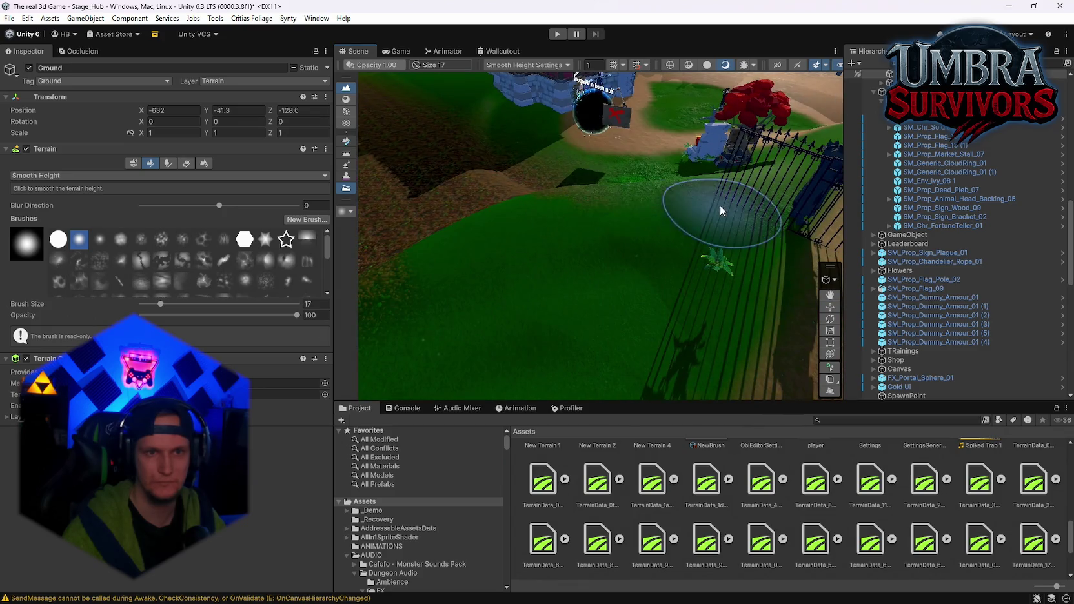
mouse_move(663, 181)
mouse_down()
mouse_move(788, 346)
mouse_move(764, 94)
mouse_move(708, 251)
mouse_up()
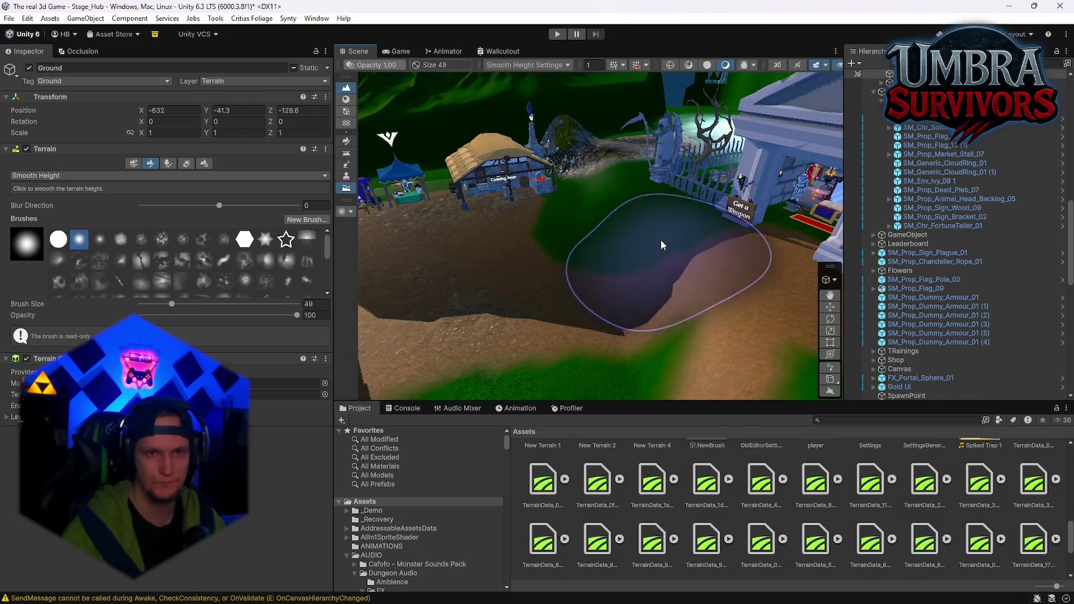
mouse_move(684, 295)
mouse_down()
mouse_move(654, 330)
mouse_move(627, 258)
mouse_up()
mouse_move(604, 147)
mouse_down()
mouse_move(405, 109)
mouse_move(612, 196)
mouse_up()
drag(534, 183, 673, 234)
Put away the terrain brush and inspect the mausoleum's stone floor and gate
key(w)
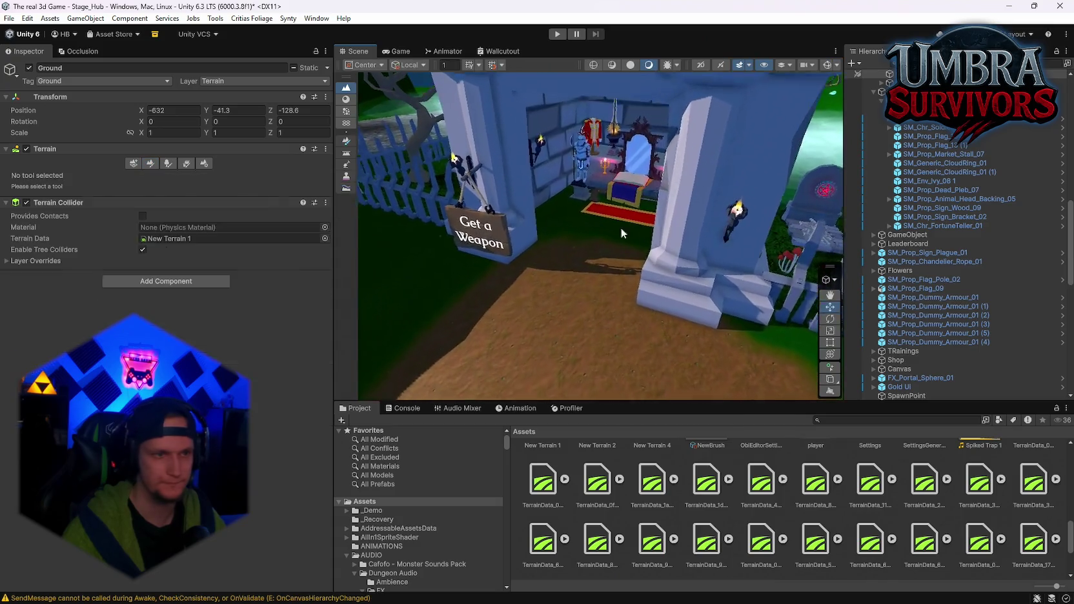
click(604, 277)
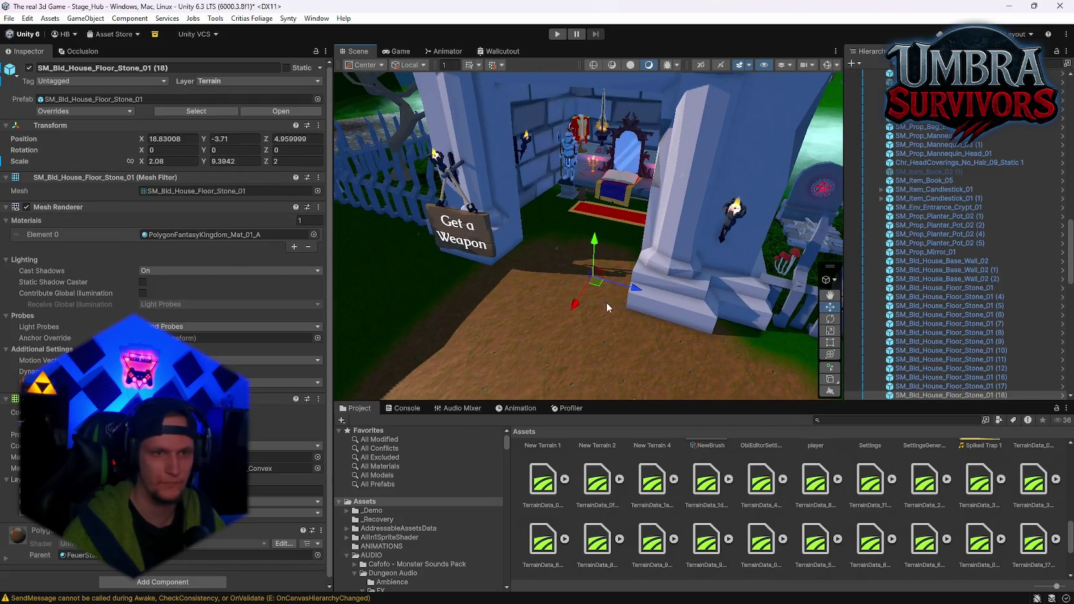
click(423, 259)
mouse_move(424, 259)
mouse_down()
mouse_move(463, 270)
mouse_move(459, 236)
mouse_up()
click(459, 236)
Choose Set Height on the Ground terrain and sample height -0.002078533 near the Start Run sign
click(510, 157)
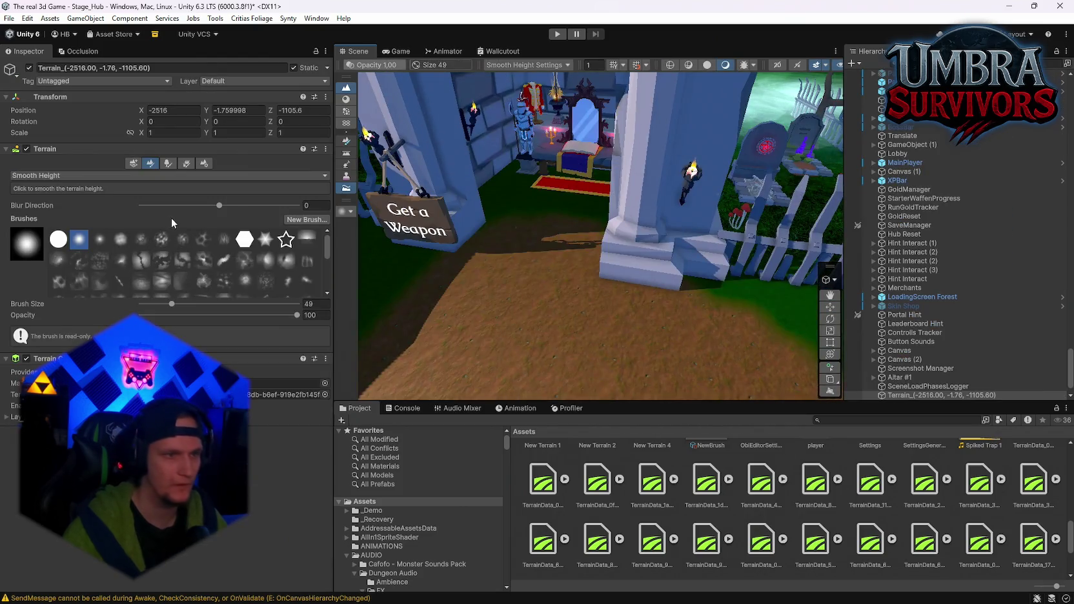
click(48, 188)
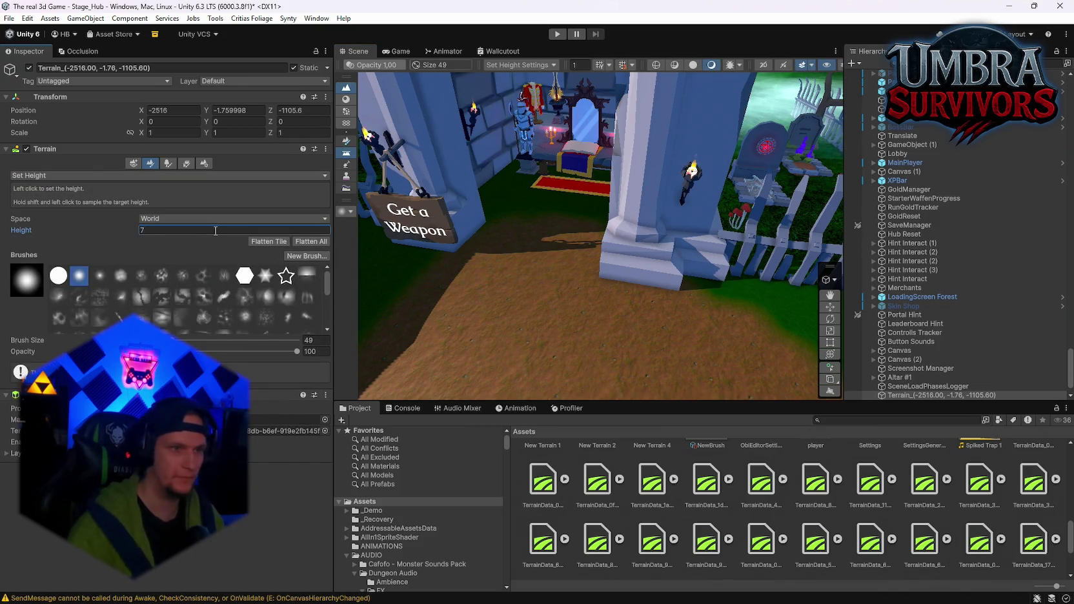
click(557, 170)
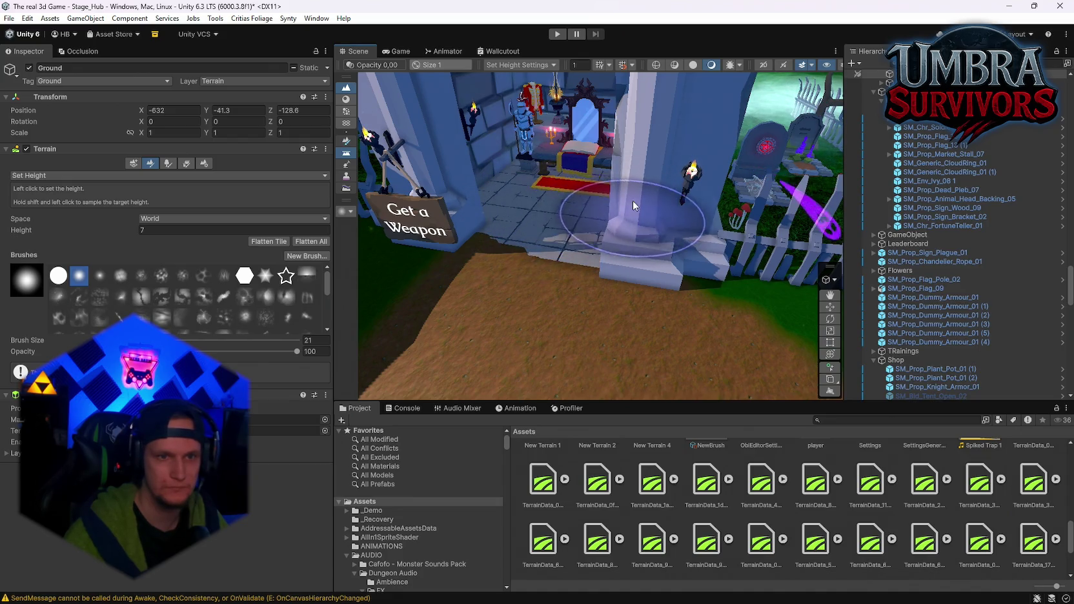
mouse_move(522, 179)
mouse_down()
mouse_move(644, 186)
mouse_move(529, 200)
mouse_up()
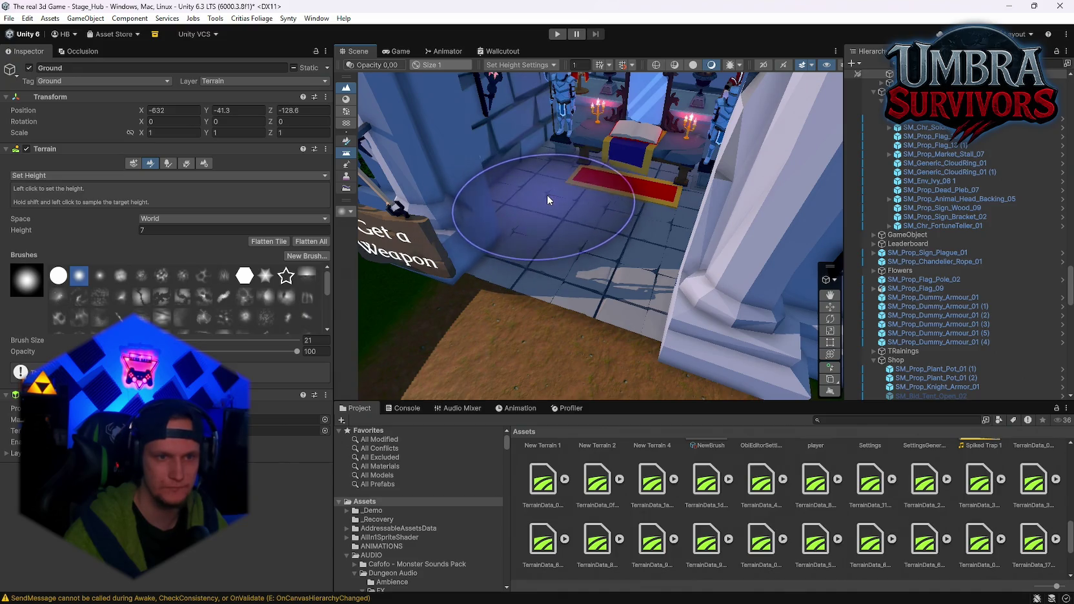
mouse_move(587, 229)
mouse_down()
mouse_move(706, 185)
mouse_move(567, 143)
mouse_move(951, 155)
mouse_move(886, 165)
mouse_move(884, 206)
mouse_up()
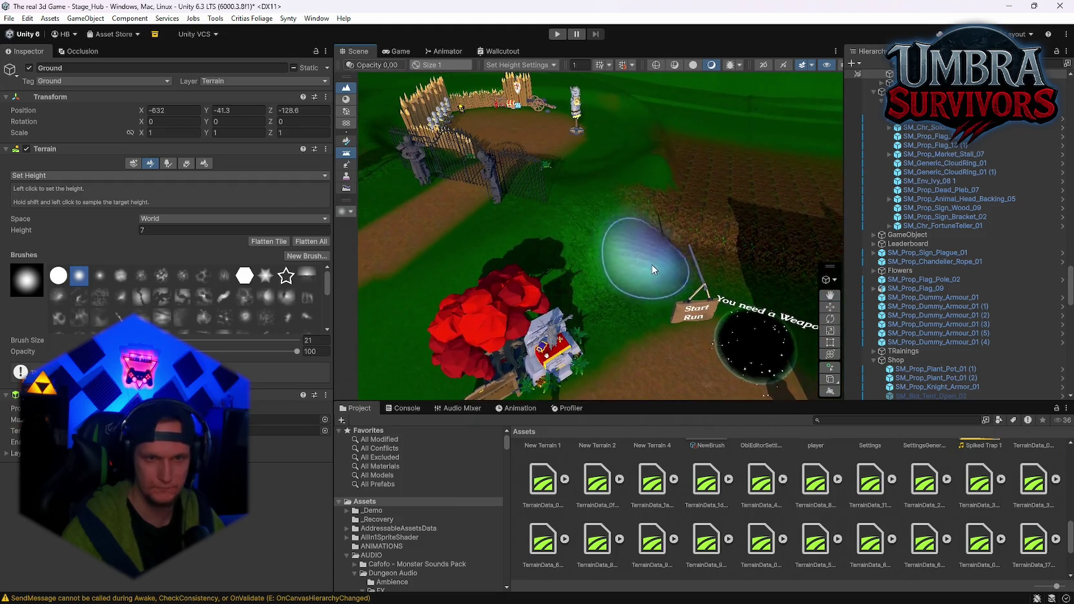
shift+click(647, 302)
drag(647, 302, 541, 272)
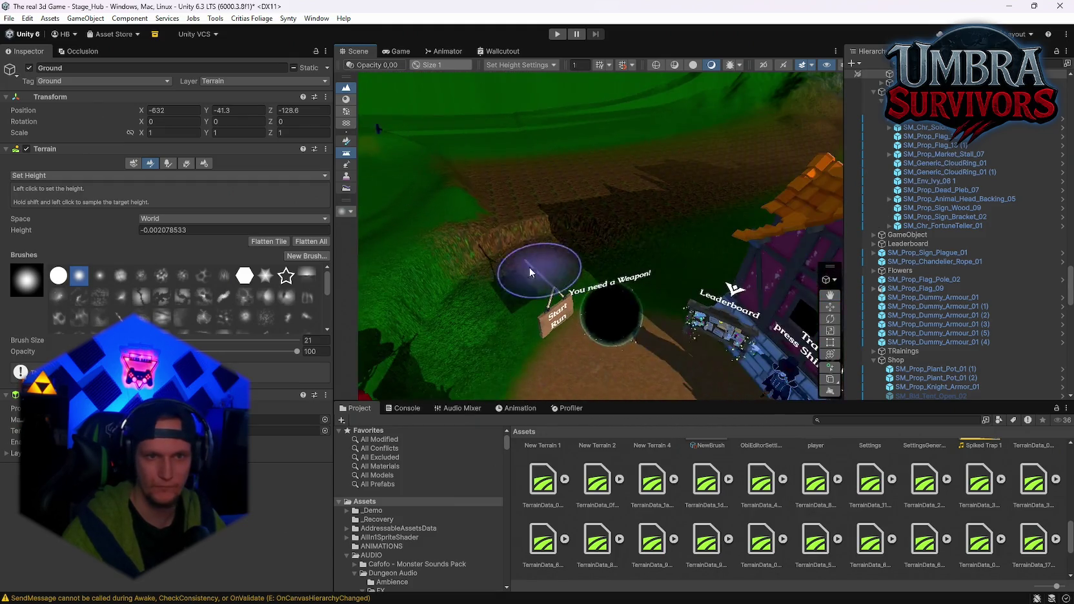
Set the target height to 0.72 then 0.81 and level ground around the leaderboard statue
mouse_move(702, 246)
mouse_down()
mouse_move(605, 275)
mouse_move(543, 225)
mouse_move(490, 265)
mouse_up()
drag(606, 172, 602, 300)
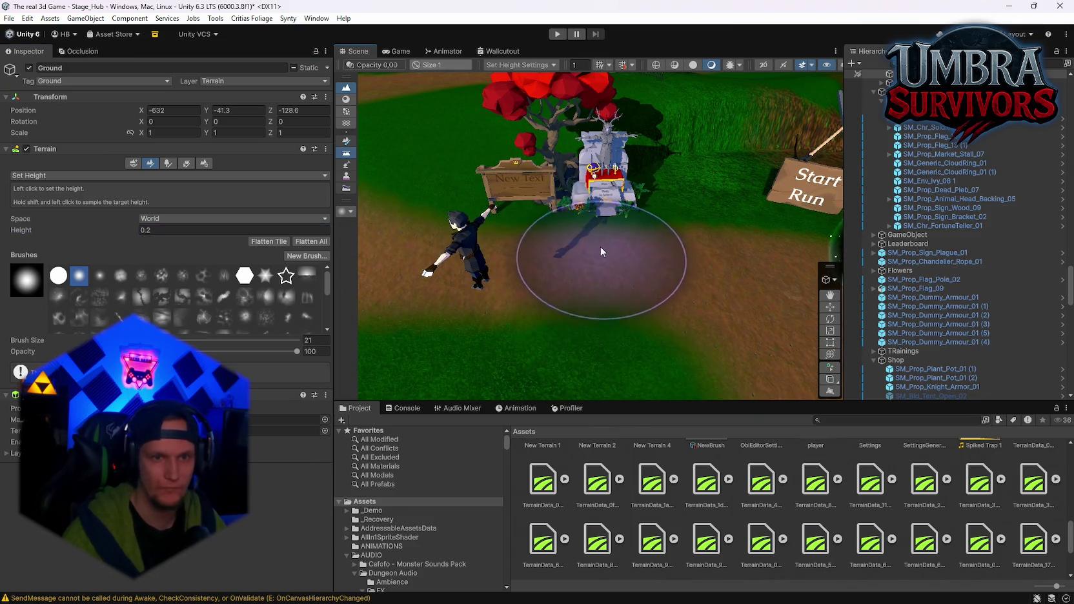
scroll(547, 242, up, 3)
mouse_move(625, 293)
mouse_down()
mouse_move(511, 221)
mouse_move(576, 226)
mouse_move(616, 271)
mouse_move(597, 286)
mouse_move(611, 264)
mouse_move(537, 252)
mouse_up()
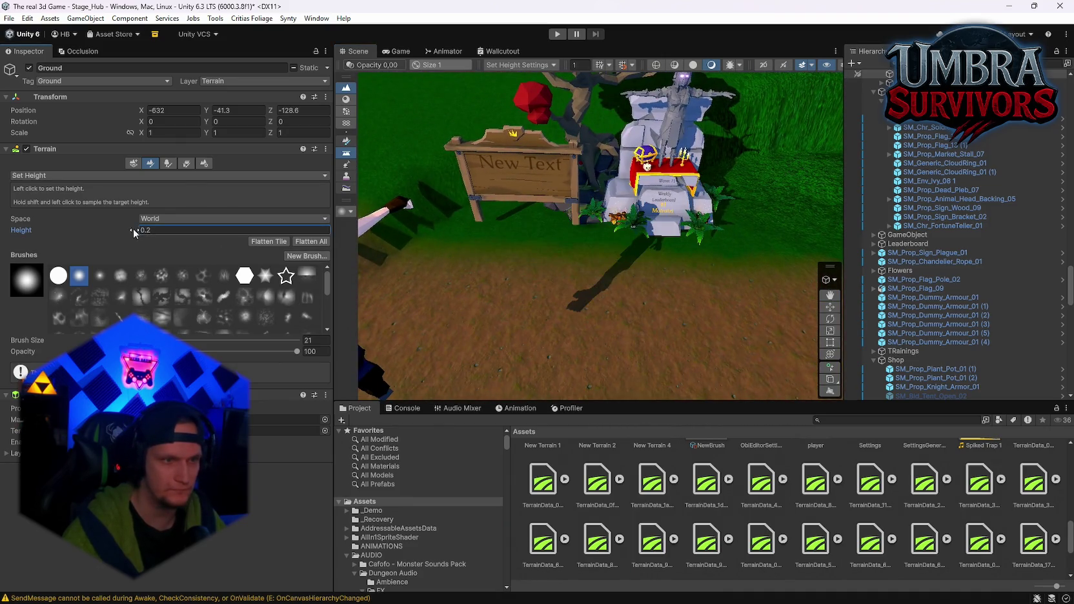
text(7)
click(133, 231)
text(0.81)
key(Return)
mouse_move(647, 264)
mouse_down()
mouse_move(547, 208)
mouse_move(597, 249)
mouse_move(656, 208)
mouse_move(564, 223)
mouse_move(508, 288)
mouse_move(277, 202)
mouse_move(272, 255)
mouse_up()
Raise the target height to 1 then 1.4, then switch to Smooth Height
click(143, 230)
text(1)
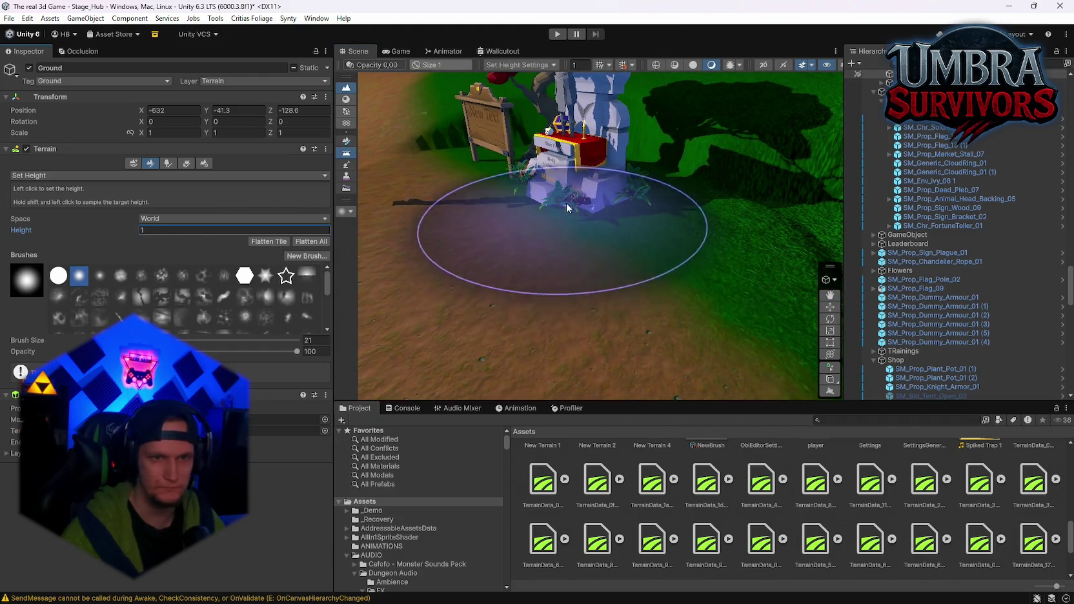
scroll(570, 213, up, 5)
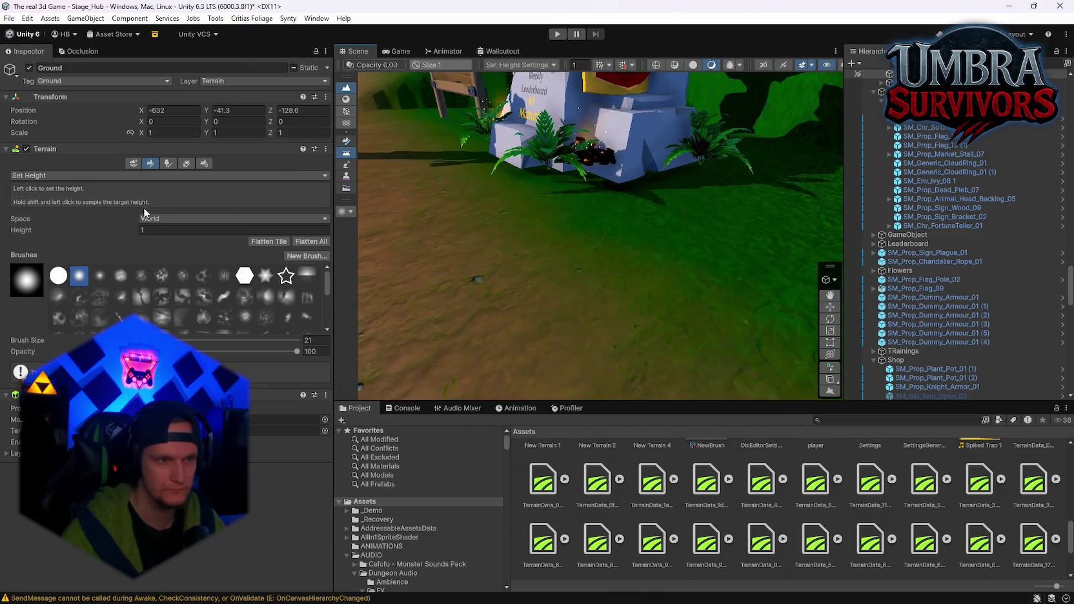
drag(125, 236, 120, 246)
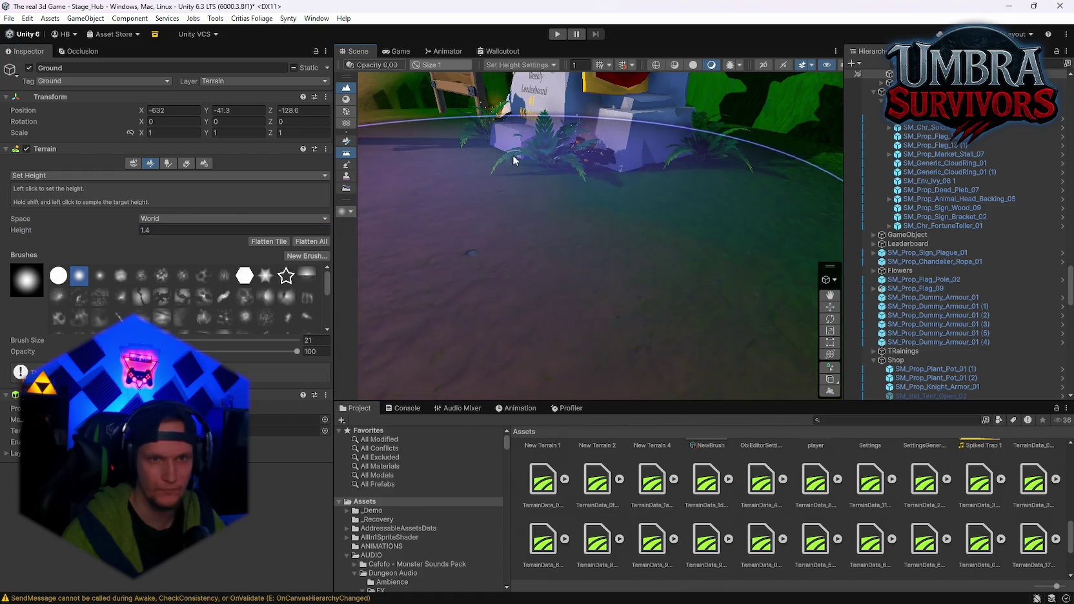
scroll(526, 159, up, 5)
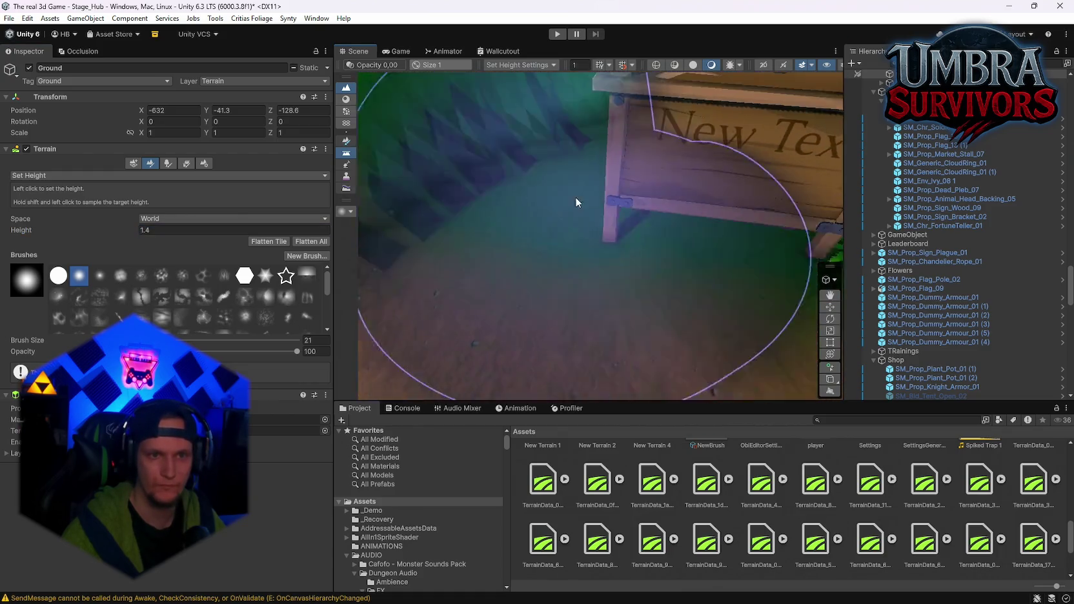
scroll(587, 213, down, 10)
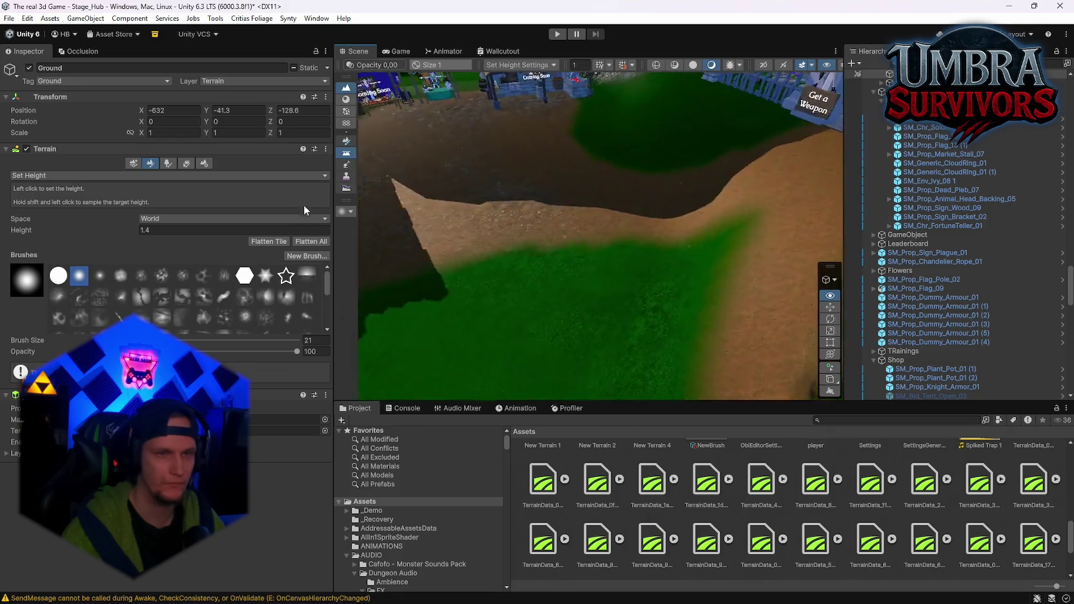
drag(581, 213, 616, 169)
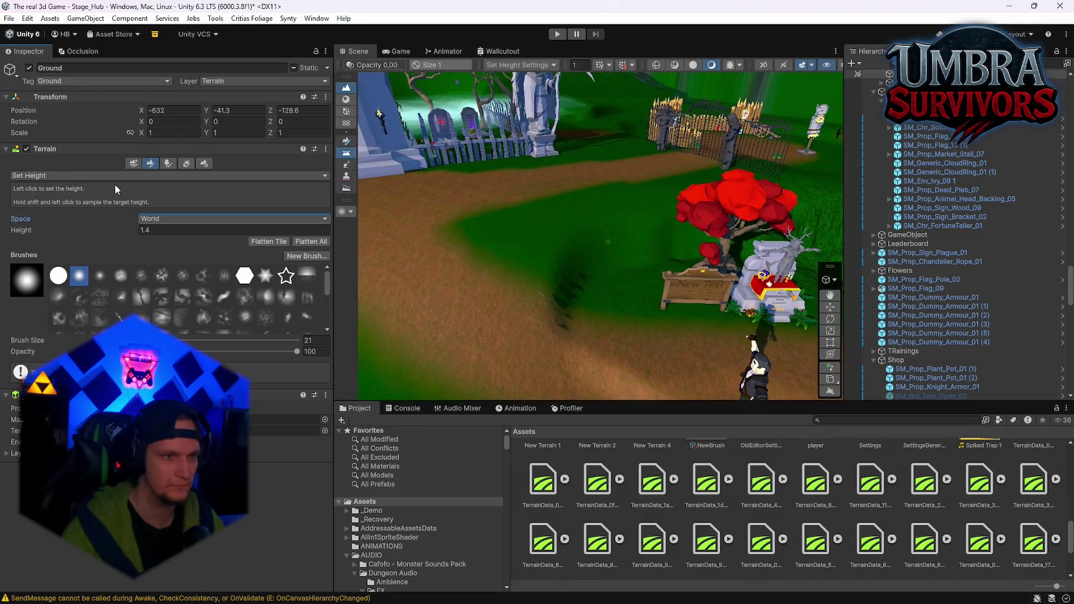
click(54, 238)
drag(531, 305, 729, 289)
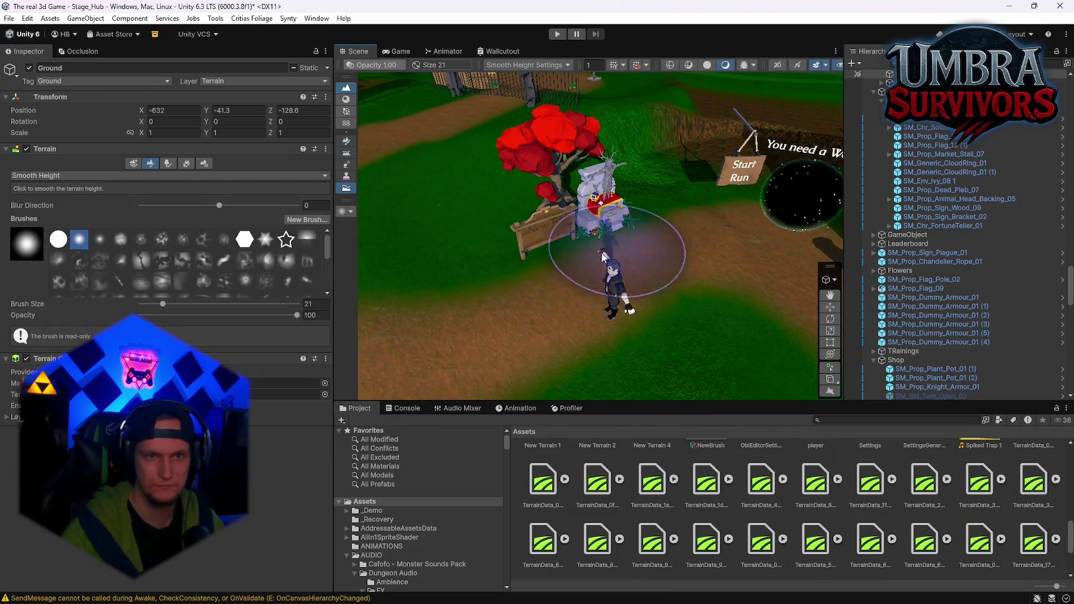
Select the Ground terrain beside the Leaderboard quest board and switch to Set Height
drag(619, 239, 643, 251)
mouse_move(772, 302)
mouse_down()
mouse_move(722, 208)
mouse_move(768, 193)
mouse_move(643, 141)
mouse_move(672, 139)
mouse_move(606, 163)
mouse_move(654, 170)
mouse_move(571, 286)
mouse_move(490, 281)
mouse_move(656, 136)
mouse_up()
click(654, 170)
click(572, 183)
scroll(500, 265, down, 5)
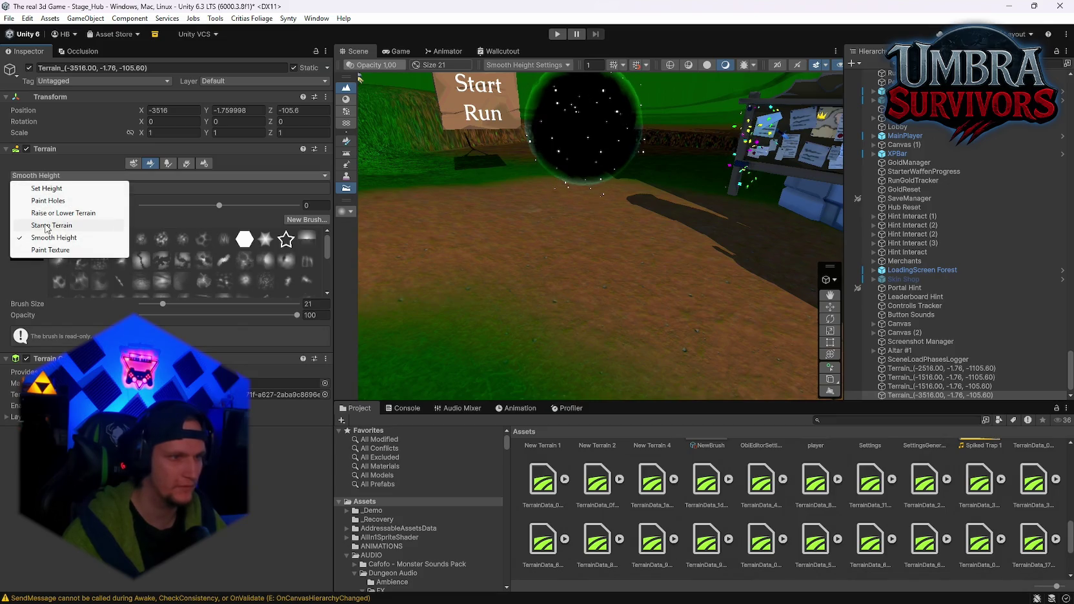
click(47, 188)
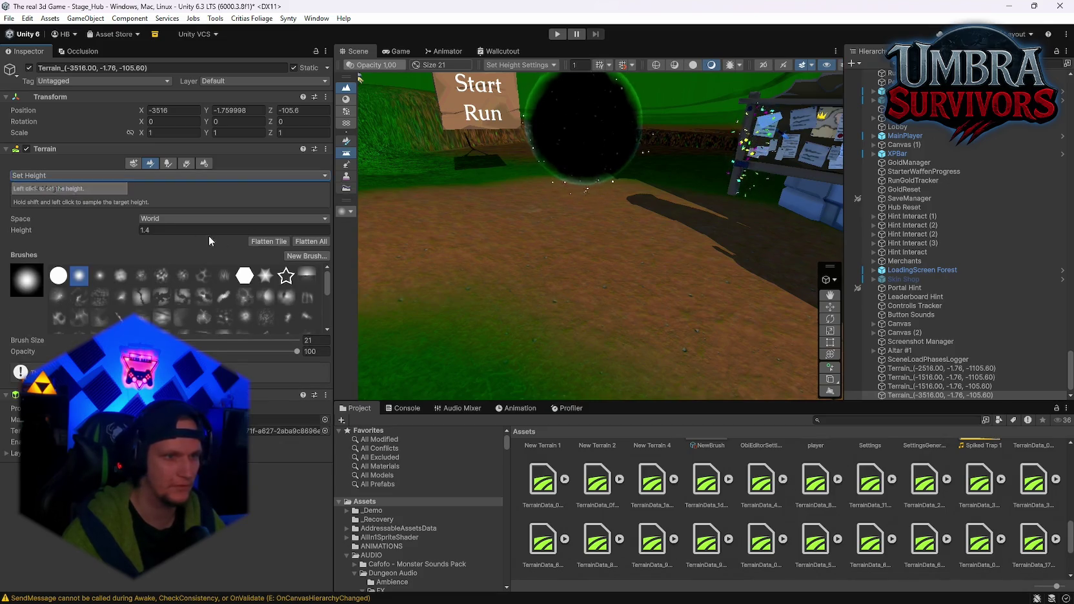
click(603, 190)
Flatten the ground before the quest board and wall at heights 0.4 then 1, then resume Smooth Height
mouse_move(603, 194)
mouse_down()
mouse_move(618, 184)
mouse_move(710, 218)
mouse_move(623, 178)
mouse_up()
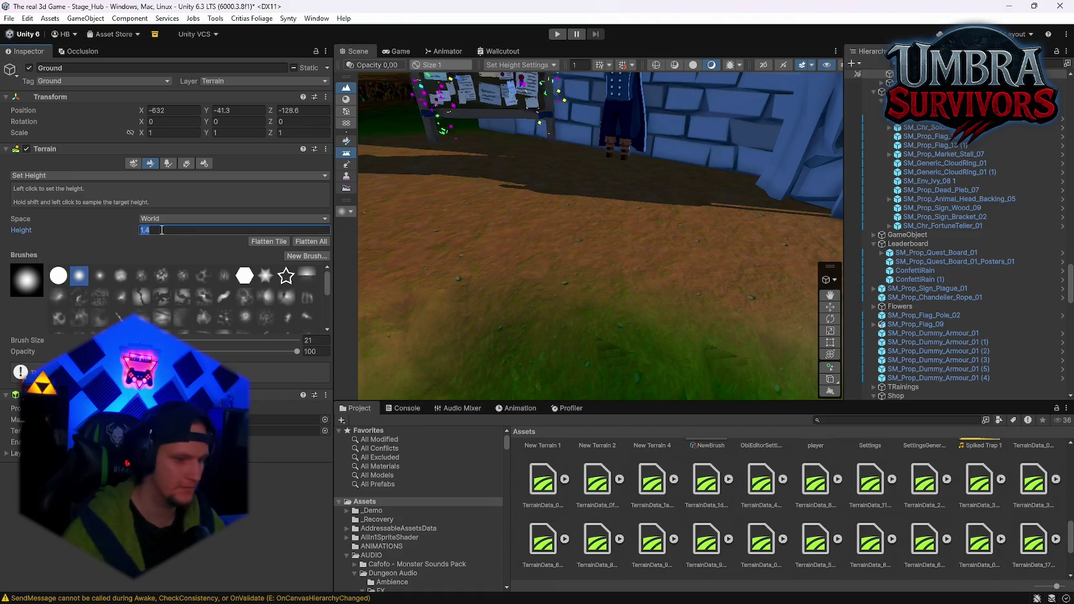
mouse_move(362, 226)
mouse_down()
mouse_move(570, 218)
mouse_move(631, 148)
mouse_move(757, 192)
mouse_move(648, 167)
mouse_move(746, 184)
mouse_move(719, 168)
mouse_move(491, 232)
mouse_move(485, 200)
mouse_up()
text(0.4)
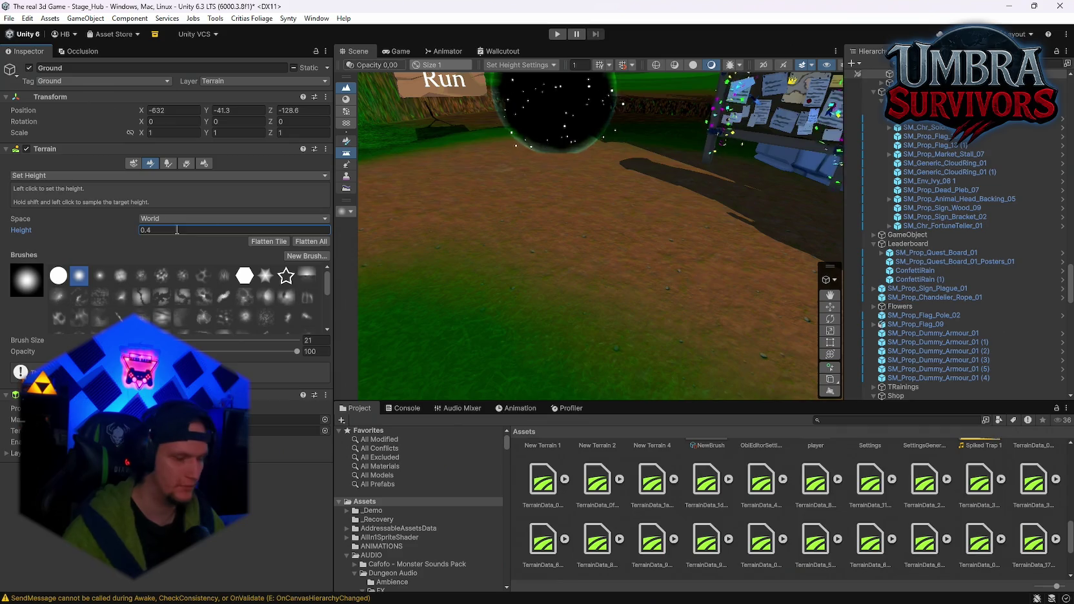
key(Return)
mouse_move(598, 157)
mouse_down()
mouse_move(665, 153)
mouse_move(512, 140)
mouse_move(187, 182)
mouse_up()
mouse_move(640, 161)
mouse_down()
mouse_move(692, 164)
mouse_move(620, 246)
mouse_move(613, 169)
mouse_move(654, 215)
mouse_move(690, 190)
mouse_move(591, 227)
mouse_move(540, 231)
mouse_move(608, 181)
mouse_move(575, 204)
mouse_move(634, 226)
mouse_move(629, 309)
mouse_move(658, 251)
mouse_move(585, 255)
mouse_move(650, 284)
mouse_move(654, 331)
mouse_move(637, 304)
mouse_up()
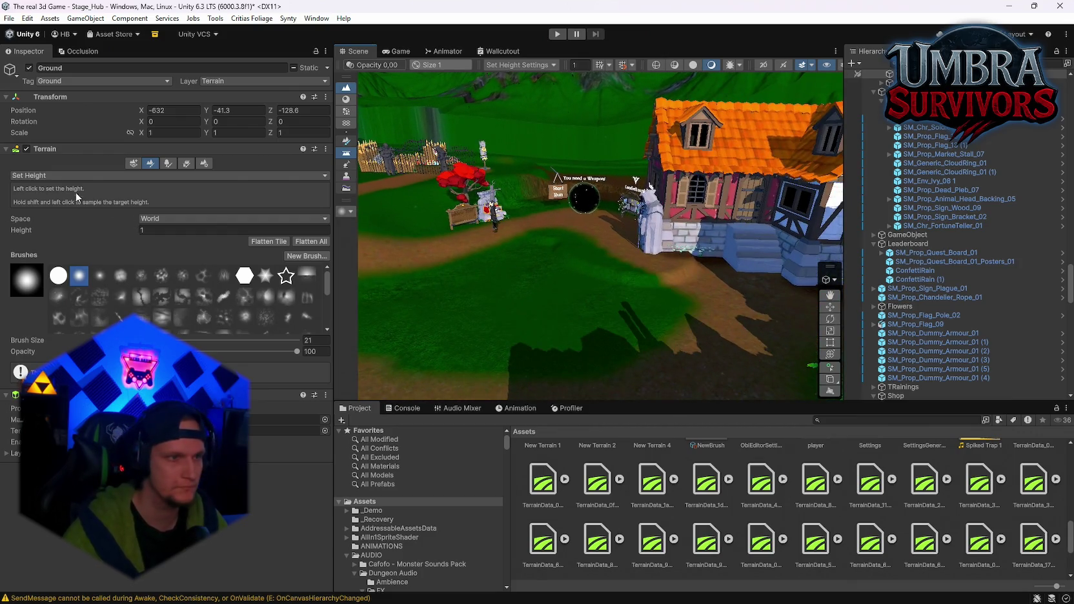
click(62, 238)
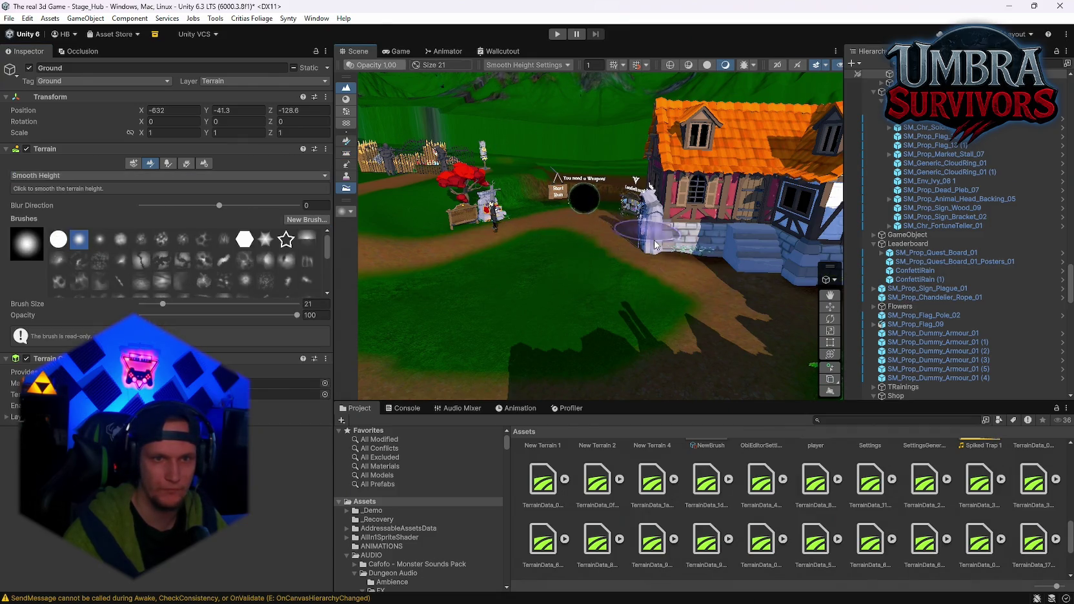
drag(585, 288, 581, 288)
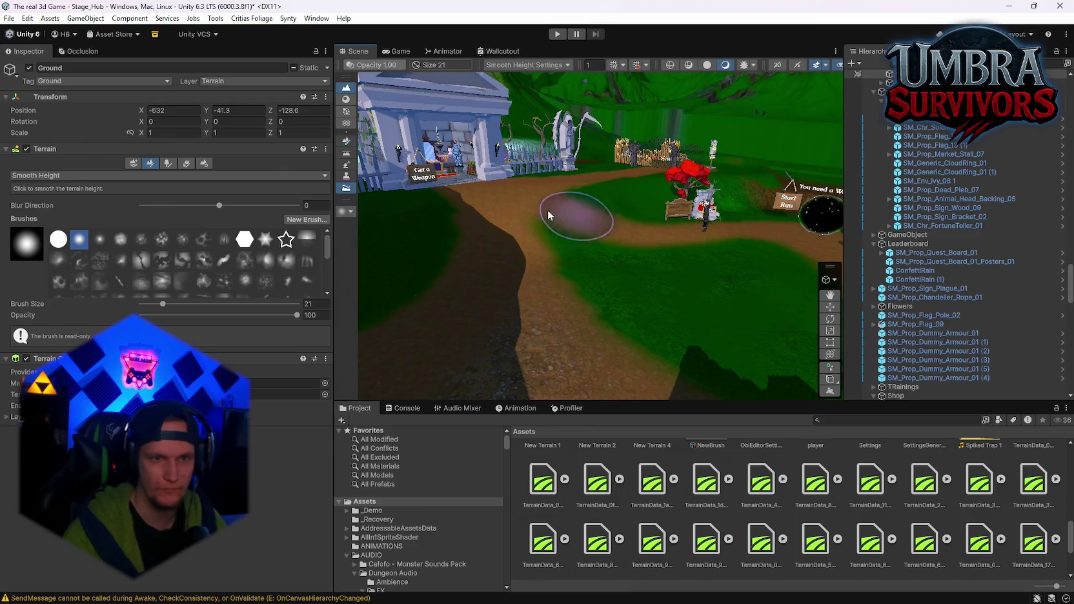
mouse_move(698, 336)
mouse_down()
mouse_move(505, 278)
mouse_move(684, 279)
mouse_up()
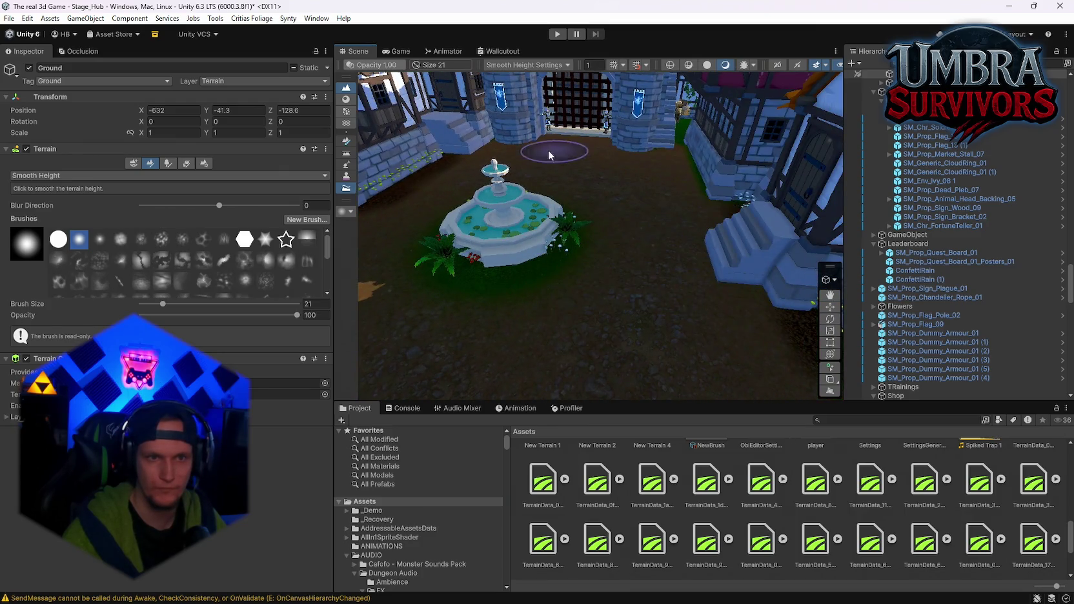
mouse_move(675, 146)
mouse_down()
mouse_move(653, 187)
mouse_move(543, 157)
mouse_up()
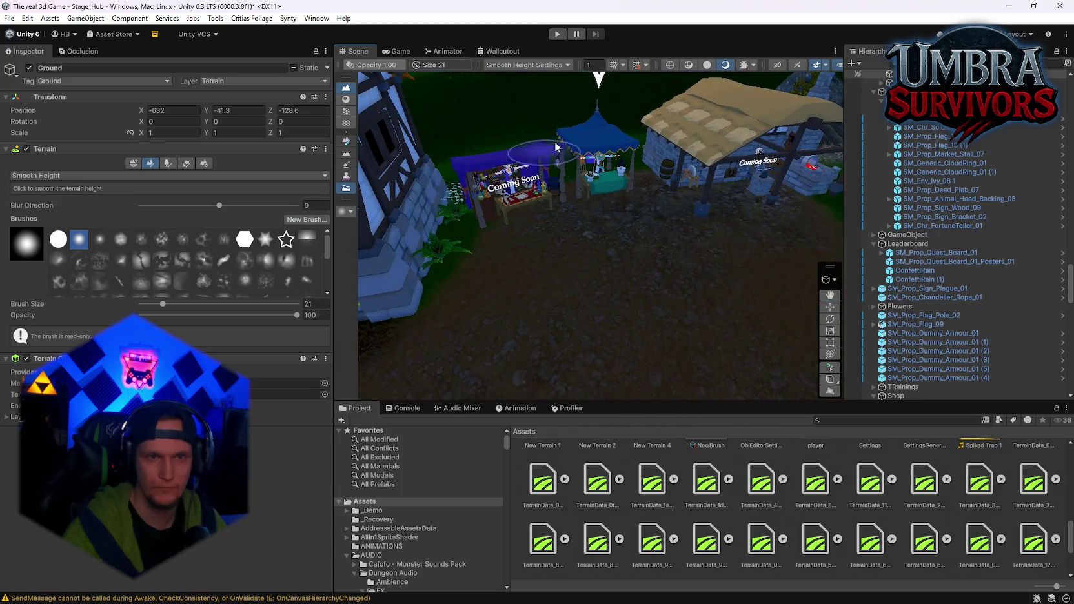
mouse_move(543, 260)
mouse_down()
mouse_move(1037, 209)
mouse_move(1027, 175)
mouse_move(1004, 183)
mouse_move(1009, 218)
mouse_move(1034, 256)
mouse_up()
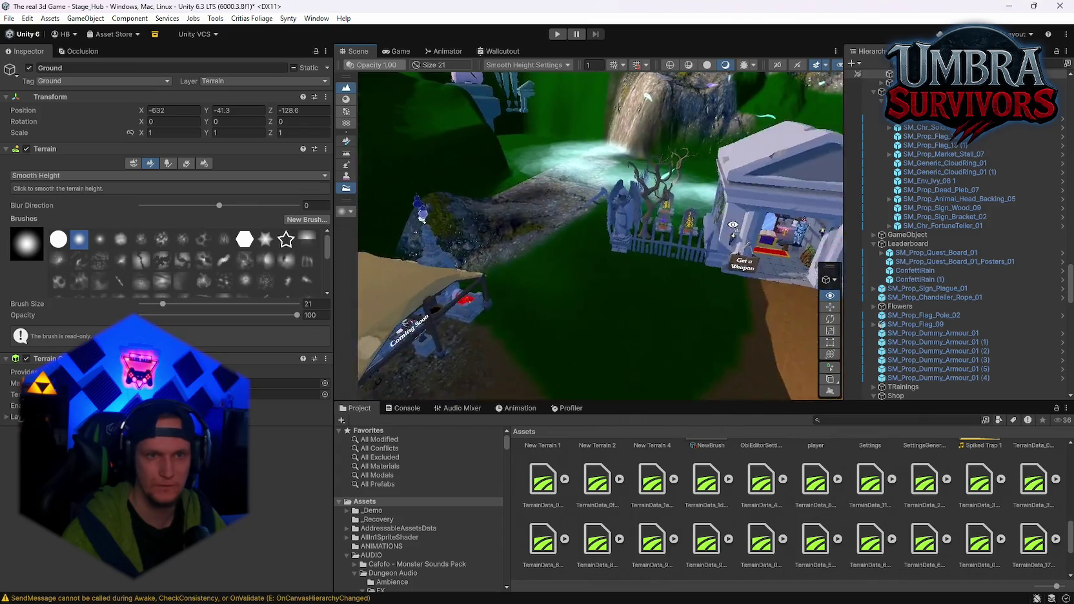
click(643, 208)
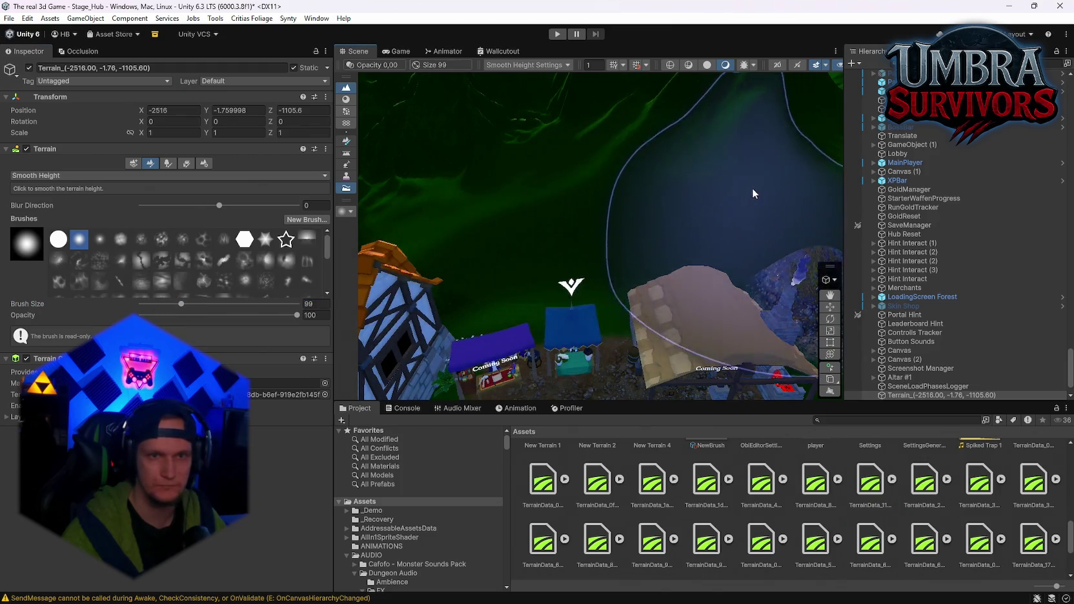
drag(745, 188, 574, 222)
mouse_move(709, 207)
mouse_down()
mouse_move(691, 255)
mouse_move(511, 178)
mouse_up()
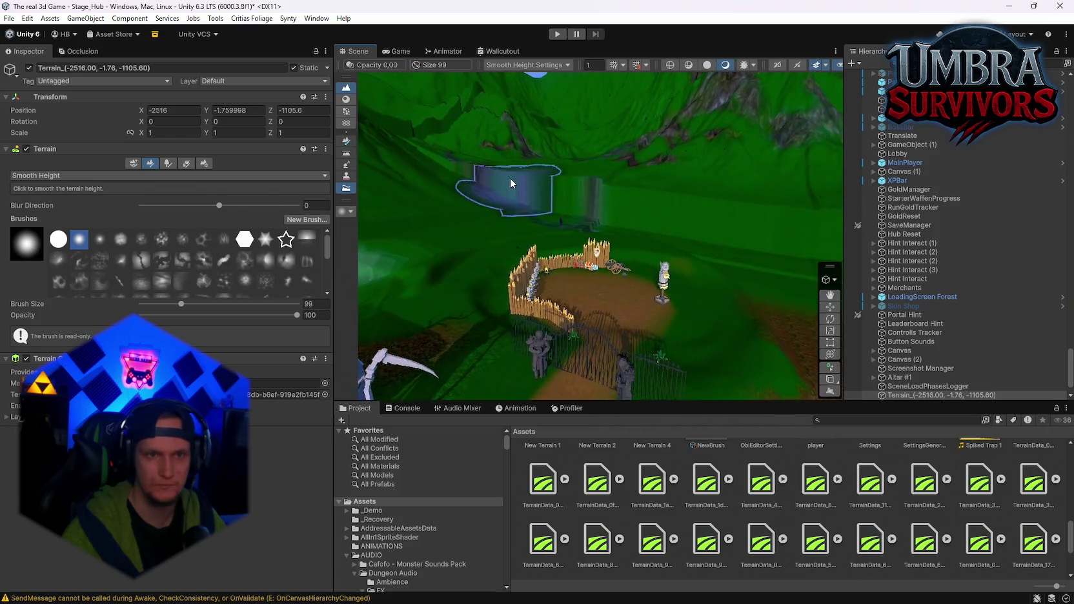
click(603, 194)
mouse_move(586, 207)
mouse_down()
mouse_move(737, 202)
mouse_move(567, 149)
mouse_up()
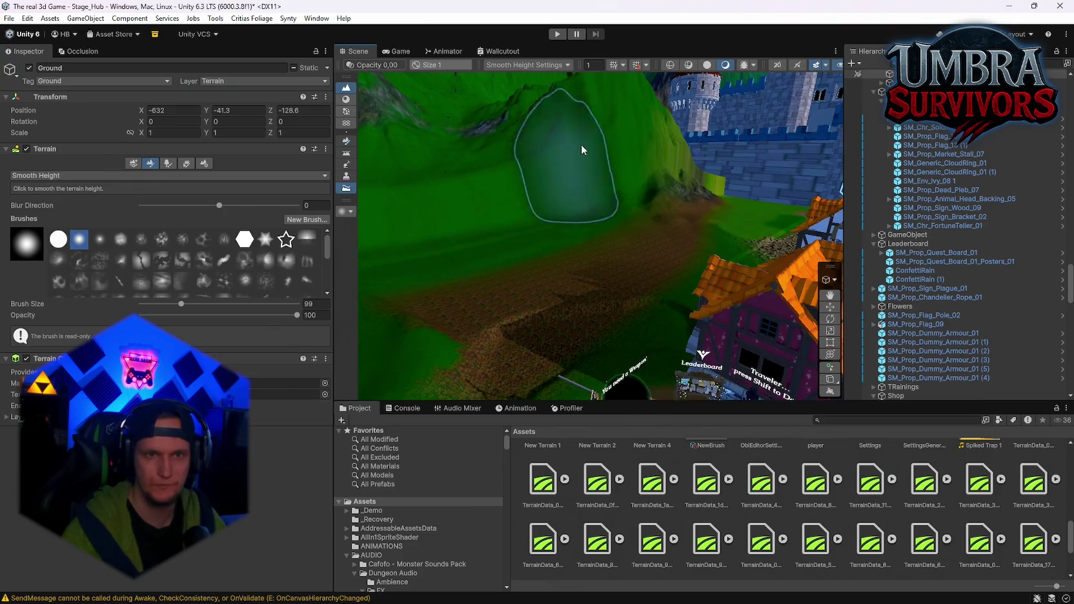
drag(545, 184, 519, 208)
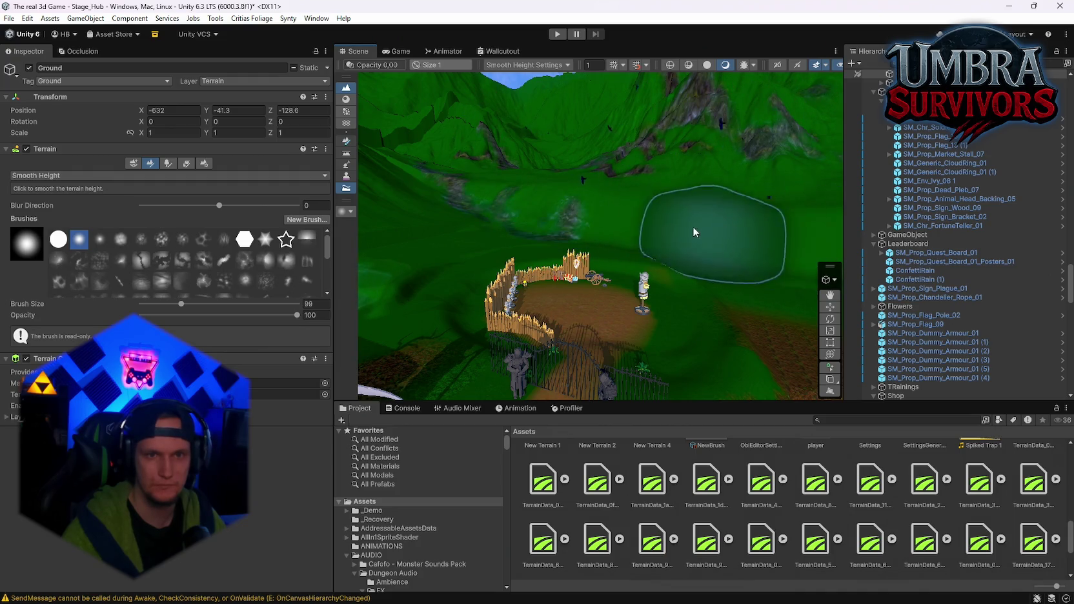
mouse_move(640, 219)
mouse_down()
mouse_move(907, 303)
mouse_move(948, 360)
mouse_move(719, 312)
mouse_up()
click(632, 187)
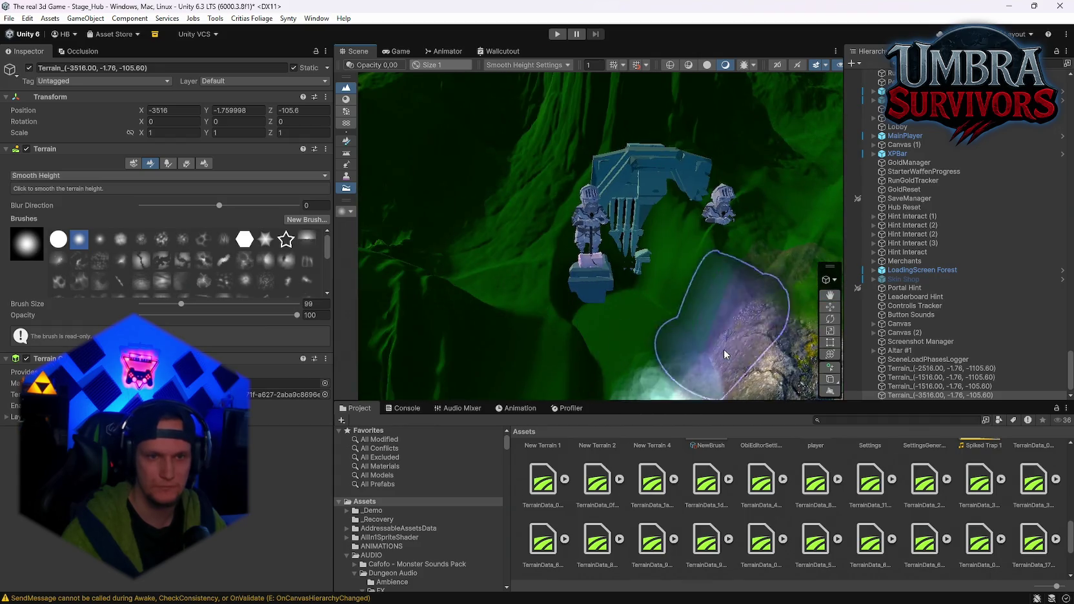
Flatten the raised ground around the statue-flanked gate with Set Height
click(35, 176)
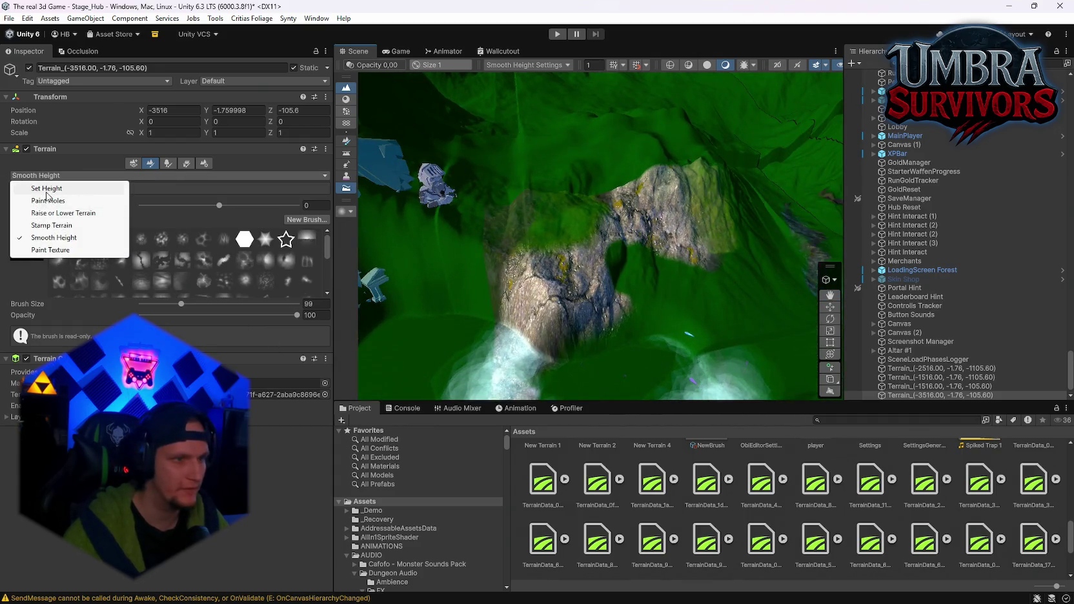
click(47, 188)
mouse_move(510, 254)
mouse_down()
mouse_move(535, 241)
mouse_move(421, 294)
mouse_move(508, 267)
mouse_move(564, 291)
mouse_up()
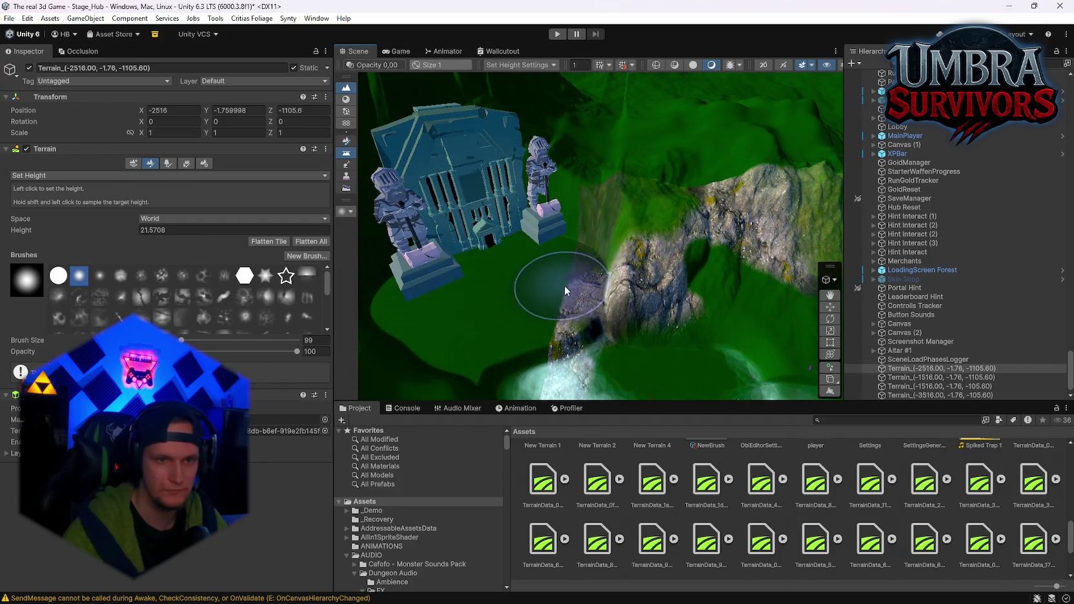
drag(526, 251, 556, 247)
click(556, 247)
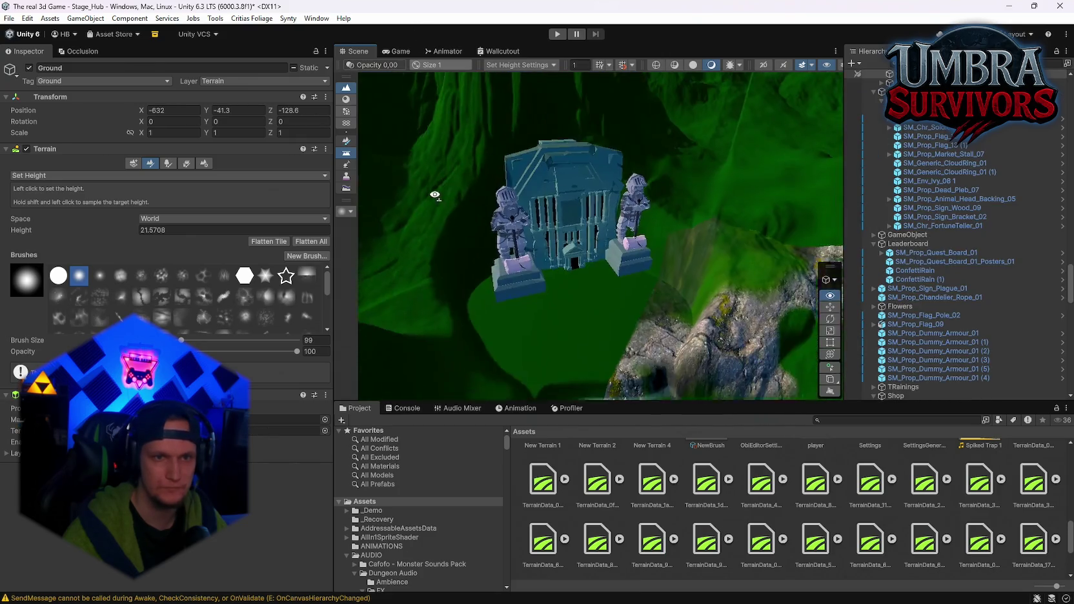
click(559, 306)
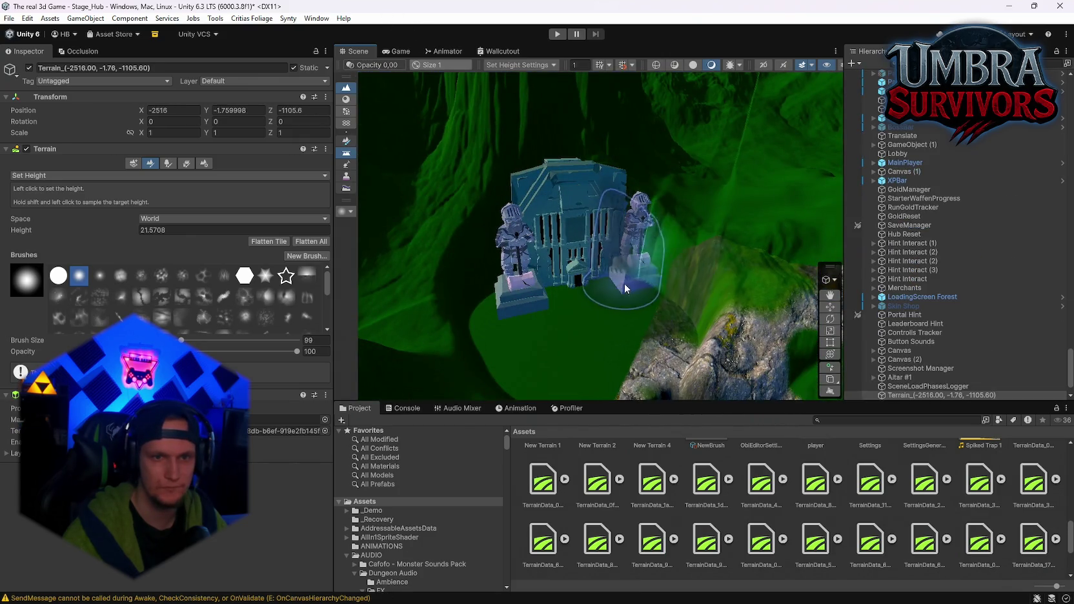
drag(634, 296, 581, 326)
Raise terrain beside the gate with Raise or Lower Terrain and orbit around it
click(39, 176)
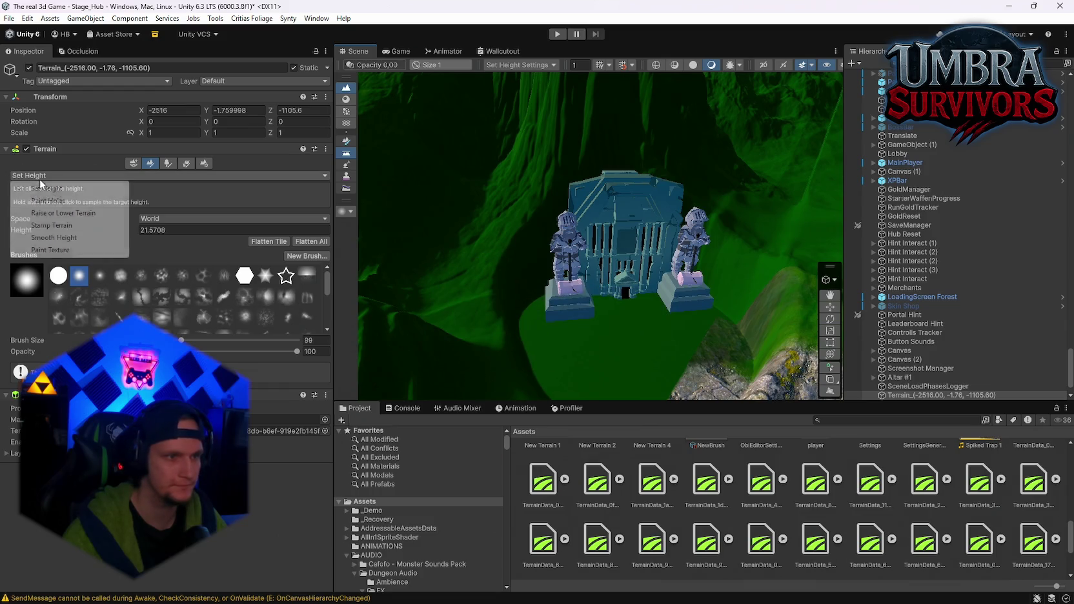
click(41, 215)
mouse_move(519, 295)
mouse_down()
mouse_move(584, 233)
mouse_move(595, 264)
mouse_move(587, 289)
mouse_up()
mouse_move(694, 271)
mouse_down()
mouse_move(587, 239)
mouse_move(606, 146)
mouse_up()
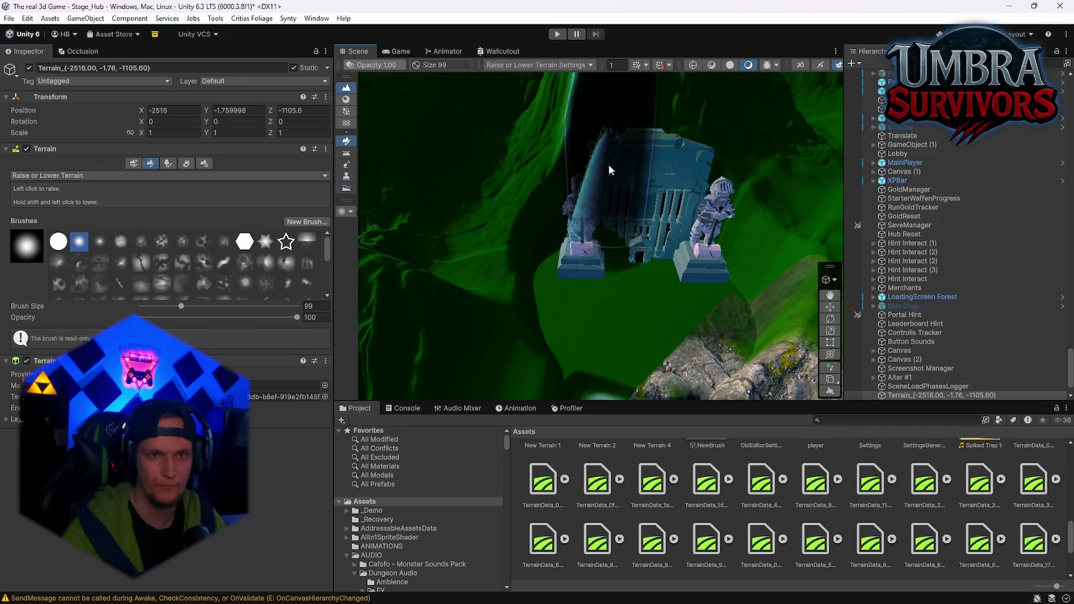
mouse_move(806, 239)
mouse_down()
mouse_move(678, 200)
mouse_move(718, 282)
mouse_move(631, 269)
mouse_move(583, 283)
mouse_move(664, 67)
mouse_move(673, 163)
mouse_move(646, 213)
mouse_move(612, 336)
mouse_up()
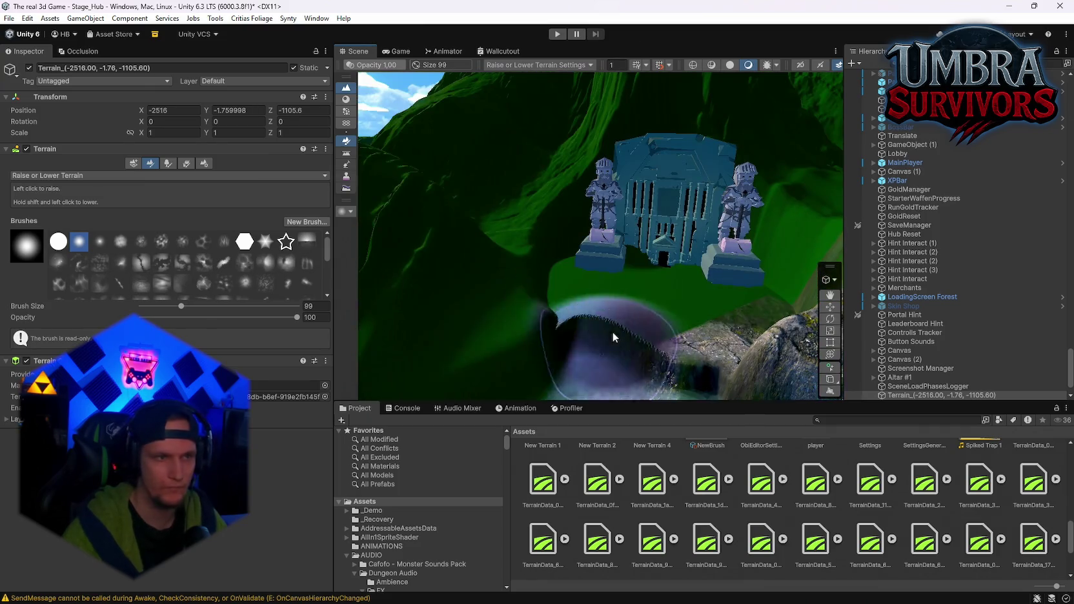
Set Height to 25 and stamp a flat plateau in front of the gate
click(38, 175)
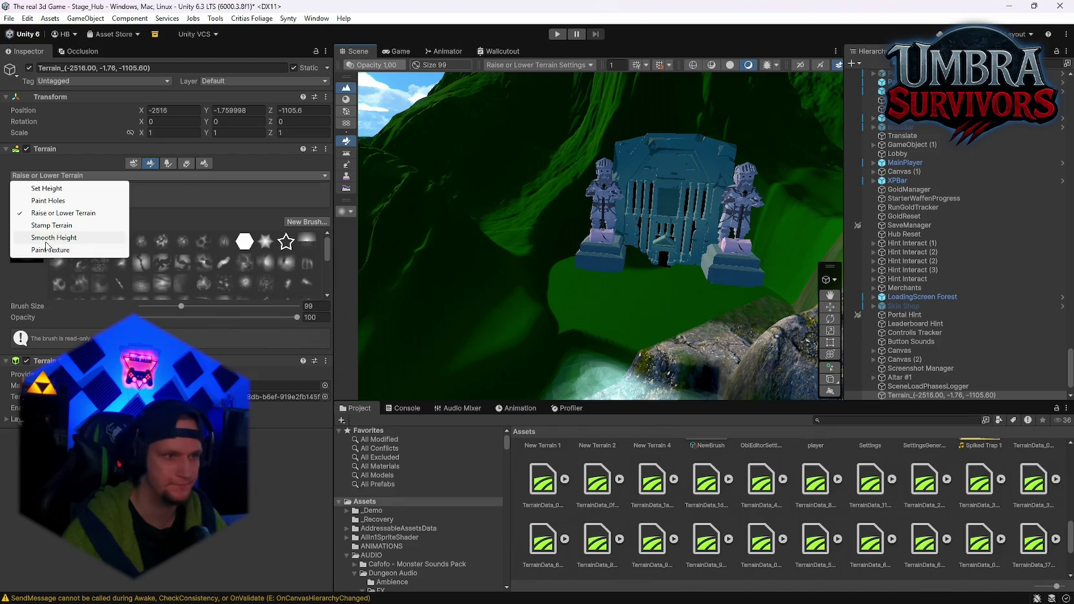
click(47, 188)
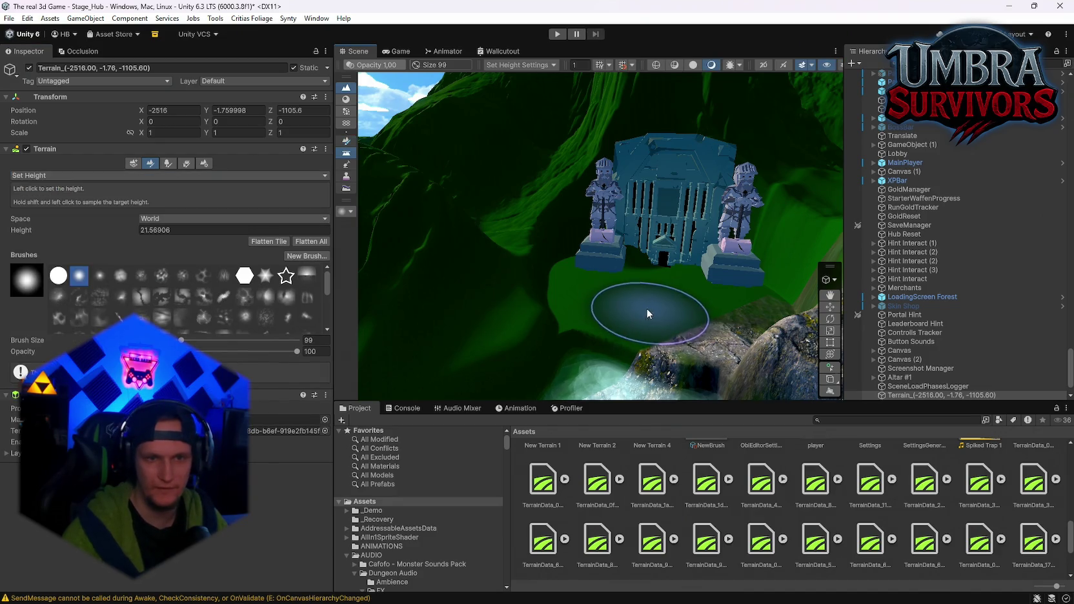
mouse_move(703, 299)
mouse_down()
mouse_move(691, 222)
mouse_move(628, 278)
mouse_move(671, 284)
mouse_up()
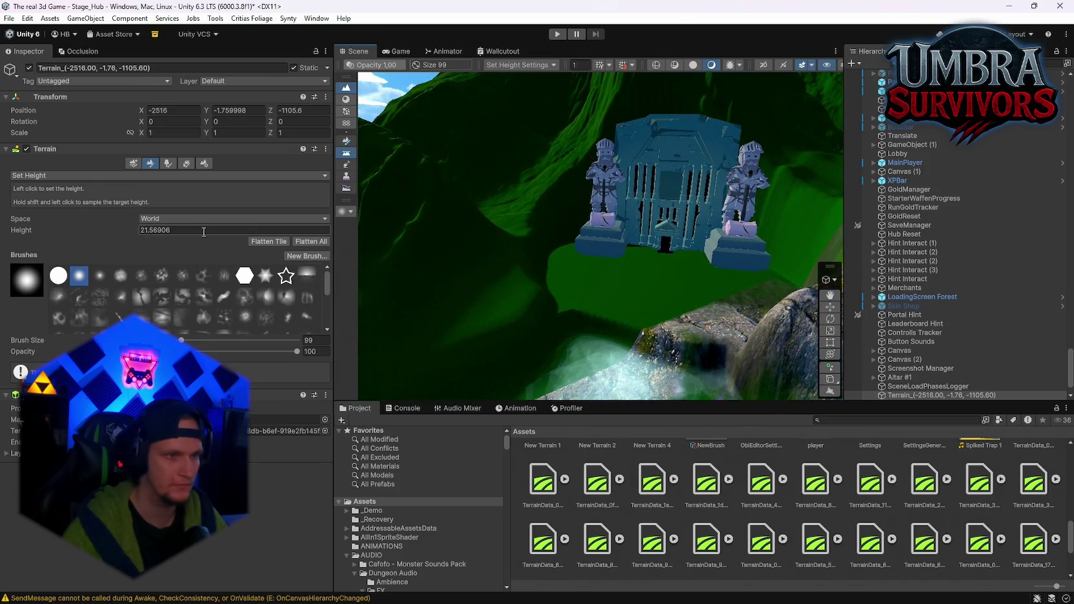
text(25)
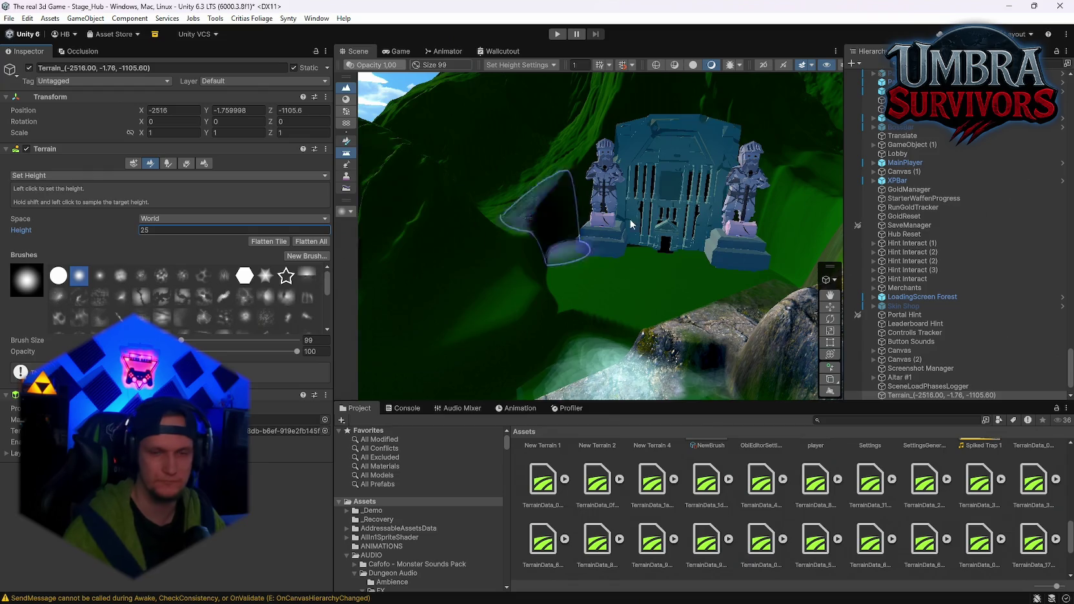
click(594, 267)
click(635, 253)
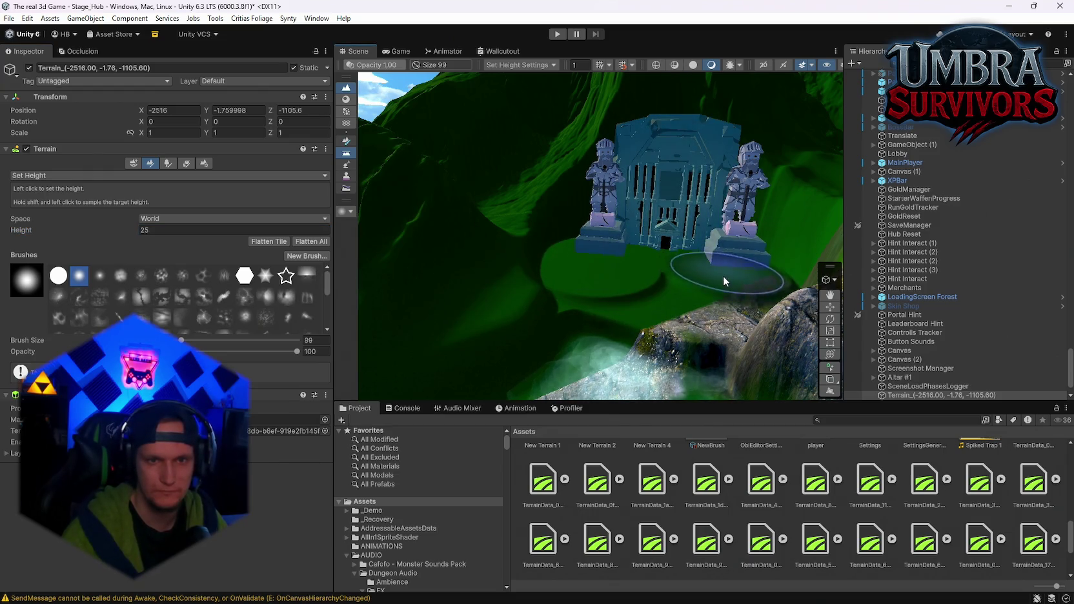
mouse_move(636, 254)
mouse_down()
mouse_move(724, 298)
mouse_move(628, 253)
mouse_move(612, 263)
mouse_up()
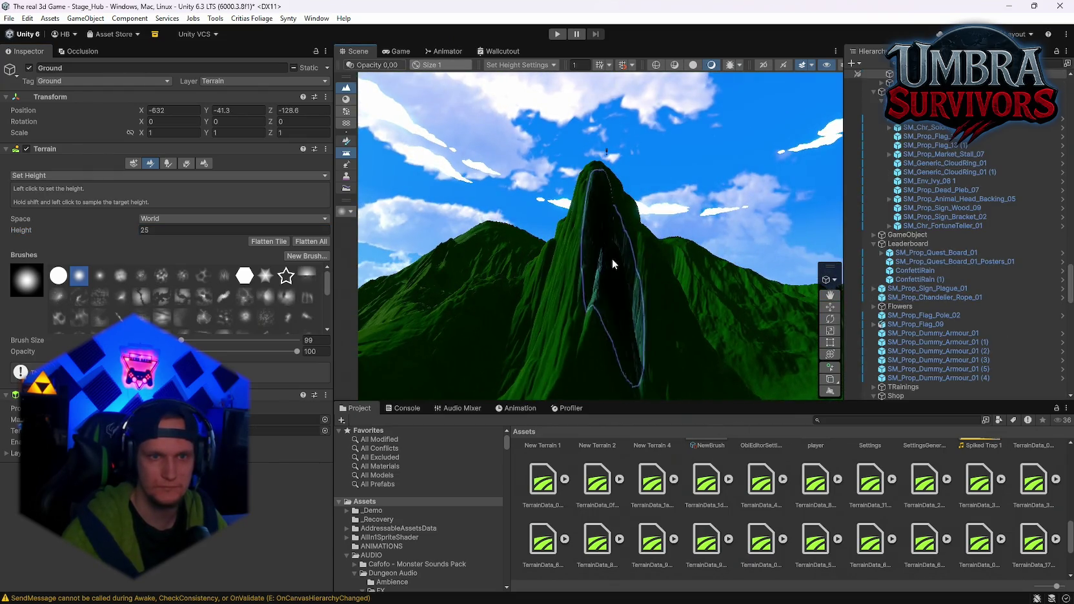
mouse_move(613, 196)
mouse_down()
mouse_move(642, 179)
mouse_move(615, 328)
mouse_move(590, 282)
mouse_up()
click(582, 257)
key(f)
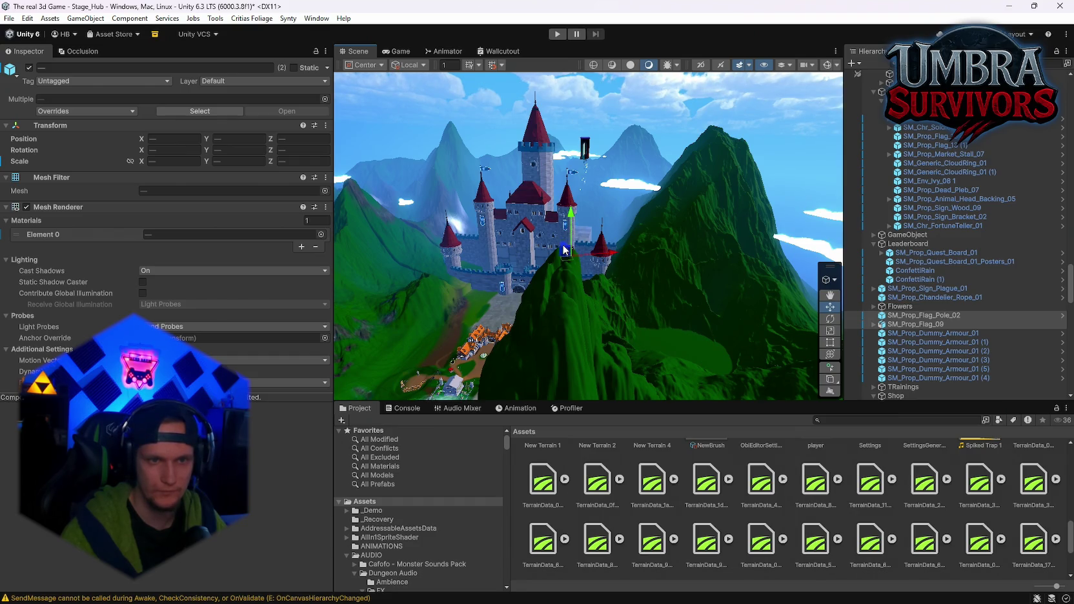
key(f)
scroll(630, 288, up, 5)
scroll(615, 271, down, 5)
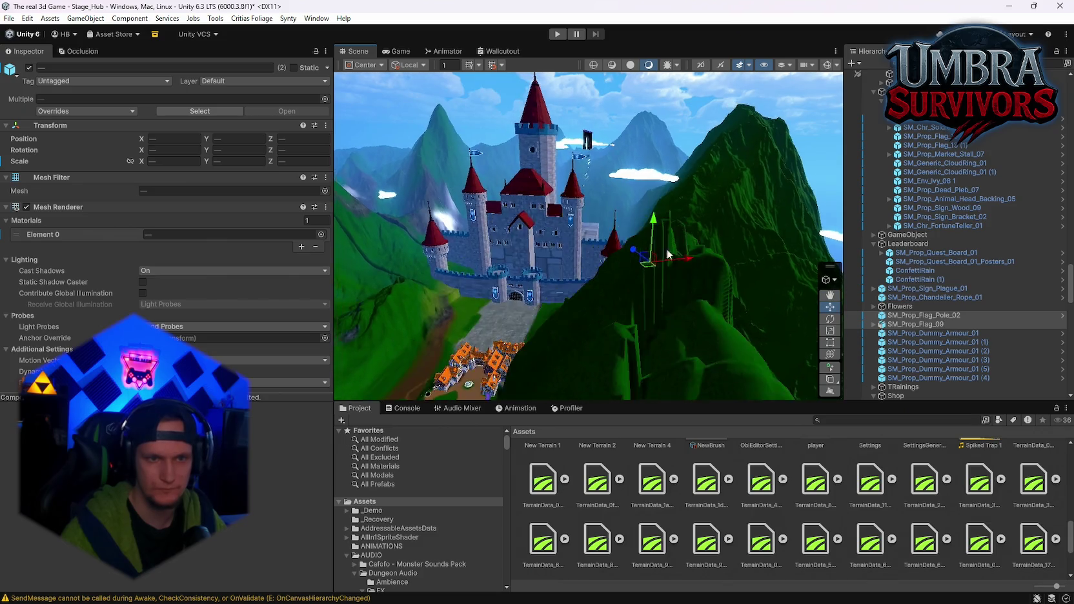
drag(668, 249, 800, 365)
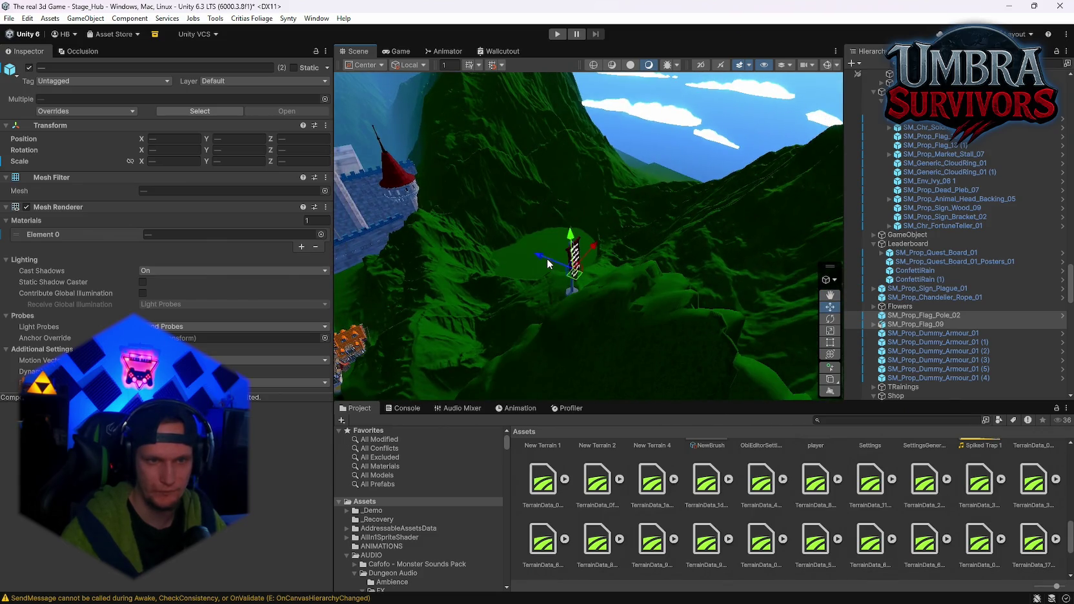
mouse_move(701, 332)
mouse_down()
mouse_move(541, 272)
mouse_move(601, 319)
mouse_up()
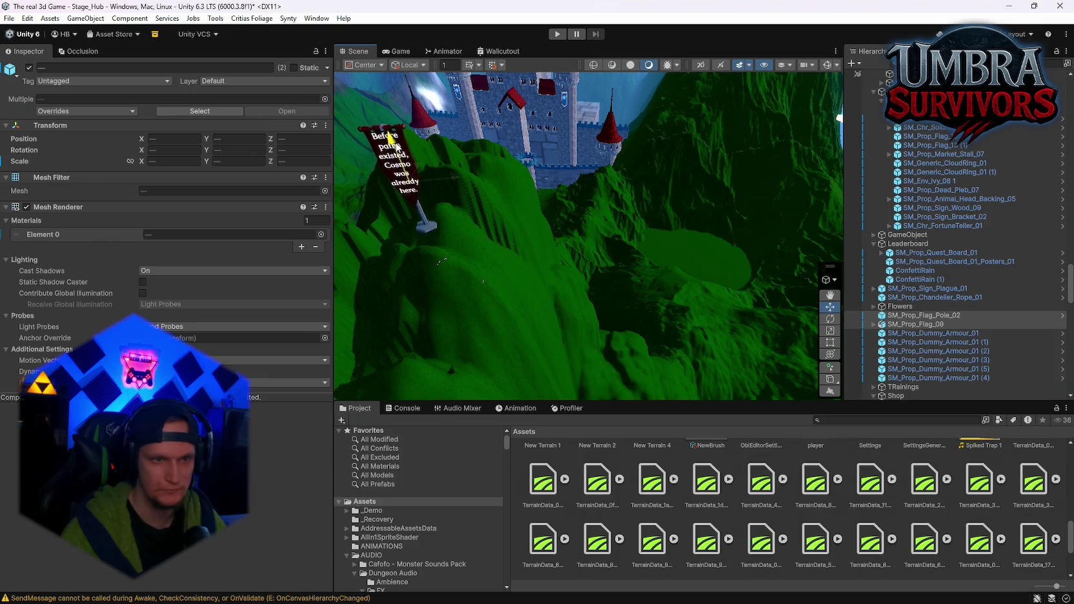
mouse_move(395, 173)
mouse_down()
mouse_move(625, 224)
mouse_move(657, 198)
mouse_up()
click(27, 18)
Save the Stage_Hub scene and then the whole project
mouse_move(9, 18)
click(28, 73)
click(8, 19)
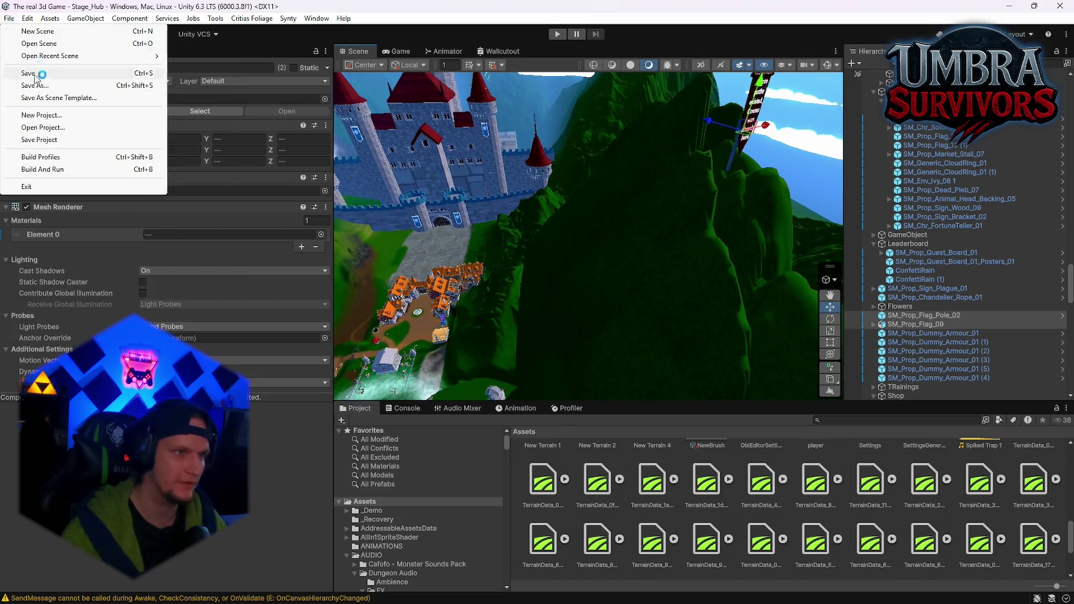
click(33, 139)
Open the Stage_Forest scene from the recent scenes list and fly over it
click(9, 18)
mouse_move(51, 58)
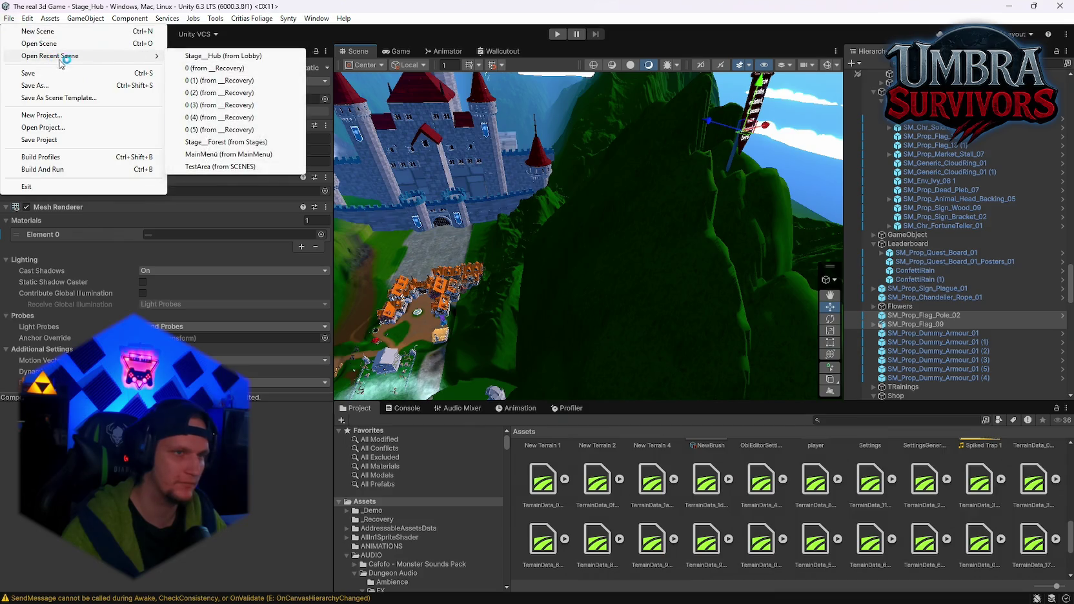
click(224, 141)
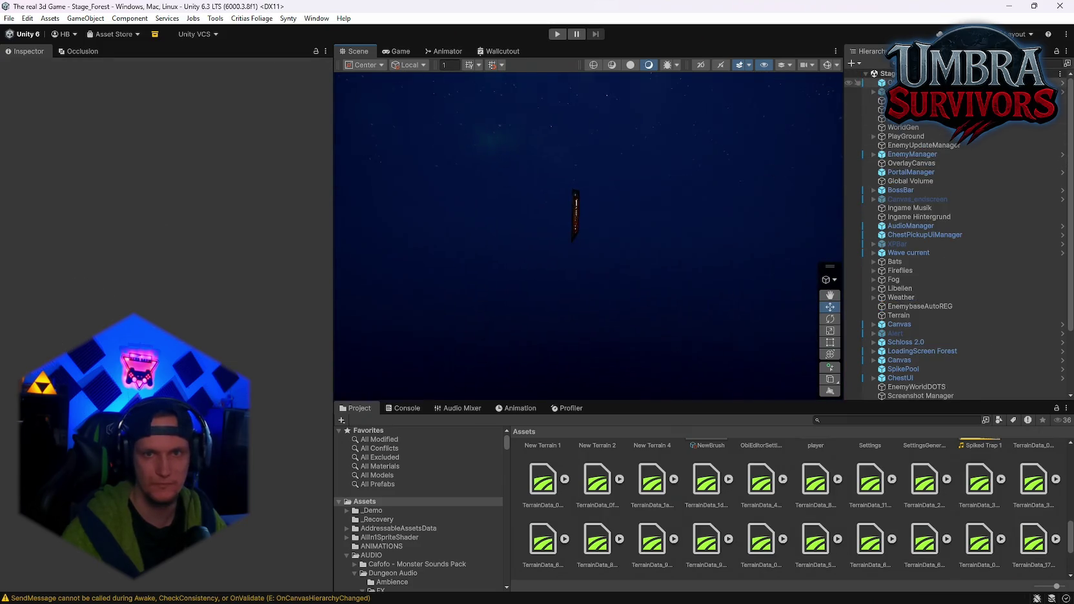
mouse_move(677, 183)
mouse_down()
mouse_move(419, 142)
mouse_move(708, 163)
mouse_move(432, 75)
mouse_up()
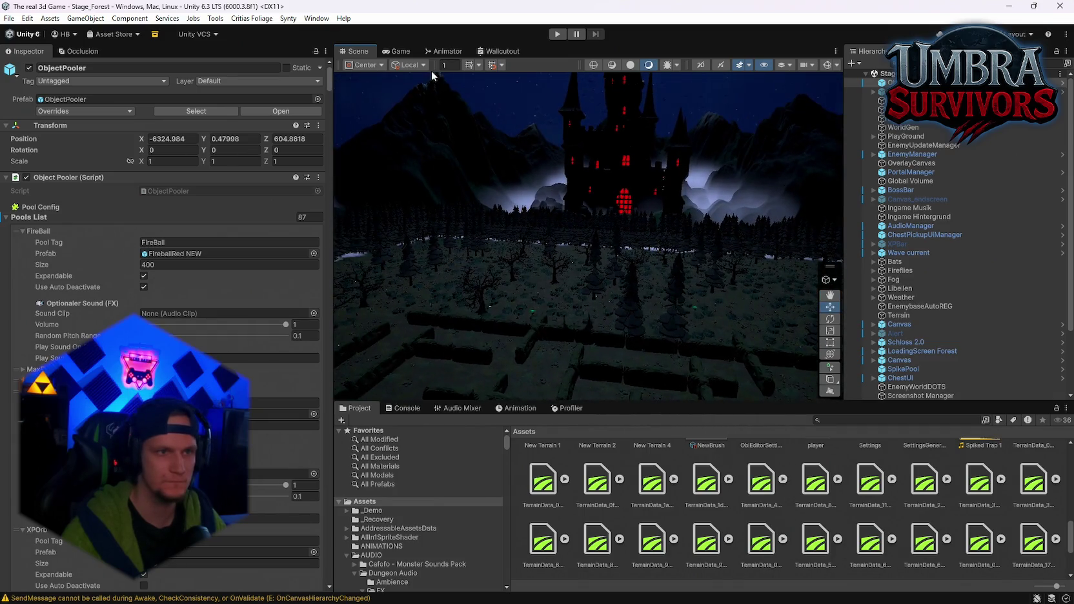
Reopen Stage_Hub from the recent scenes list and look down on the smoothed path
click(8, 19)
mouse_move(153, 56)
click(222, 70)
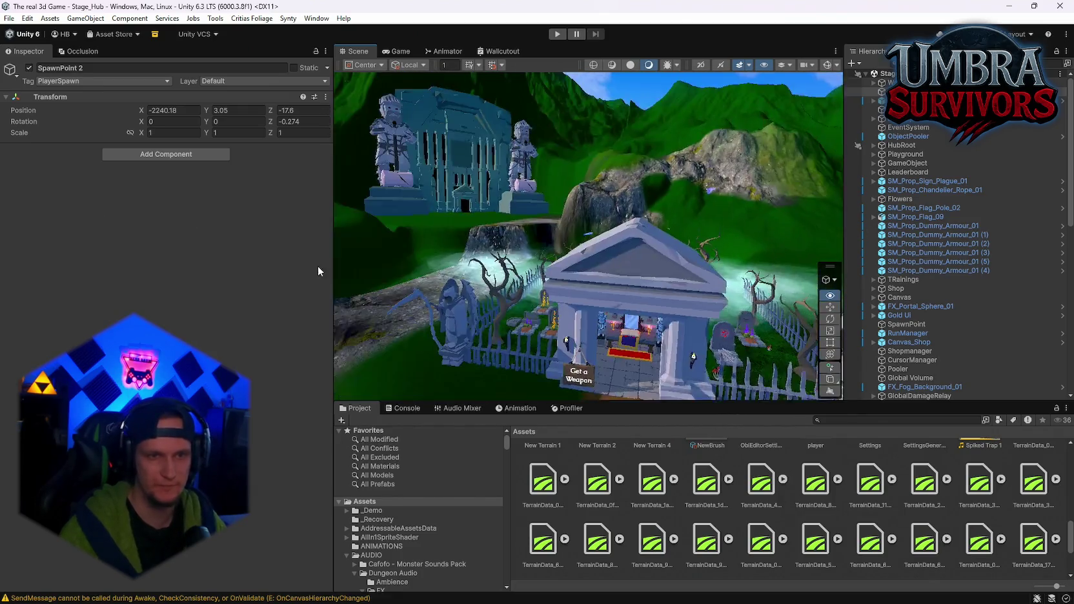
drag(393, 314, 462, 301)
Select the hub terrain and switch its Terrain editing to Paint Trees
click(522, 276)
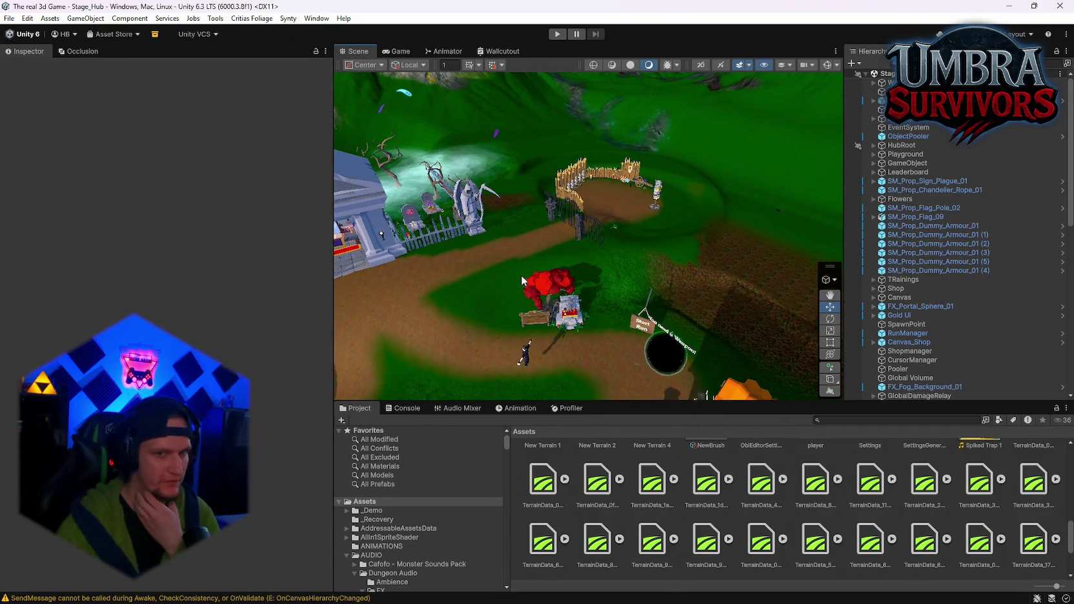
click(679, 109)
mouse_move(680, 109)
mouse_down()
mouse_move(546, 214)
mouse_move(148, 264)
mouse_up()
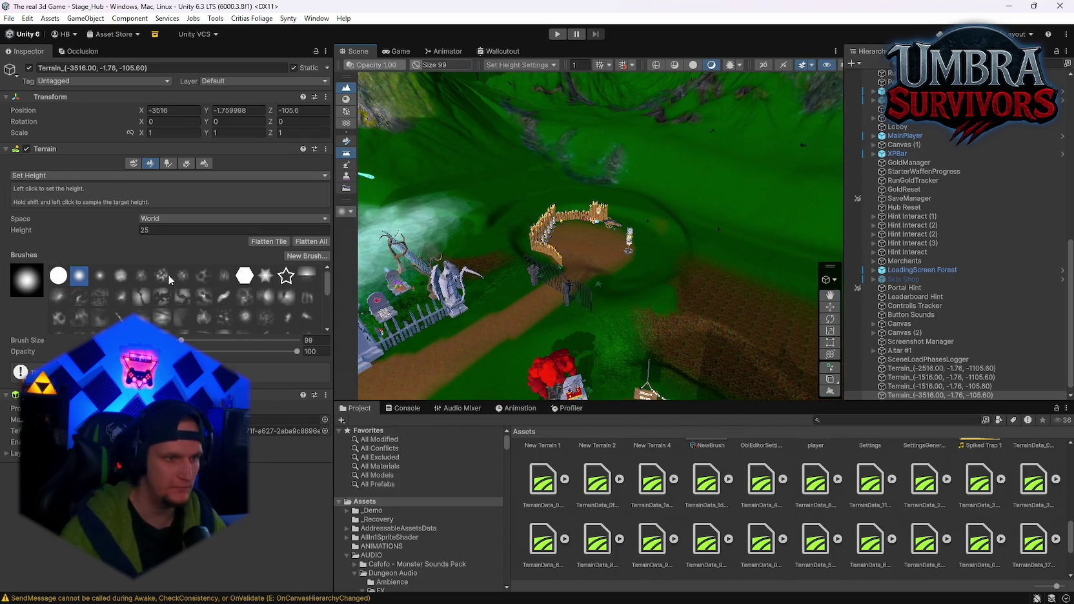
click(167, 165)
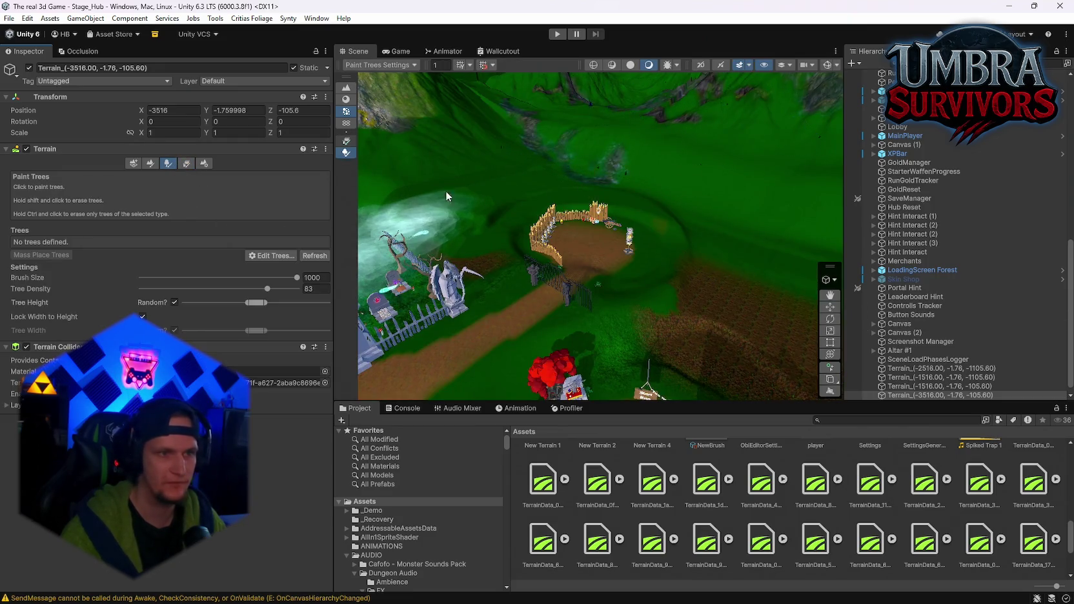
Search '_hub', open the Stage_Hub folder, and select the Ground terrain under HubRoot
scroll(902, 254, up, 10)
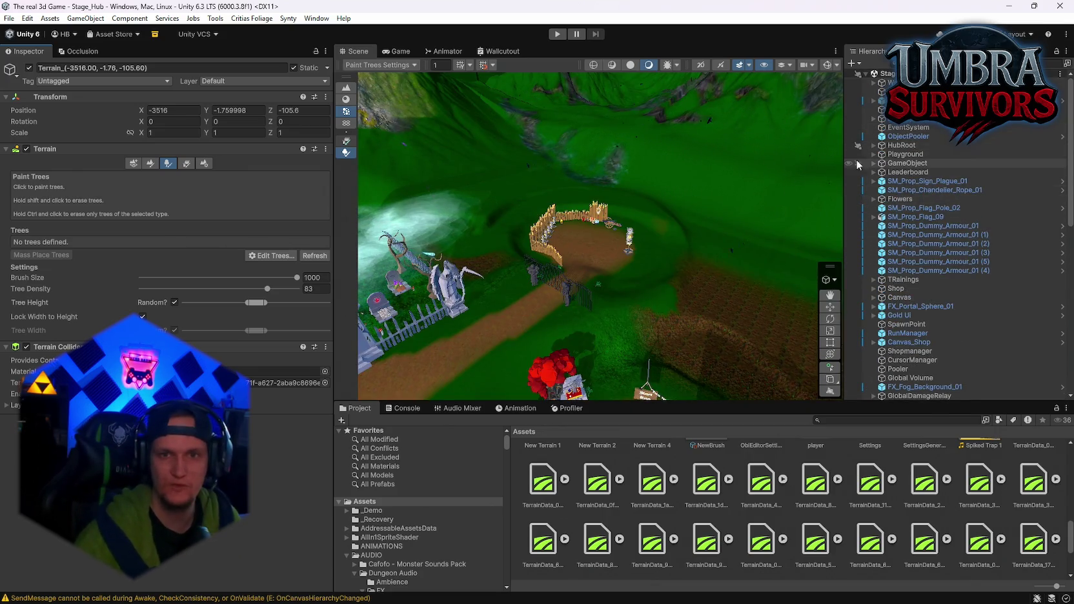
text(stage)
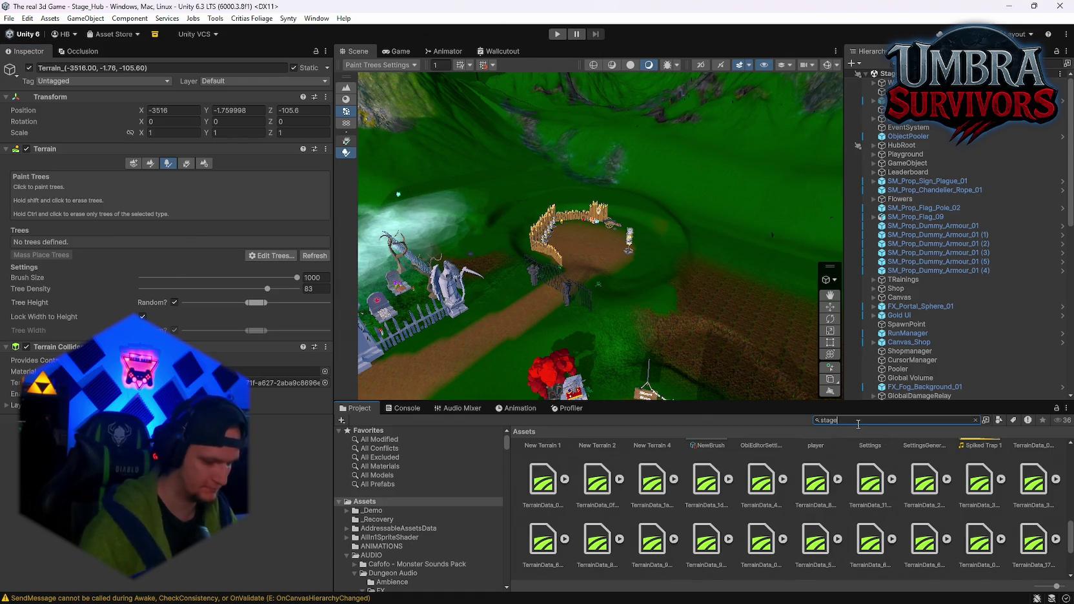
text(_hub)
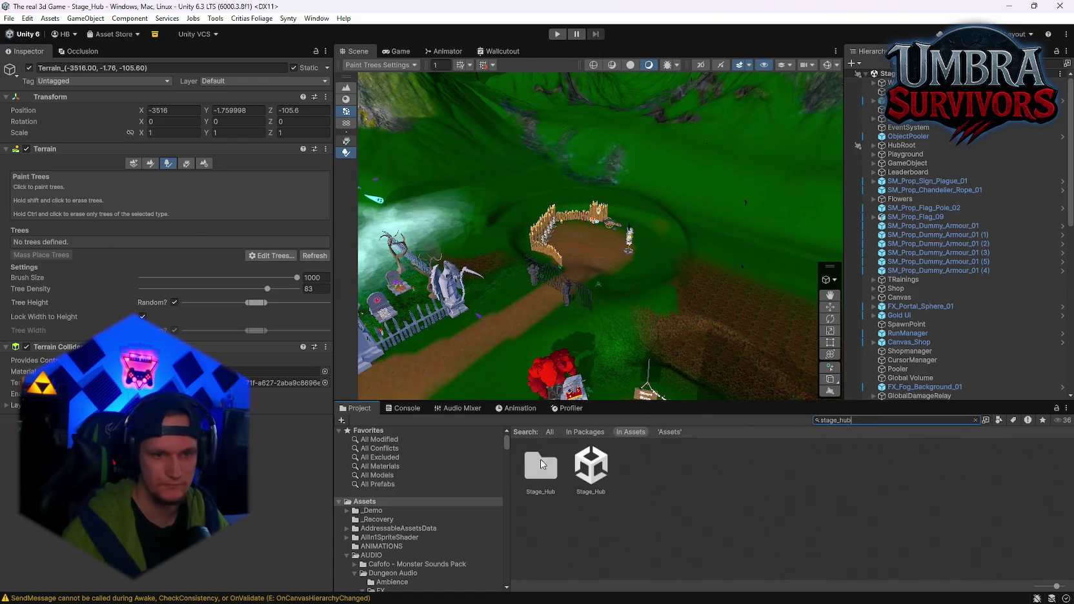
double_click(543, 466)
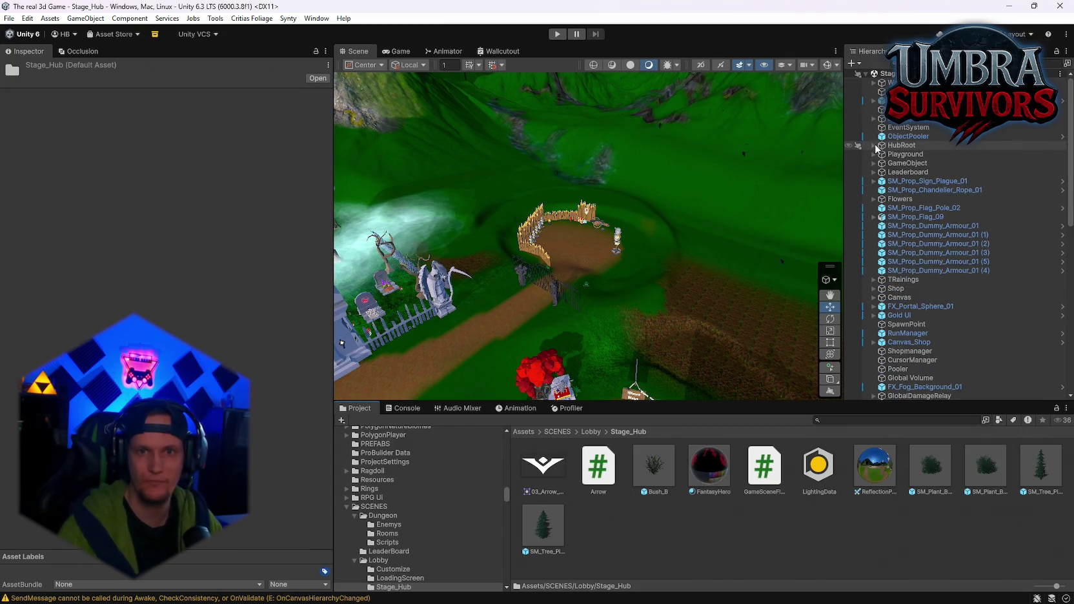
click(875, 146)
click(906, 190)
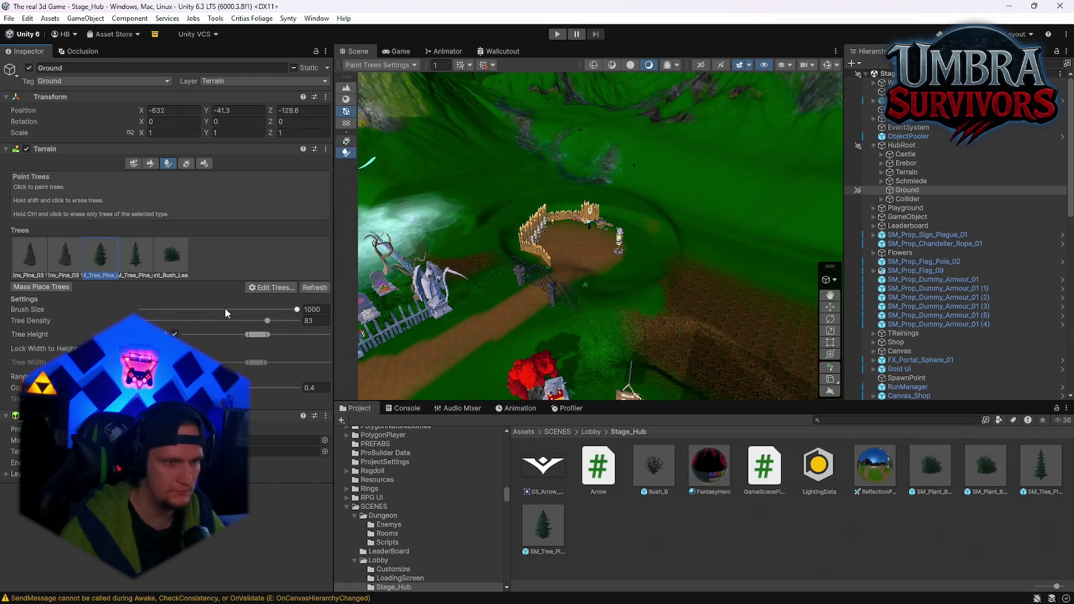
Shrink the tree brush to about 19, test-paint beside the red tree, then undo it
drag(224, 313, 206, 310)
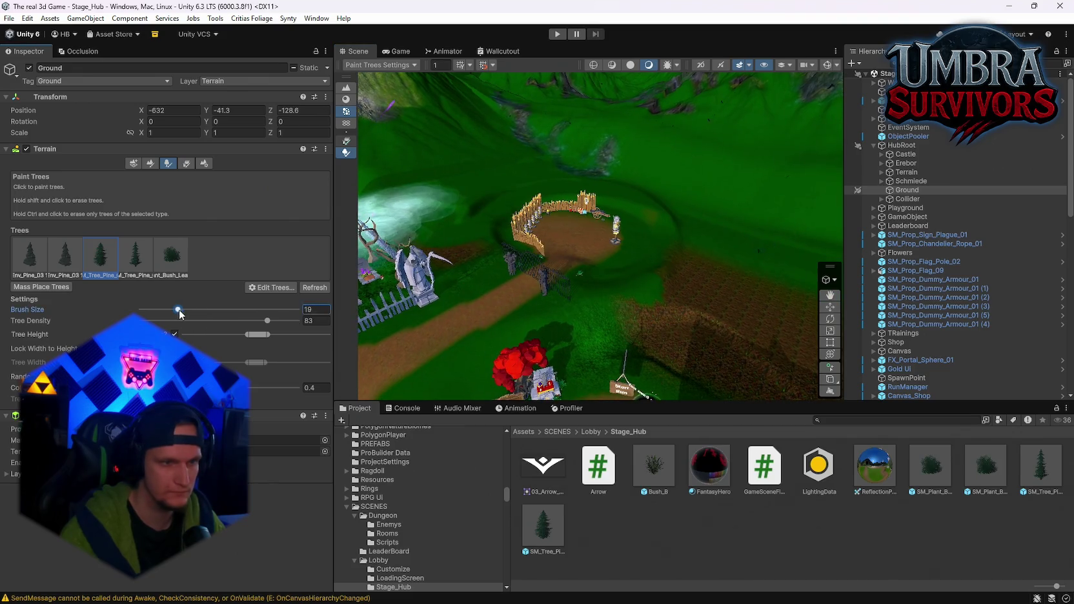
drag(659, 208, 681, 199)
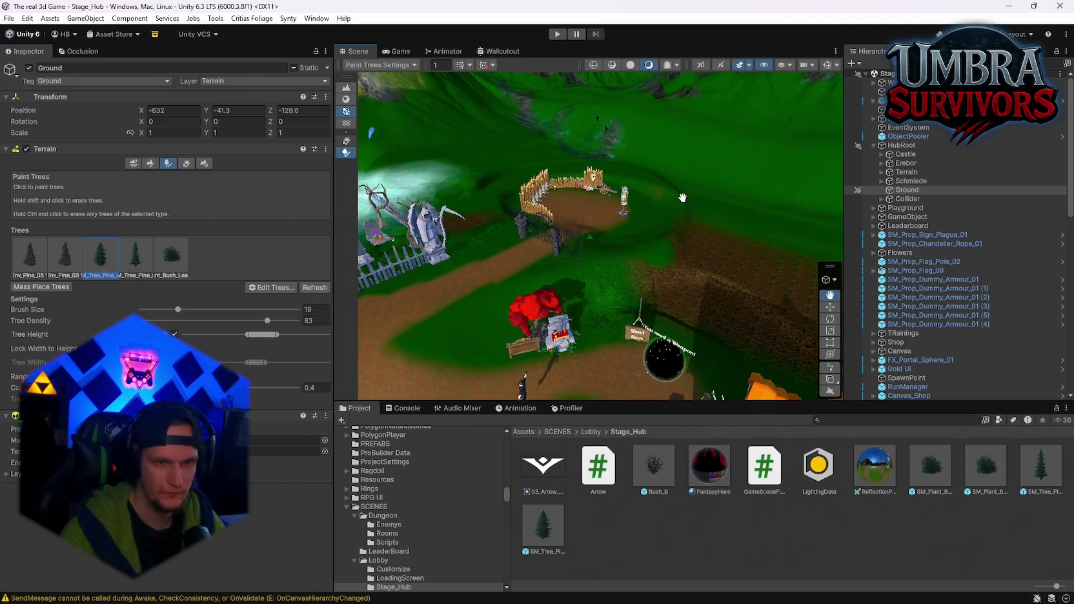
scroll(436, 329, up, 2)
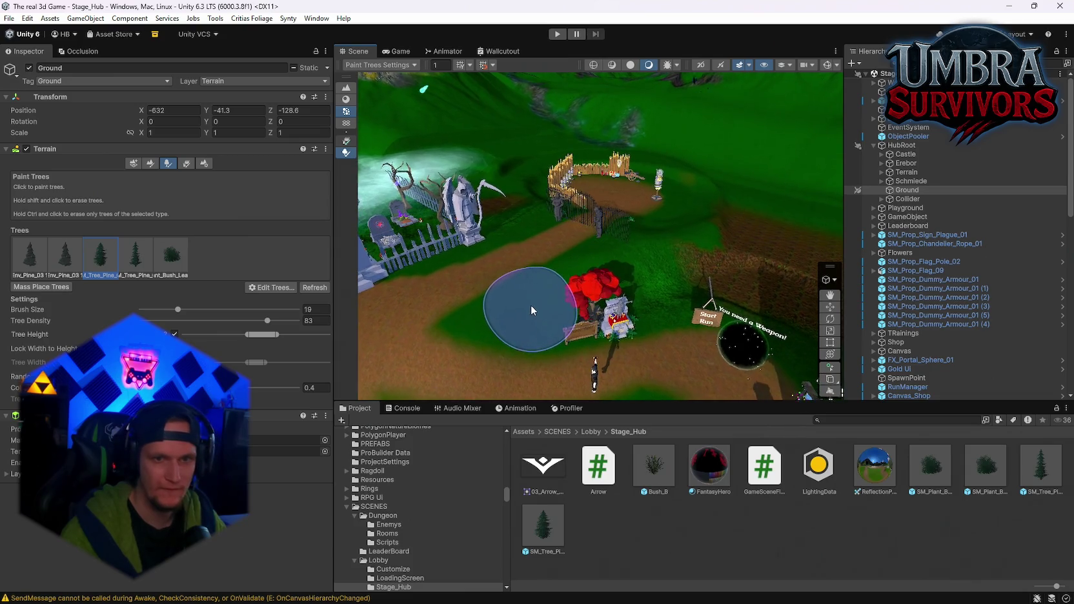
drag(605, 317, 531, 305)
scroll(562, 226, up, 5)
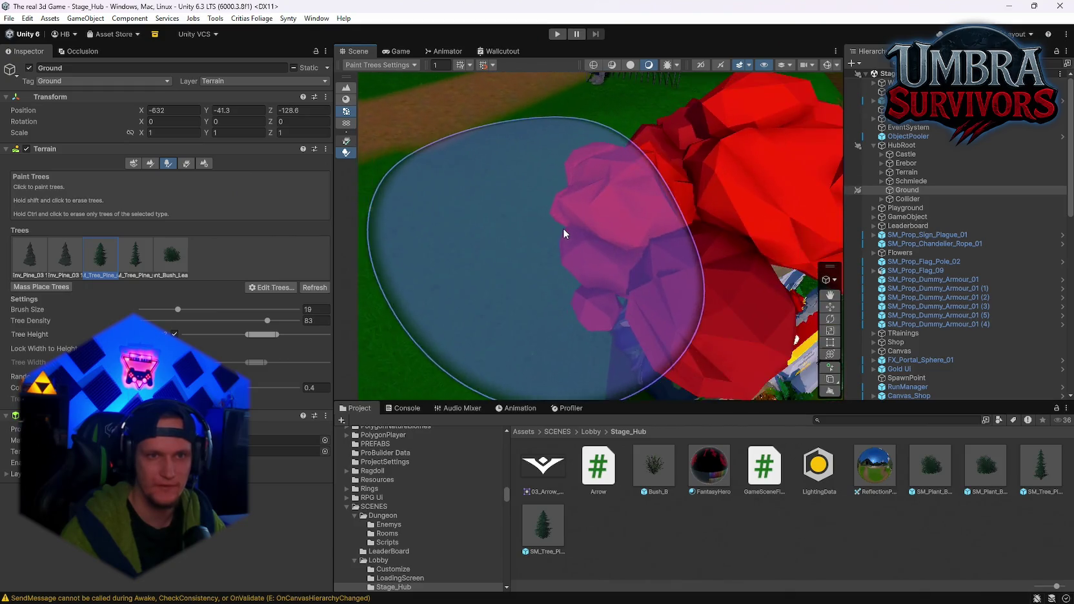
scroll(563, 228, down, 5)
mouse_move(588, 246)
mouse_down()
mouse_move(623, 296)
mouse_move(592, 240)
mouse_move(575, 299)
mouse_up()
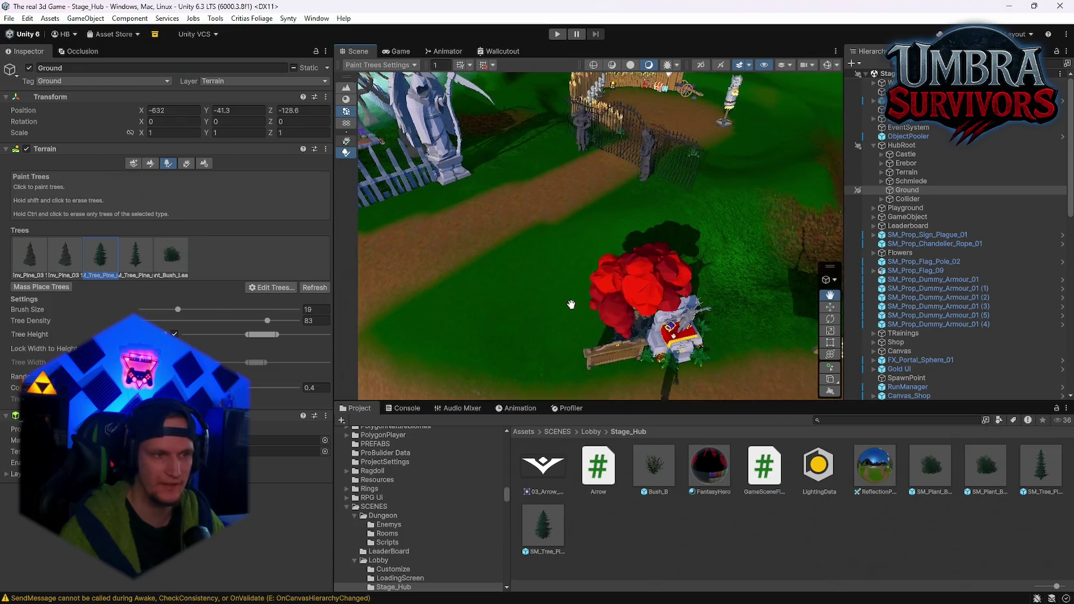
click(492, 306)
key(ctrl+z)
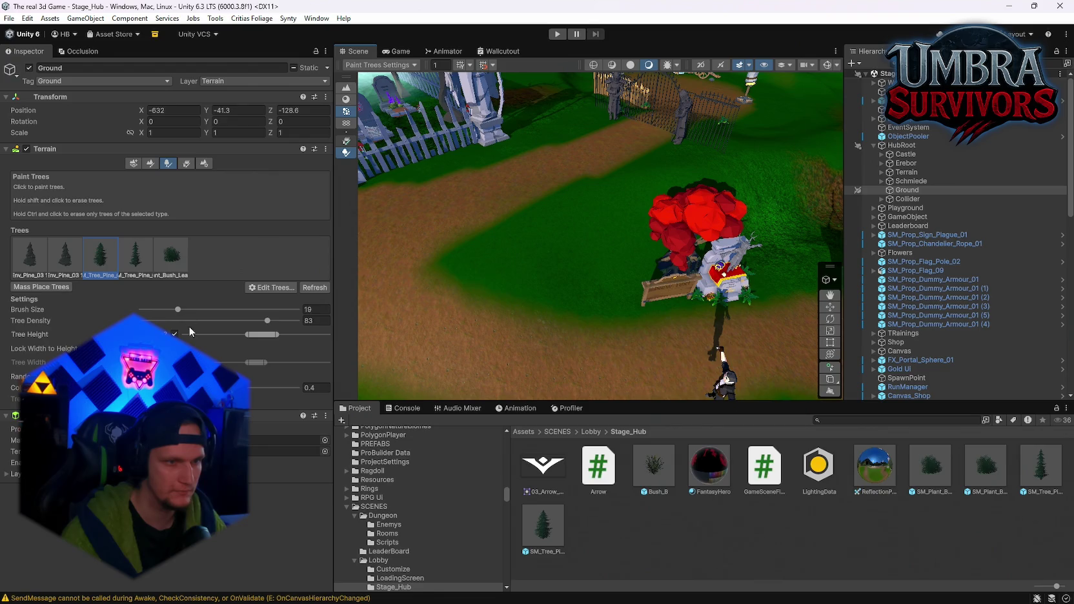
Lower tree density to 13 and paint pines around the red tree and near the portal
drag(150, 323, 147, 321)
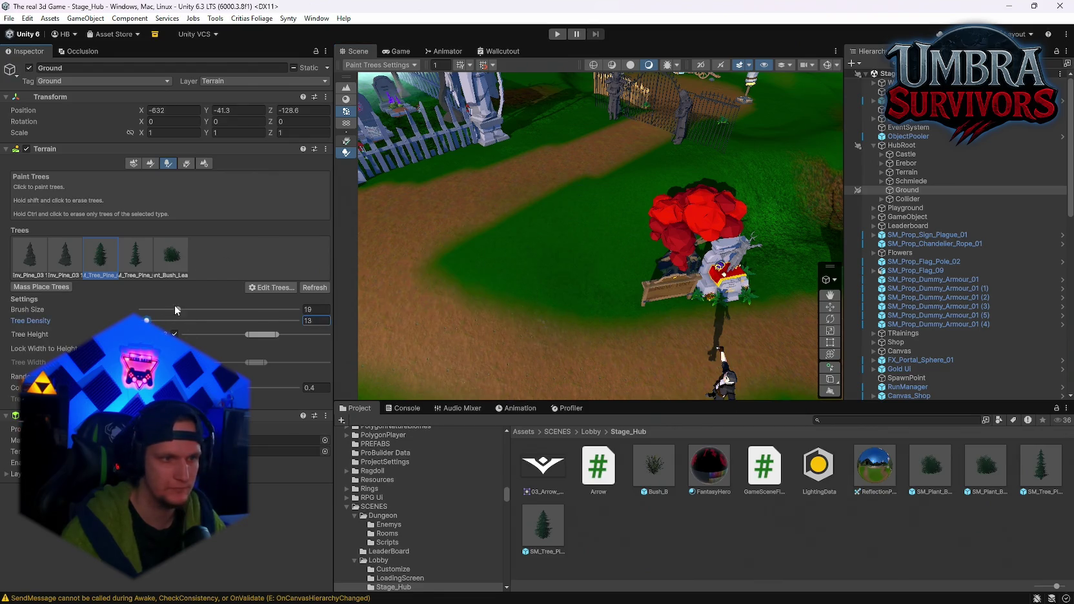
click(550, 252)
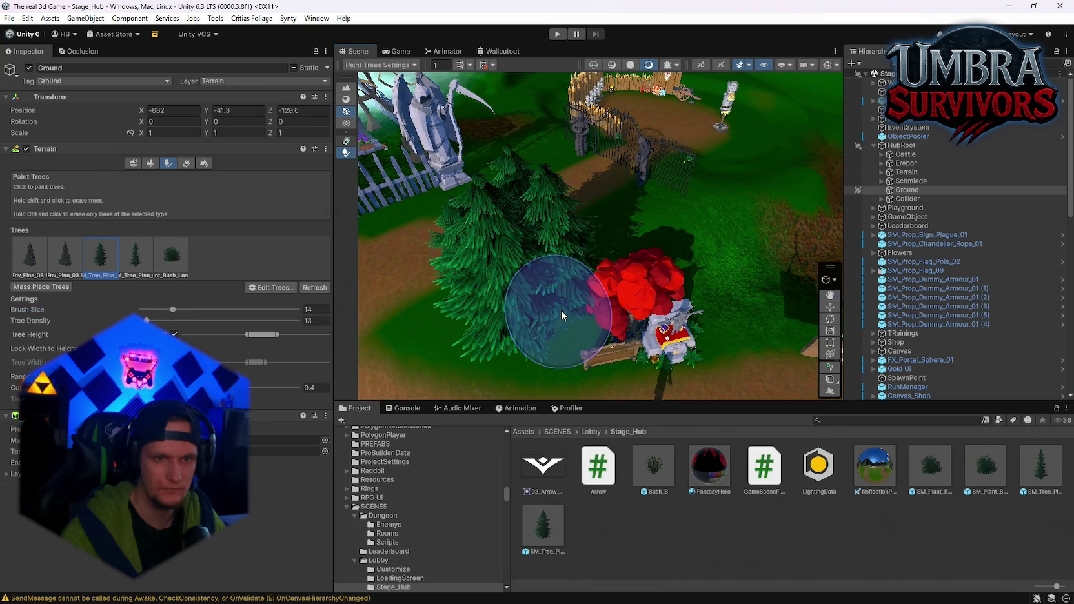
click(542, 340)
click(621, 294)
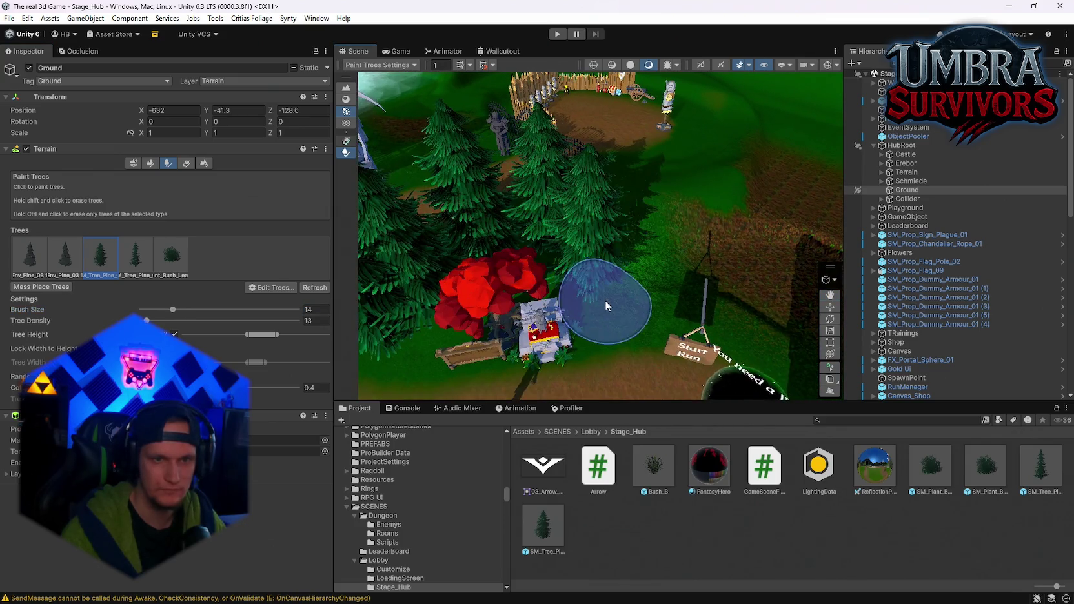
drag(605, 301, 636, 318)
mouse_move(716, 315)
alt+mouse_down()
mouse_move(680, 289)
mouse_move(648, 303)
mouse_move(655, 315)
alt+mouse_up()
click(579, 241)
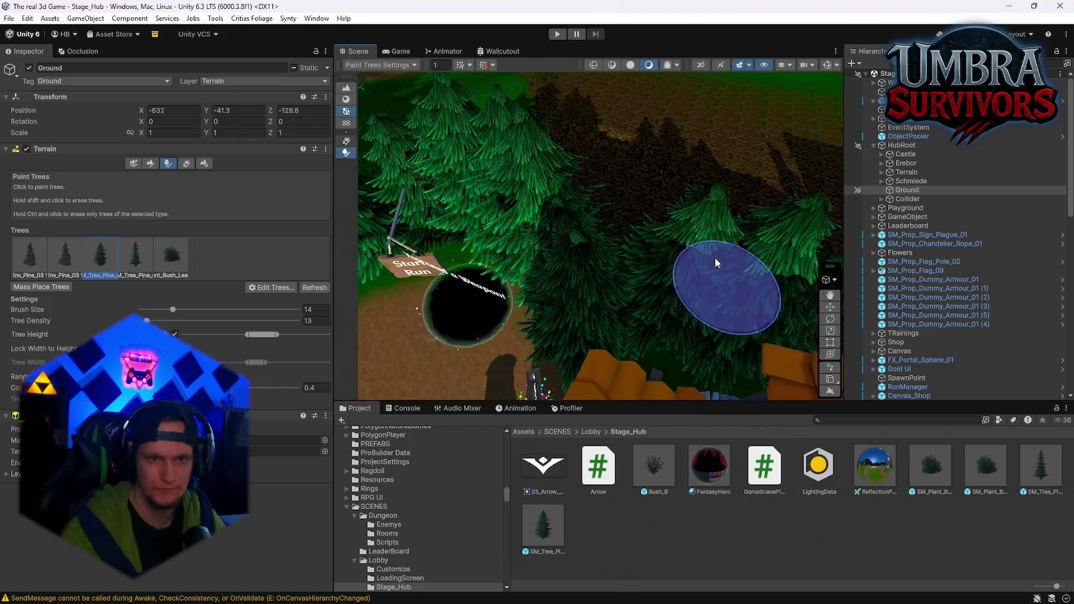
Paint a curved line of pine trees along the fenced yard's edge
scroll(725, 280, down, 5)
alt+drag(725, 280, 585, 330)
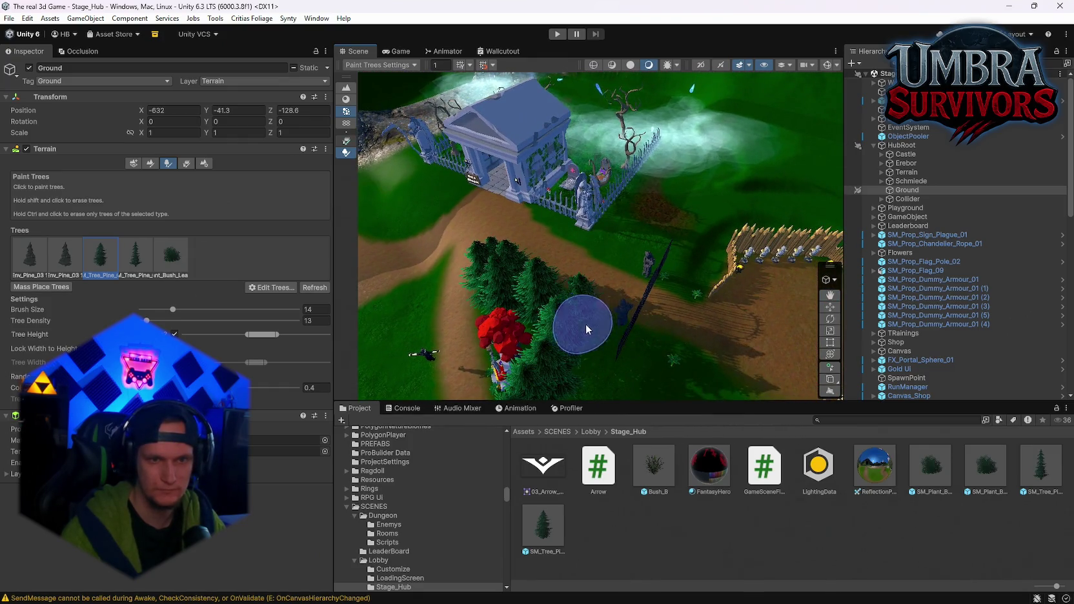
alt+drag(628, 365, 499, 266)
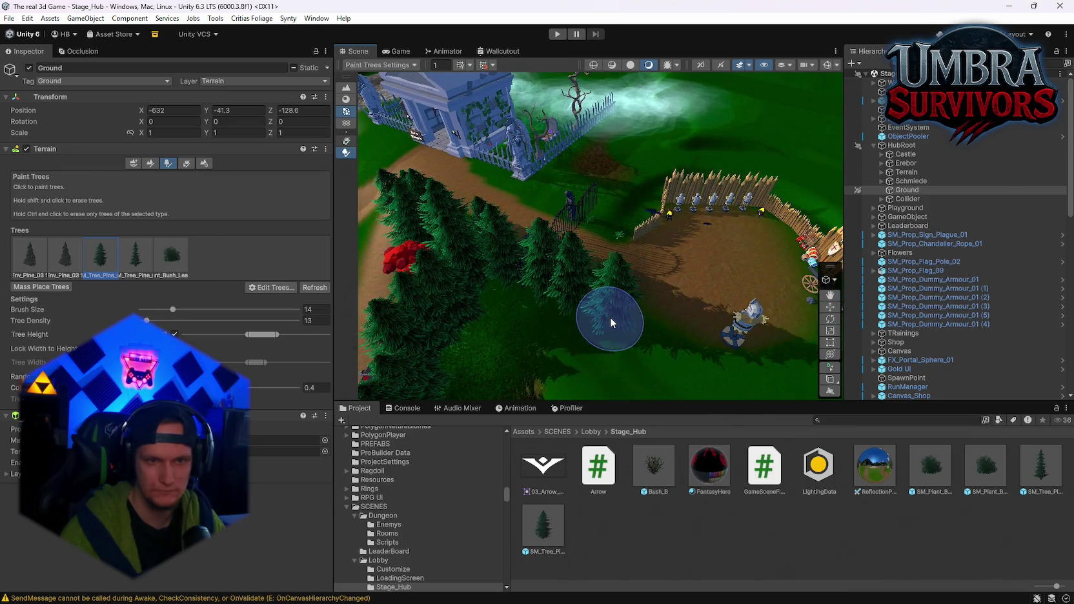
drag(706, 376, 576, 351)
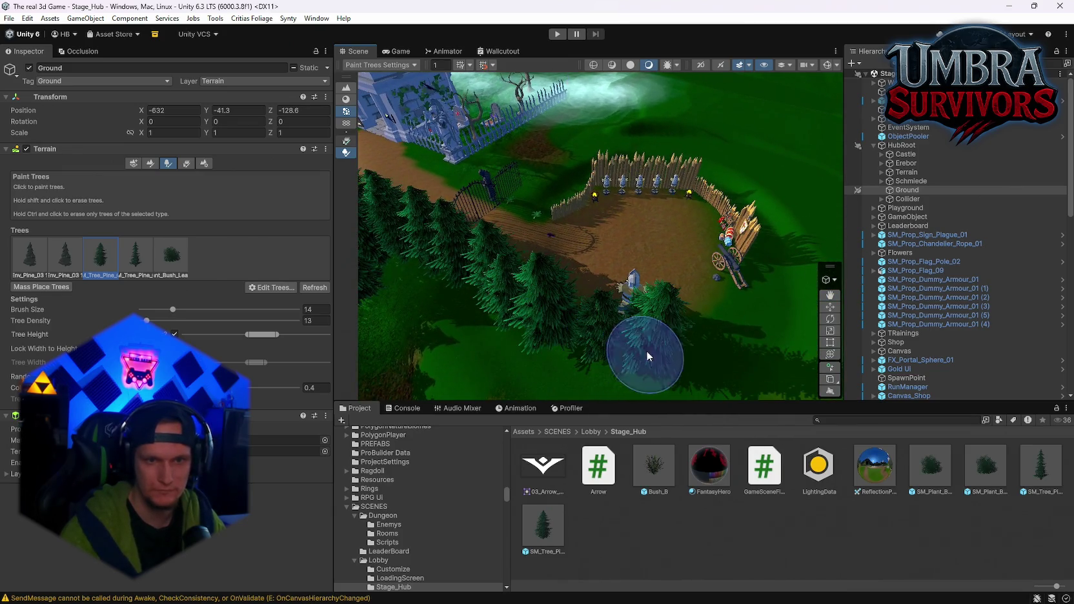
drag(719, 343, 573, 330)
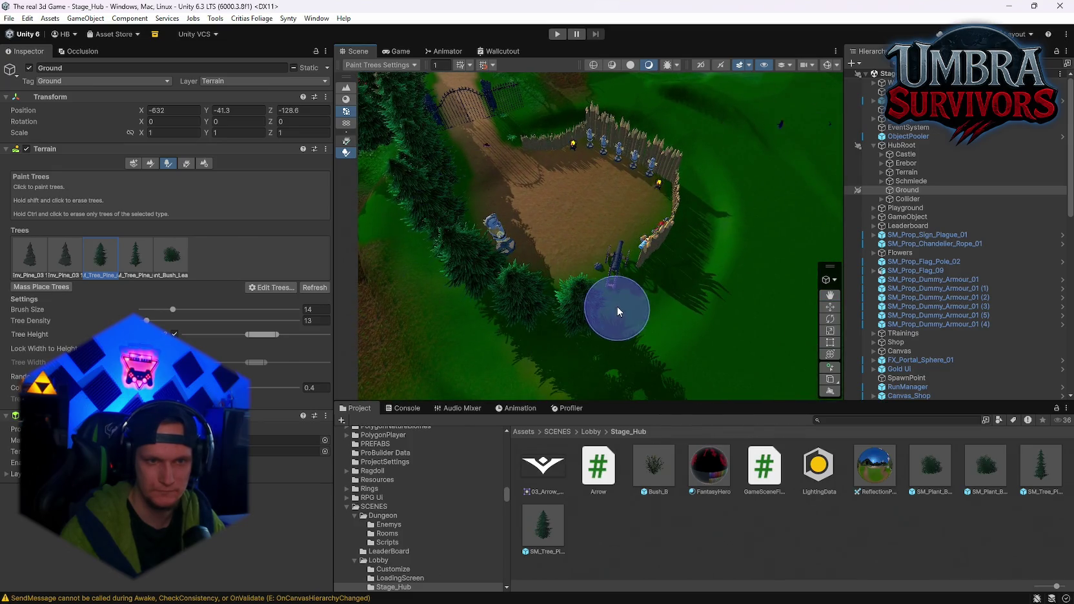
mouse_move(706, 247)
mouse_down()
mouse_move(538, 323)
mouse_move(583, 323)
mouse_up()
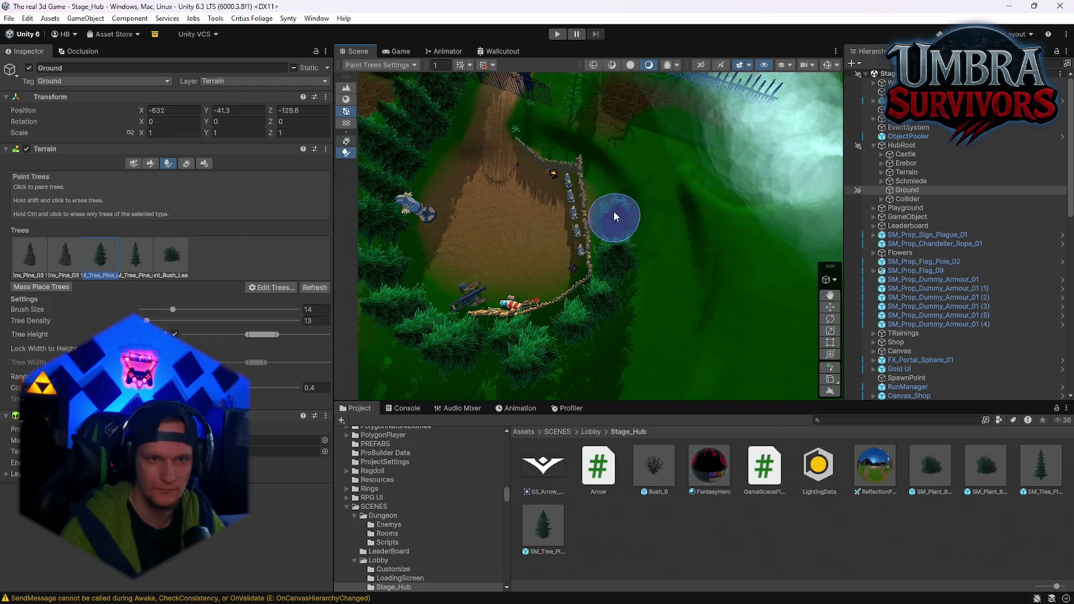
drag(614, 225, 642, 299)
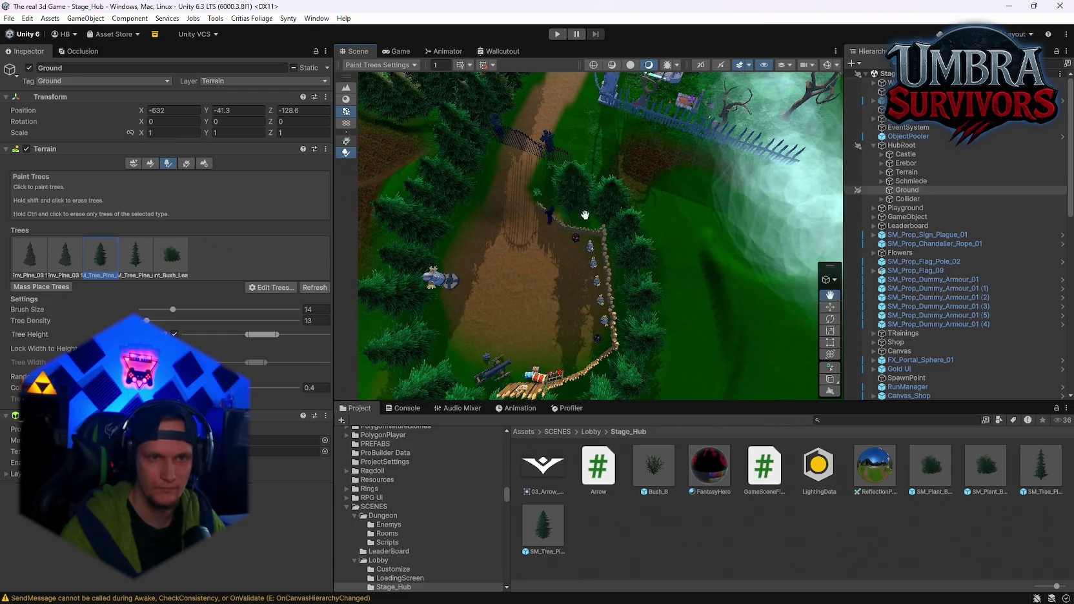
drag(578, 202, 576, 271)
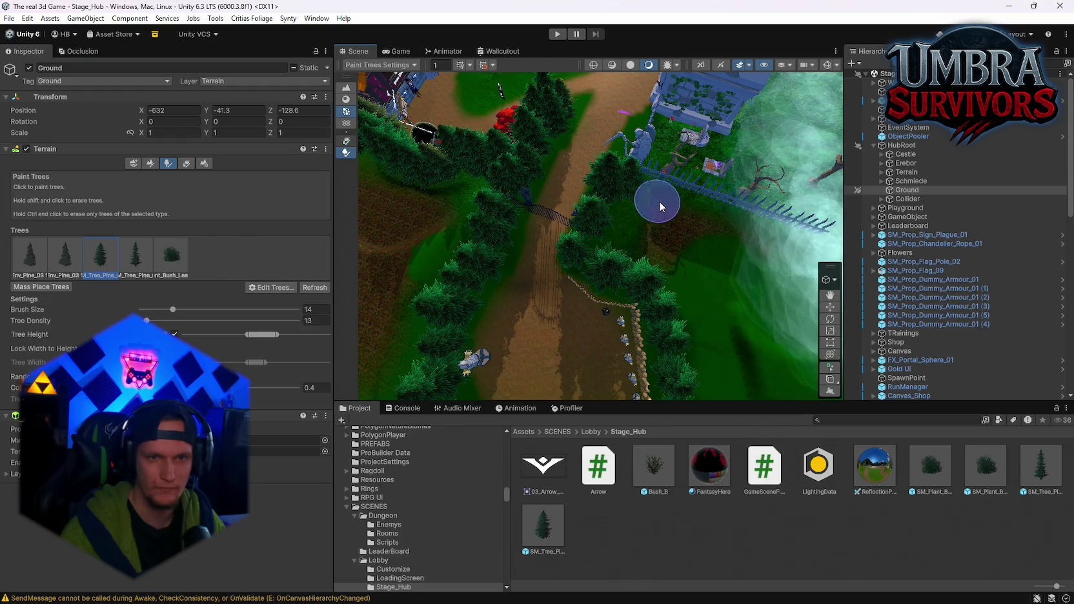
drag(638, 250, 452, 315)
mouse_move(576, 286)
mouse_down()
mouse_move(453, 232)
mouse_move(571, 257)
mouse_move(651, 290)
mouse_move(623, 296)
mouse_up()
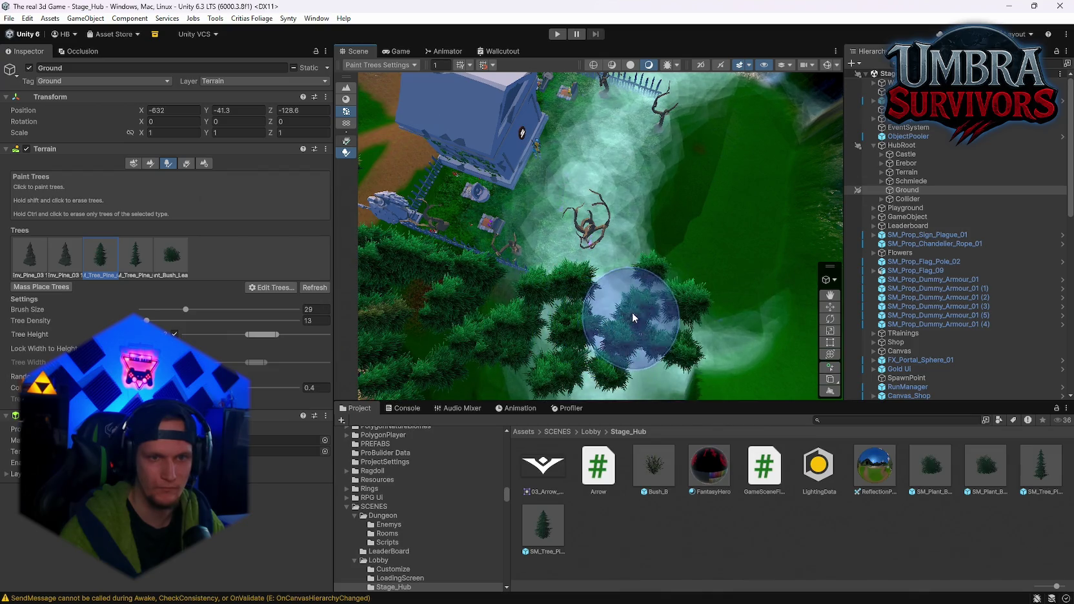
Move over the house and rocks and select the neighbouring terrain tile
mouse_move(657, 246)
mouse_down()
mouse_move(672, 244)
mouse_move(653, 230)
mouse_up()
drag(641, 194, 696, 338)
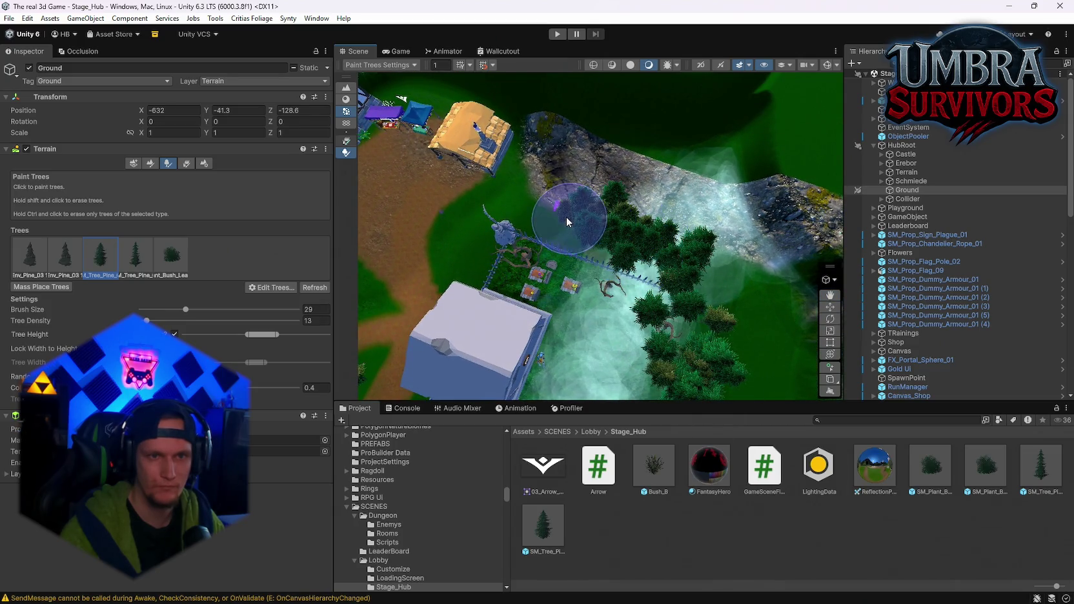
drag(569, 221, 715, 352)
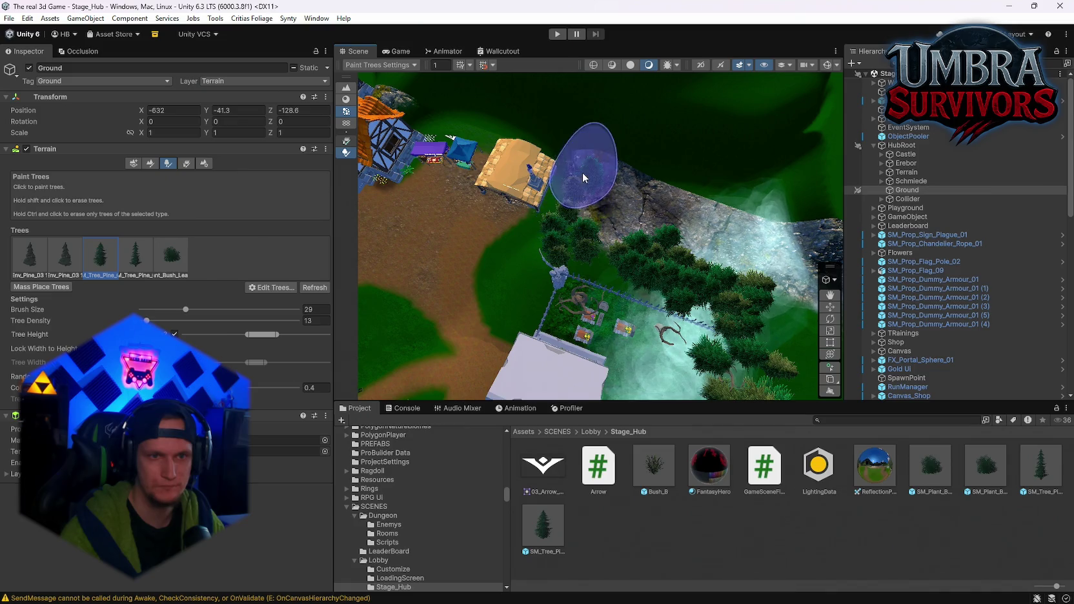
drag(582, 171, 749, 251)
mouse_move(565, 294)
mouse_down()
mouse_move(564, 253)
mouse_move(665, 126)
mouse_move(573, 218)
mouse_up()
click(511, 188)
drag(479, 205, 656, 234)
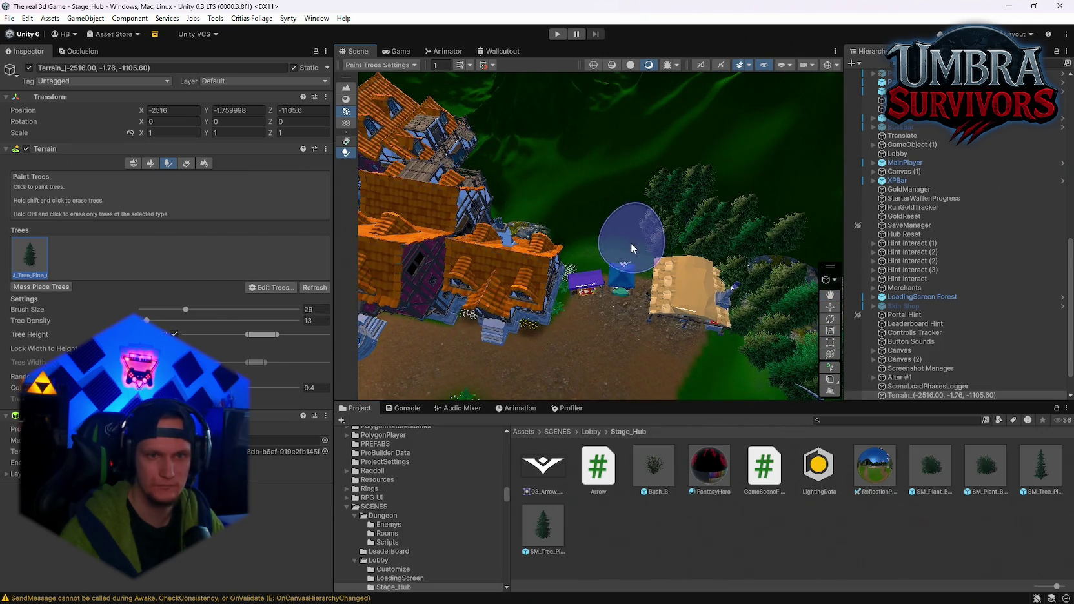
click(601, 252)
click(630, 247)
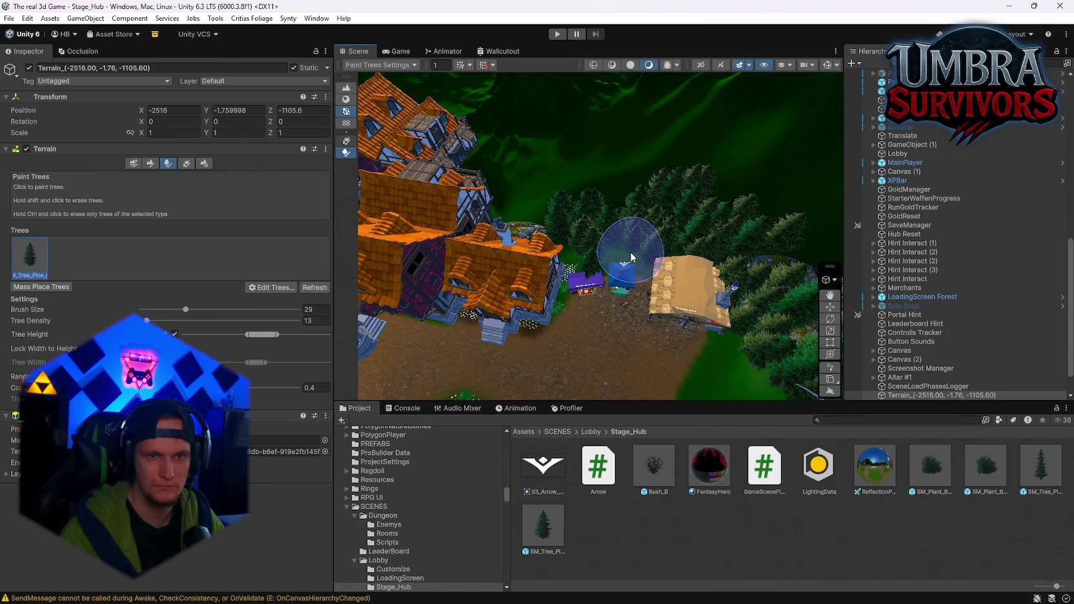
click(579, 251)
scroll(565, 251, up, 3)
mouse_move(599, 288)
mouse_down()
mouse_move(637, 309)
mouse_move(643, 247)
mouse_move(499, 246)
mouse_move(650, 412)
mouse_up()
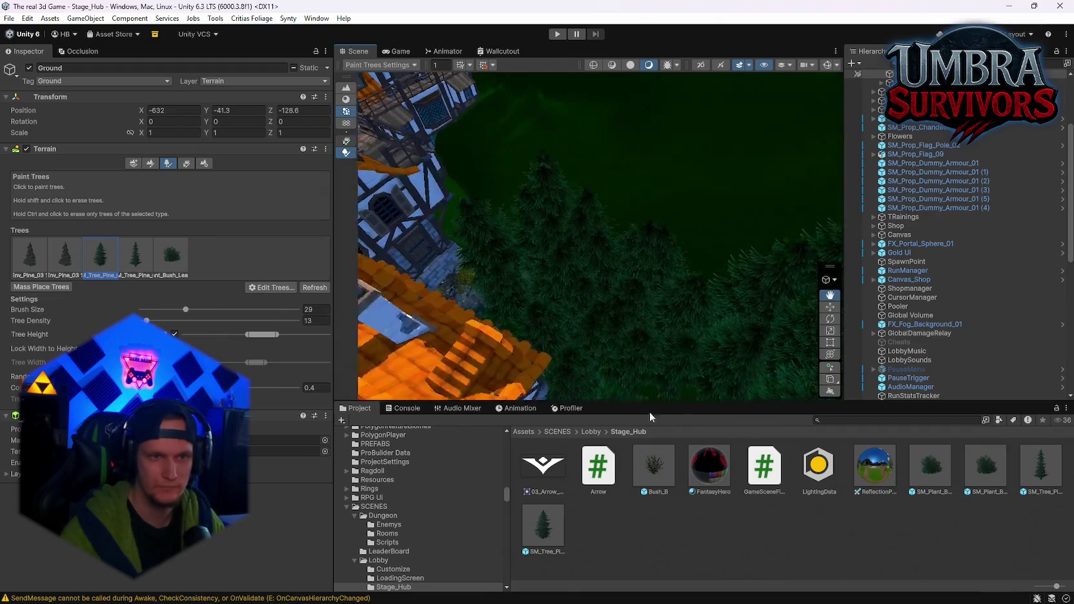
click(564, 222)
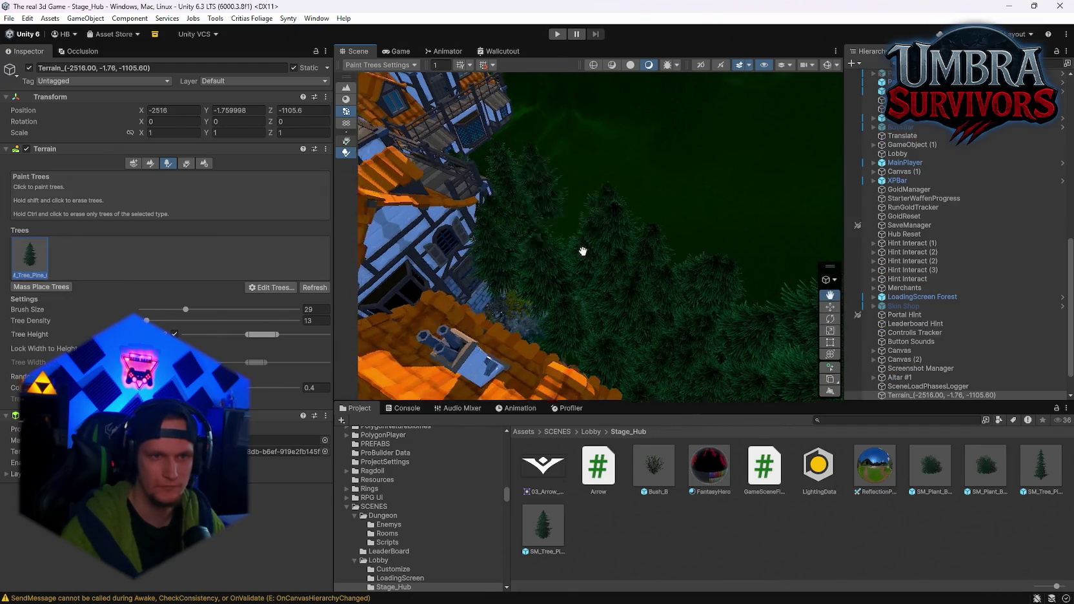
mouse_move(665, 264)
mouse_down()
mouse_move(541, 119)
mouse_move(703, 302)
mouse_move(672, 179)
mouse_move(637, 261)
mouse_move(618, 233)
mouse_move(657, 323)
mouse_move(611, 239)
mouse_move(600, 153)
mouse_move(606, 180)
mouse_move(739, 252)
mouse_move(615, 223)
mouse_move(678, 180)
mouse_move(795, 195)
mouse_move(819, 327)
mouse_up()
click(601, 153)
mouse_move(651, 255)
mouse_down()
mouse_move(147, 248)
mouse_move(29, 182)
mouse_move(1018, 183)
mouse_move(977, 193)
mouse_move(1030, 207)
mouse_move(1048, 252)
mouse_move(785, 265)
mouse_move(601, 236)
mouse_up()
scroll(601, 235, up, 8)
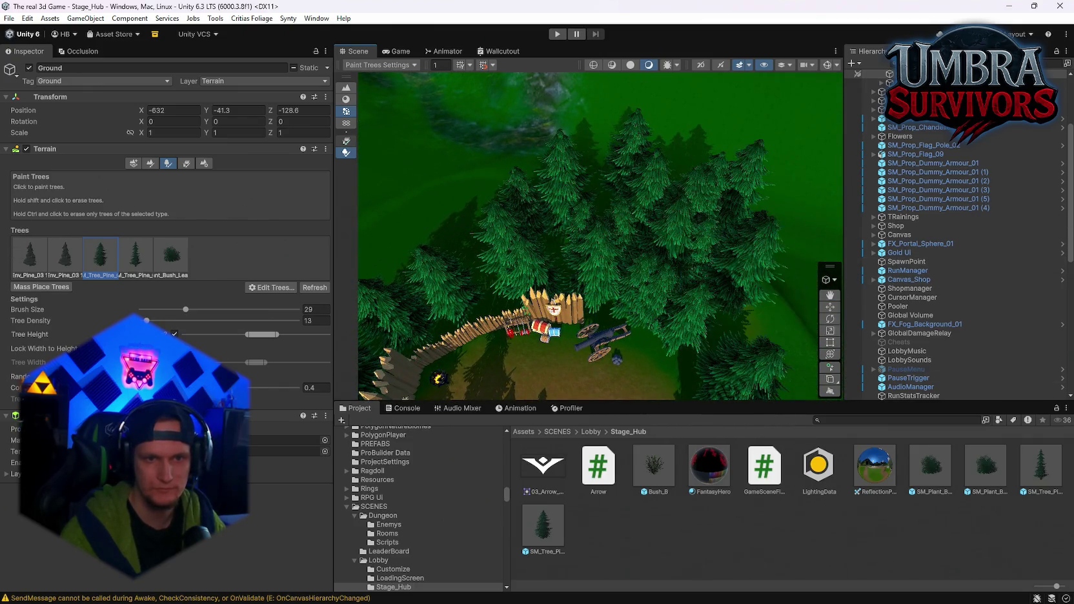
Sweep around the knight statue and village to cover the castle-wall slopes with pines
drag(543, 184, 597, 156)
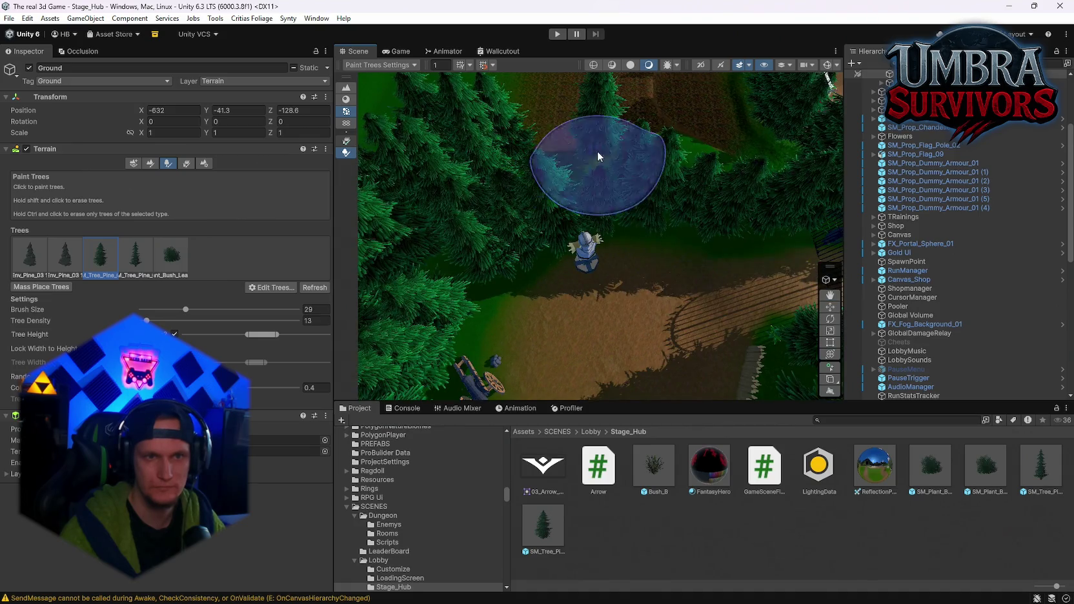
mouse_move(668, 136)
mouse_down()
mouse_move(604, 133)
mouse_move(636, 219)
mouse_move(623, 264)
mouse_move(528, 216)
mouse_move(503, 288)
mouse_move(361, 292)
mouse_move(803, 220)
mouse_move(575, 224)
mouse_move(645, 252)
mouse_move(691, 295)
mouse_move(576, 368)
mouse_up()
drag(706, 244, 722, 222)
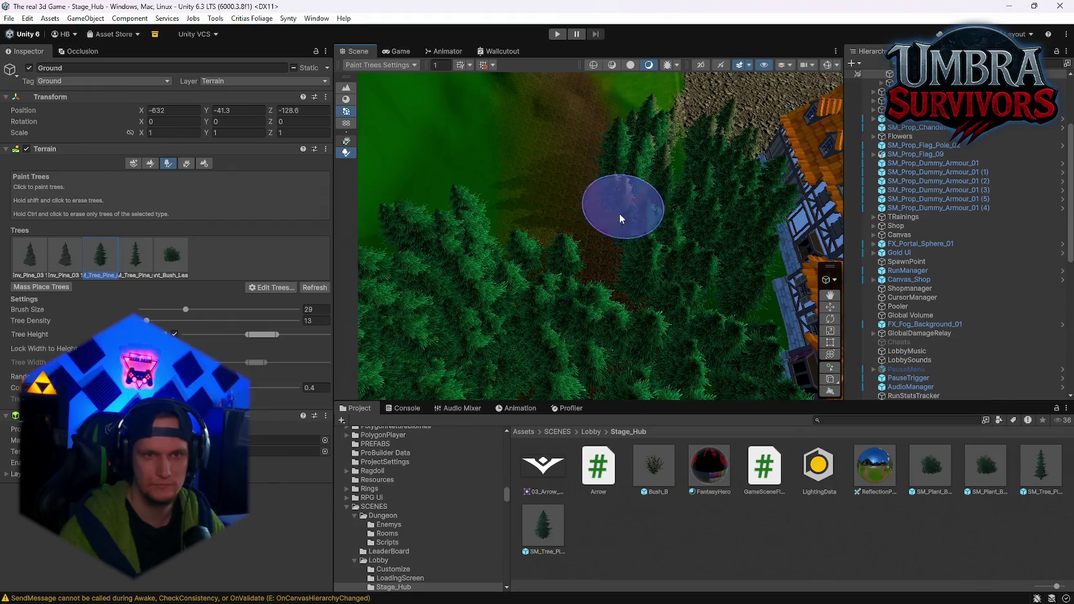
mouse_move(574, 194)
mouse_down()
mouse_move(568, 314)
mouse_move(413, 168)
mouse_move(161, 205)
mouse_move(445, 174)
mouse_move(555, 194)
mouse_move(492, 239)
mouse_up()
mouse_move(695, 359)
mouse_down()
mouse_move(567, 295)
mouse_move(566, 223)
mouse_up()
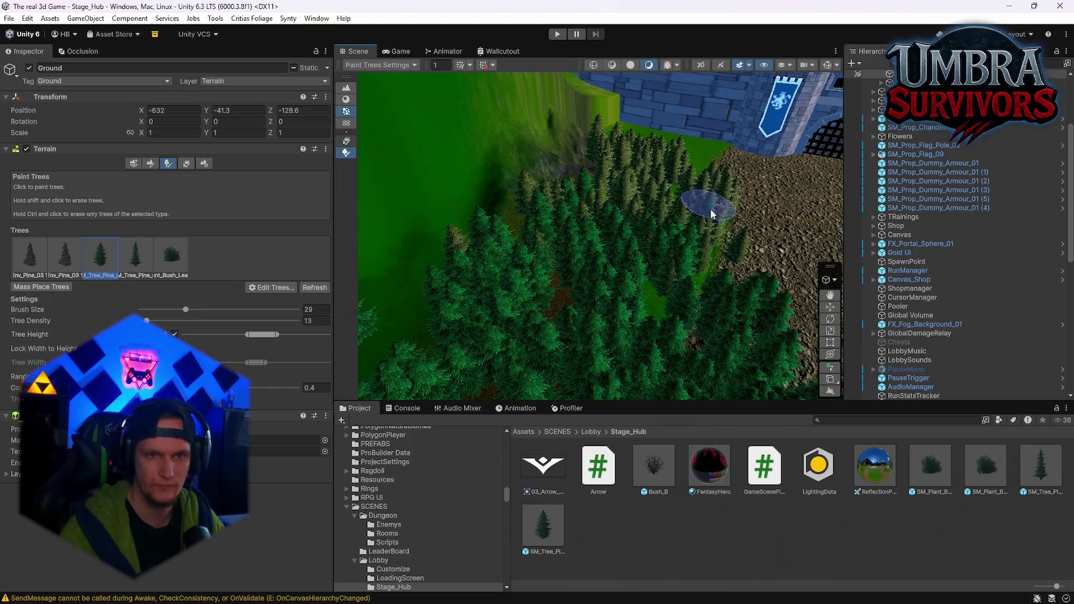
drag(640, 138, 560, 220)
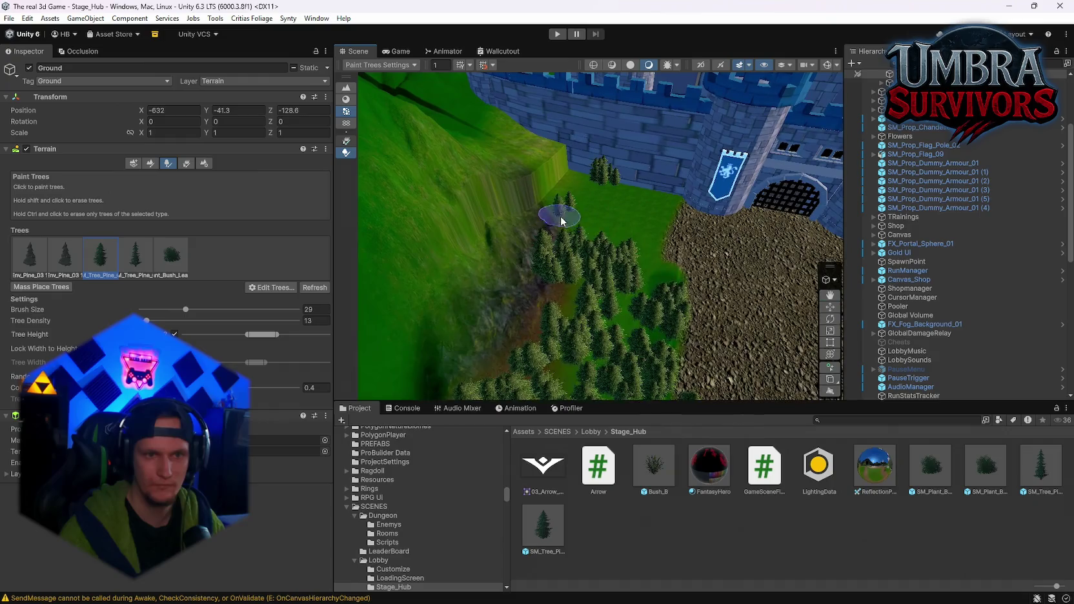
Fill the hillside behind the orange-roofed houses with pines, then exit tree painting with Q
mouse_move(537, 344)
mouse_down()
mouse_move(484, 221)
mouse_move(542, 258)
mouse_up()
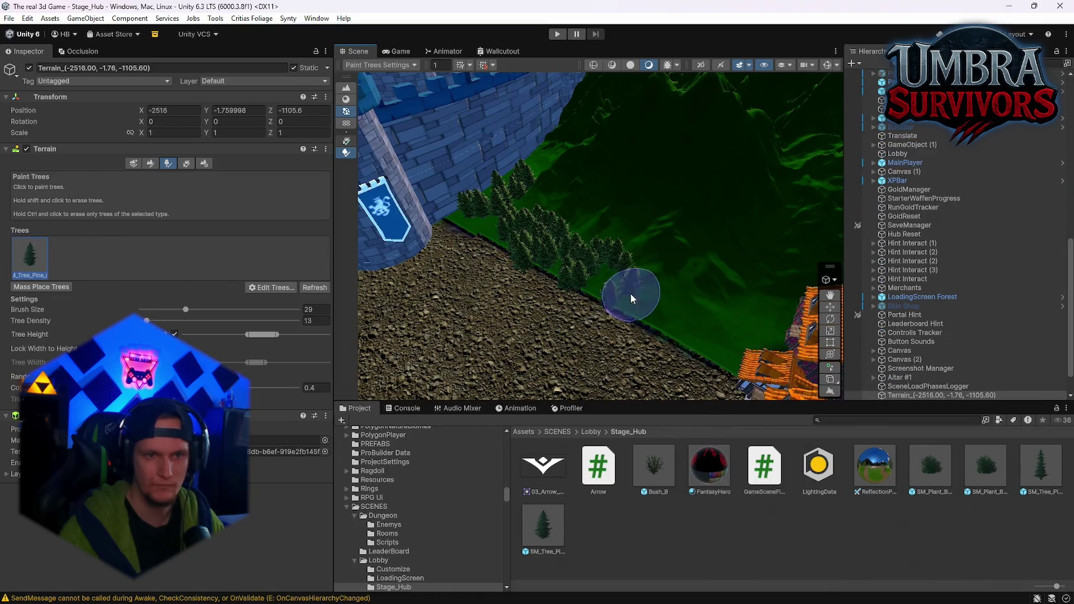
mouse_move(718, 331)
mouse_down()
mouse_move(649, 282)
mouse_move(607, 216)
mouse_up()
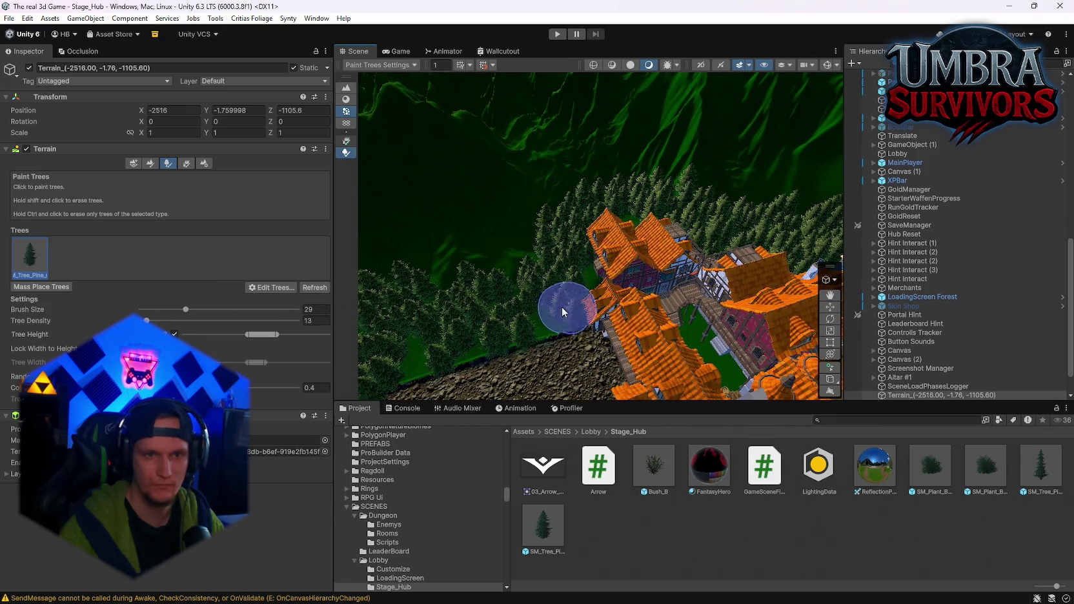
drag(568, 311, 586, 305)
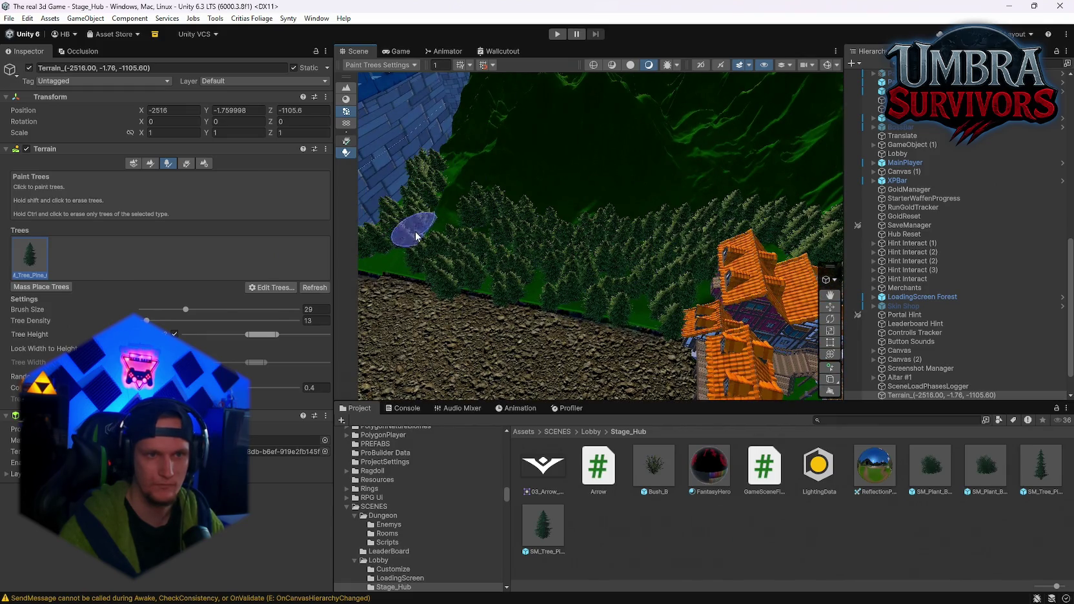
drag(542, 311, 177, 237)
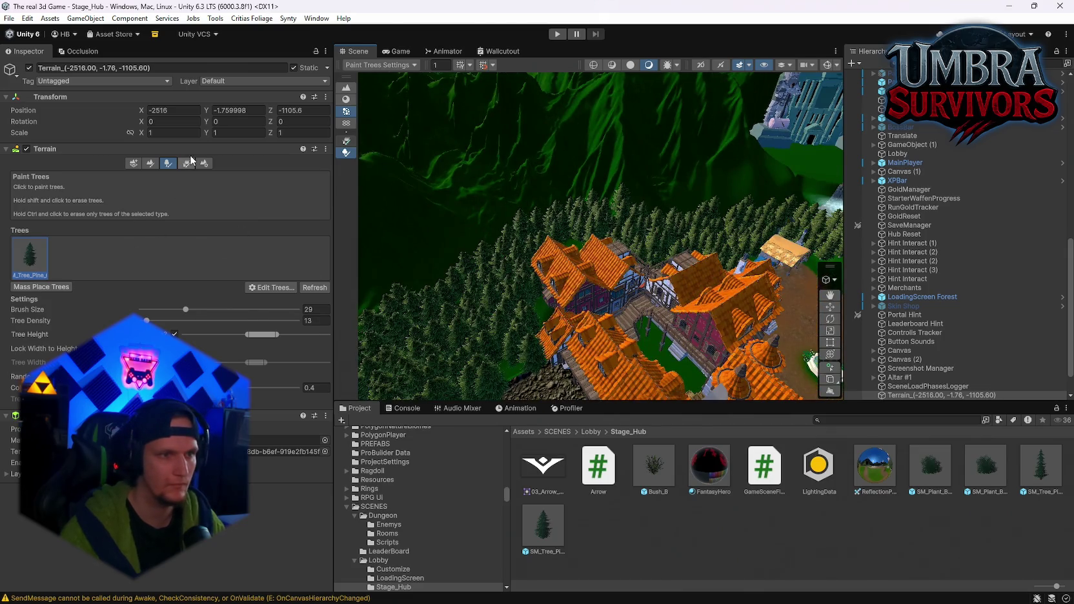
key(q)
mouse_move(711, 228)
mouse_down()
mouse_move(692, 228)
mouse_move(557, 344)
mouse_move(546, 313)
mouse_move(657, 165)
mouse_up()
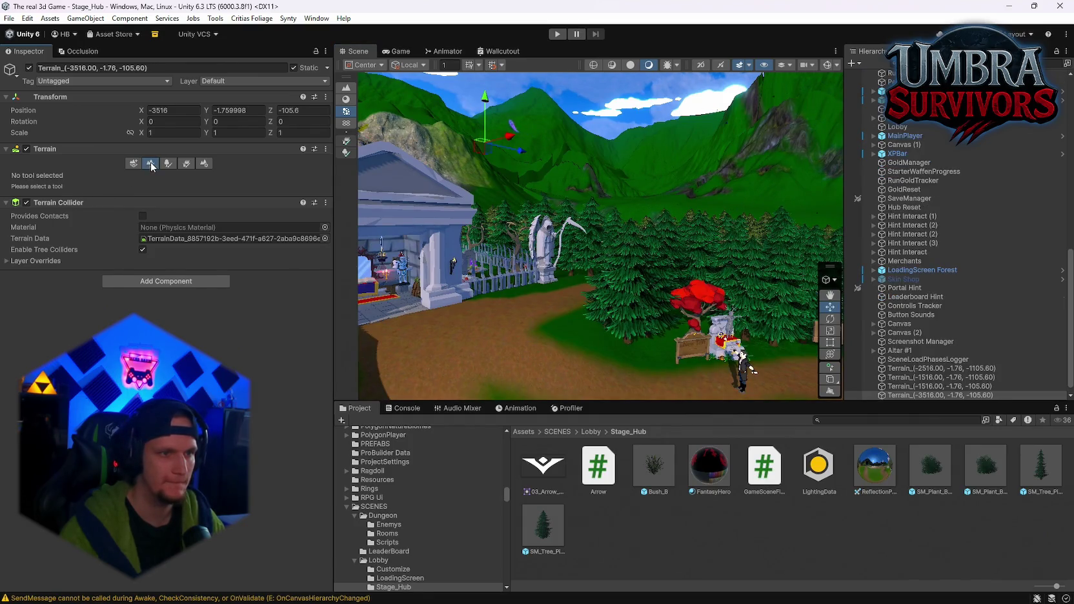
Return to Paint Trees with the fourth pine prototype on the tile beside the castle slope
click(168, 163)
scroll(600, 245, up, 3)
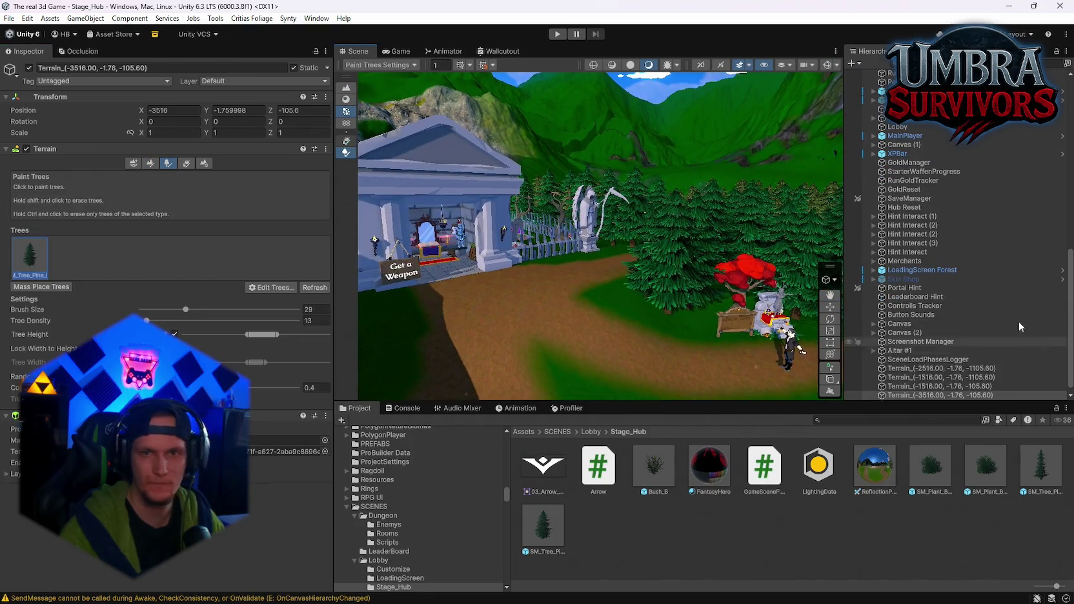
scroll(1036, 347, up, 10)
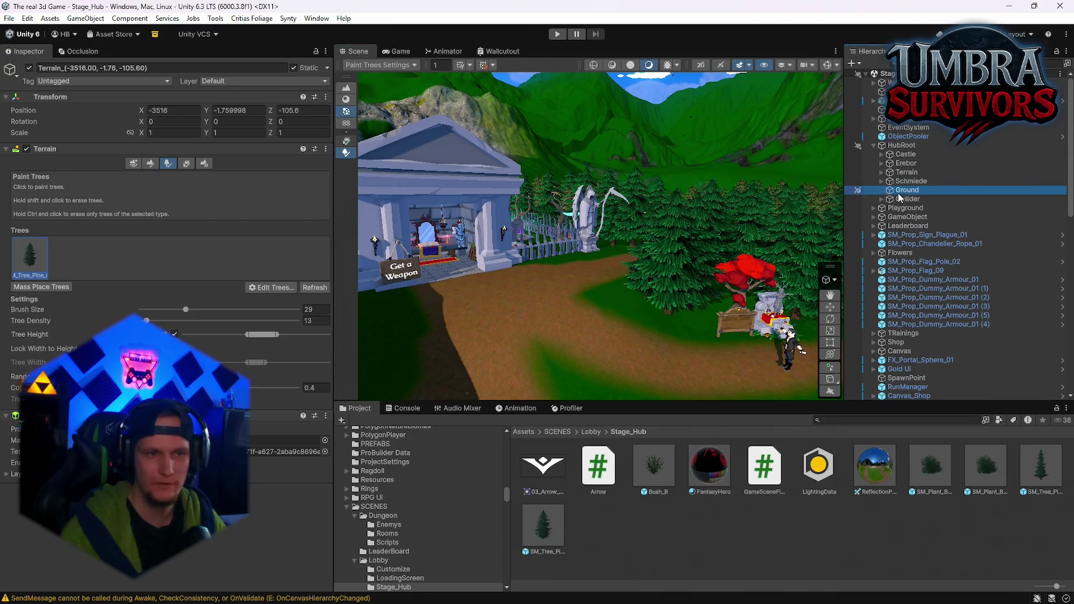
click(135, 255)
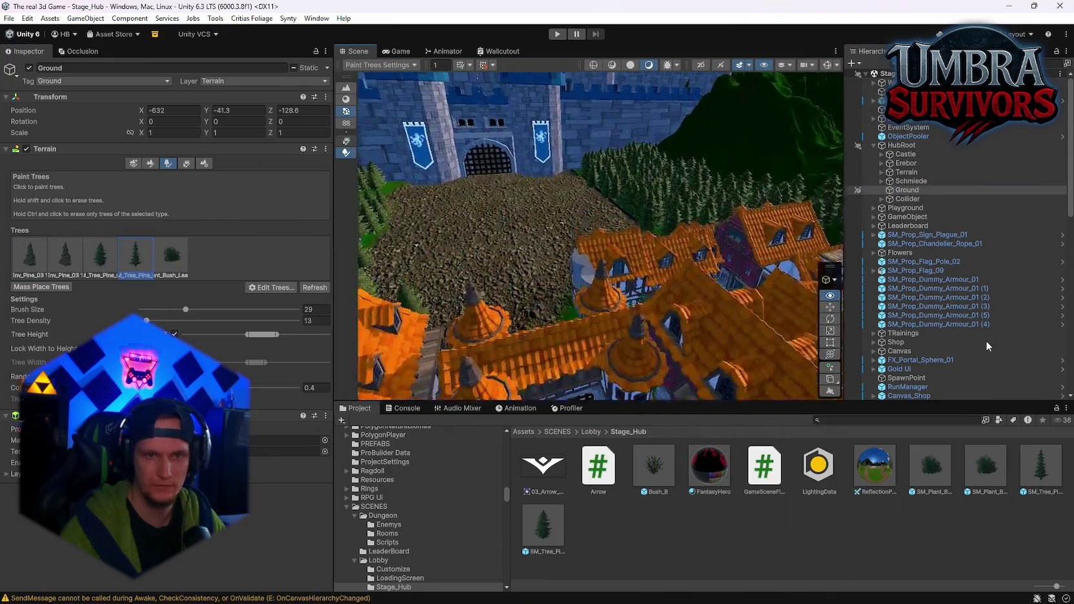
click(624, 232)
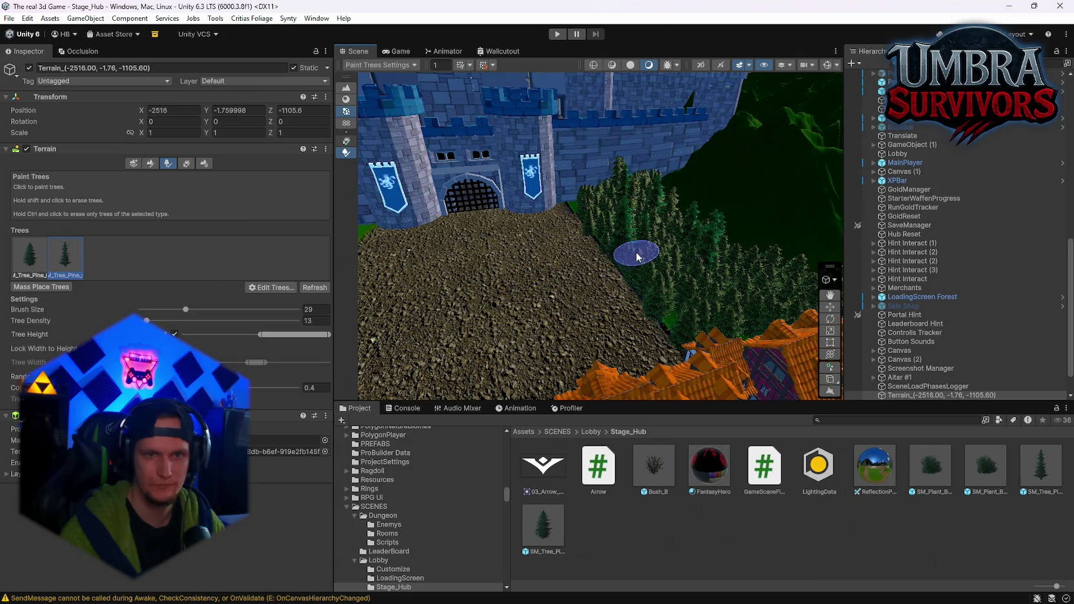
Paint pine trees across the open clearing beside the fence and into the upper-left area
drag(637, 257, 391, 257)
scroll(646, 251, up, 5)
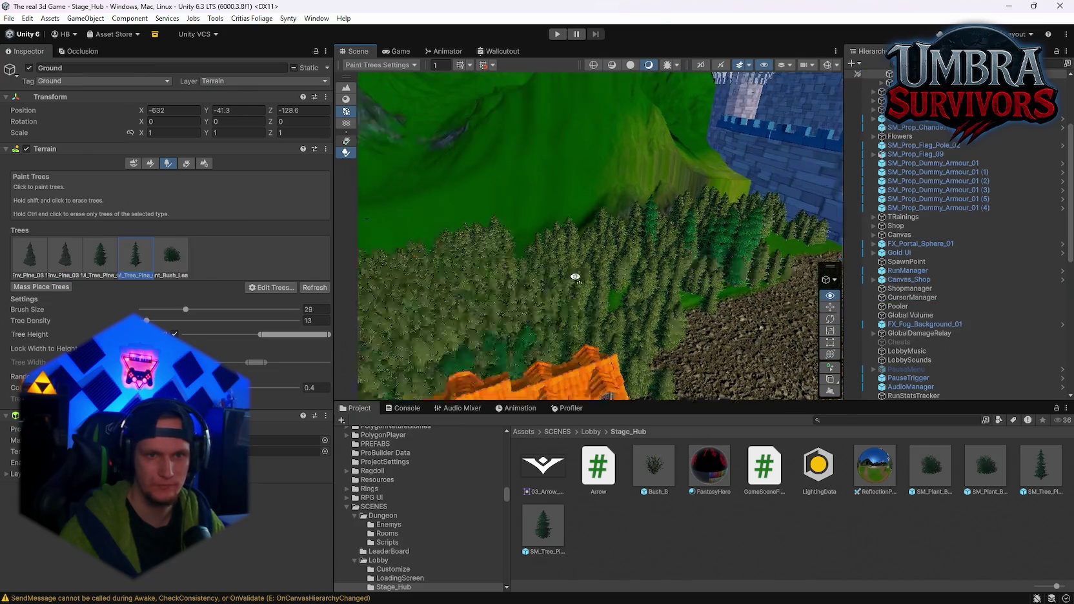
mouse_move(654, 312)
mouse_down()
mouse_move(557, 278)
mouse_move(694, 337)
mouse_move(734, 330)
mouse_move(676, 273)
mouse_move(658, 370)
mouse_move(655, 244)
mouse_up()
drag(534, 186, 406, 236)
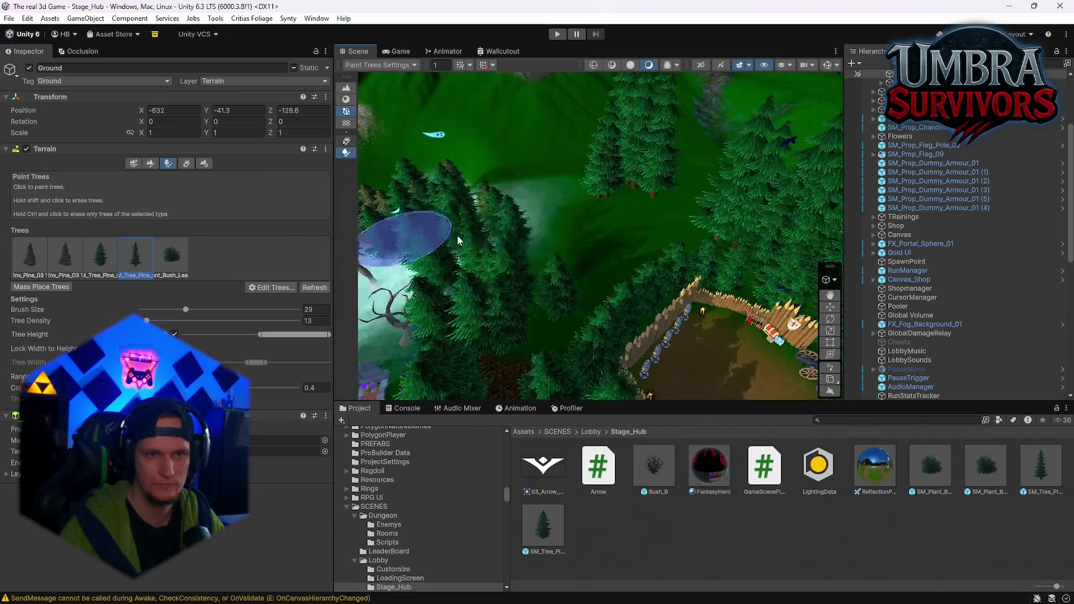
mouse_move(653, 278)
mouse_down()
mouse_move(547, 292)
mouse_move(687, 201)
mouse_move(609, 275)
mouse_up()
drag(663, 296, 434, 231)
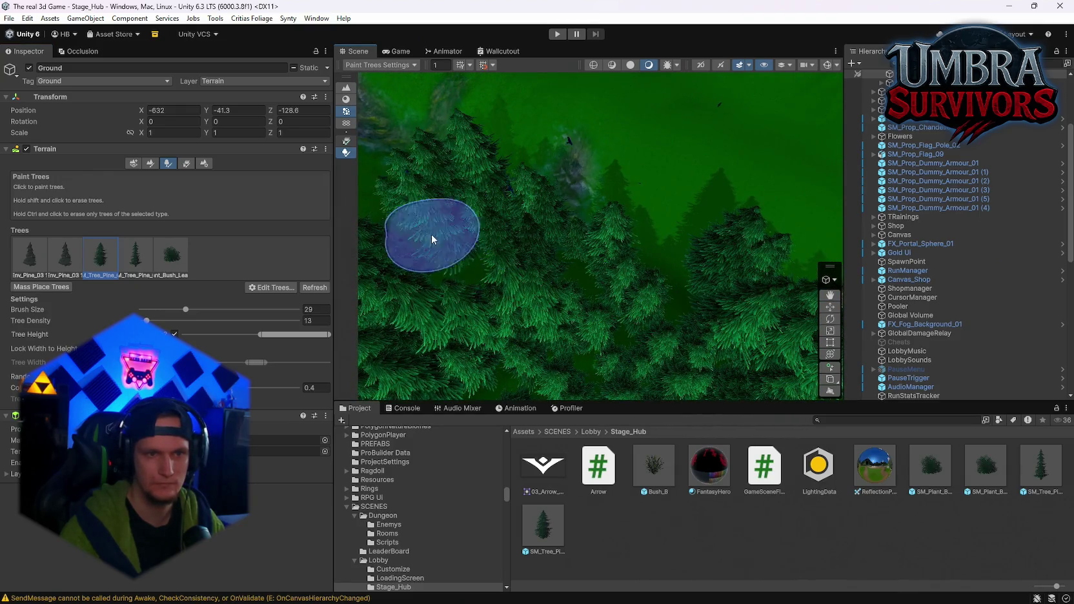
Fly around the village, statue, fence and courtyard to check the new pines
mouse_move(562, 209)
mouse_down()
mouse_move(1022, 208)
mouse_move(548, 330)
mouse_move(914, 230)
mouse_move(1043, 279)
mouse_move(959, 296)
mouse_move(872, 272)
mouse_up()
mouse_move(447, 216)
mouse_down()
mouse_move(299, 212)
mouse_move(561, 192)
mouse_up()
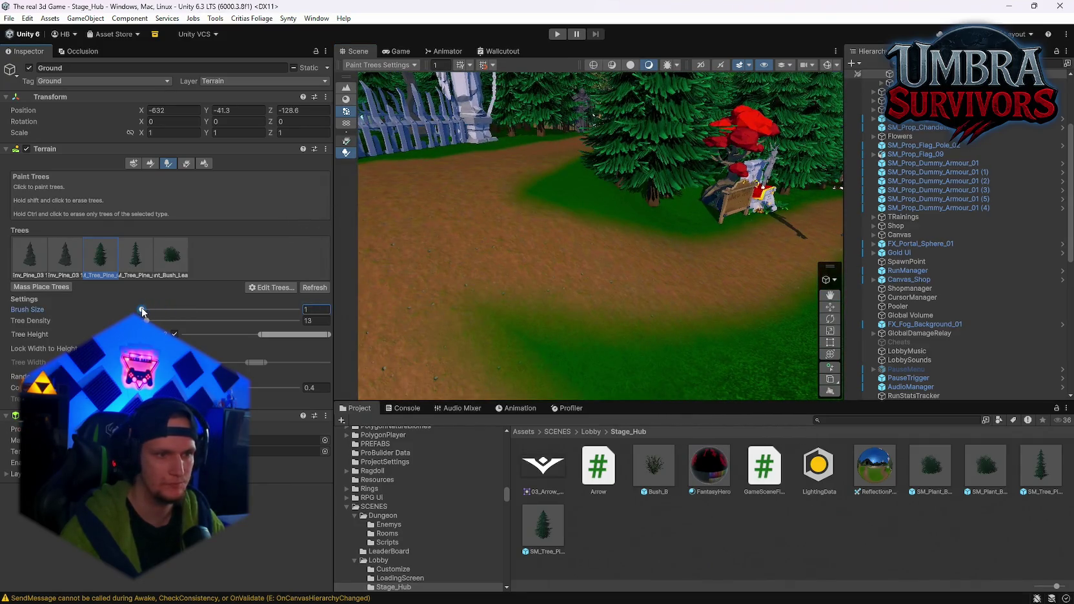
mouse_move(599, 199)
mouse_down()
mouse_move(610, 142)
mouse_move(710, 231)
mouse_move(711, 304)
mouse_move(579, 292)
mouse_move(526, 273)
mouse_move(500, 291)
mouse_up()
scroll(534, 271, up, 4)
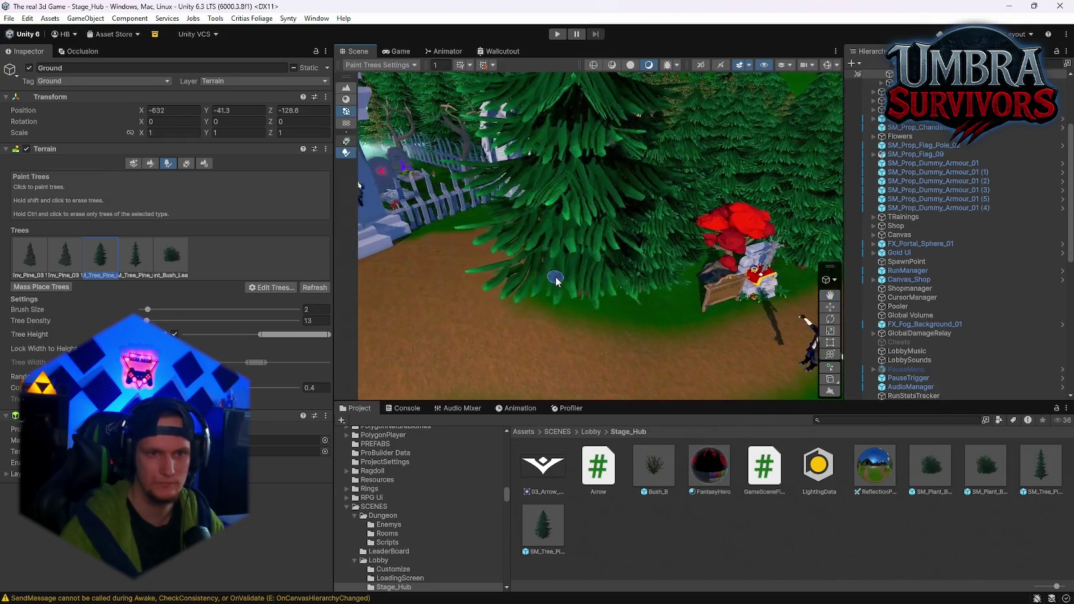
mouse_move(585, 287)
mouse_down()
mouse_move(691, 282)
mouse_move(643, 310)
mouse_move(756, 318)
mouse_move(710, 349)
mouse_move(632, 323)
mouse_up()
mouse_move(115, 297)
mouse_down()
mouse_move(229, 287)
mouse_move(96, 300)
mouse_move(791, 253)
mouse_move(710, 256)
mouse_move(645, 278)
mouse_move(694, 269)
mouse_up()
Switch the Ground terrain to Set Height mode with brush size 18
key(e)
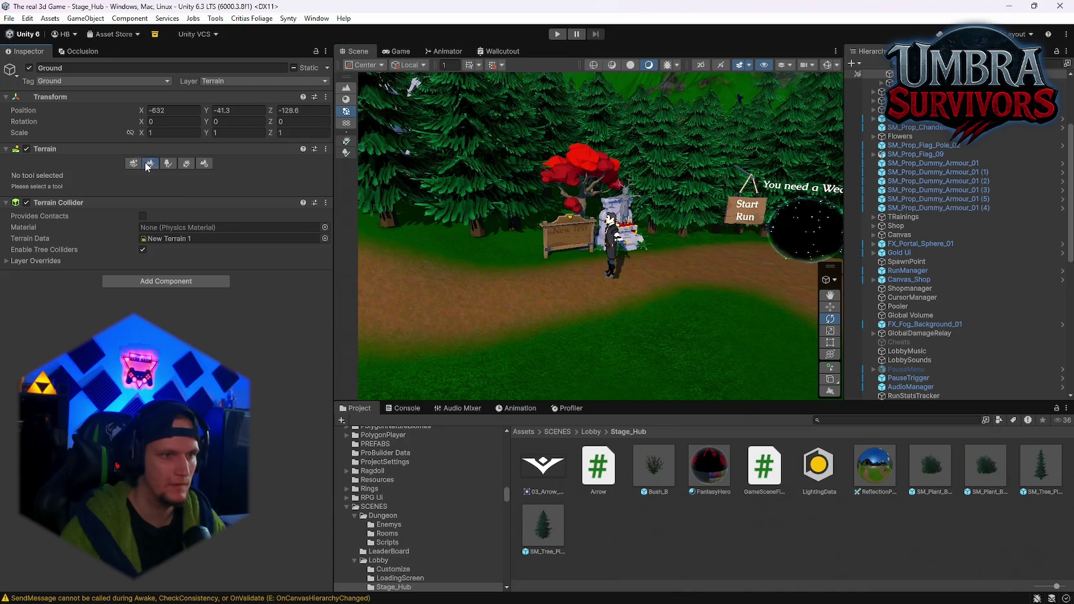
click(150, 163)
click(96, 175)
click(46, 184)
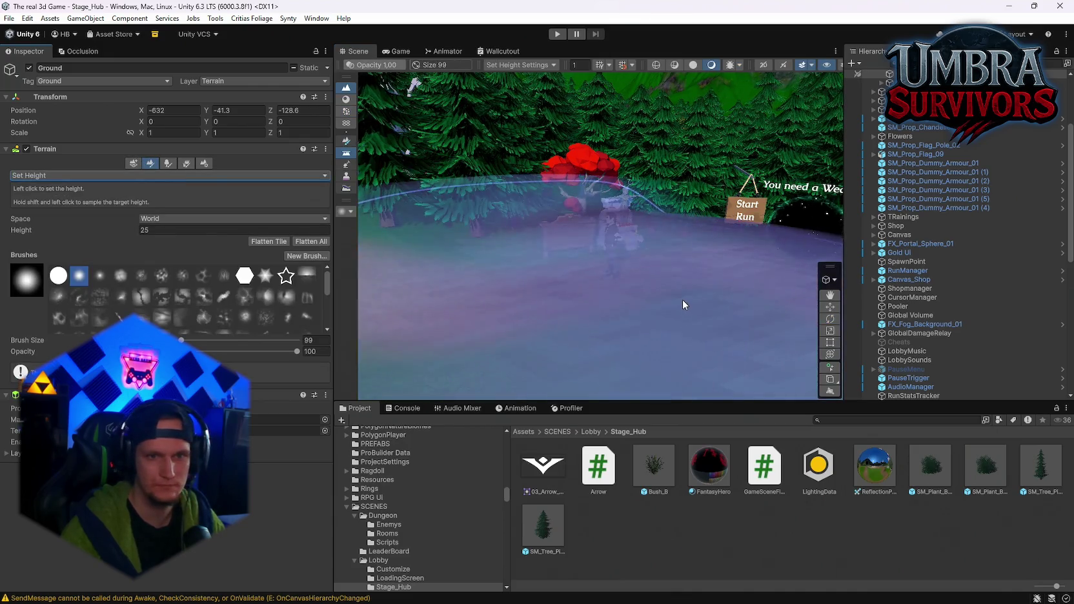
text(18)
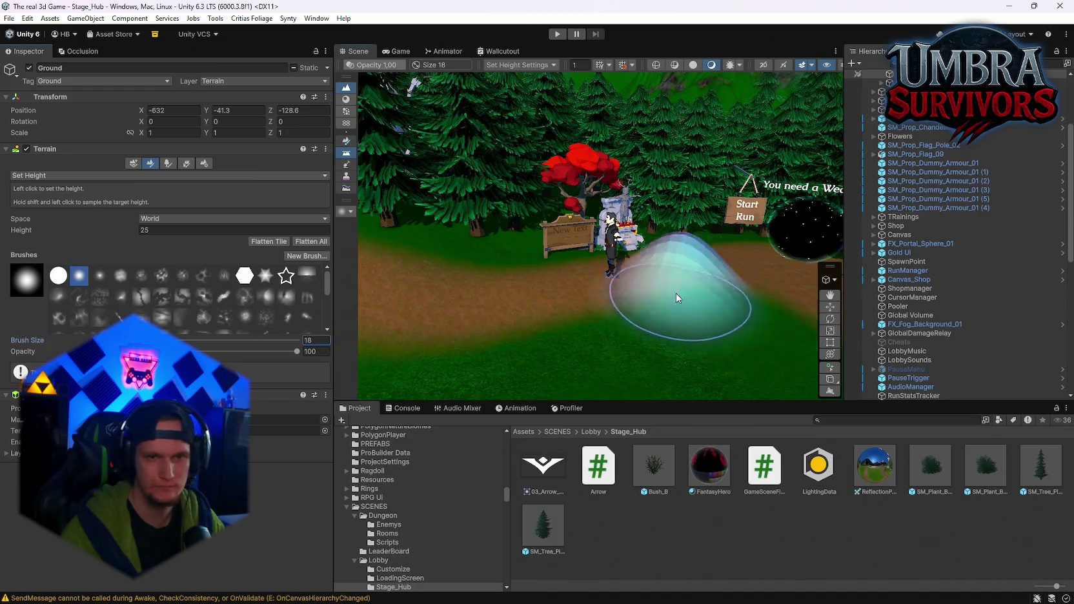
Fly the view across the hub past the house and stalls to a top-down alley view
drag(743, 283, 360, 301)
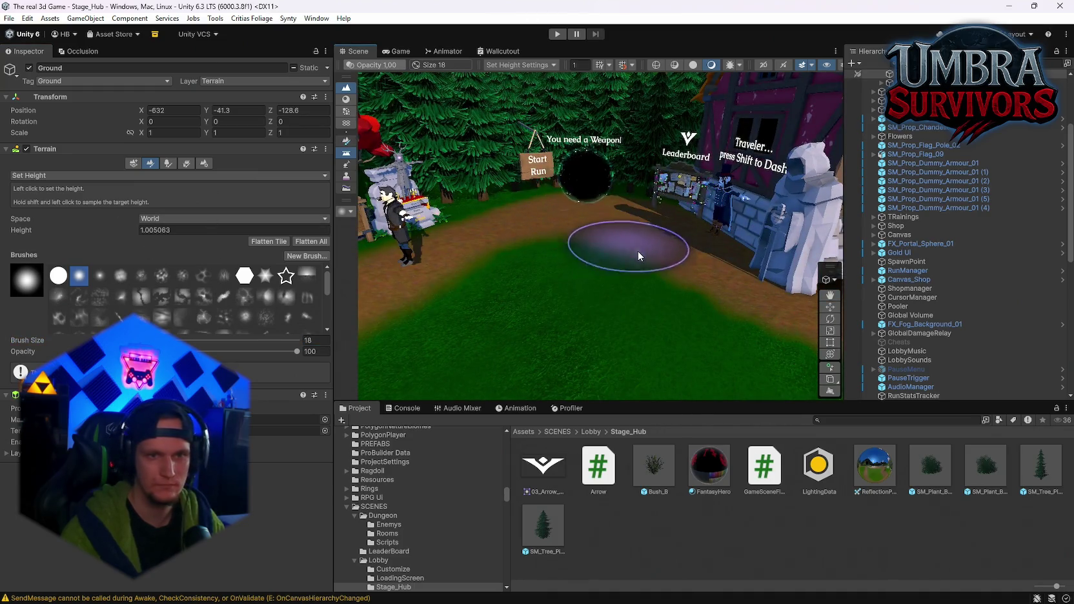
key(Right)
key(Right)
key(Right)
key(Up)
key(Up)
key(Right)
key(Right)
key(Right)
key(Up)
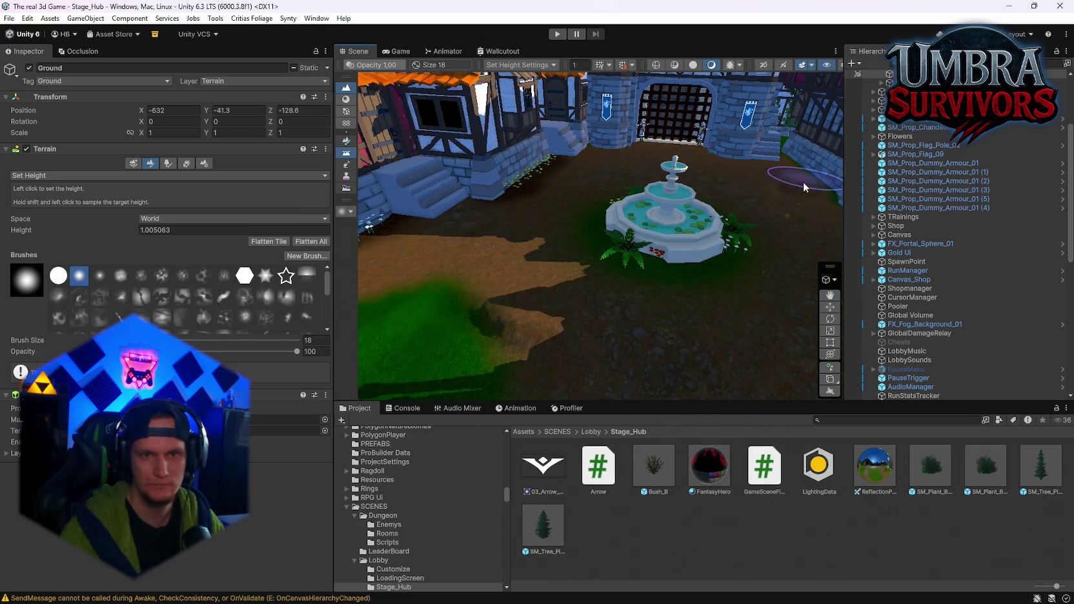
key(Right)
key(Right)
key(Right)
key(Right)
key(Right)
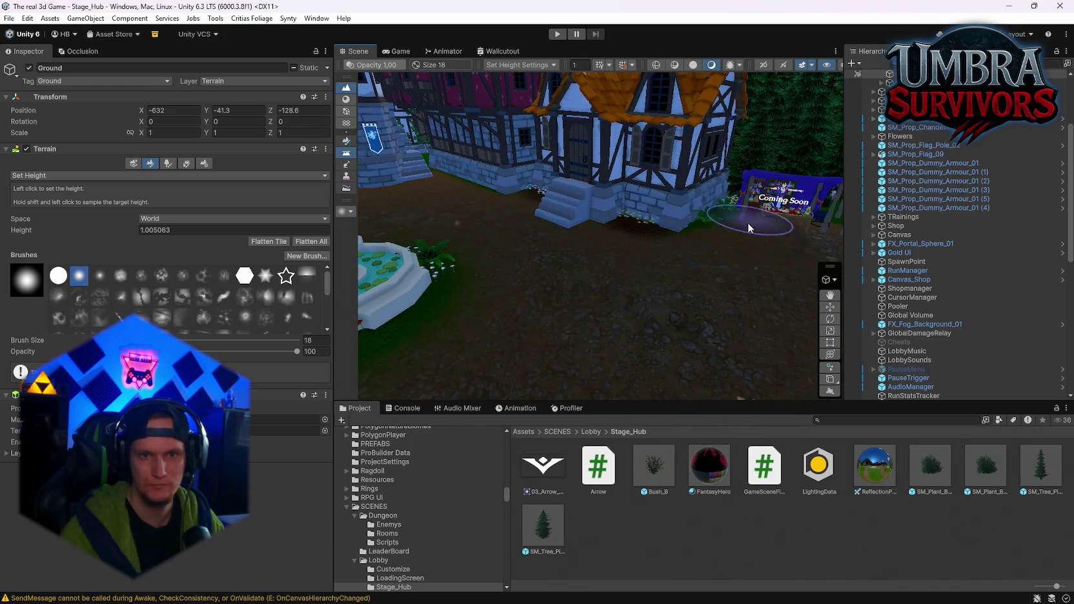
key(Right)
key(Right)
key(Right)
key(Right)
key(Right)
key(Right)
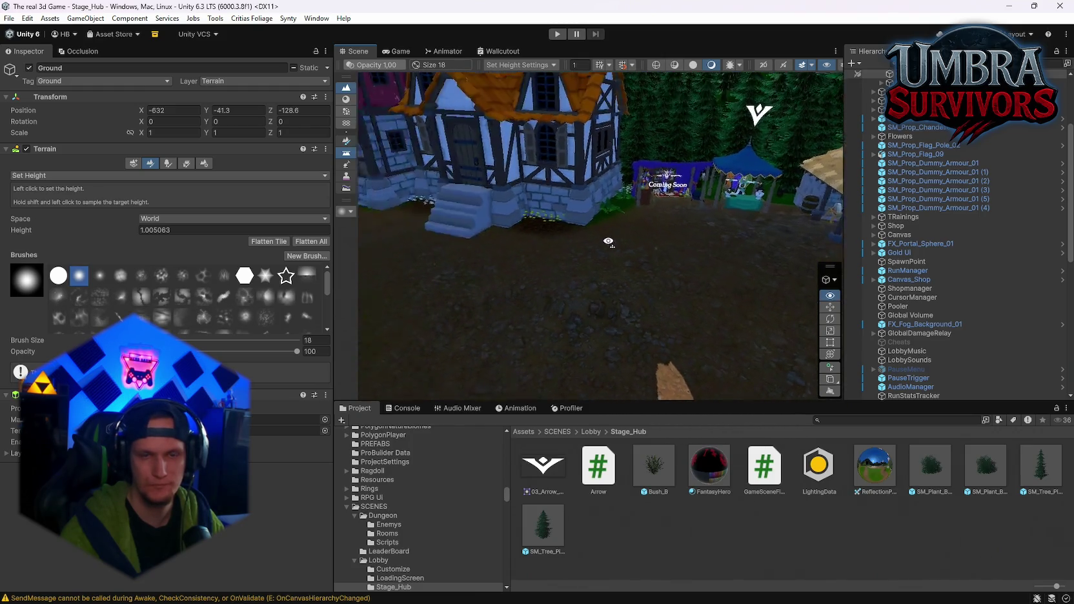
key(Right)
key(Right)
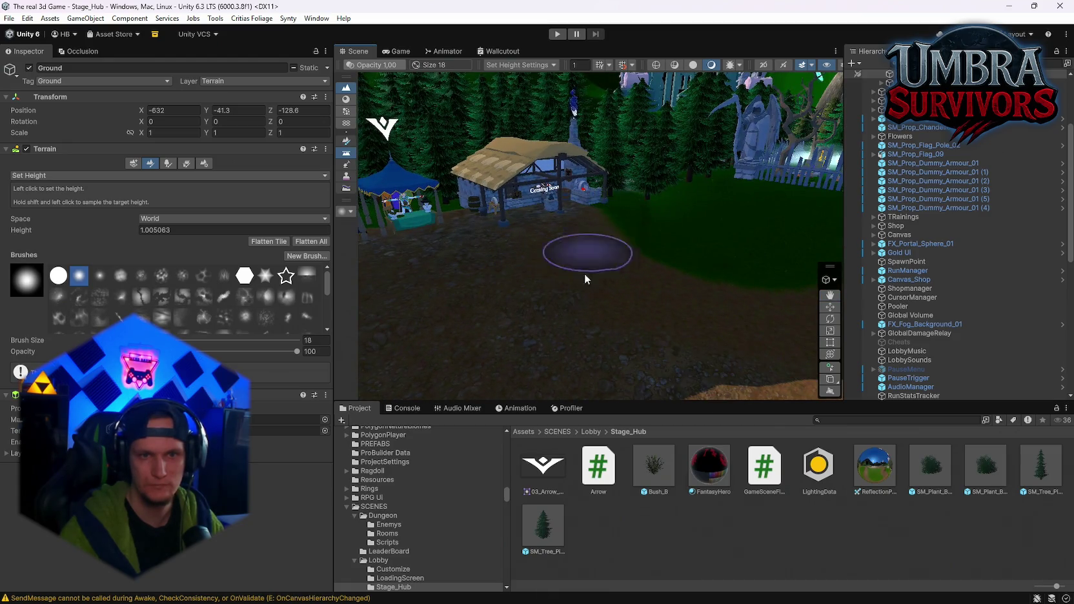
key(Up)
key(Up)
key(Up)
key(Right)
key(Right)
key(Right)
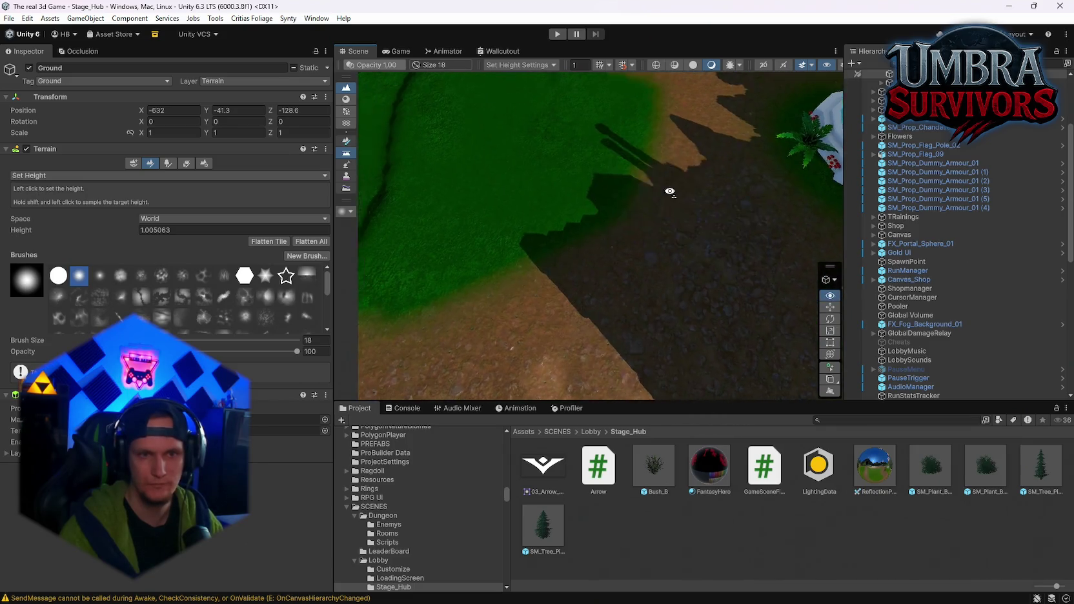
scroll(662, 201, down, 5)
mouse_move(642, 188)
mouse_down()
mouse_move(639, 352)
mouse_move(793, 231)
mouse_up()
scroll(940, 211, up, 5)
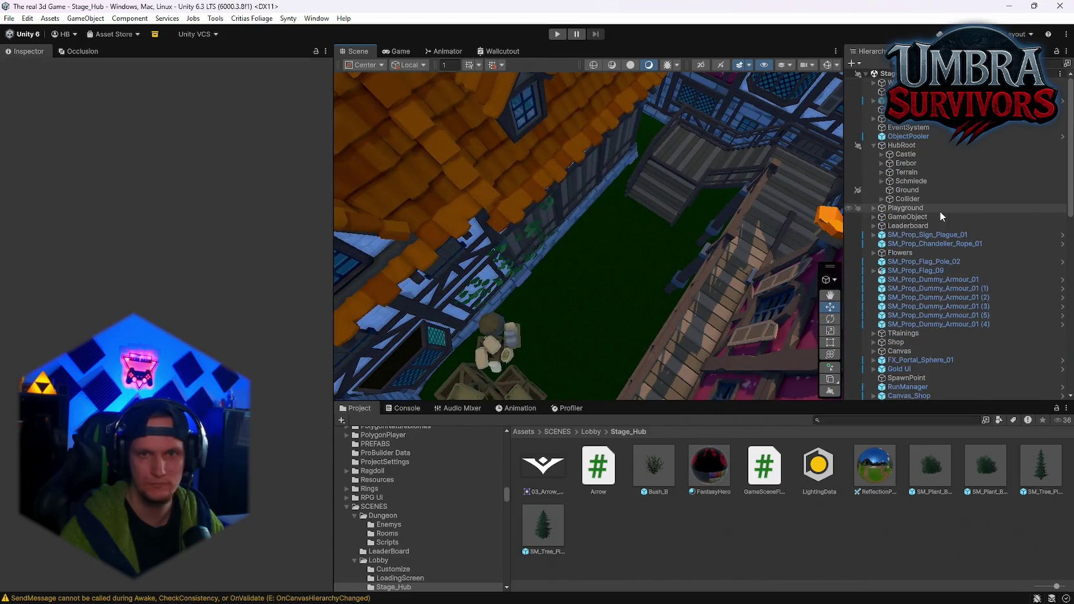
Reselect the Ground terrain and bring the view over to the fountain
click(907, 190)
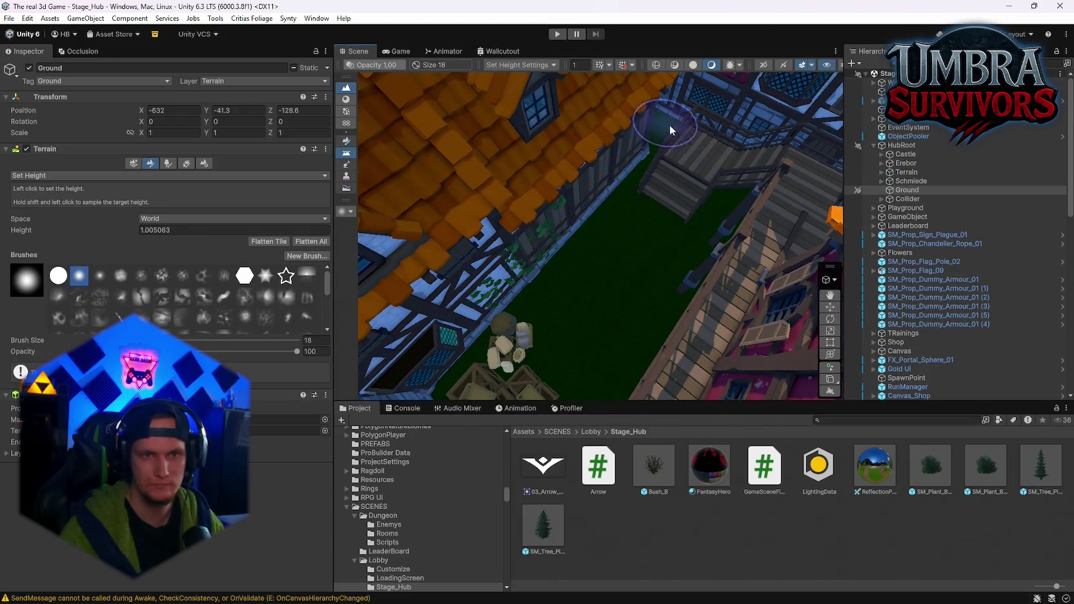
drag(662, 131, 679, 211)
drag(523, 275, 745, 318)
mouse_move(689, 203)
mouse_down()
mouse_move(429, 109)
mouse_move(581, 125)
mouse_move(400, 212)
mouse_up()
mouse_move(559, 219)
mouse_down()
mouse_move(502, 266)
mouse_move(525, 304)
mouse_move(736, 343)
mouse_move(755, 310)
mouse_move(958, 256)
mouse_move(607, 253)
mouse_move(952, 200)
mouse_up()
scroll(953, 199, up, 4)
click(904, 190)
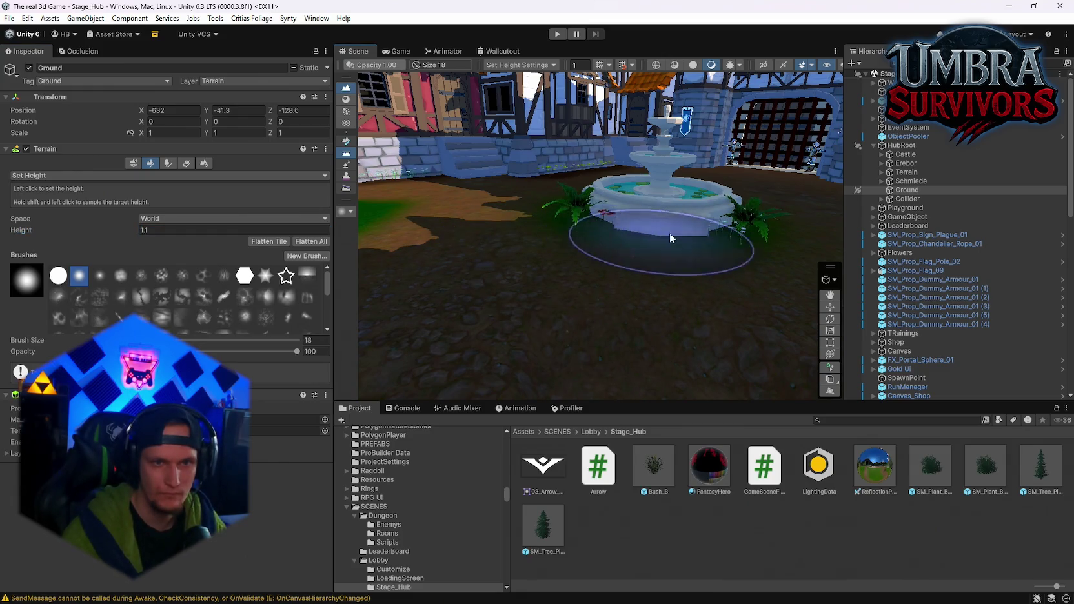
Set the target height to 1.2 and level the ground at the fountain base
text(1.2)
key(Return)
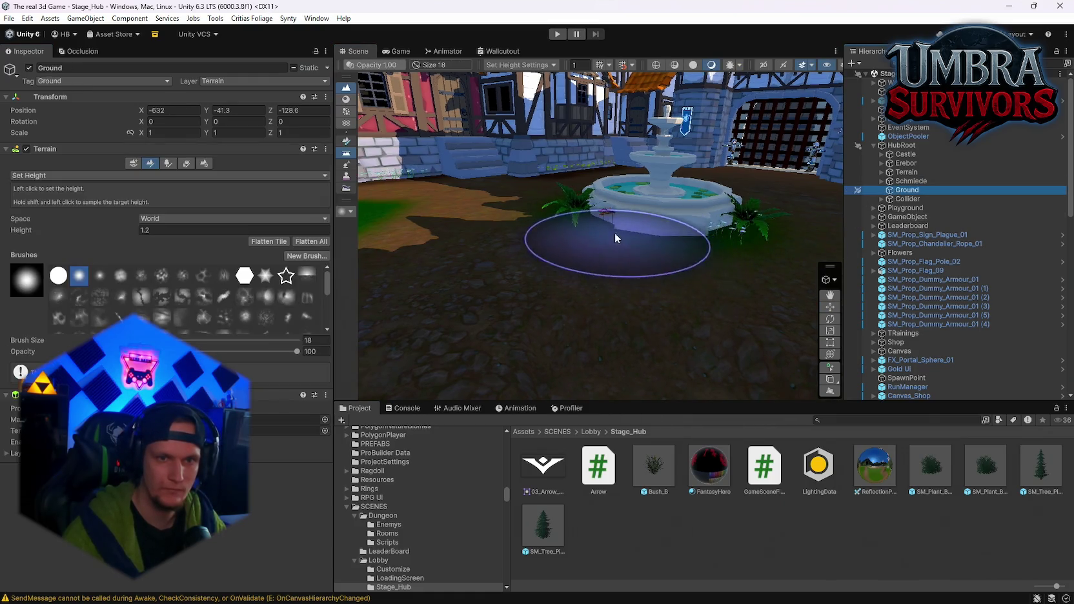
scroll(658, 191, down, 5)
mouse_move(659, 192)
mouse_down()
mouse_move(714, 200)
mouse_move(691, 212)
mouse_move(717, 221)
mouse_up()
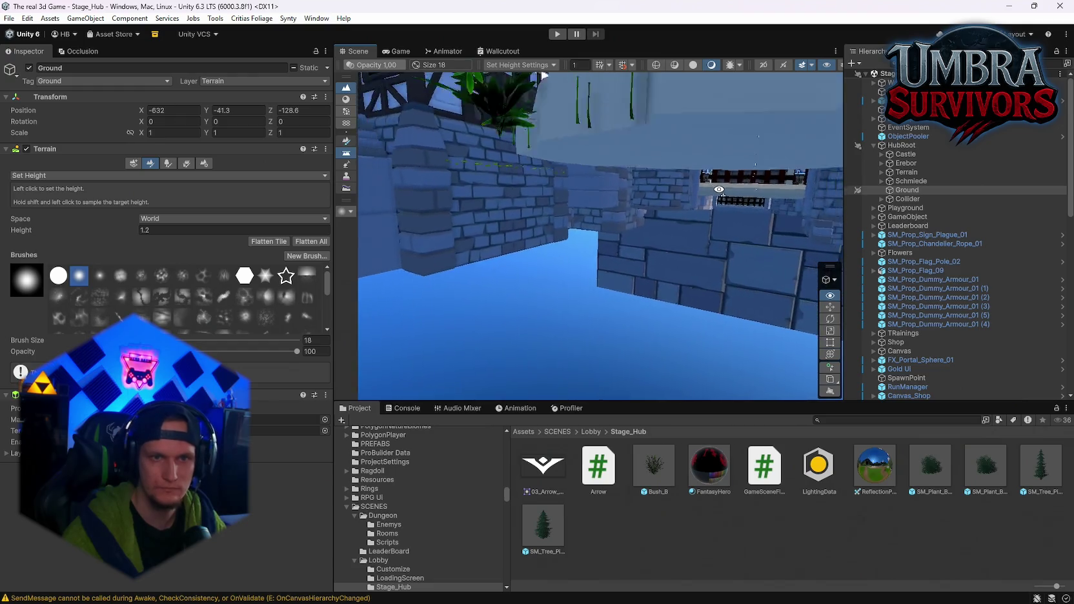
click(164, 230)
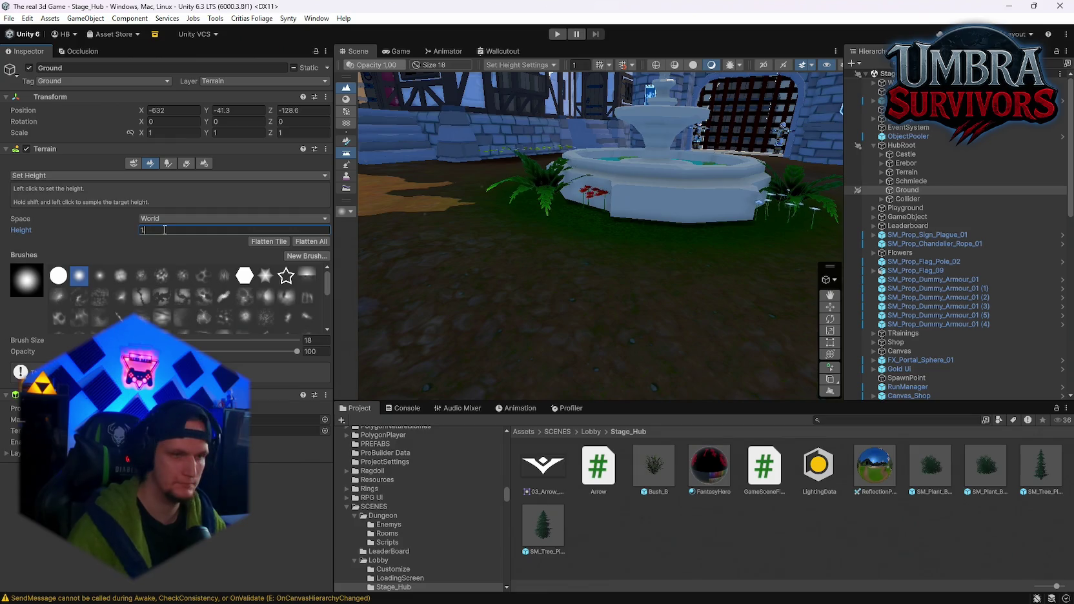
text(.4)
Commit a target height of 1.4 and look over the fountain, wall and Start Run house
click(638, 208)
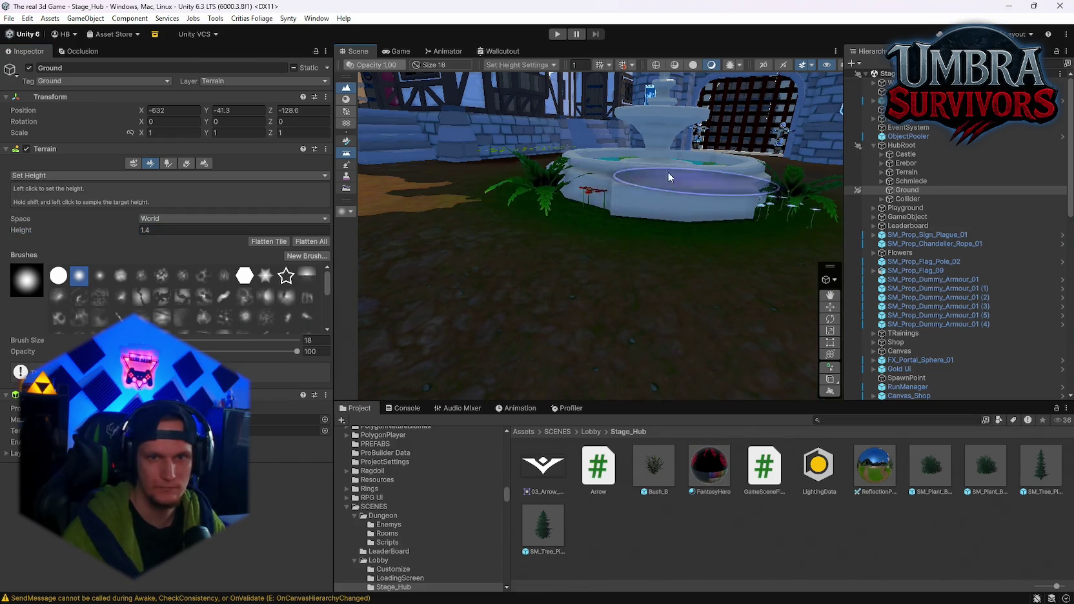
mouse_move(592, 189)
mouse_down()
mouse_move(491, 175)
mouse_move(511, 216)
mouse_move(707, 264)
mouse_move(693, 196)
mouse_up()
drag(762, 197, 685, 192)
mouse_move(759, 185)
mouse_down()
mouse_move(728, 173)
mouse_move(700, 185)
mouse_move(734, 191)
mouse_move(758, 188)
mouse_move(535, 155)
mouse_move(775, 213)
mouse_up()
drag(1034, 251, 696, 239)
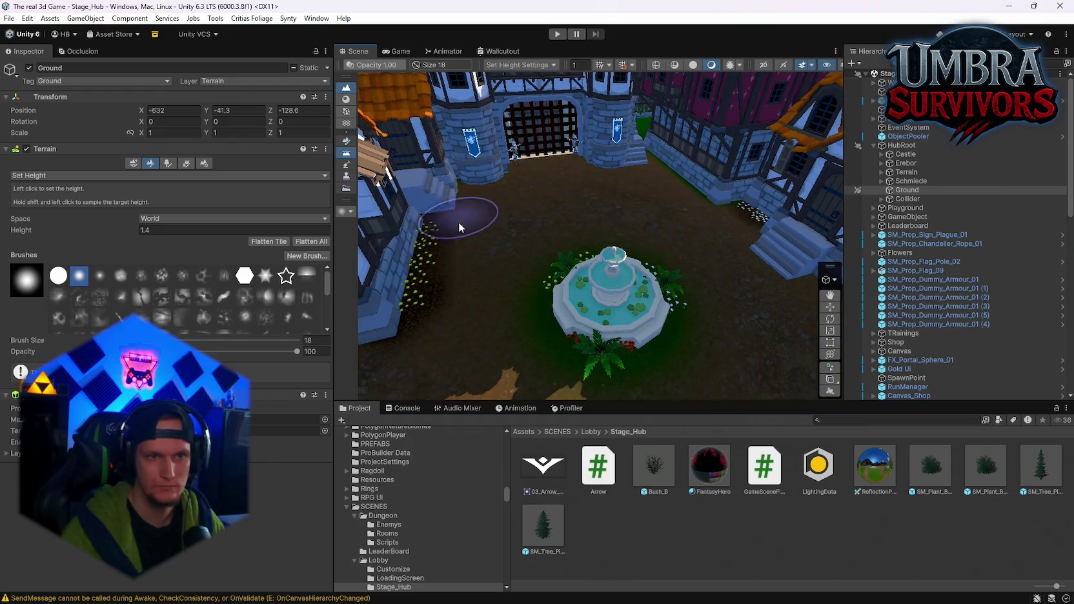
drag(685, 321, 606, 292)
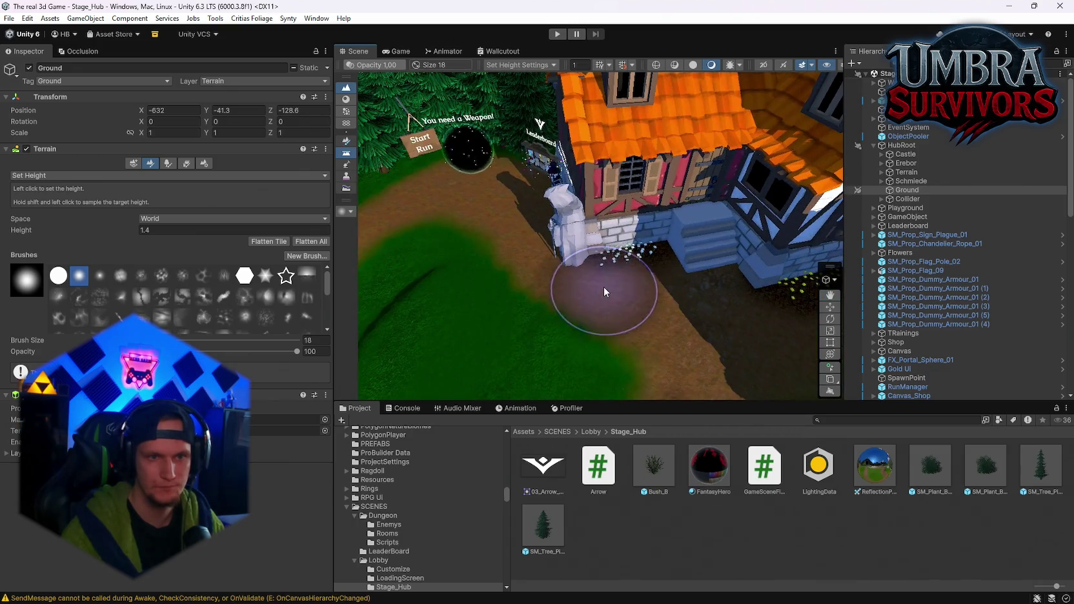
mouse_move(643, 204)
mouse_down()
mouse_move(564, 240)
mouse_move(571, 319)
mouse_move(583, 260)
mouse_up()
Inspect the teal stall, red tree, statue, meadow and stone wall
mouse_move(492, 251)
mouse_down()
mouse_move(494, 168)
mouse_move(287, 148)
mouse_up()
mouse_move(193, 153)
mouse_down()
mouse_move(84, 140)
mouse_move(39, 148)
mouse_move(42, 184)
mouse_move(254, 322)
mouse_move(419, 331)
mouse_move(535, 217)
mouse_up()
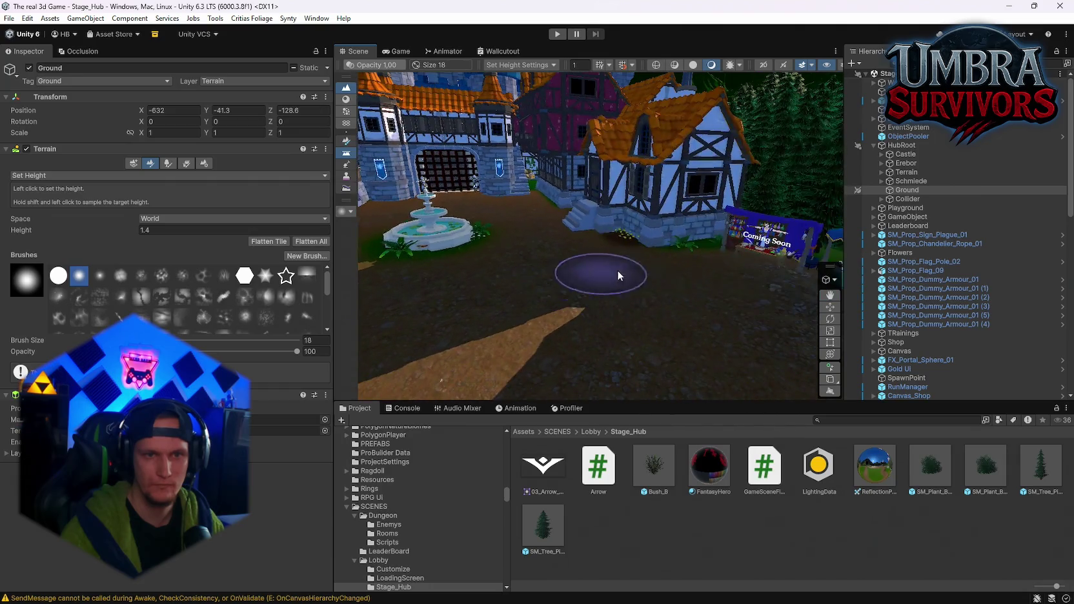
mouse_move(572, 231)
mouse_down()
mouse_move(375, 277)
mouse_move(67, 193)
mouse_move(286, 231)
mouse_move(351, 168)
mouse_move(782, 26)
mouse_move(419, 242)
mouse_up()
scroll(419, 242, up, 3)
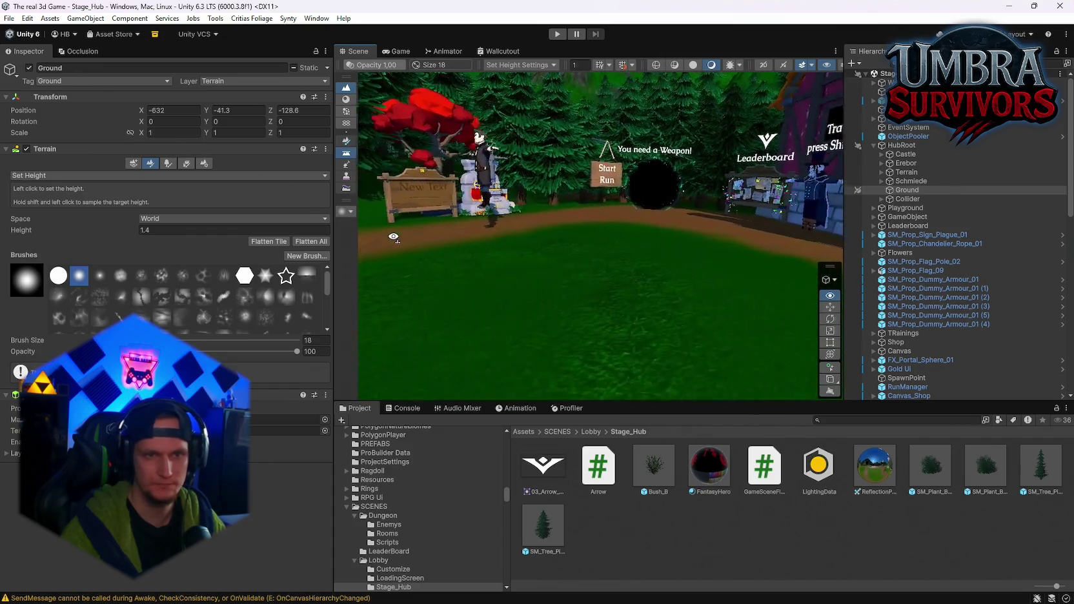
scroll(139, 308, down, 3)
scroll(139, 309, down, 1)
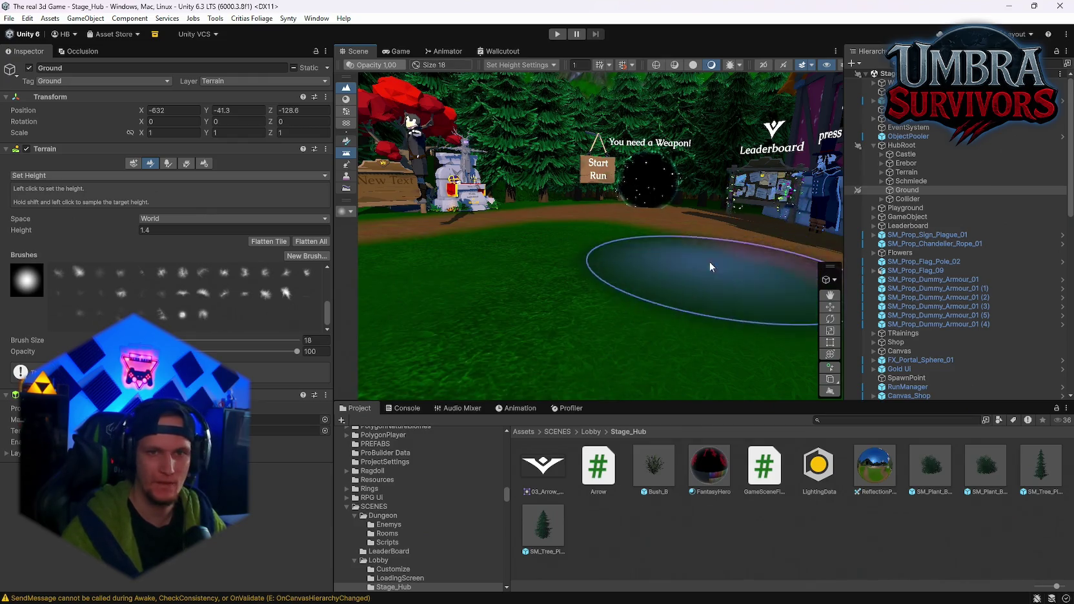
drag(708, 261, 718, 263)
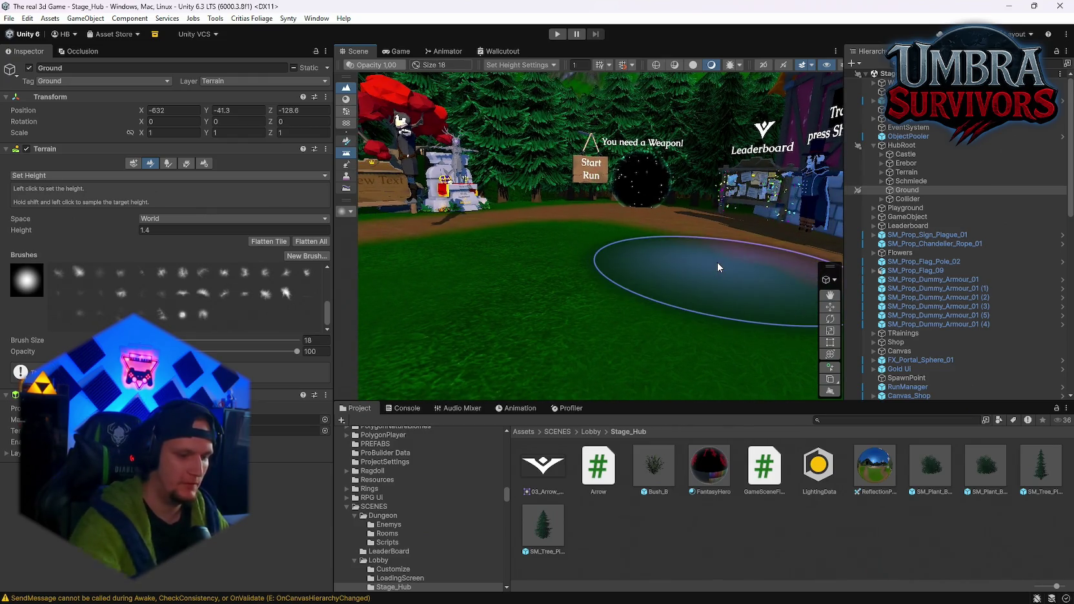
mouse_move(668, 230)
mouse_down()
mouse_move(582, 249)
mouse_move(408, 241)
mouse_move(508, 232)
mouse_move(549, 254)
mouse_up()
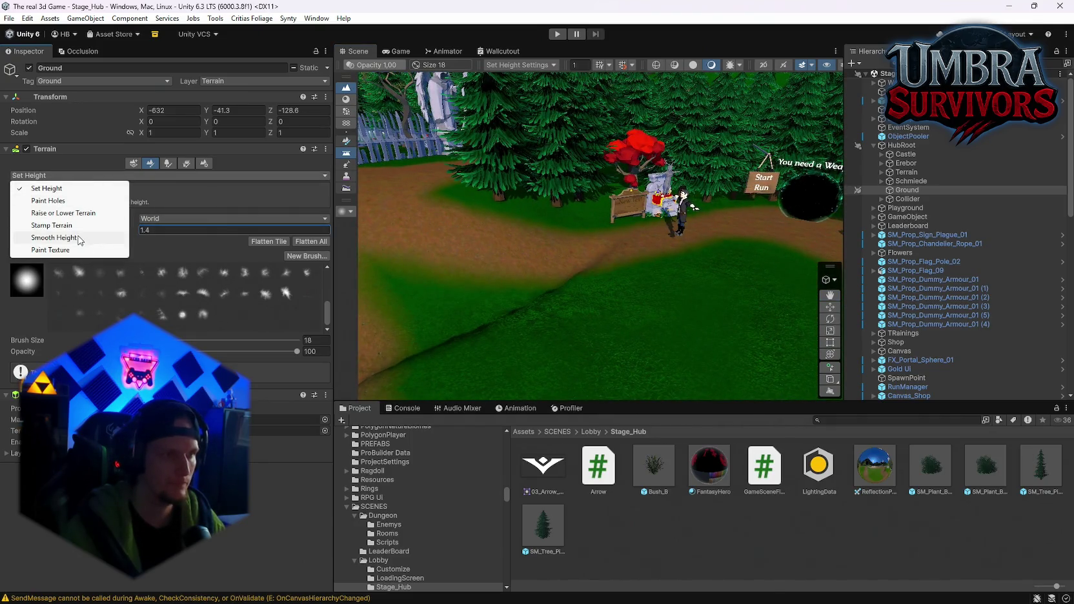
Smooth Height the ground around the fence path, Coming Soon hut and fountain courtyard
click(79, 239)
scroll(549, 304, down, 2)
key(f)
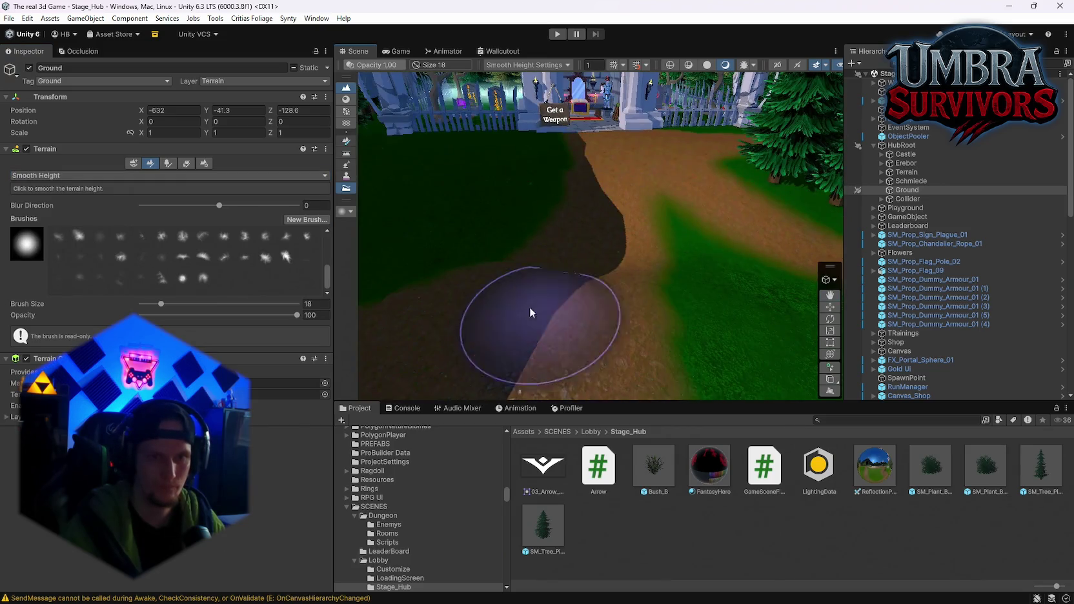
key(f)
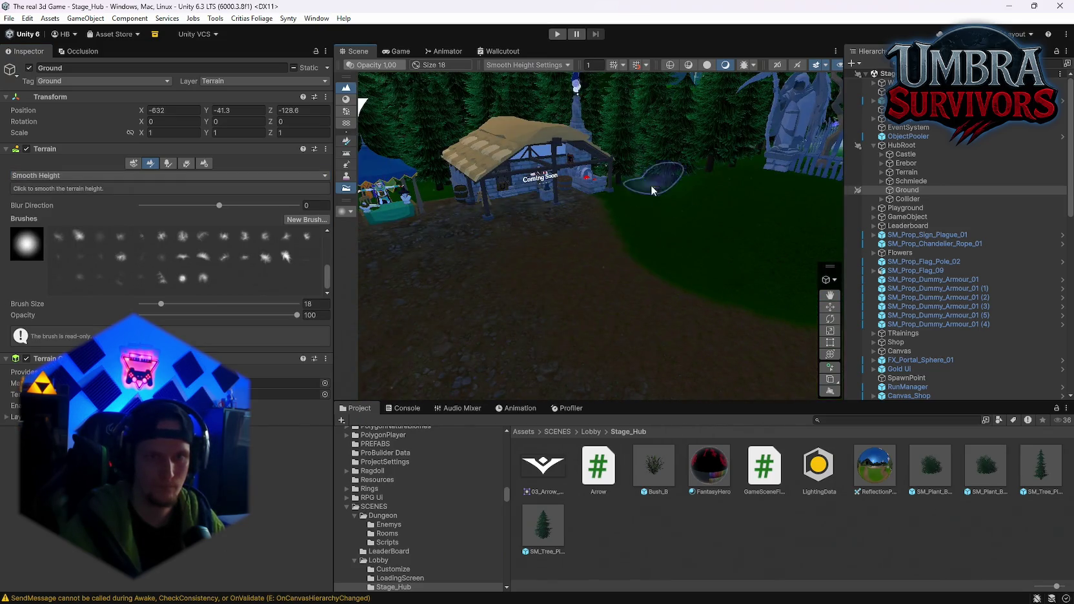
key(f)
key(f)
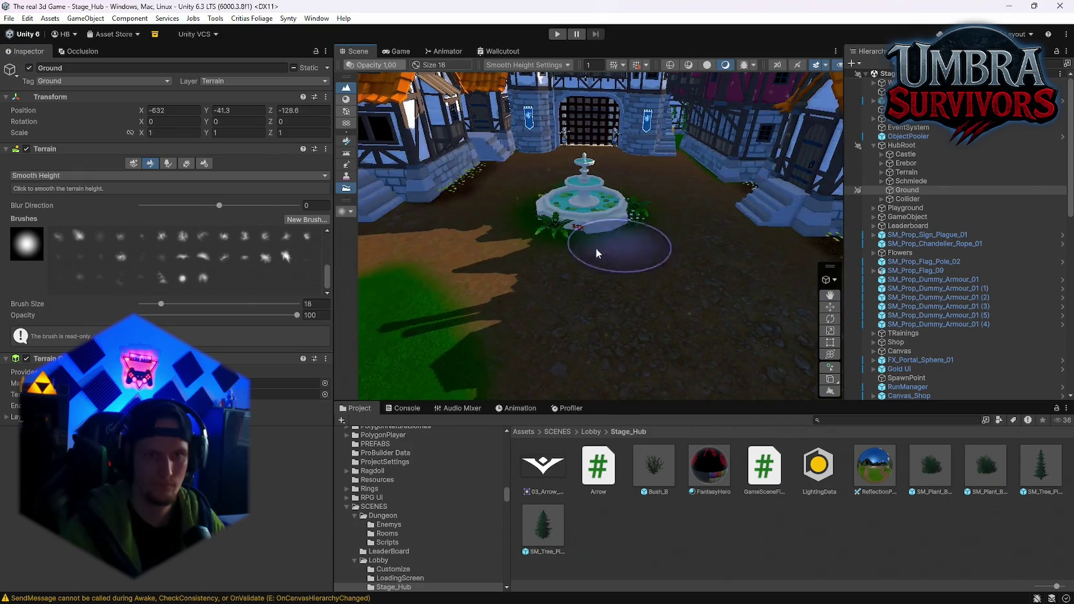
key(f)
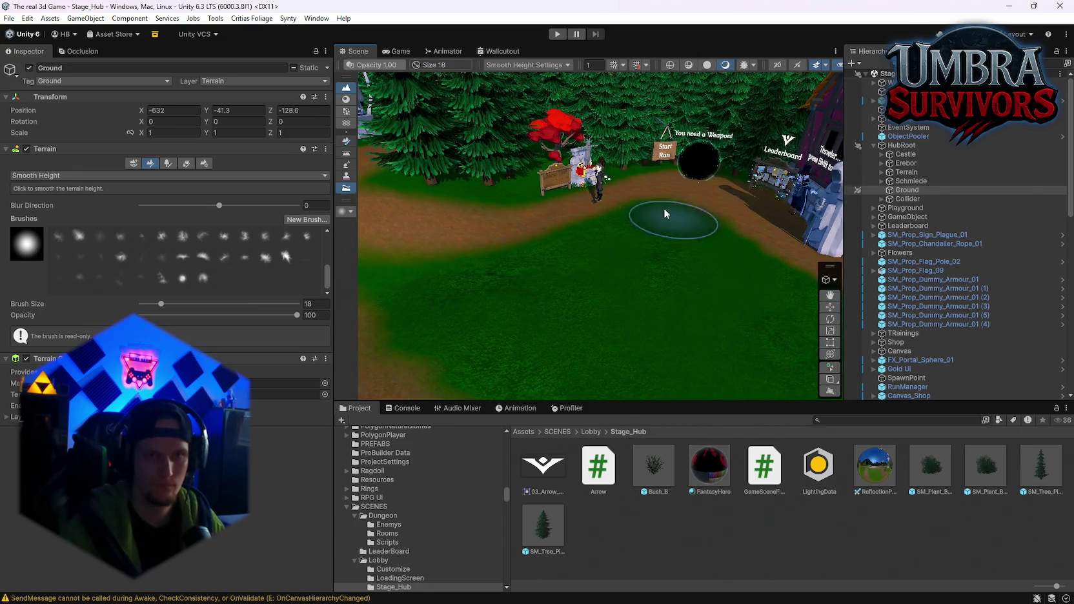
key(f)
key(f)
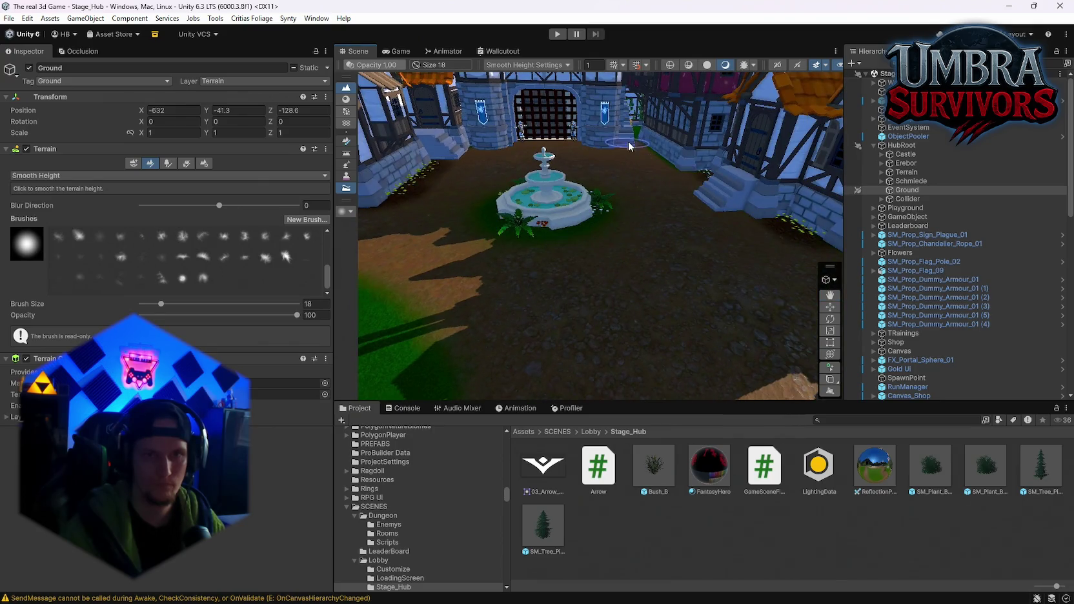
key(f)
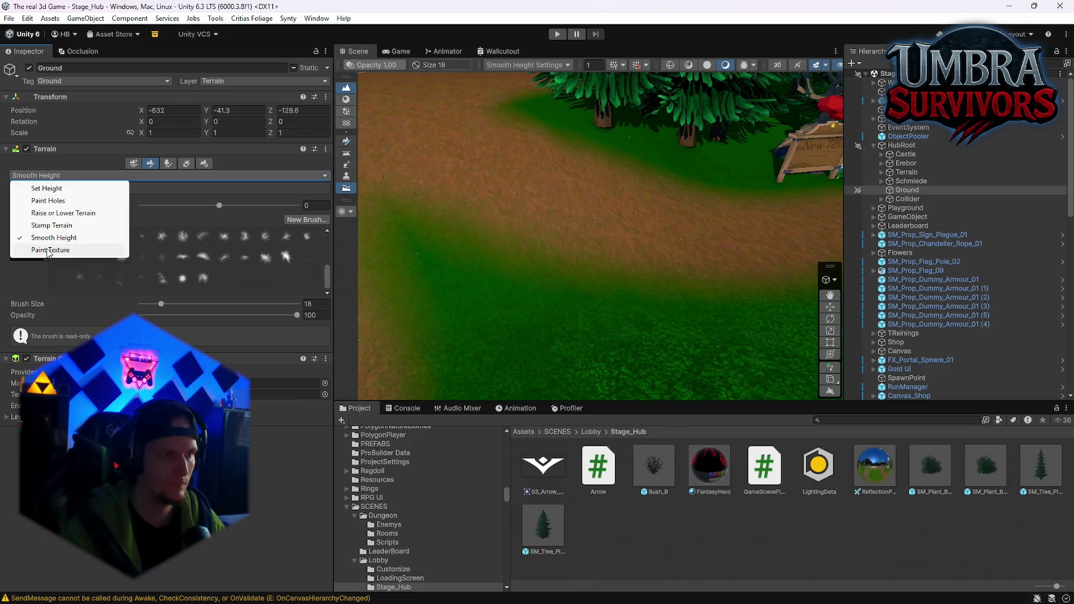
Switch back to Set Height, then Smooth Height again, ending in Stamp Terrain mode
click(46, 188)
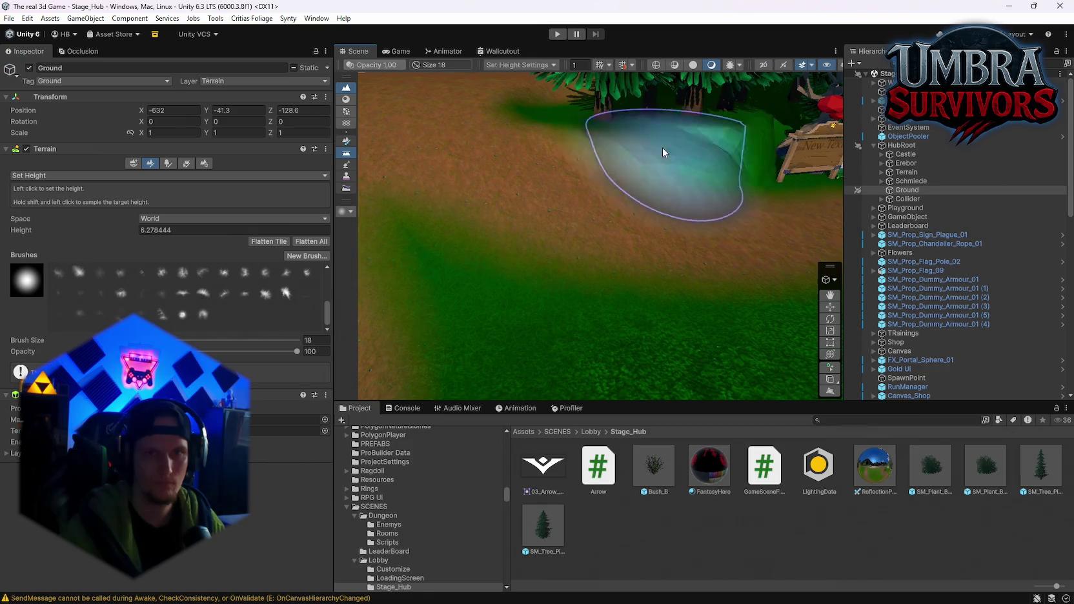
scroll(670, 183, up, 5)
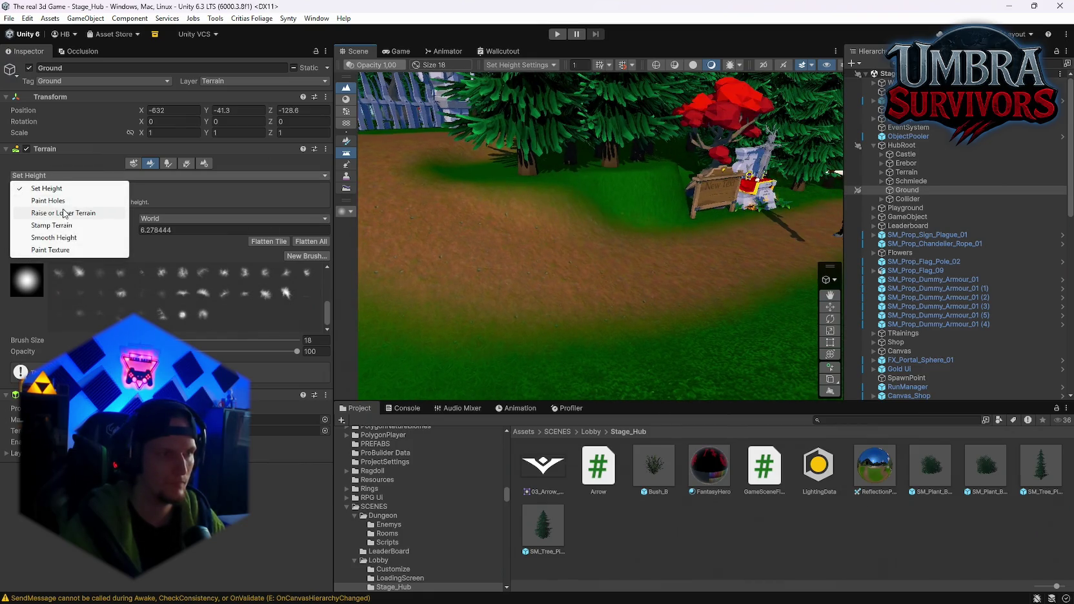
click(53, 237)
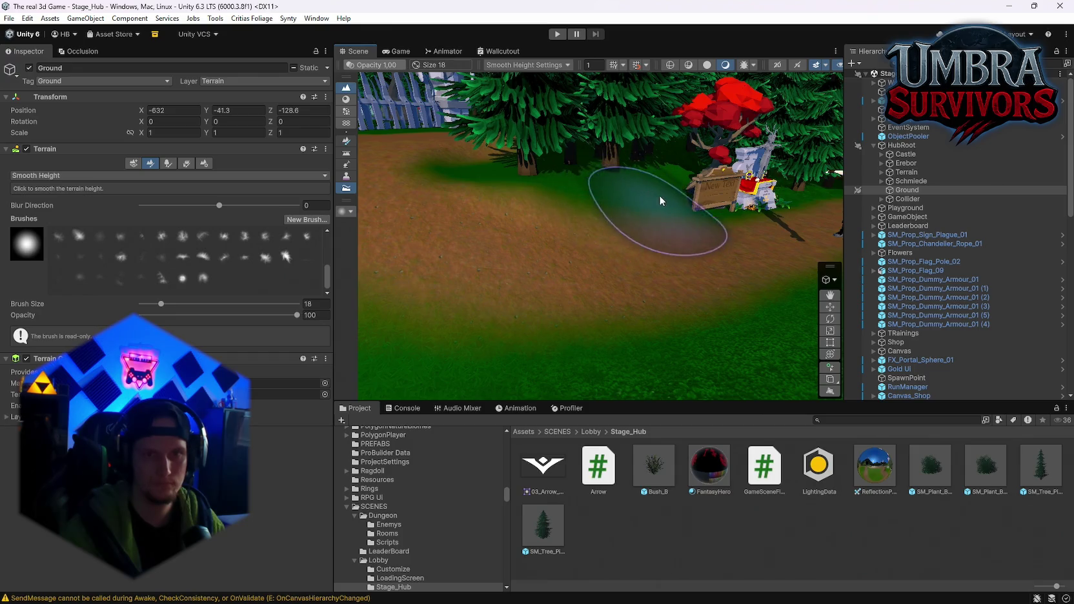
scroll(493, 182, up, 5)
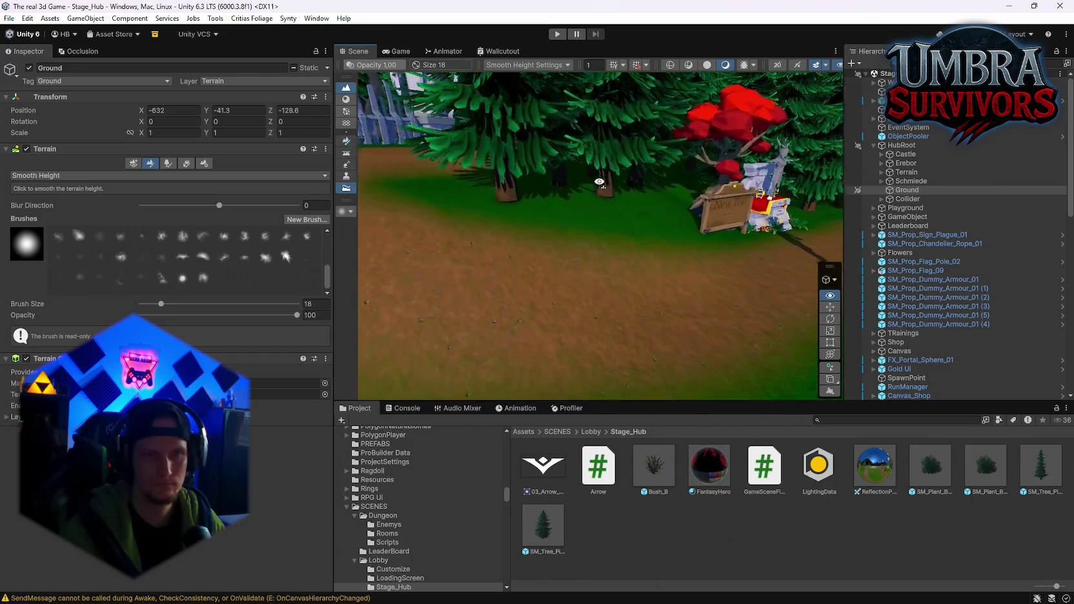
scroll(584, 222, down, 3)
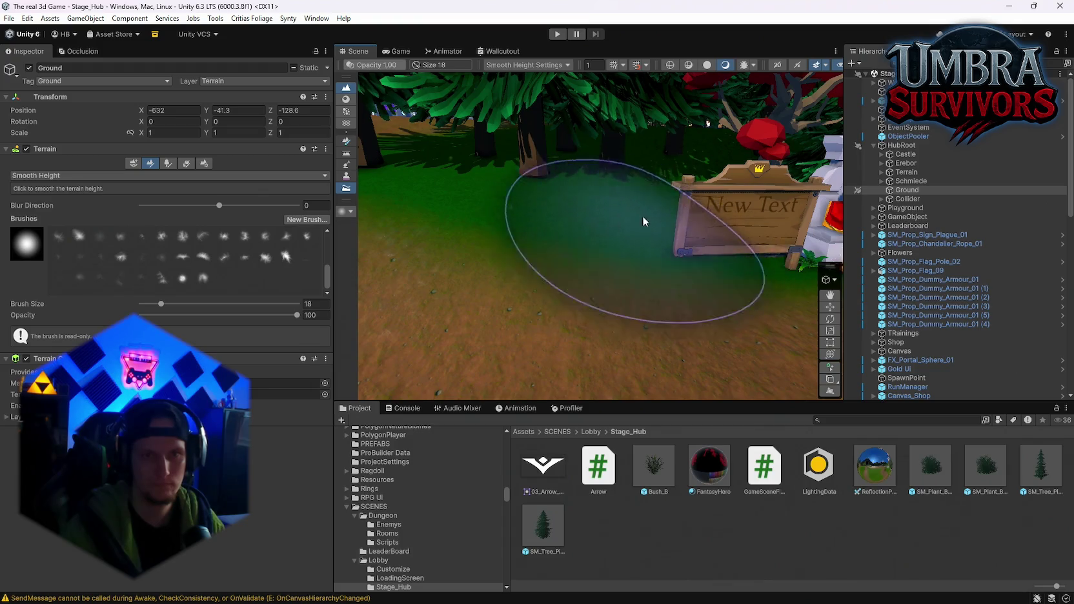
scroll(617, 232, up, 3)
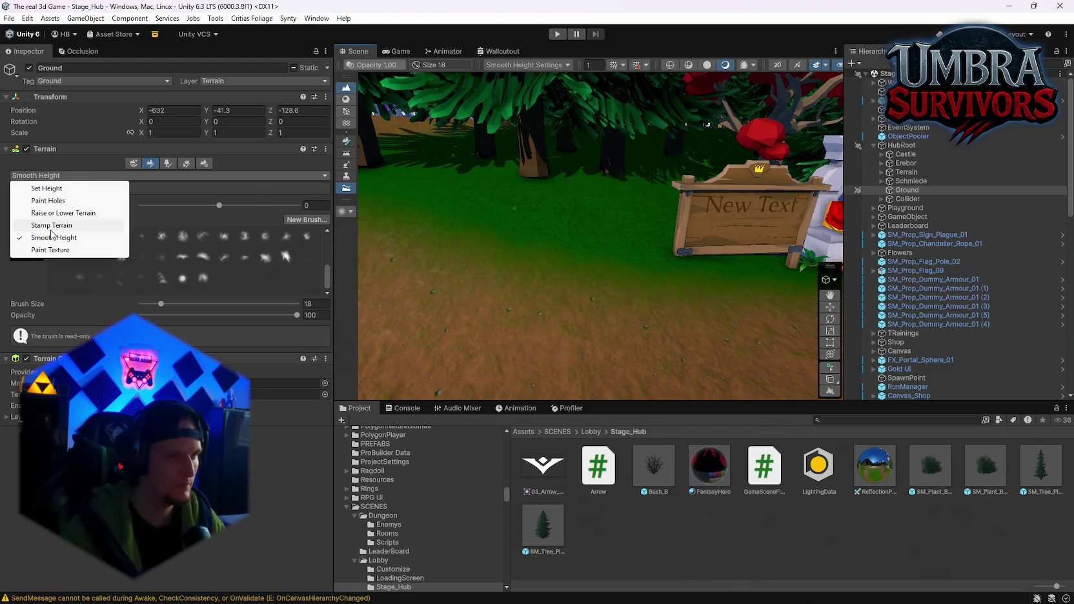
click(52, 226)
scroll(494, 215, down, 3)
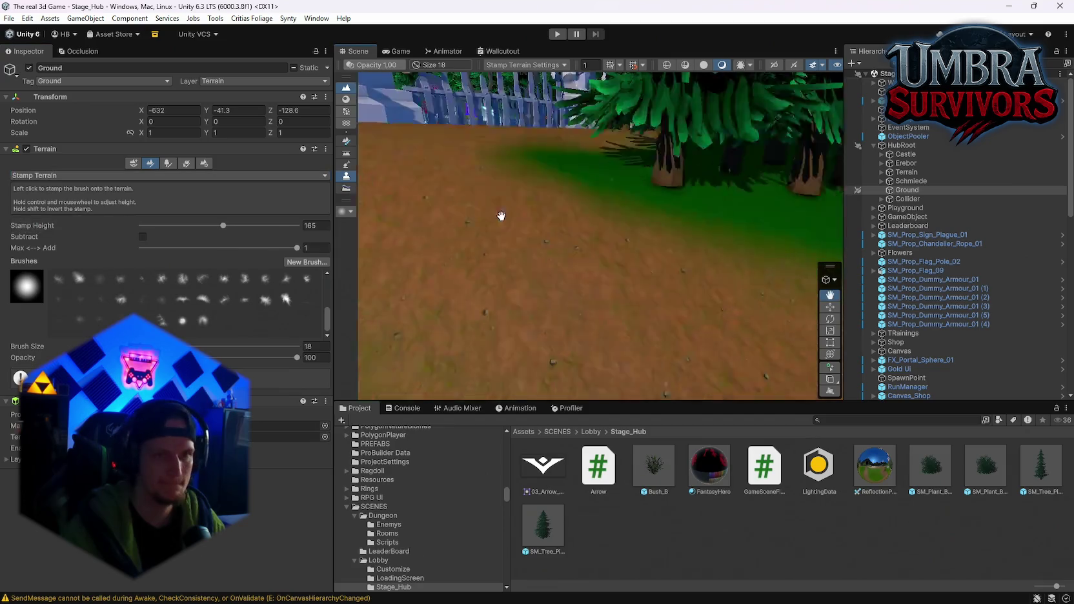
Switch the Ground brush to Raise or Lower Terrain and drop its opacity to 3
click(59, 213)
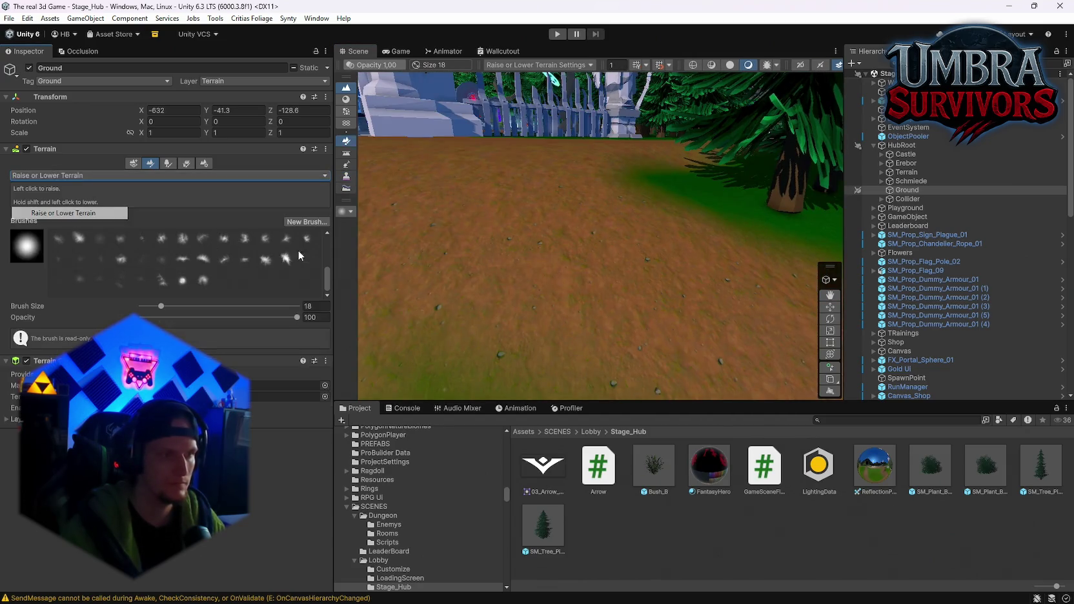
scroll(484, 246, up, 3)
drag(161, 322, 159, 322)
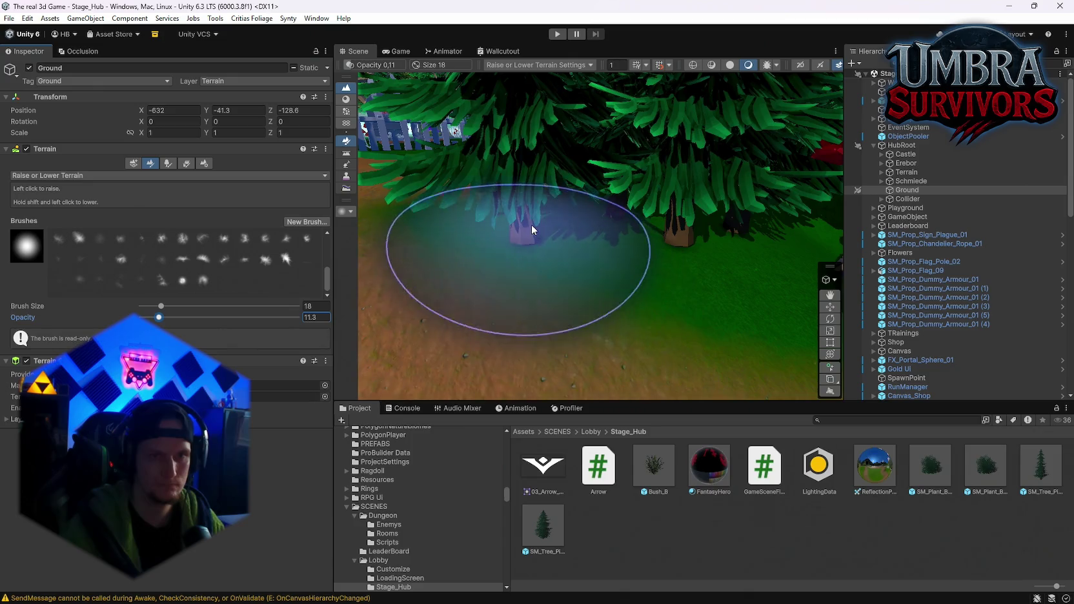
scroll(537, 227, up, 4)
scroll(561, 239, up, 2)
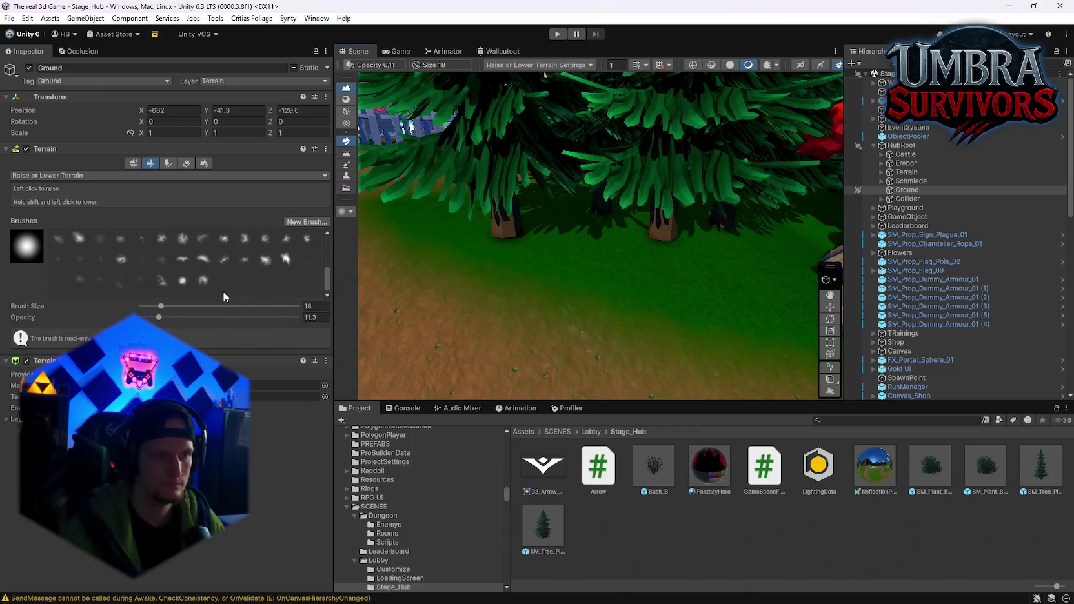
drag(147, 319, 146, 320)
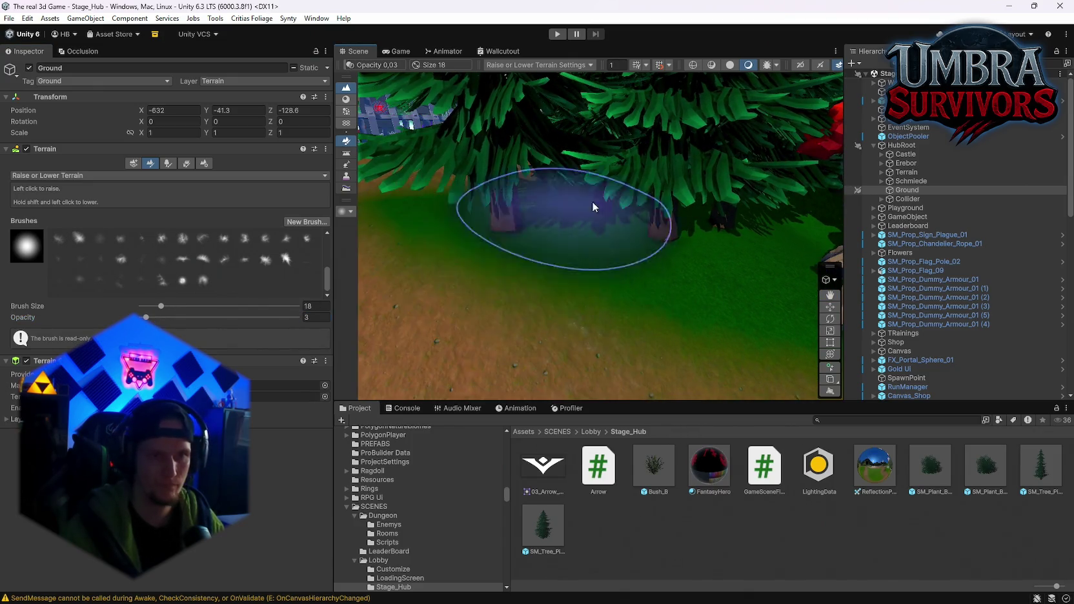
scroll(543, 233, down, 5)
Change the brush to Set Height near the reaper statue and fence
mouse_move(497, 190)
mouse_down()
mouse_move(610, 171)
mouse_move(713, 187)
mouse_move(685, 222)
mouse_move(659, 190)
mouse_move(626, 201)
mouse_move(652, 229)
mouse_move(546, 281)
mouse_move(536, 250)
mouse_move(531, 263)
mouse_move(562, 250)
mouse_move(550, 282)
mouse_up()
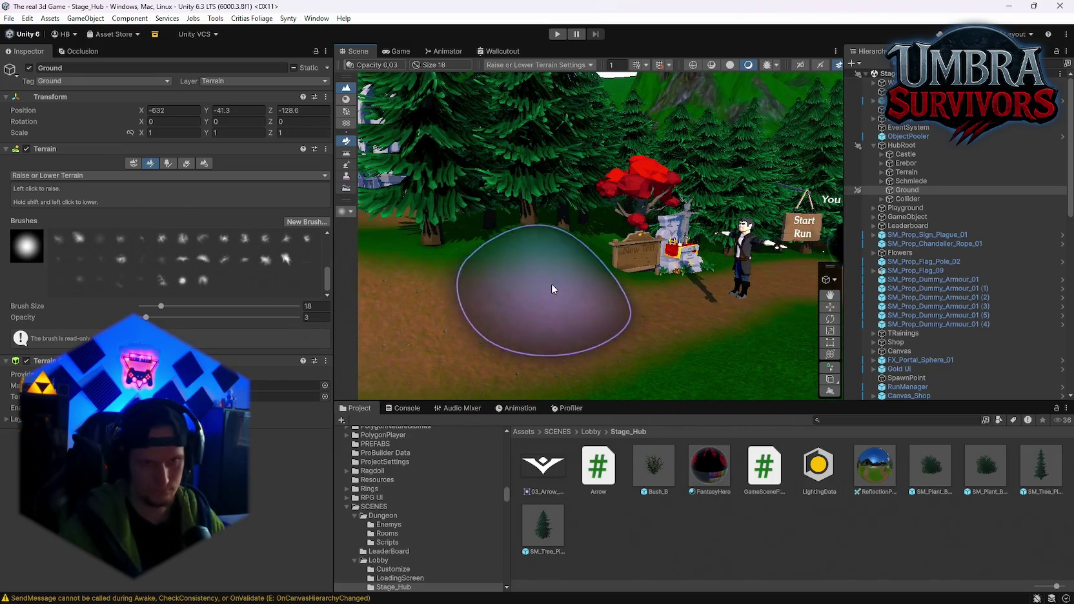
scroll(550, 282, up, 5)
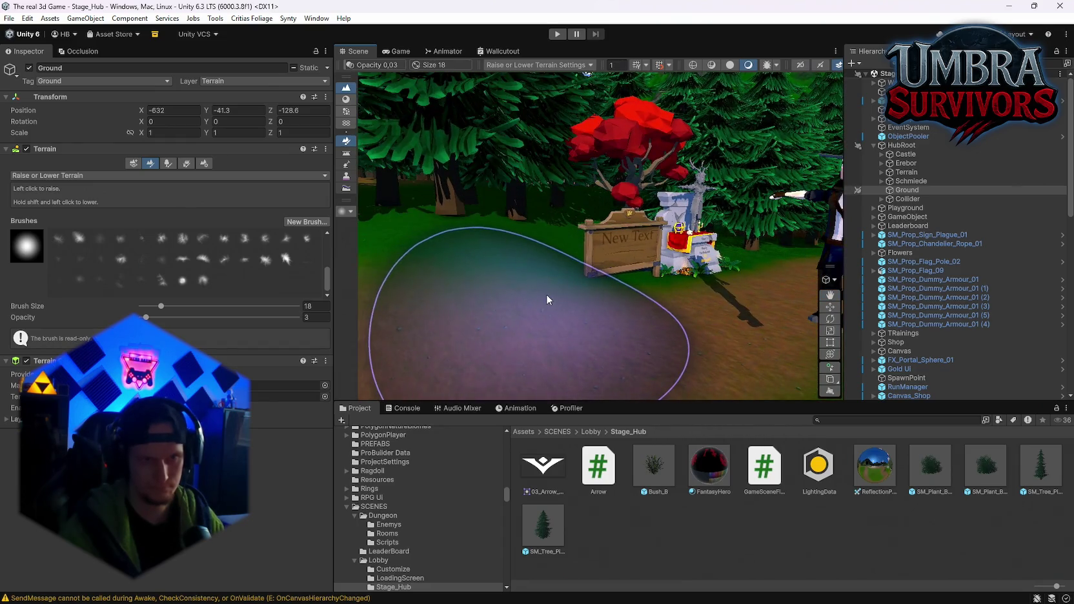
mouse_move(568, 298)
mouse_down()
mouse_move(664, 342)
mouse_move(589, 288)
mouse_move(647, 293)
mouse_up()
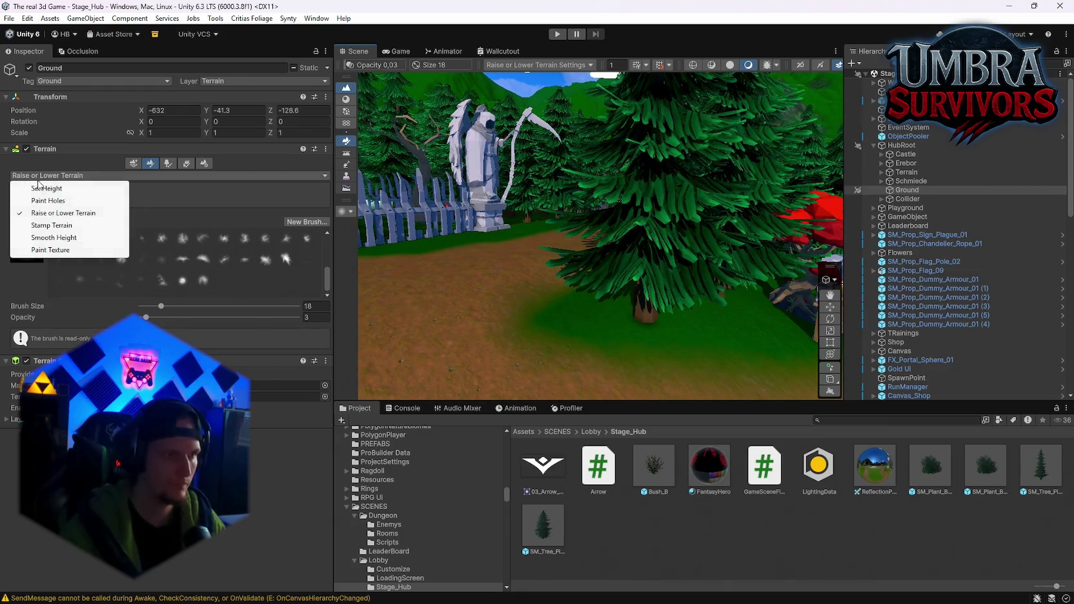
click(45, 189)
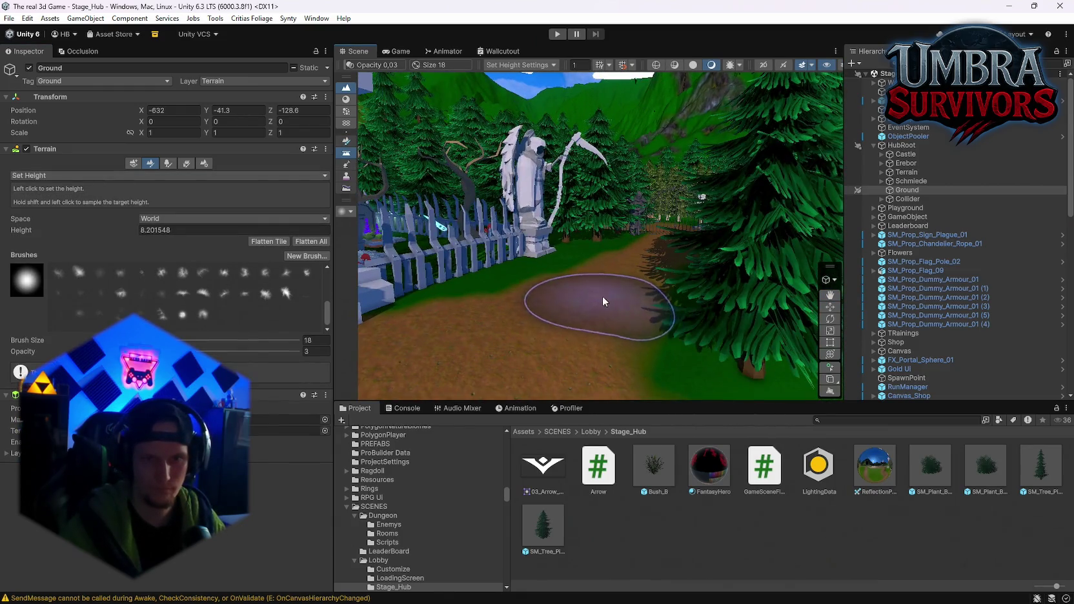
scroll(708, 346, up, 3)
mouse_move(688, 273)
mouse_down()
mouse_move(629, 282)
mouse_move(646, 259)
mouse_move(680, 257)
mouse_move(559, 249)
mouse_up()
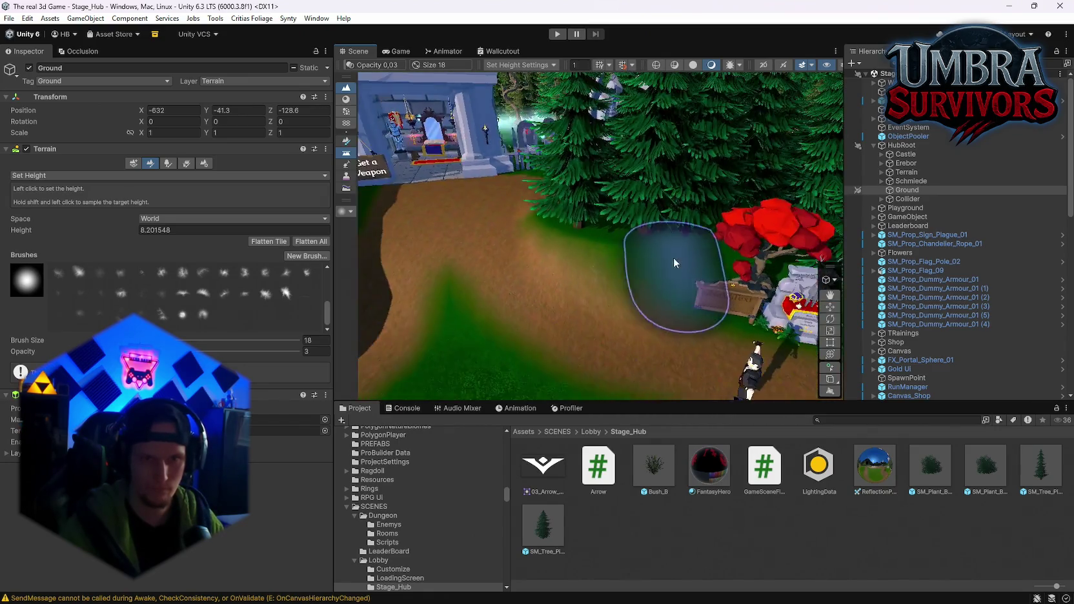
Frame the path by the sign and shrine, then change the sculpt mode to Smooth Height
scroll(703, 318, up, 5)
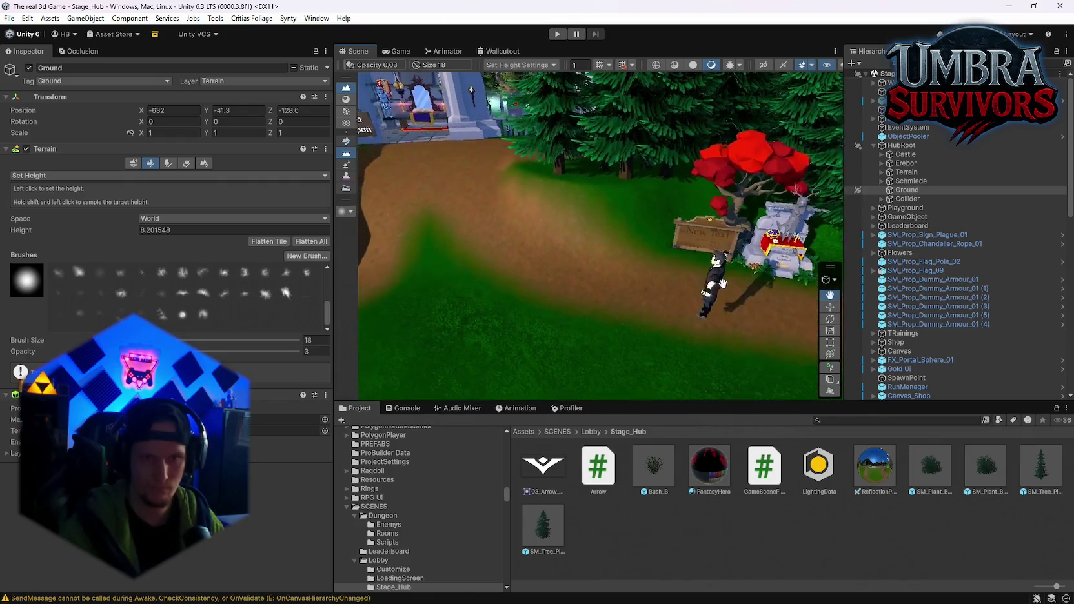
mouse_move(635, 245)
mouse_down()
mouse_move(777, 239)
mouse_move(590, 297)
mouse_move(499, 298)
mouse_move(599, 290)
mouse_move(701, 259)
mouse_move(511, 266)
mouse_move(722, 273)
mouse_up()
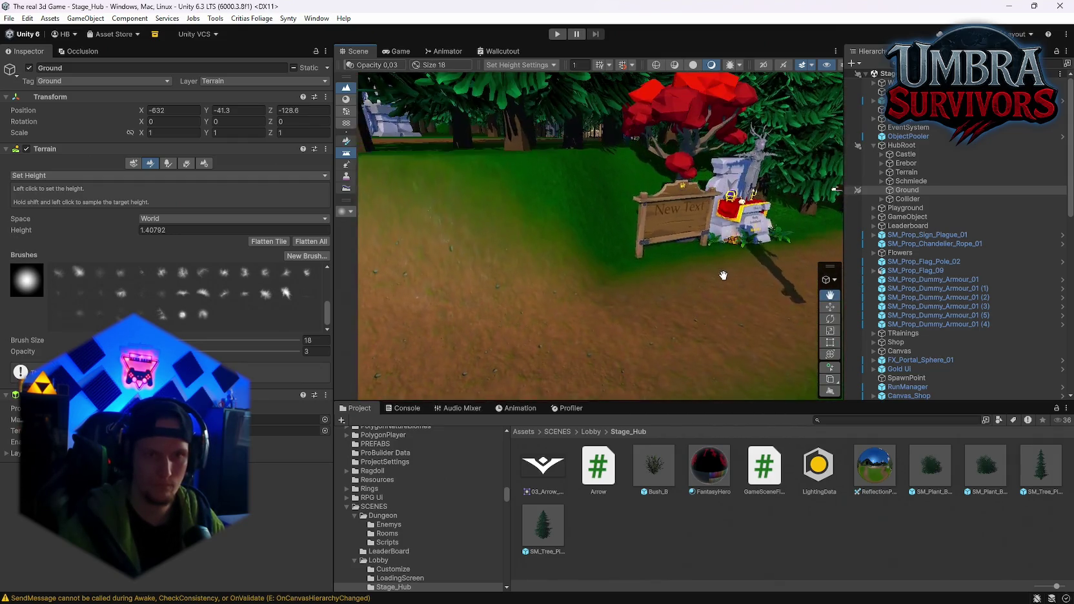
mouse_move(772, 243)
mouse_down()
mouse_move(709, 288)
mouse_move(517, 315)
mouse_move(666, 301)
mouse_move(645, 314)
mouse_move(592, 289)
mouse_move(501, 298)
mouse_move(639, 311)
mouse_up()
mouse_move(531, 306)
mouse_down()
mouse_move(639, 332)
mouse_move(659, 300)
mouse_move(581, 258)
mouse_up()
click(23, 176)
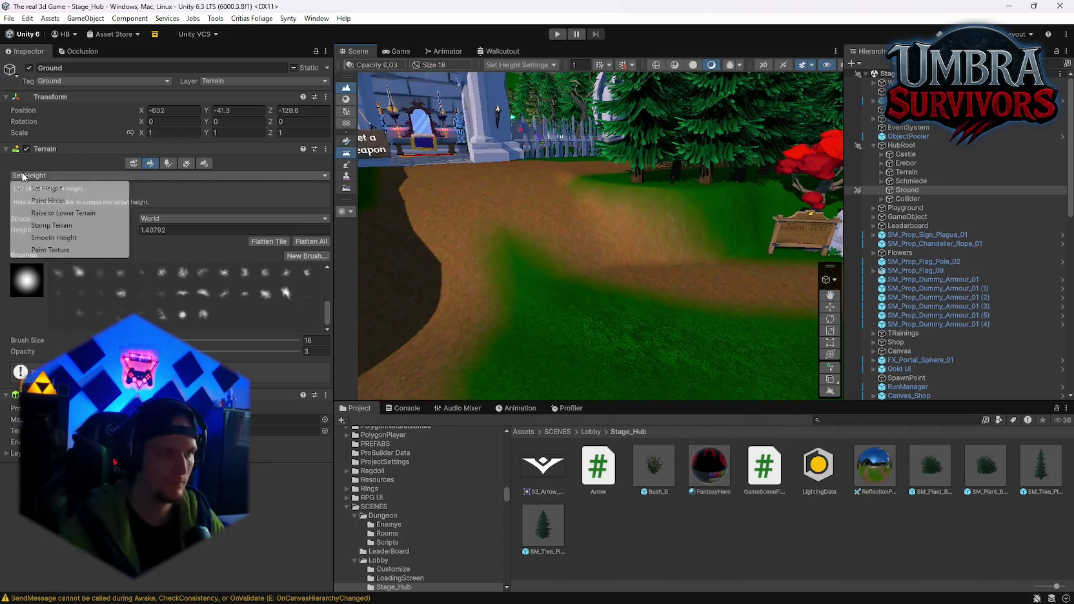
click(53, 237)
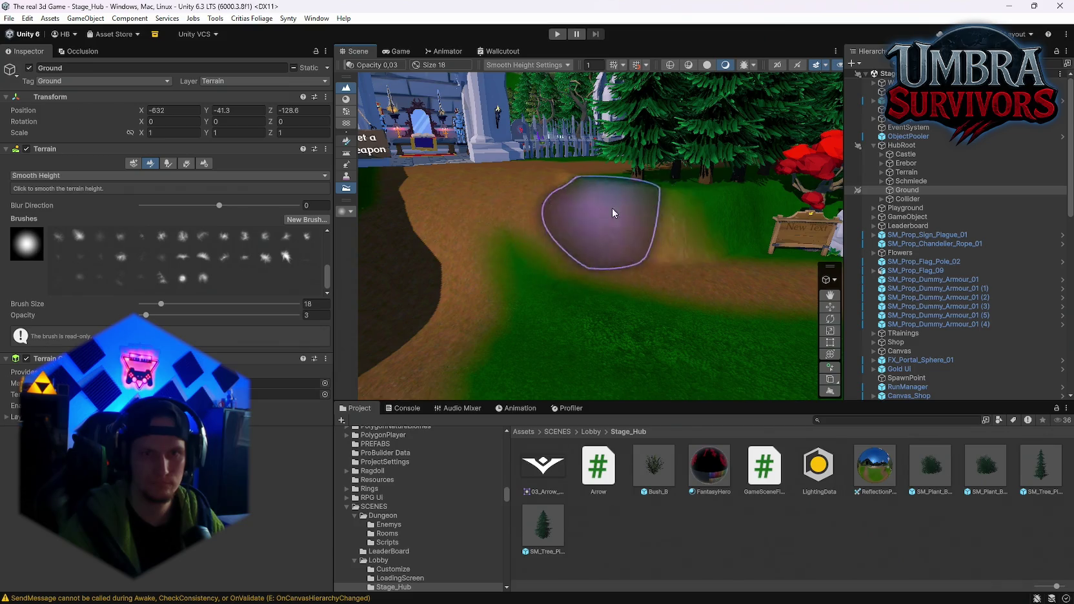
Smooth the dirt path near the shrine at opacity 40, then switch to Paint Trees
mouse_move(707, 209)
mouse_down()
mouse_move(618, 257)
mouse_move(625, 291)
mouse_move(658, 285)
mouse_move(547, 232)
mouse_move(759, 229)
mouse_move(794, 215)
mouse_move(612, 244)
mouse_move(557, 296)
mouse_move(634, 266)
mouse_up()
key(s)
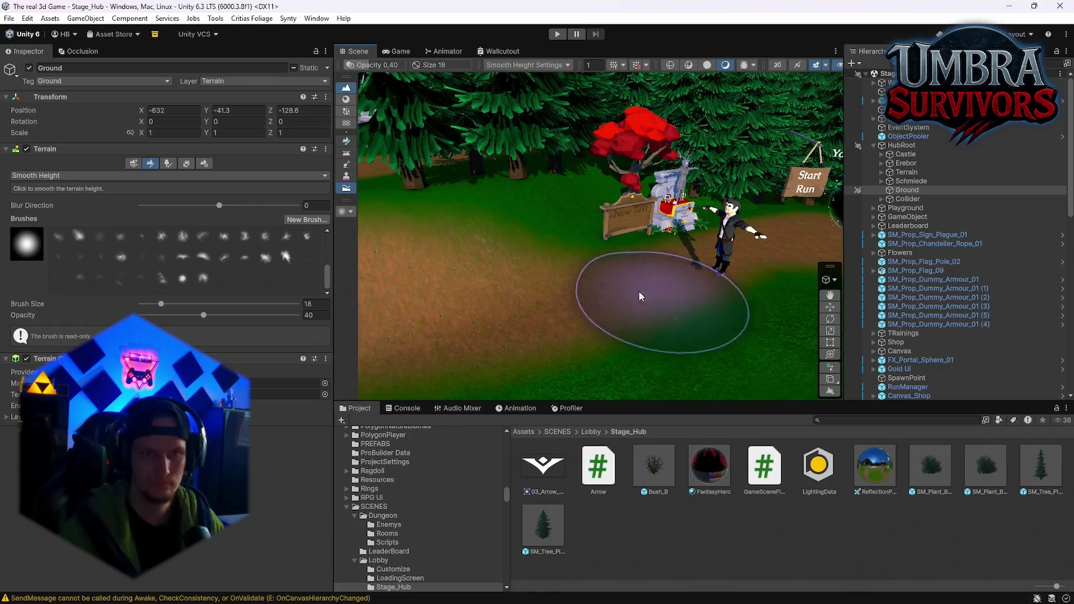
mouse_move(594, 332)
mouse_down()
mouse_move(411, 215)
mouse_move(652, 328)
mouse_move(544, 236)
mouse_move(624, 270)
mouse_move(651, 324)
mouse_move(473, 216)
mouse_up()
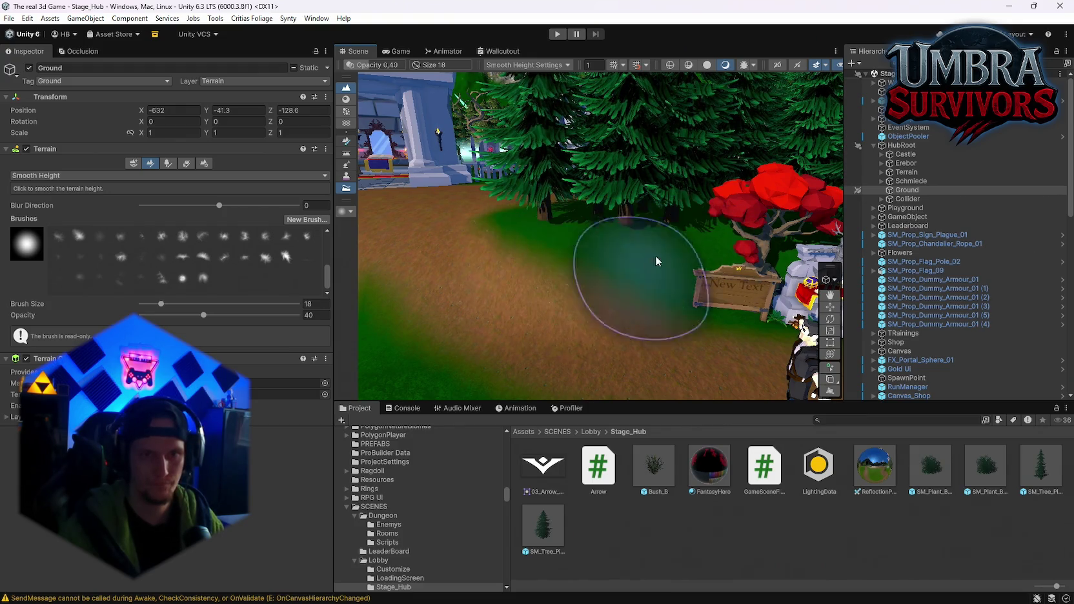
scroll(720, 207, down, 3)
scroll(634, 302, up, 5)
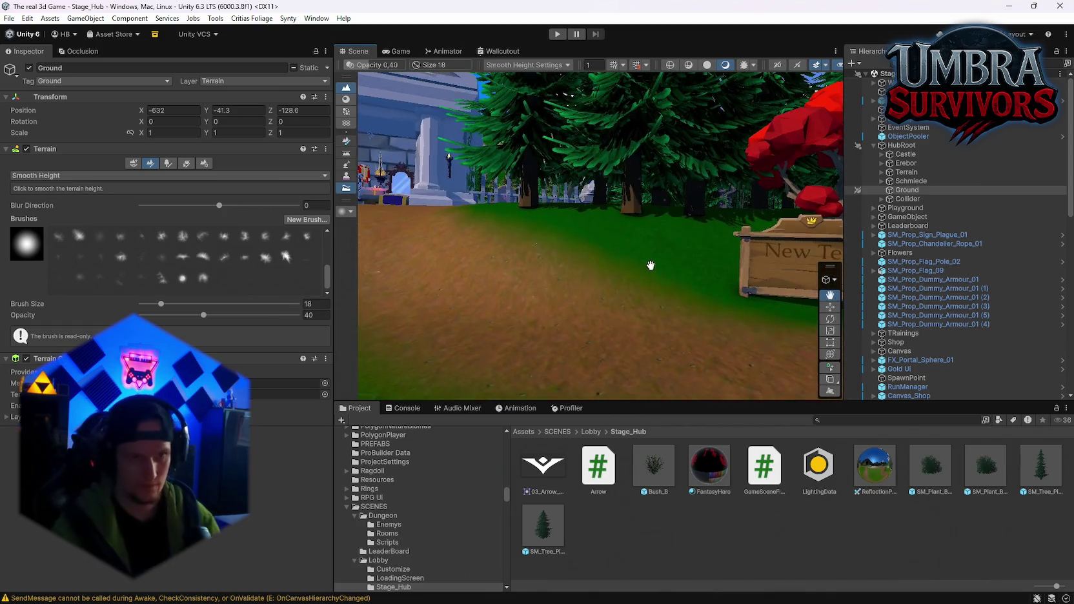
drag(651, 266, 695, 165)
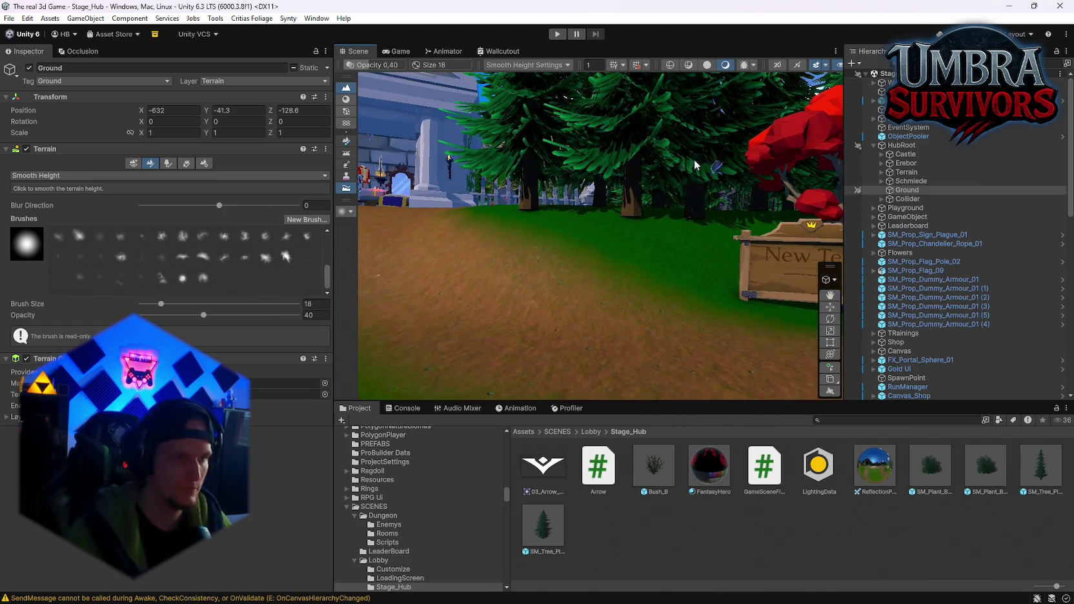
click(168, 164)
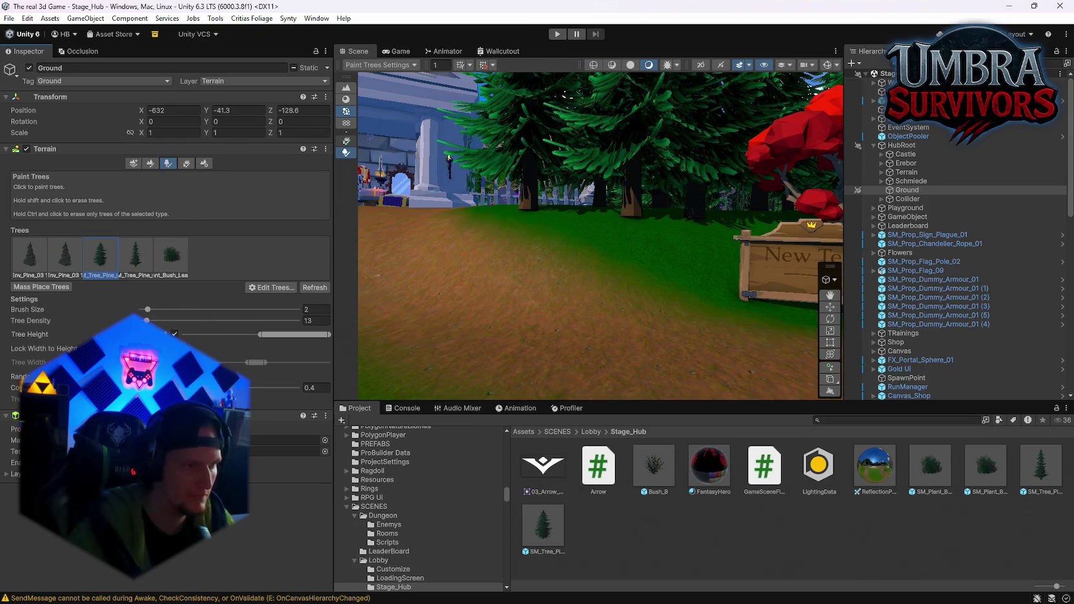
Erase the large foreground pine so the smaller pines and red tree show
mouse_move(567, 324)
mouse_down()
mouse_move(539, 281)
mouse_move(573, 285)
mouse_move(692, 350)
mouse_move(796, 232)
mouse_move(607, 204)
mouse_move(644, 291)
mouse_move(713, 315)
mouse_move(671, 278)
mouse_move(662, 295)
mouse_move(690, 305)
mouse_move(607, 305)
mouse_move(706, 362)
mouse_move(641, 333)
mouse_move(539, 322)
mouse_up()
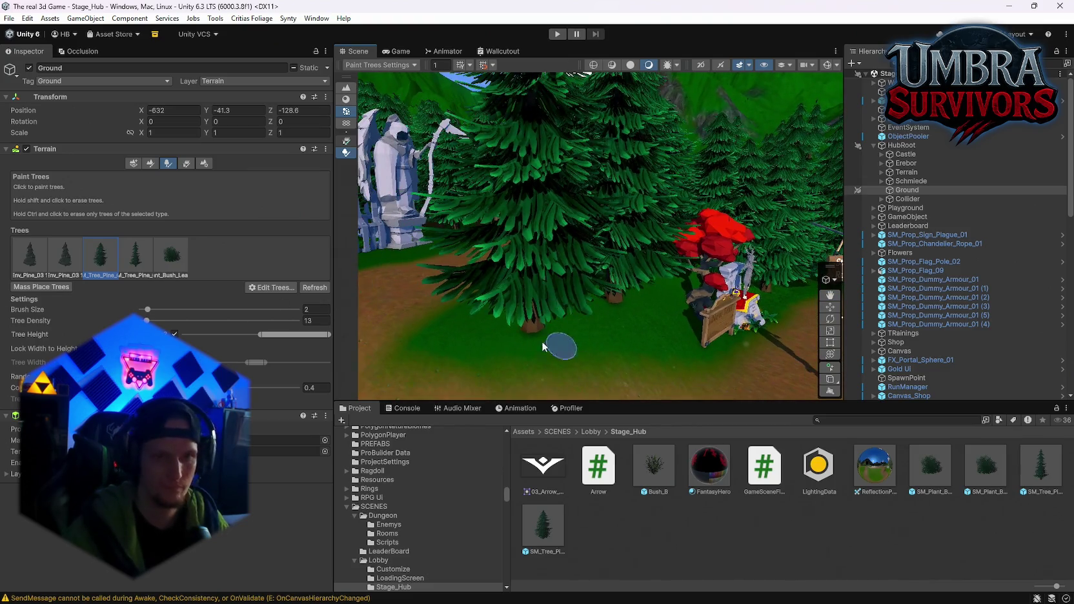
shift+click(589, 314)
scroll(564, 298, up, 8)
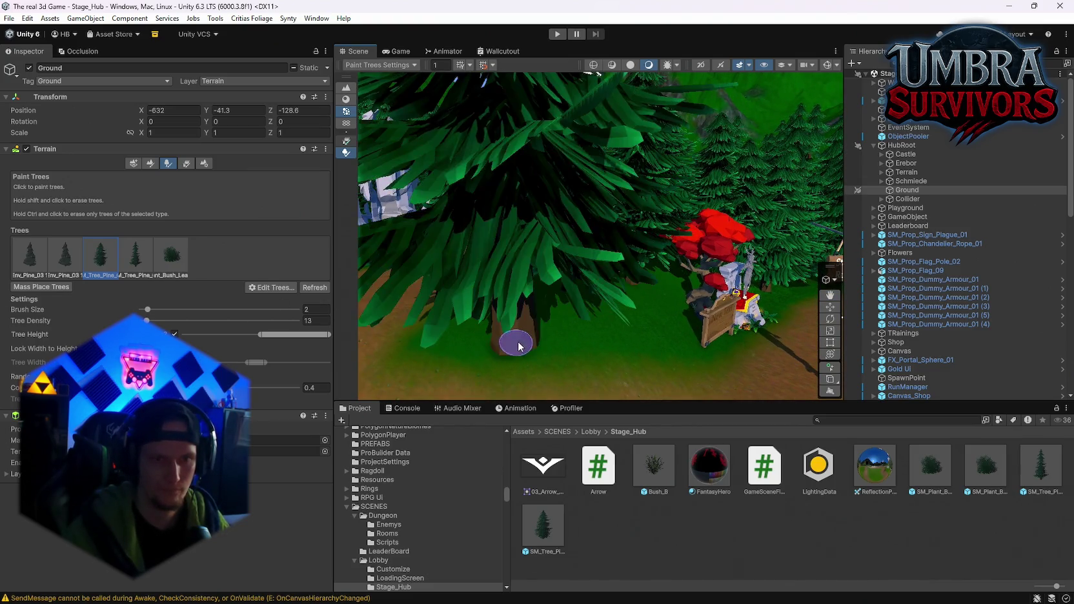
mouse_move(560, 295)
mouse_down()
mouse_move(588, 336)
mouse_move(605, 305)
mouse_move(595, 231)
mouse_move(544, 277)
mouse_move(703, 355)
mouse_move(641, 267)
mouse_move(562, 264)
mouse_up()
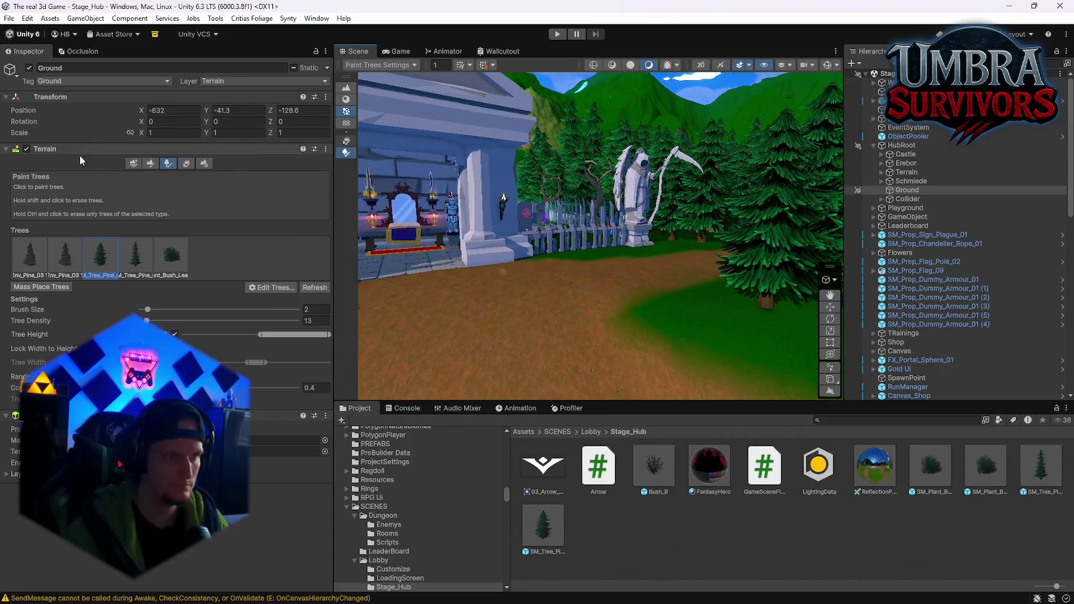
Cycle the sculpt modes through Paint Holes, Stamp and Smooth Height, ending on Set Height
click(150, 163)
click(65, 176)
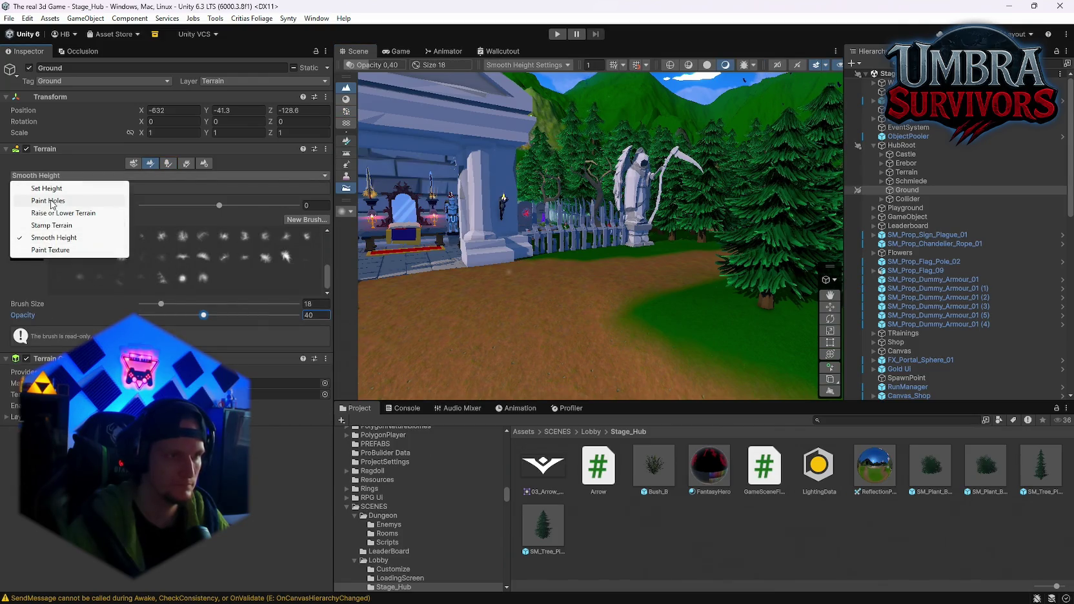
click(51, 201)
click(58, 175)
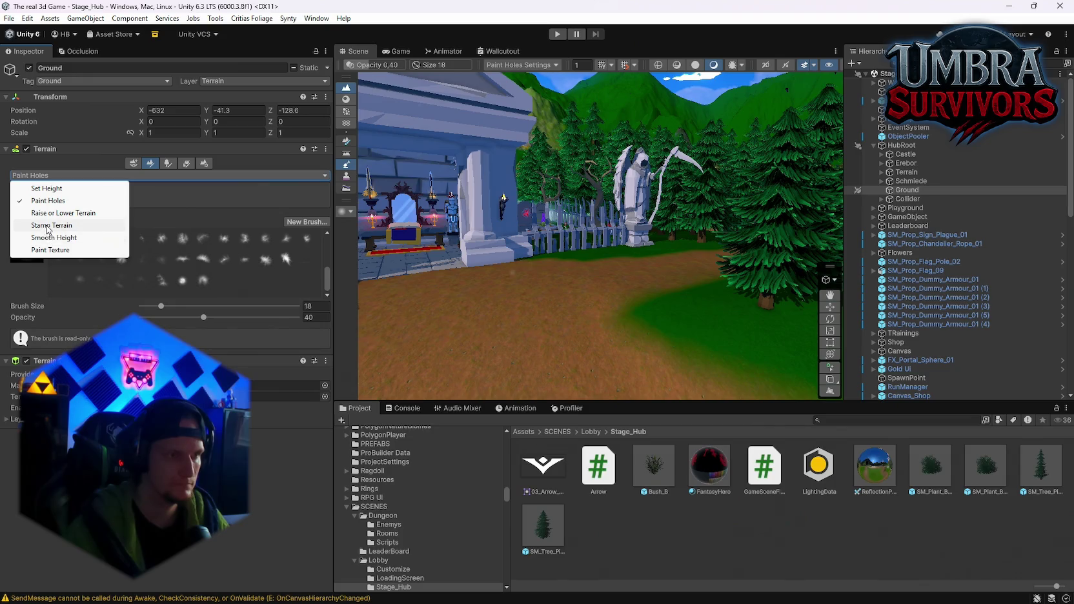
click(51, 225)
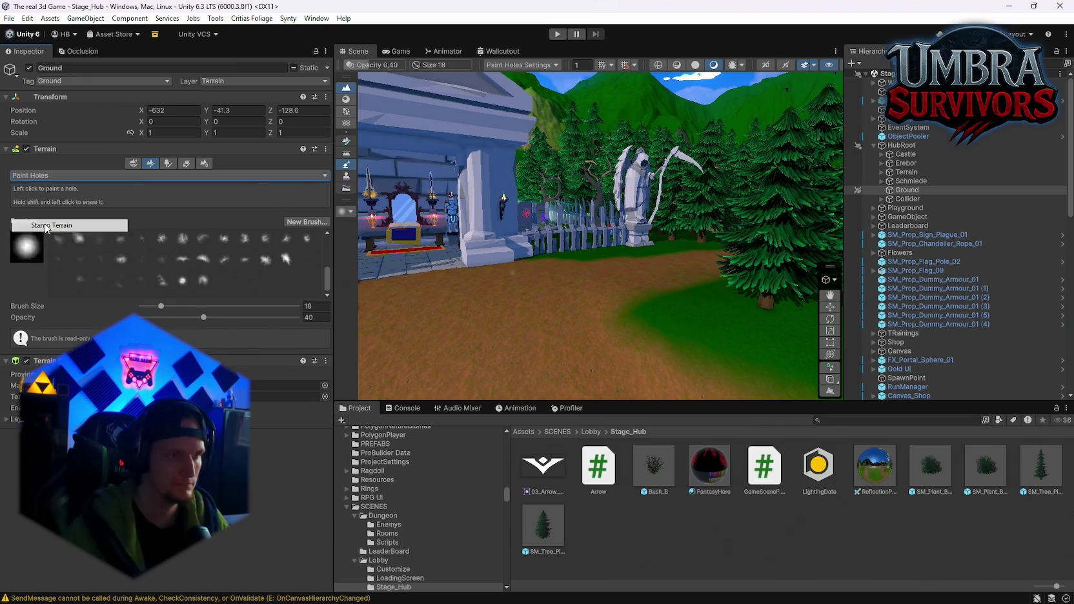
click(43, 175)
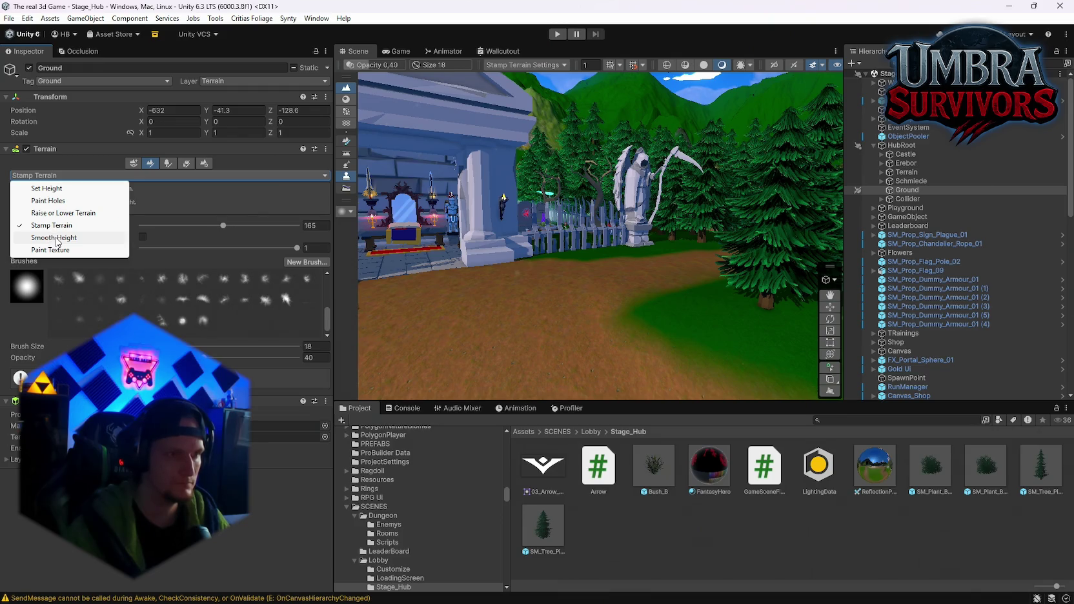
click(56, 238)
click(42, 176)
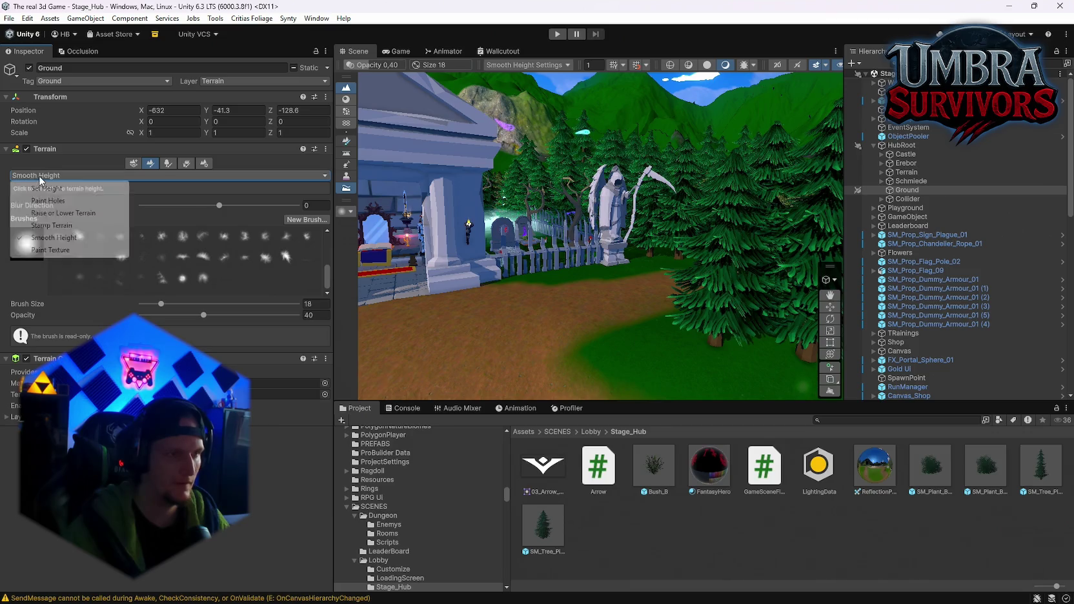
click(42, 189)
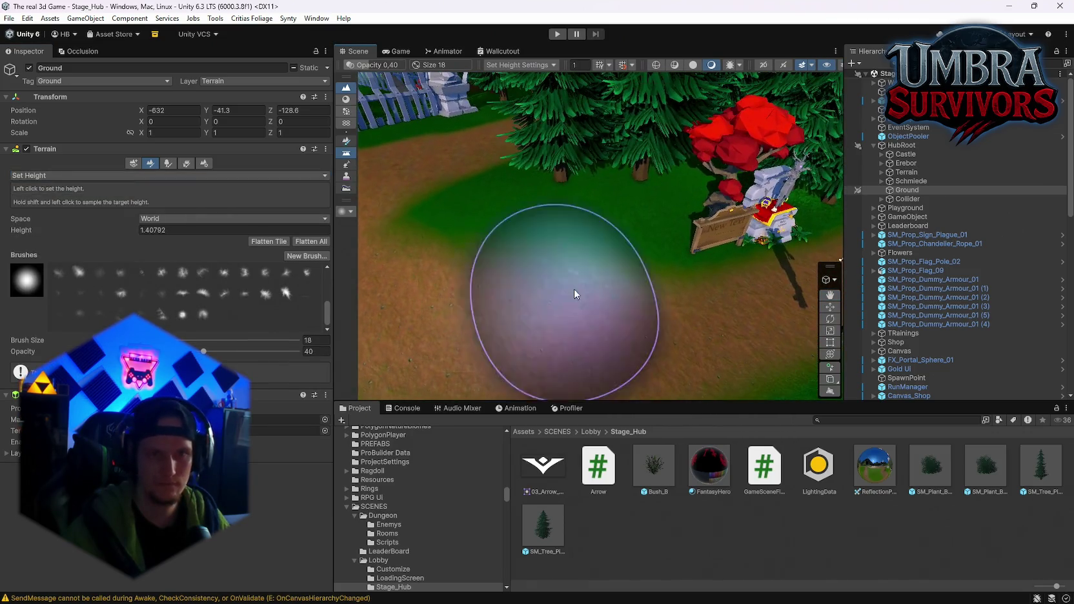
Raise the ground beside the fence to a sampled height, then resample the target to 1.40792
shift+click(550, 224)
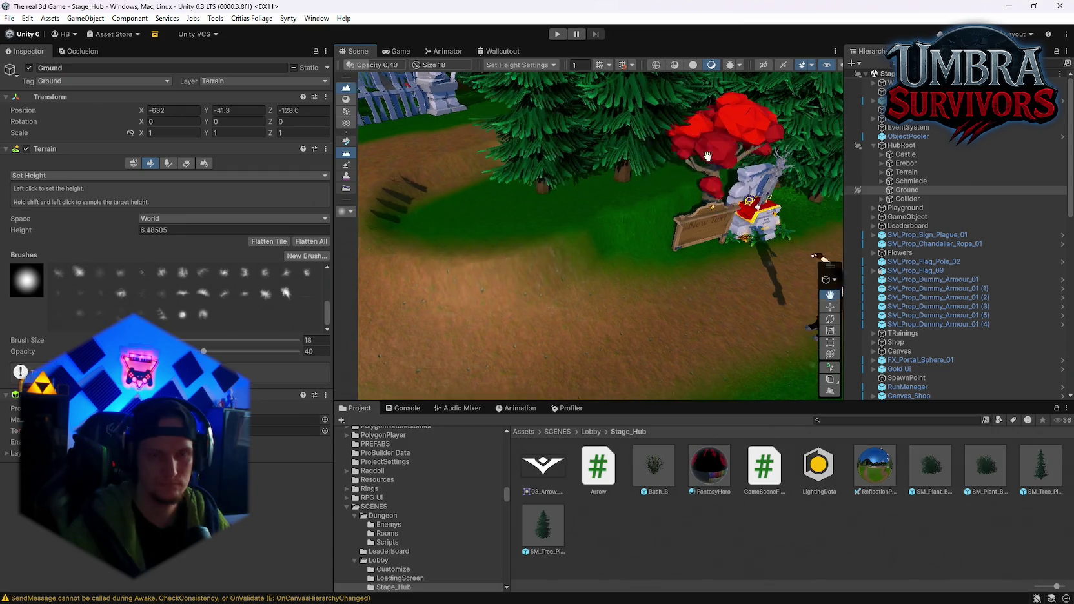
shift+click(545, 233)
mouse_move(643, 153)
mouse_down()
mouse_move(755, 171)
mouse_move(583, 249)
mouse_move(686, 271)
mouse_move(598, 238)
mouse_move(719, 292)
mouse_move(728, 332)
mouse_move(676, 262)
mouse_up()
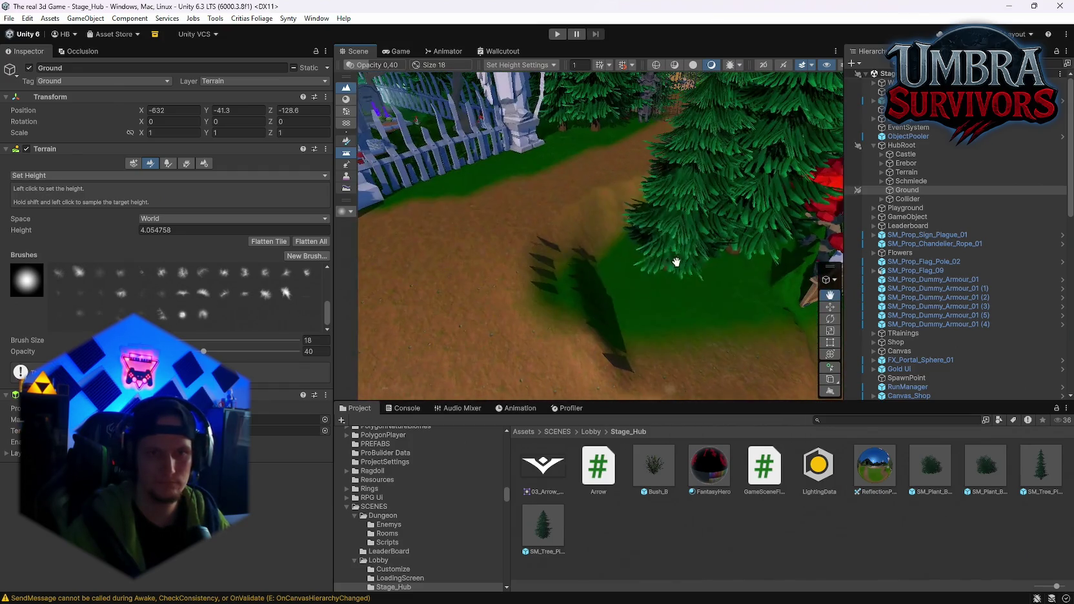
shift+click(613, 240)
drag(613, 240, 690, 275)
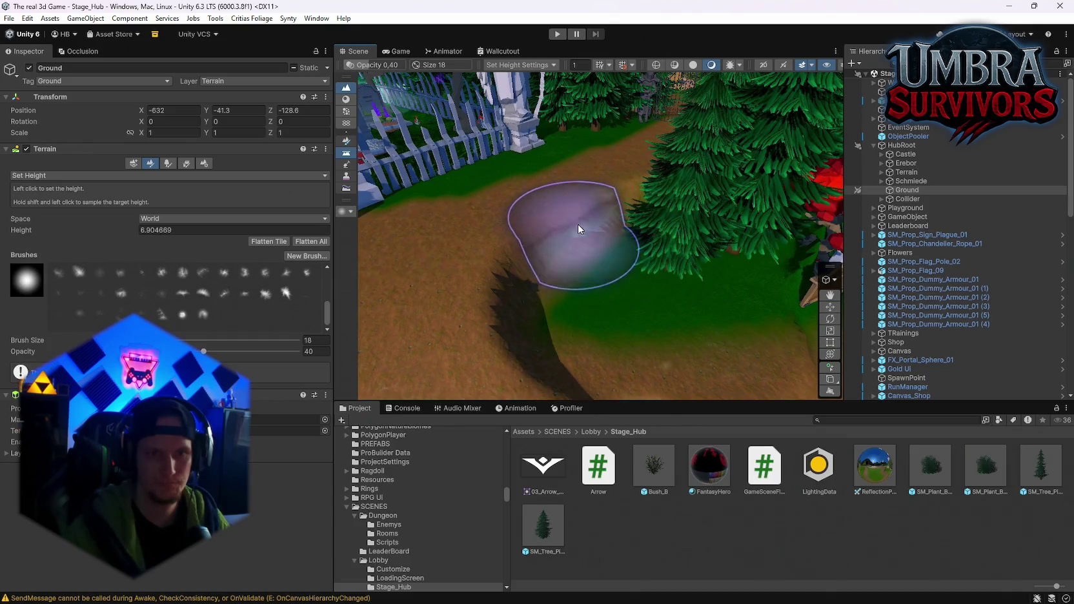
drag(758, 209, 594, 201)
mouse_move(746, 160)
mouse_down()
mouse_move(647, 282)
mouse_move(659, 291)
mouse_move(648, 374)
mouse_move(605, 166)
mouse_move(647, 275)
mouse_move(594, 287)
mouse_up()
shift+click(608, 310)
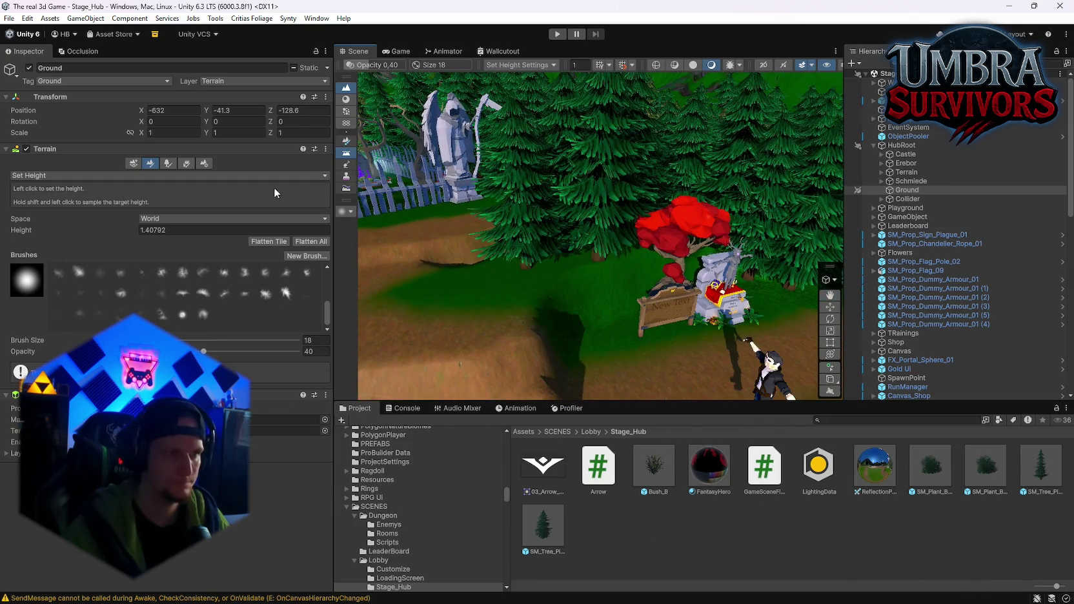
mouse_move(634, 250)
mouse_down()
mouse_move(629, 279)
mouse_move(656, 290)
mouse_move(643, 278)
mouse_up()
Switch to Smooth Height and frame the dirt path, red tree, fence and statue
click(54, 175)
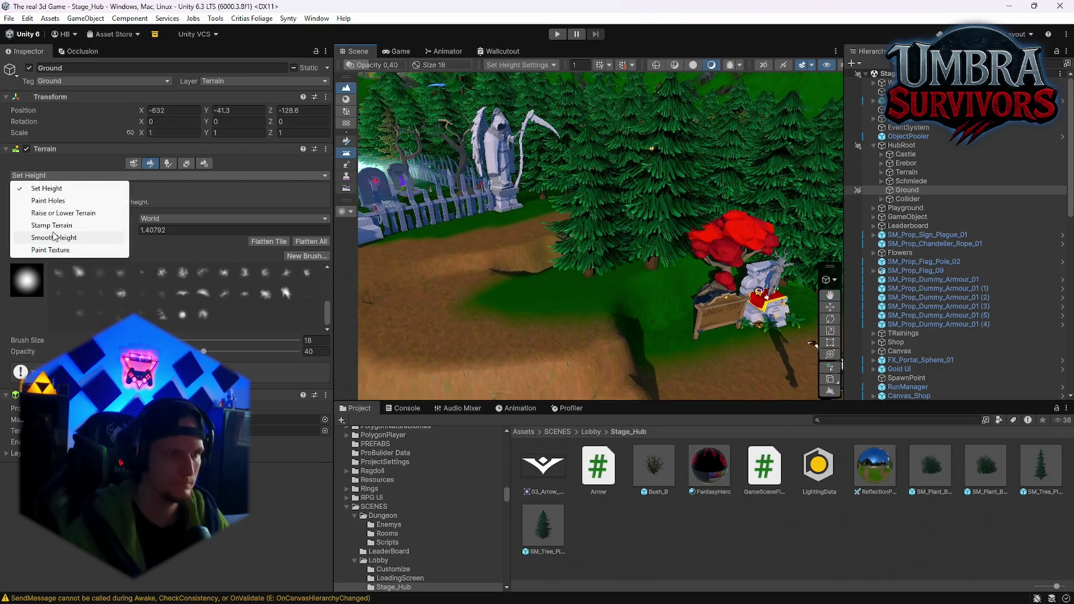
click(53, 237)
mouse_move(491, 277)
mouse_down()
mouse_move(659, 300)
mouse_move(556, 311)
mouse_move(666, 249)
mouse_up()
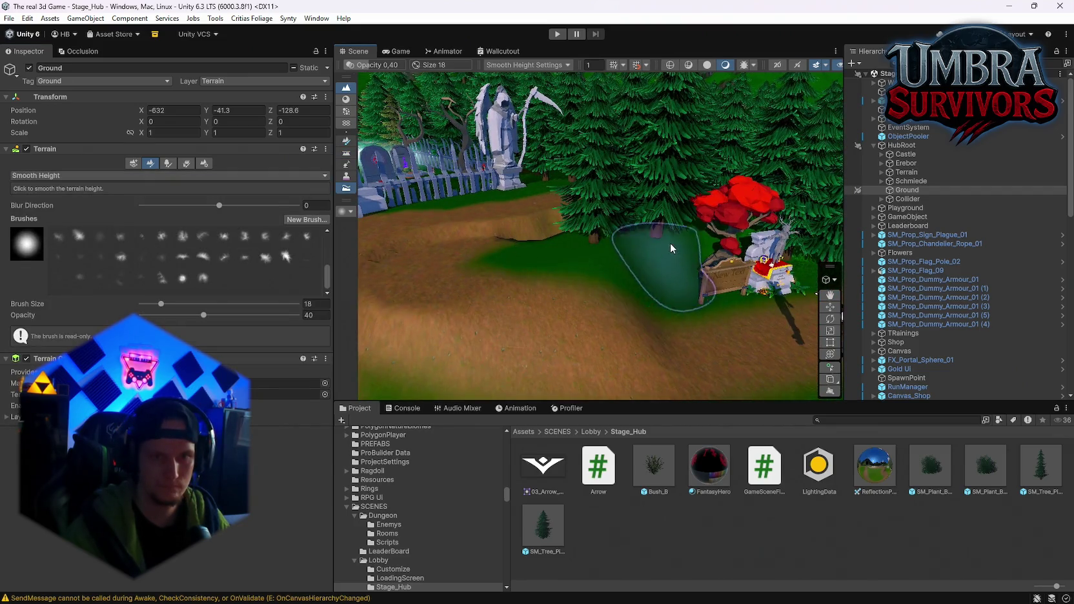
drag(581, 312, 631, 216)
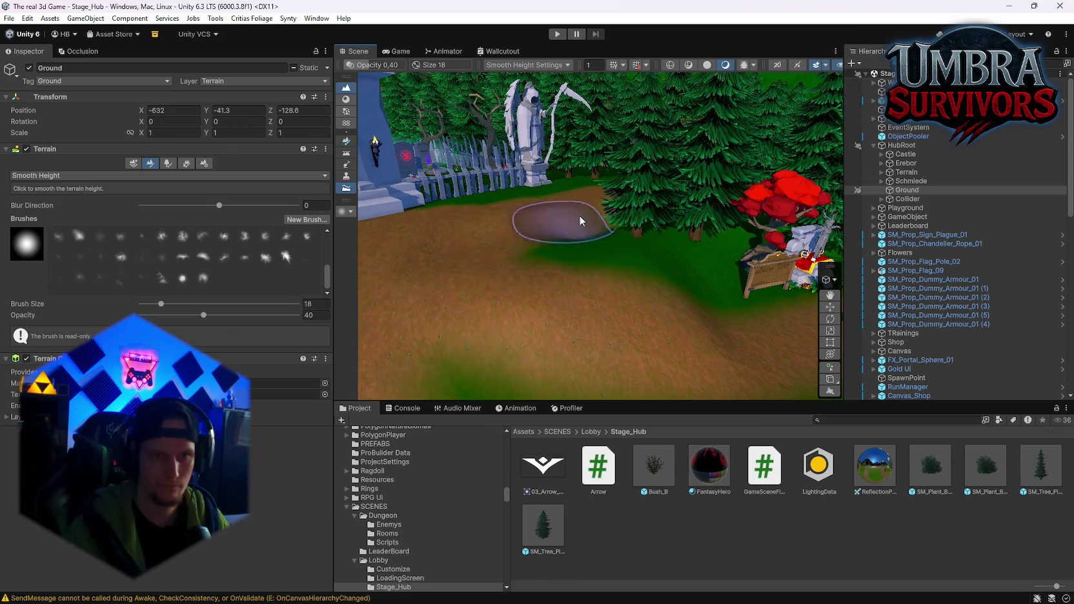
mouse_move(625, 237)
mouse_down()
mouse_move(577, 202)
mouse_move(509, 328)
mouse_move(565, 305)
mouse_move(616, 255)
mouse_move(571, 314)
mouse_move(538, 259)
mouse_up()
drag(610, 262, 692, 275)
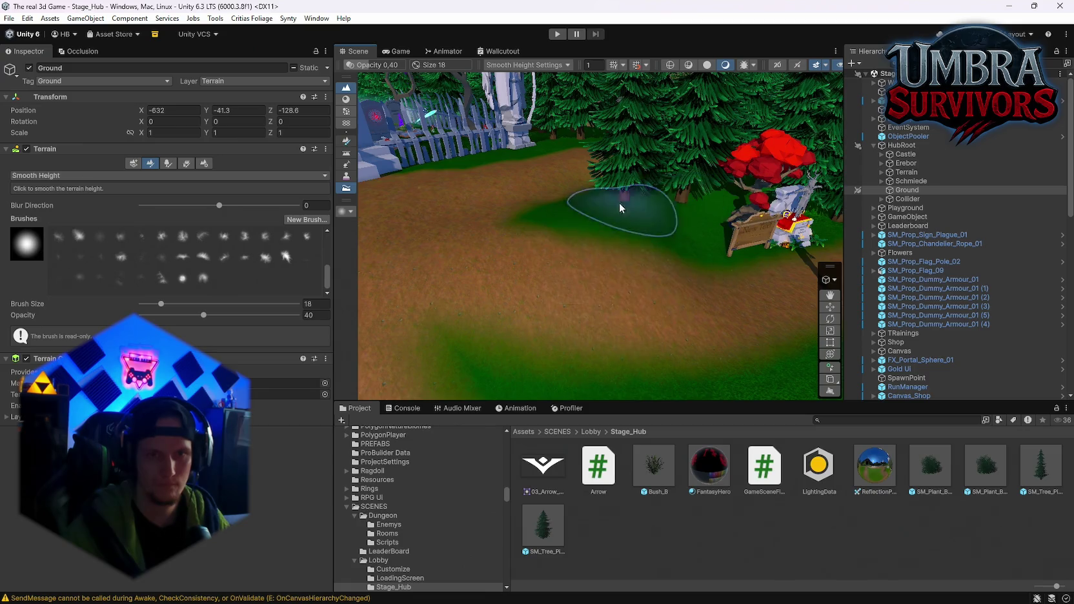
drag(502, 153, 508, 243)
mouse_move(695, 180)
mouse_down()
mouse_move(762, 252)
mouse_move(613, 289)
mouse_move(580, 267)
mouse_move(556, 226)
mouse_up()
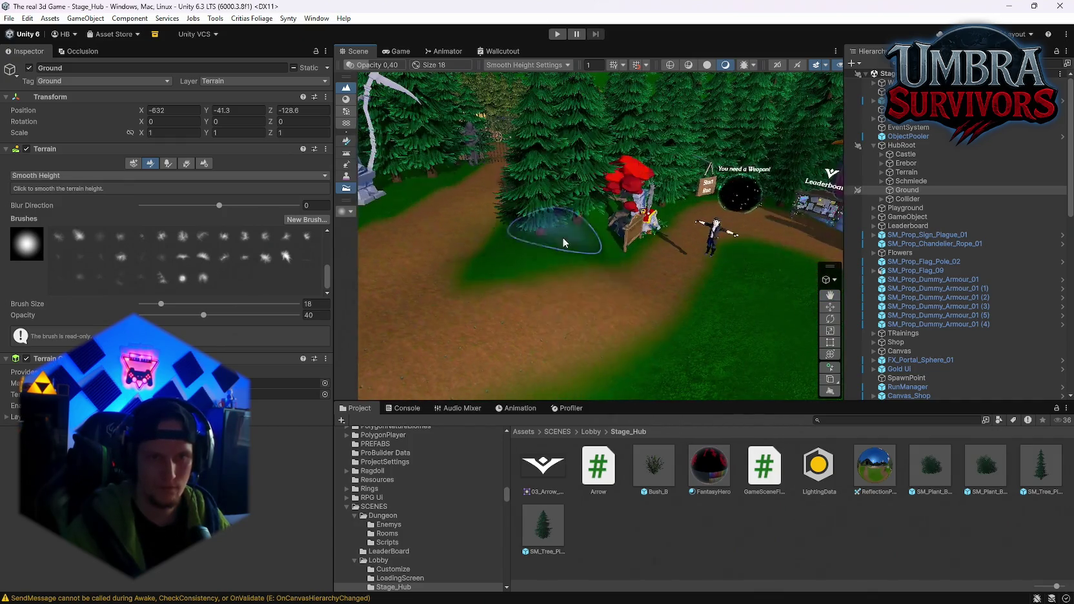
Smooth the path edges at opacity 100, then leave terrain editing for the Move tool
drag(589, 298, 600, 268)
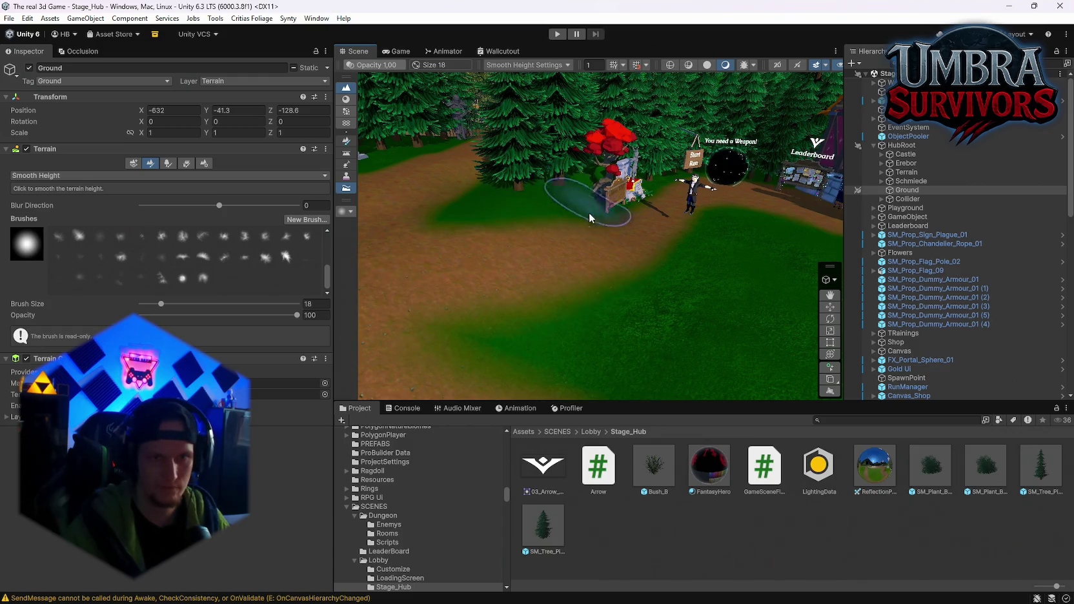
scroll(589, 217, up, 5)
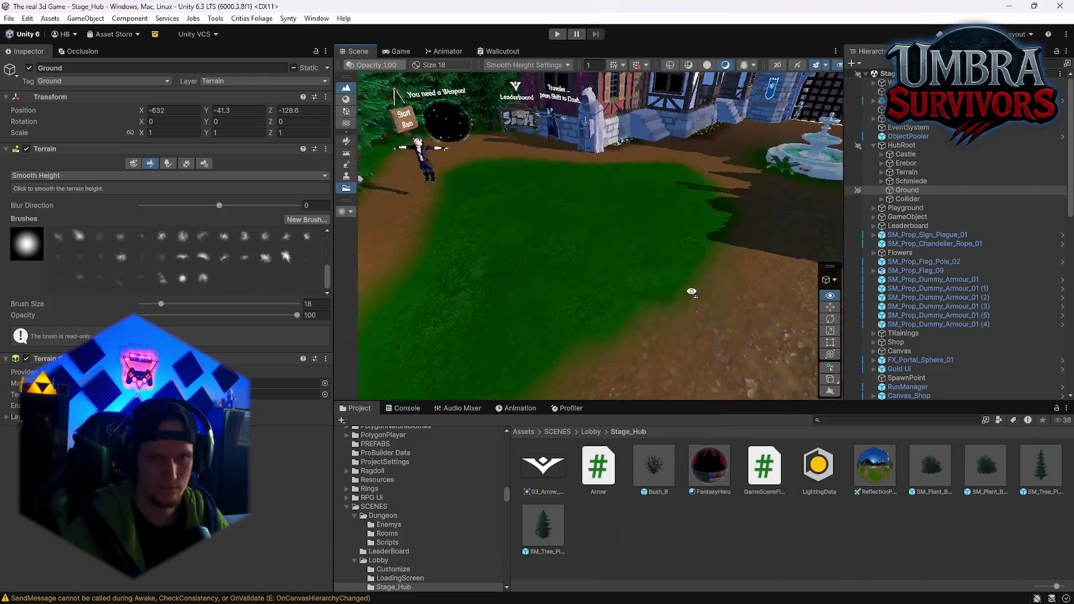
mouse_move(705, 317)
mouse_down()
mouse_move(661, 279)
mouse_move(634, 212)
mouse_move(608, 259)
mouse_move(642, 289)
mouse_move(566, 249)
mouse_move(431, 292)
mouse_move(700, 292)
mouse_move(395, 220)
mouse_move(581, 242)
mouse_move(672, 231)
mouse_move(592, 267)
mouse_move(597, 281)
mouse_move(695, 311)
mouse_move(652, 321)
mouse_move(642, 292)
mouse_move(560, 317)
mouse_move(491, 249)
mouse_move(554, 283)
mouse_move(639, 272)
mouse_move(589, 240)
mouse_move(634, 261)
mouse_move(559, 281)
mouse_up()
key(q)
key(w)
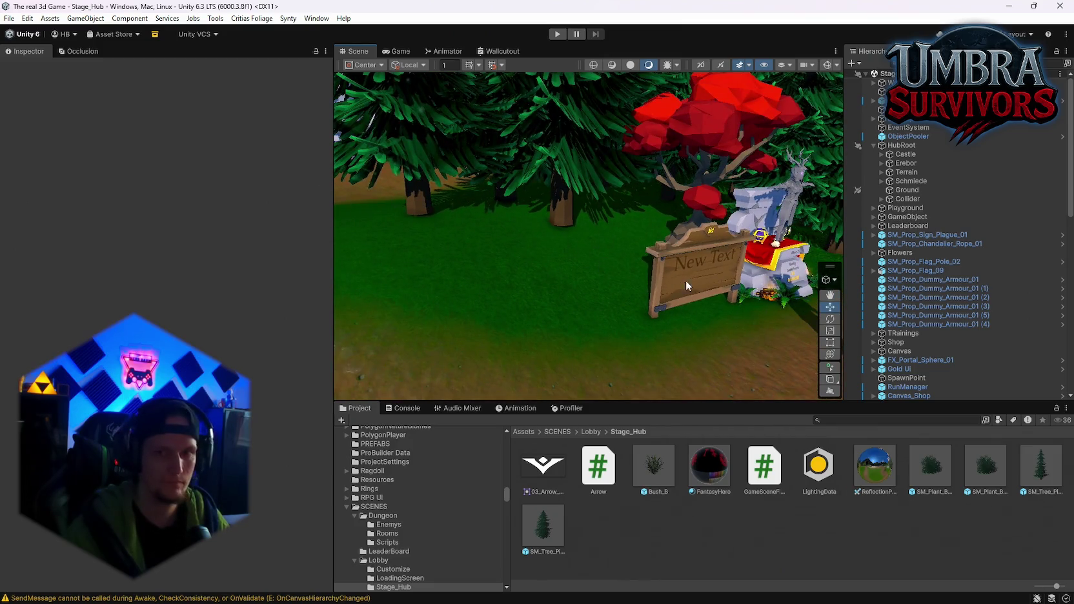
Reselect the Ground terrain and set the smoothing Blur Direction to 1
click(902, 189)
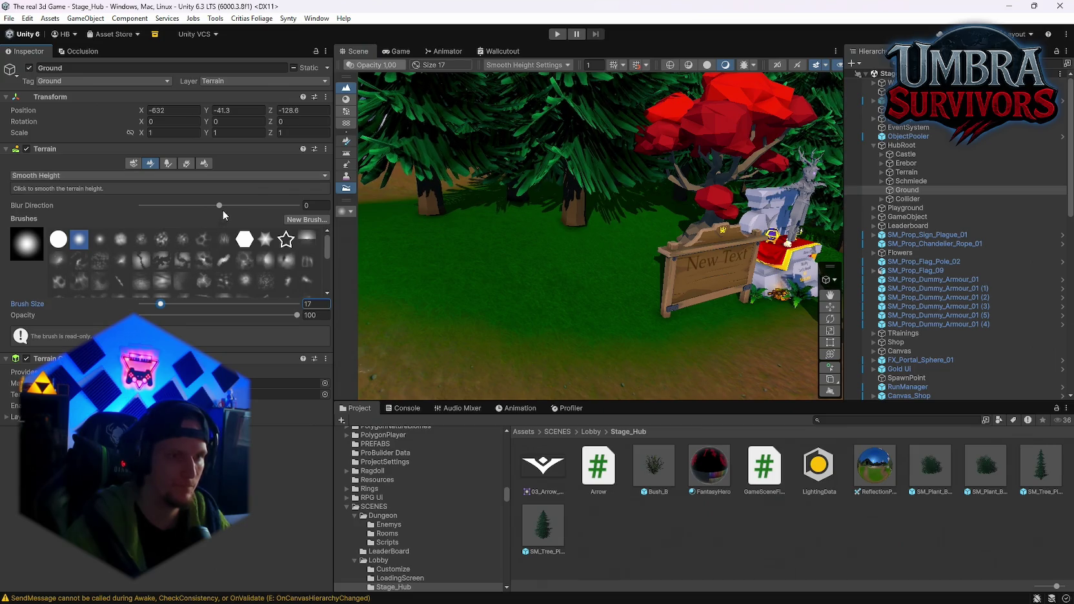
drag(225, 208, 228, 208)
drag(629, 227, 571, 229)
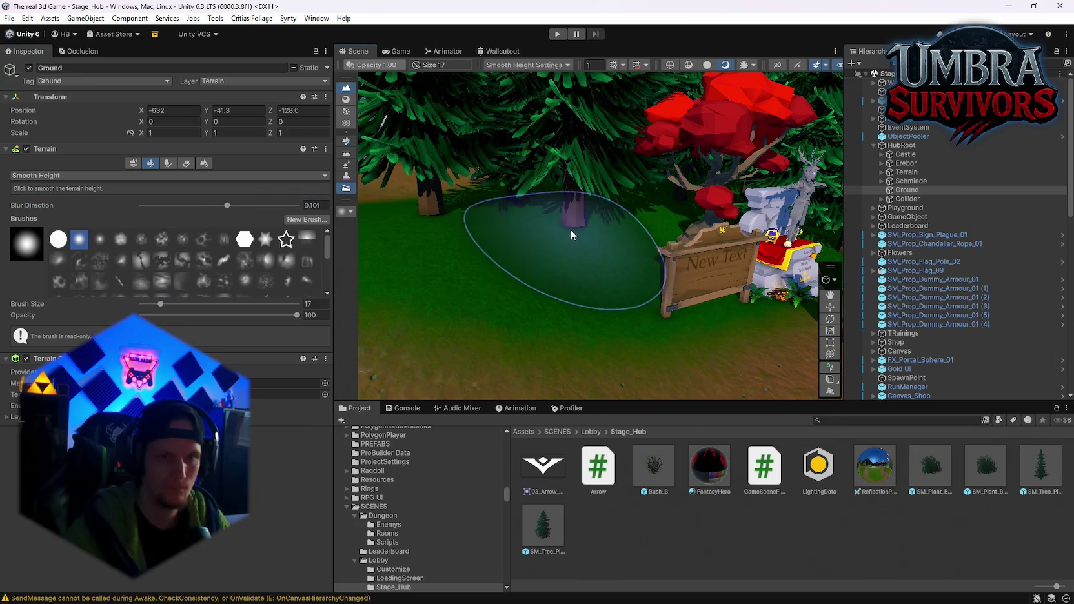
drag(247, 207, 241, 207)
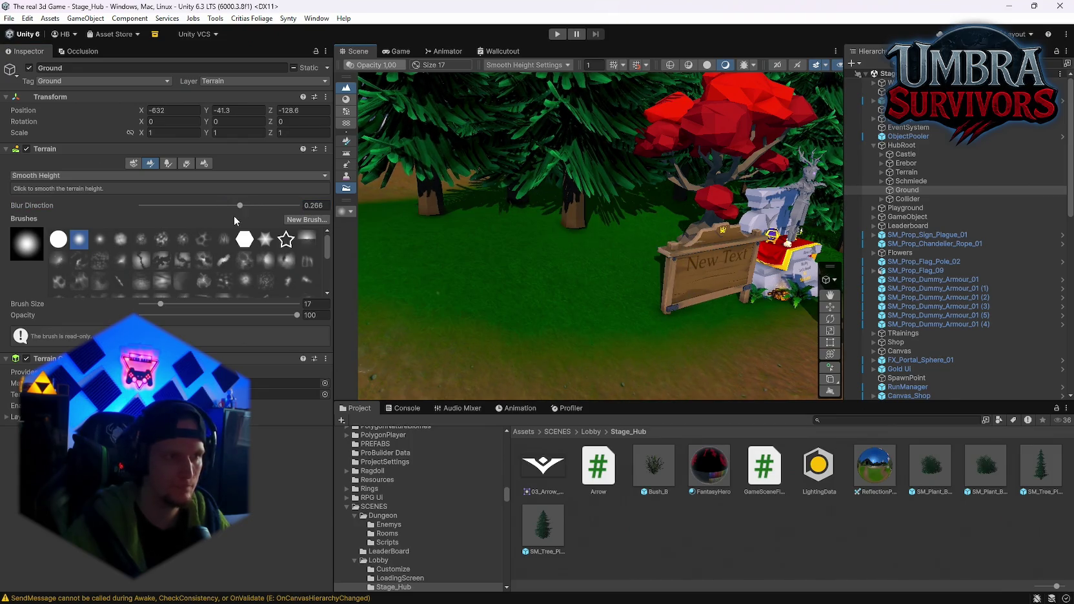
text(1)
key(Return)
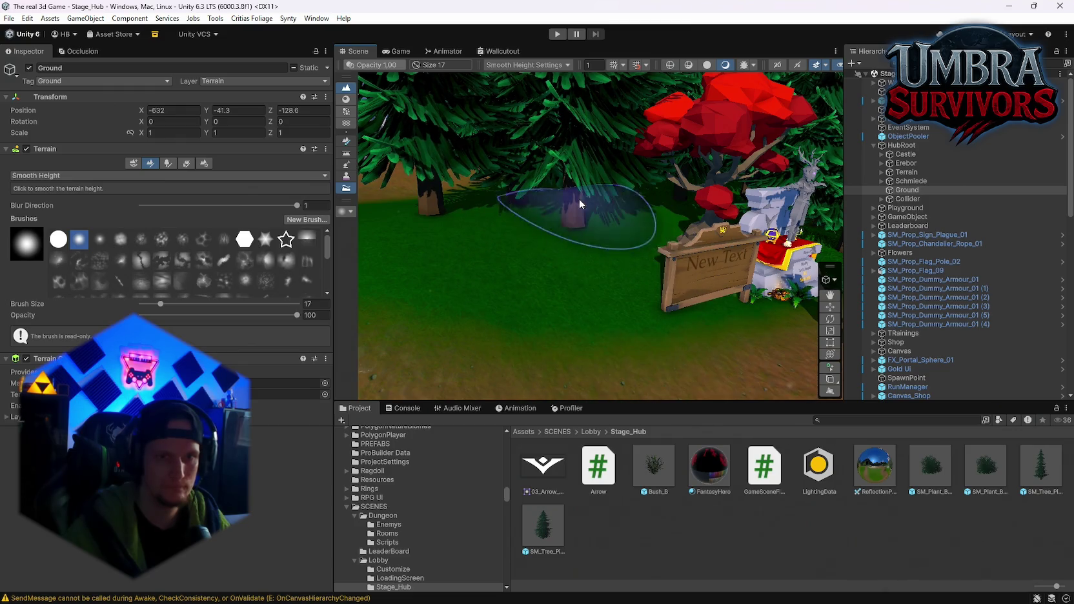
Change the sculpt mode to Raise or Lower Terrain
mouse_move(535, 198)
mouse_down()
mouse_move(618, 240)
mouse_move(590, 221)
mouse_up()
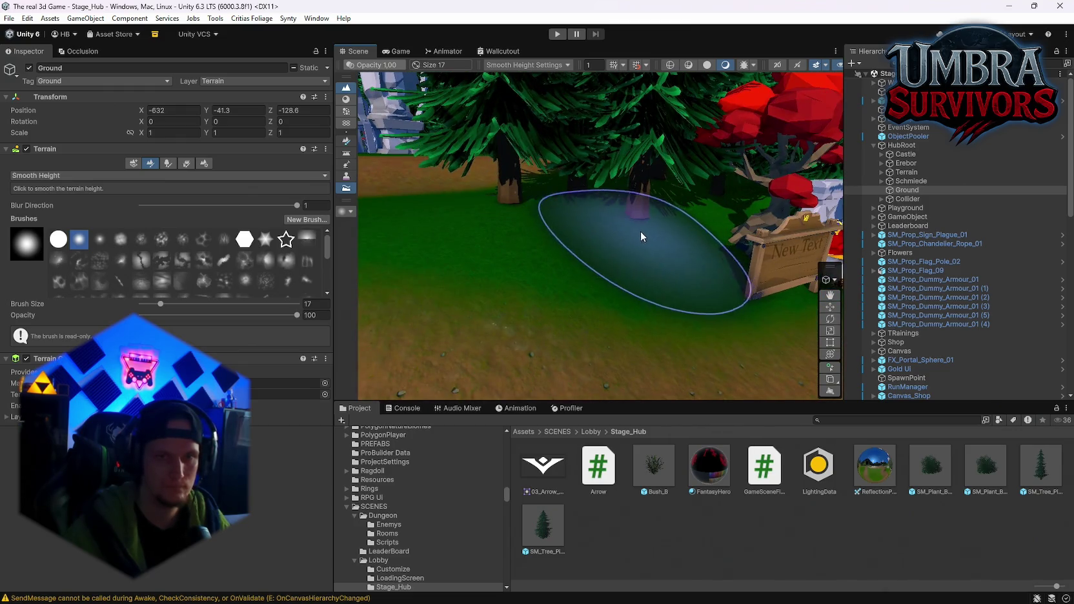
scroll(658, 226, up, 3)
click(71, 175)
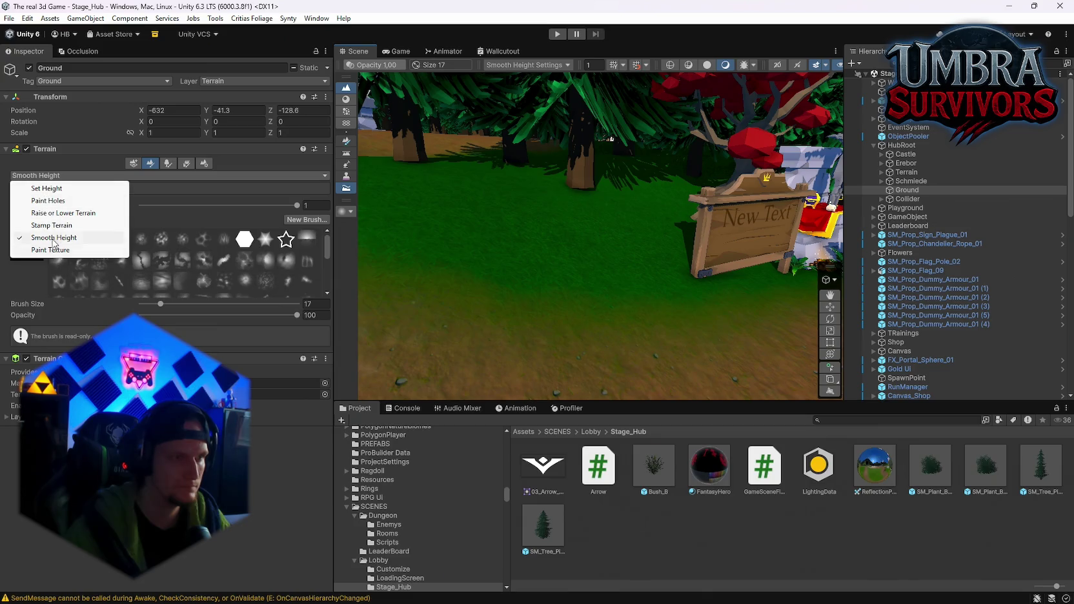
click(55, 213)
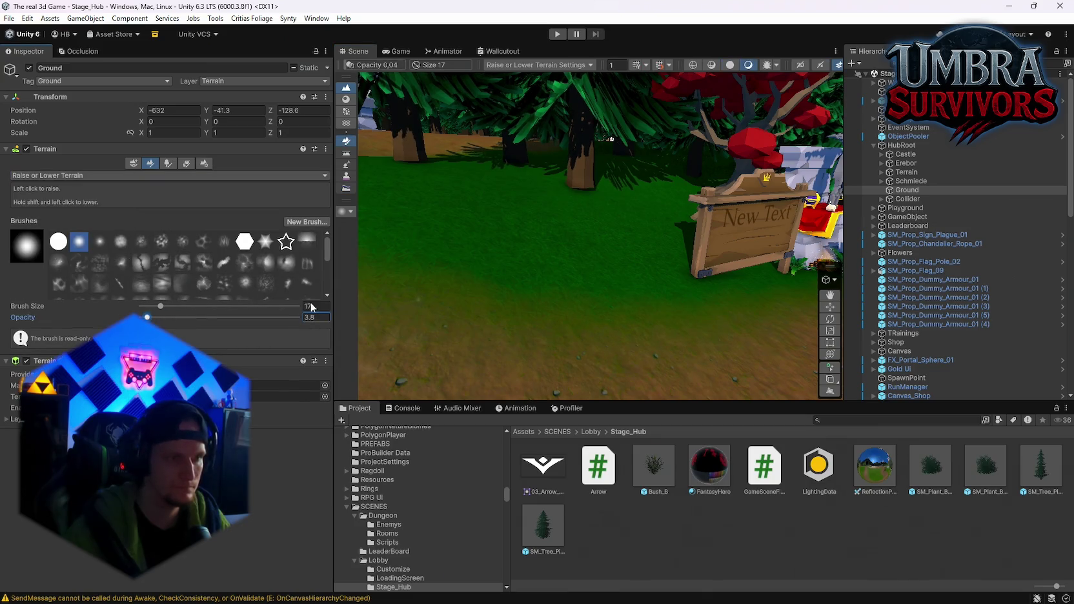
Set up Smooth Height at brush size 6 with Blur Direction -1 near the quest board
scroll(584, 206, up, 3)
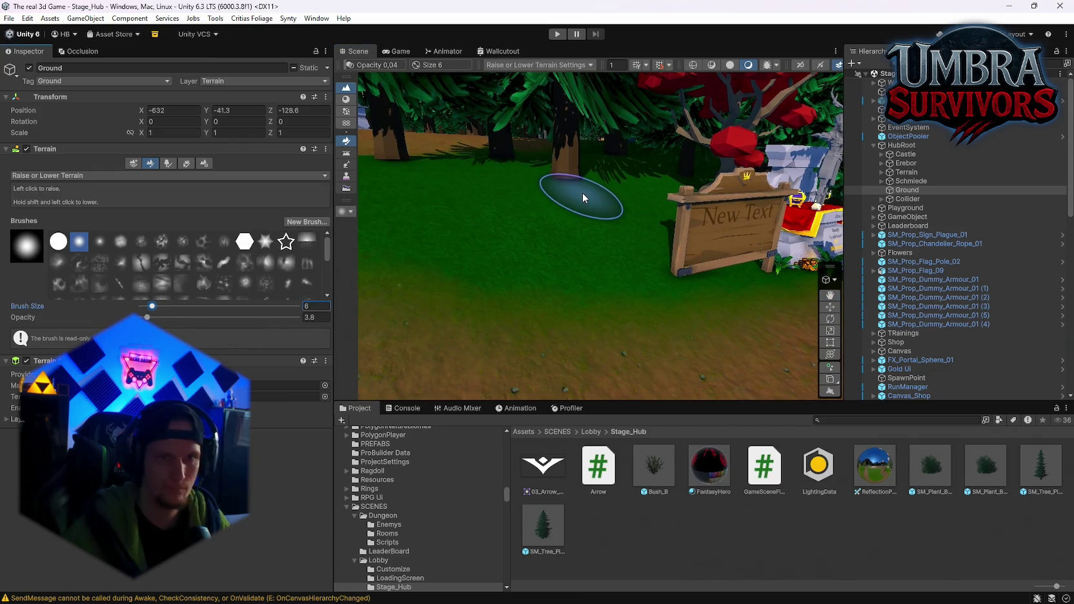
scroll(589, 188, down, 3)
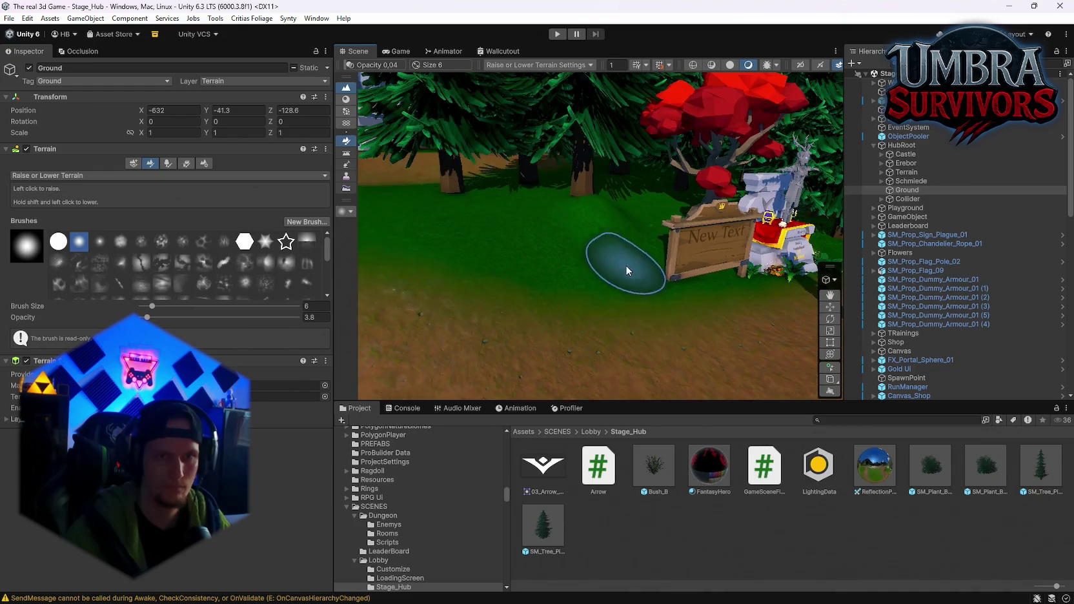
scroll(625, 263, down, 2)
scroll(585, 293, up, 5)
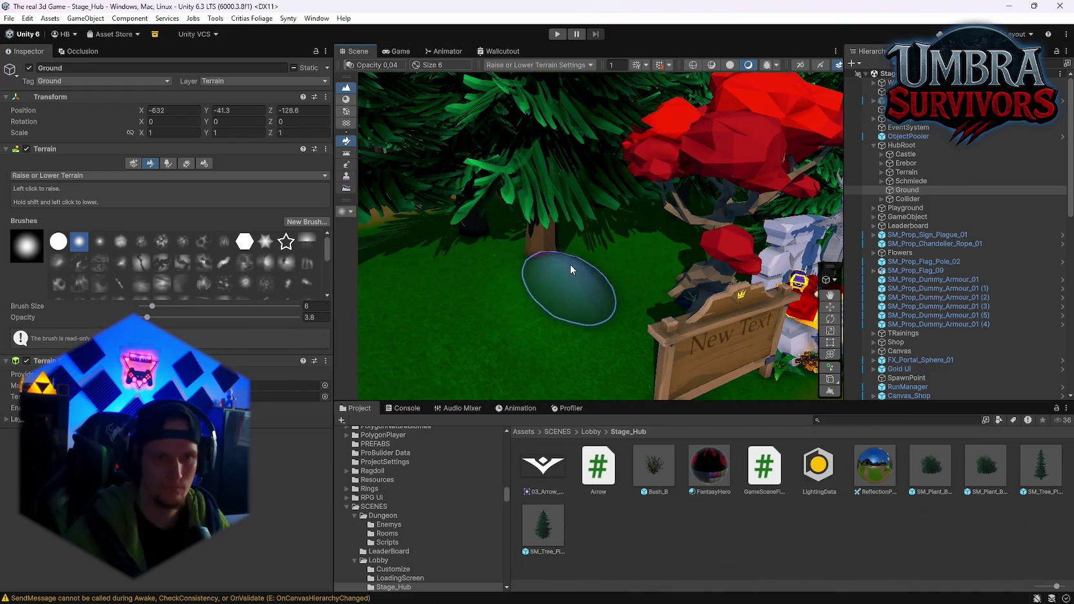
click(43, 175)
click(49, 238)
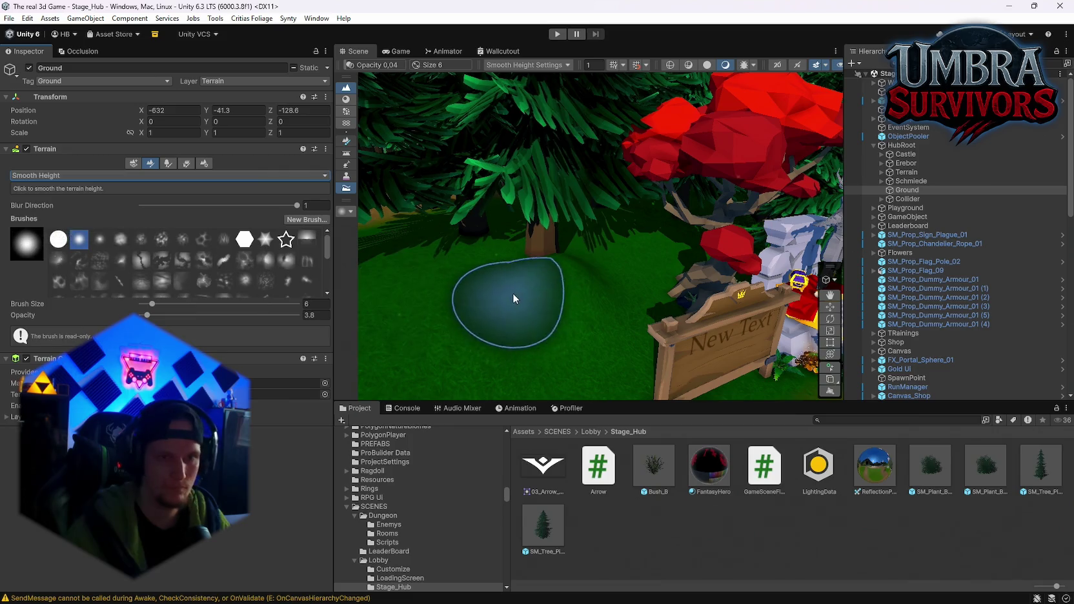
drag(152, 217, 132, 216)
mouse_move(554, 282)
mouse_down()
mouse_move(585, 229)
mouse_move(558, 243)
mouse_move(625, 255)
mouse_move(653, 240)
mouse_up()
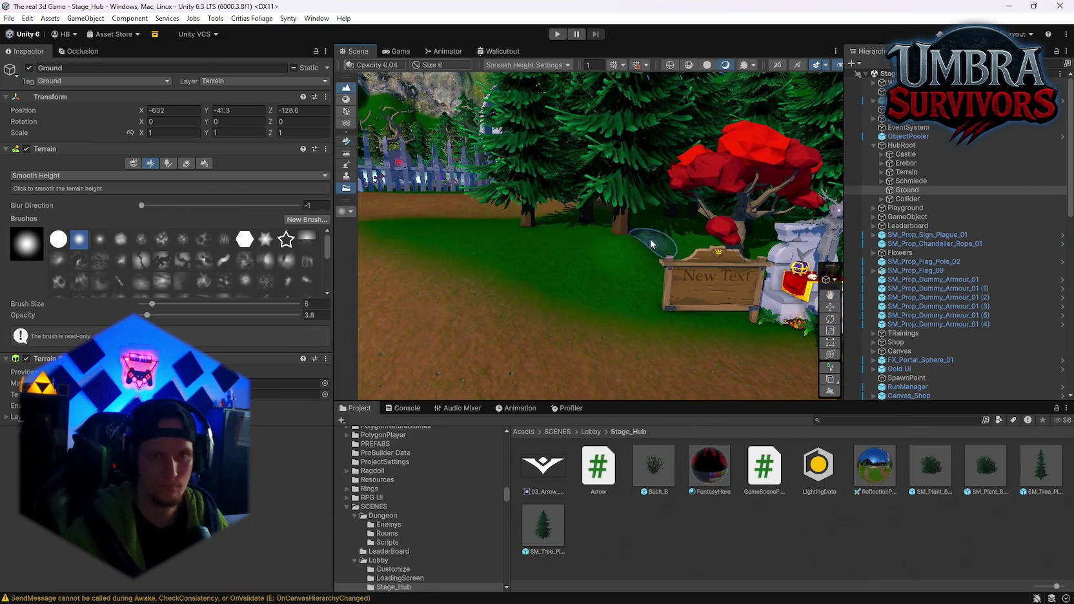
drag(648, 291, 618, 288)
Raise SM_Prop_Quest_Board_01 to Y -4.11, then reselect Ground's sculpt mode list
click(608, 245)
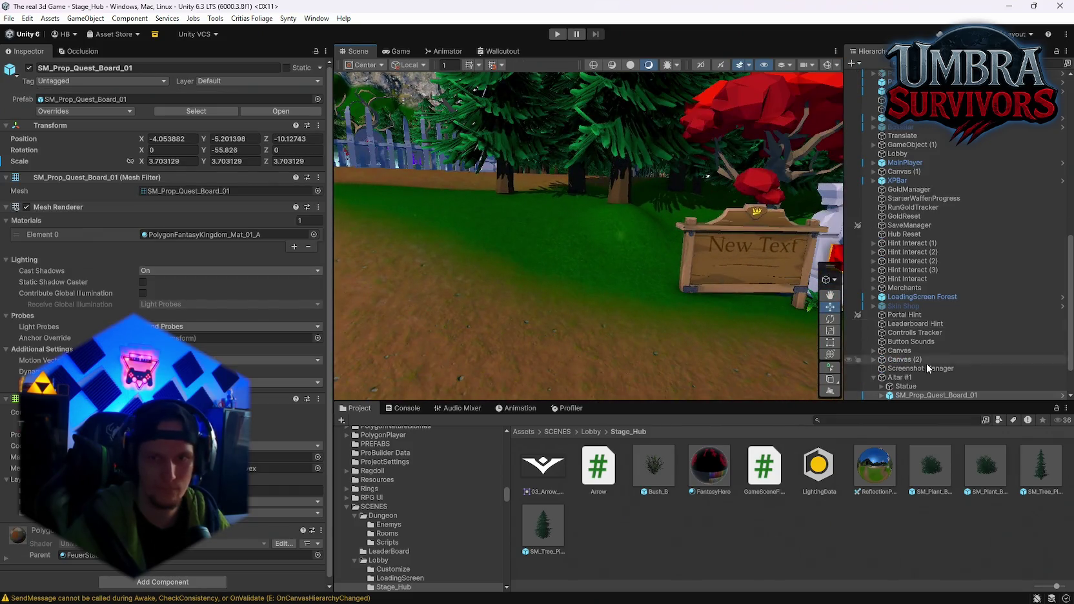
scroll(920, 367, down, 2)
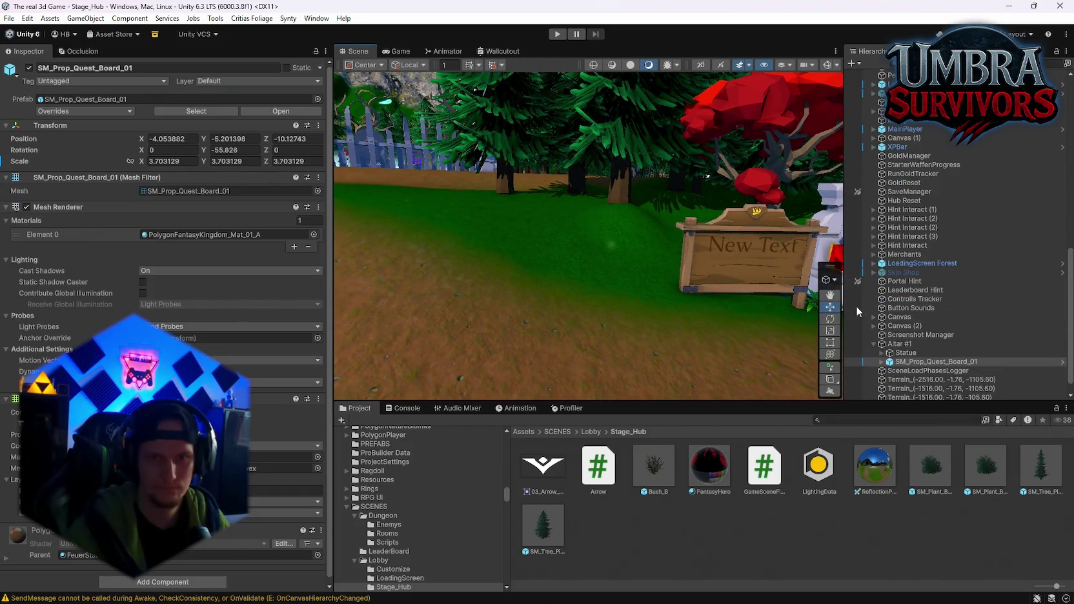
click(831, 306)
key(f)
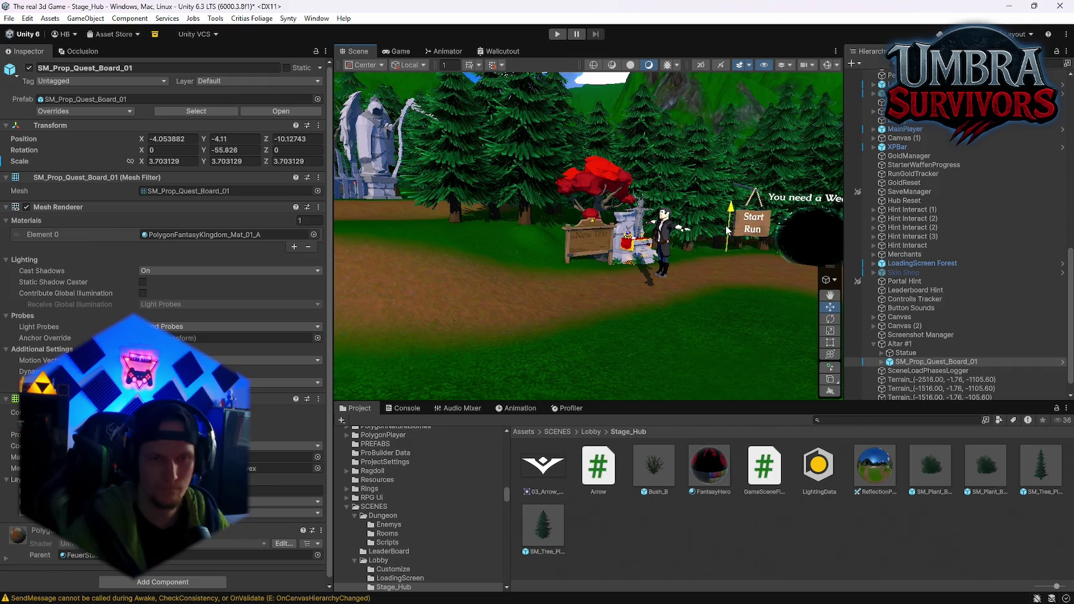
scroll(727, 229, up, 8)
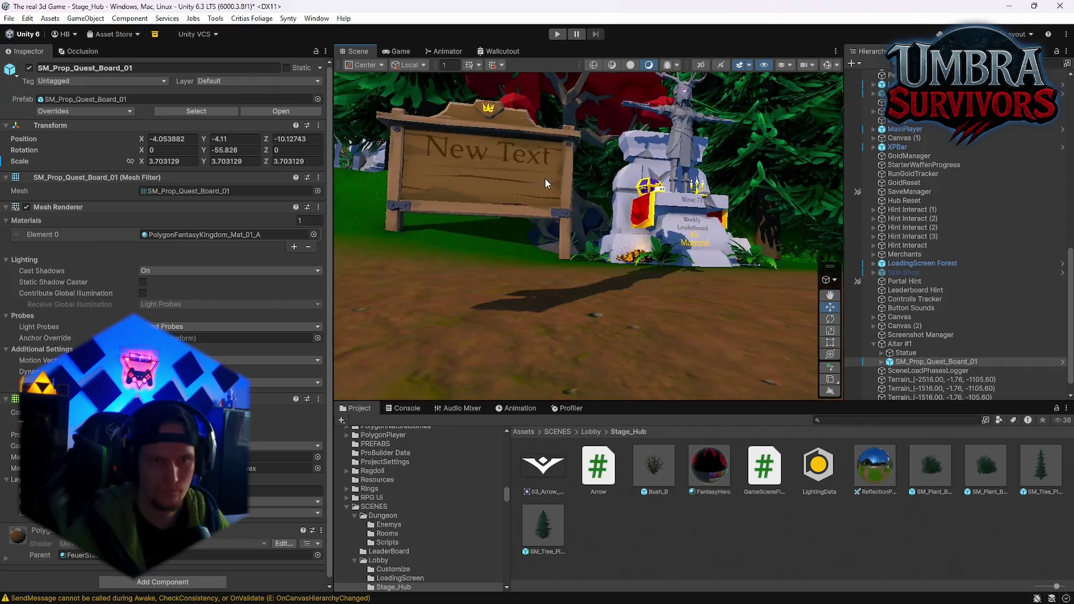
scroll(542, 182, down, 5)
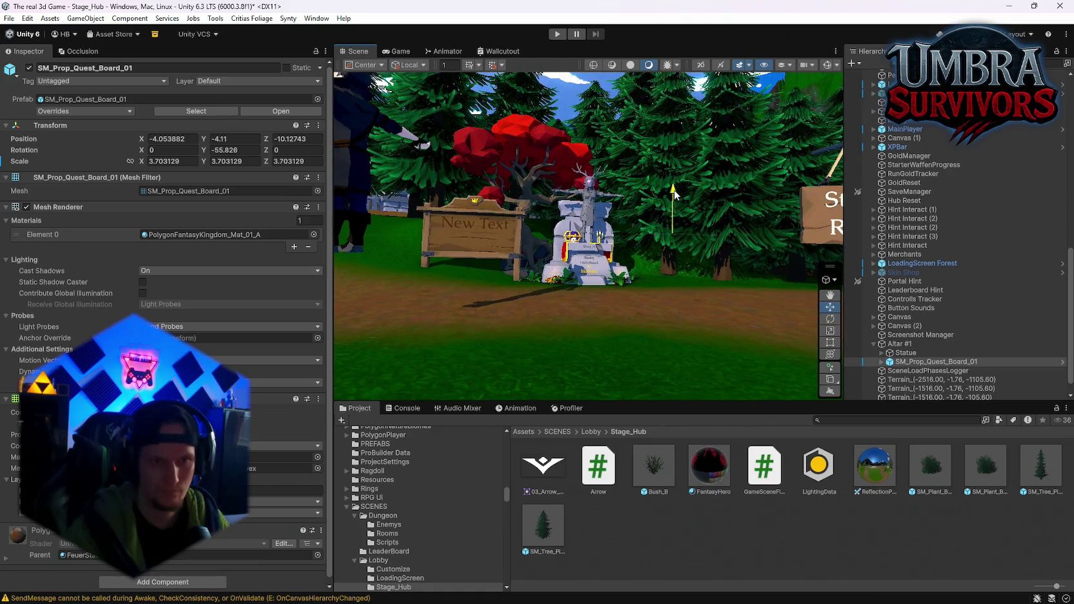
scroll(673, 197, up, 6)
click(549, 301)
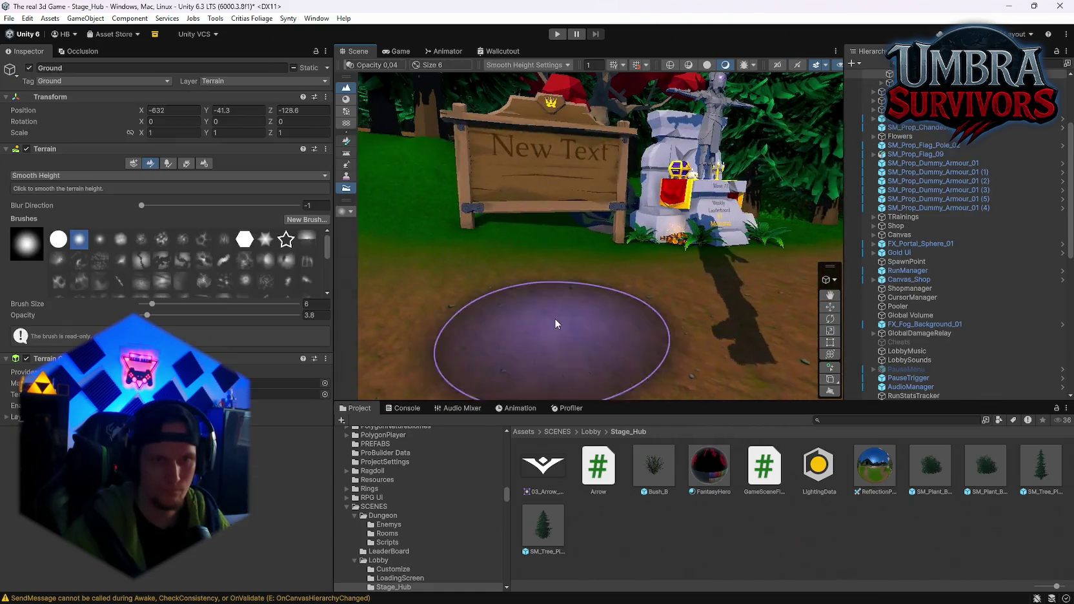
click(58, 176)
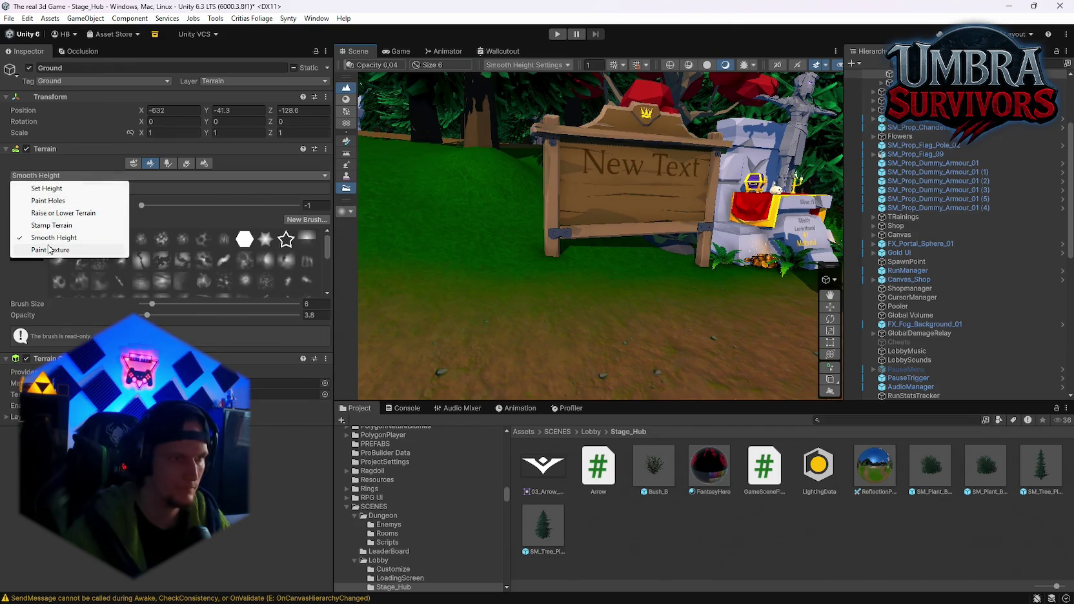
Smooth the ground in front of and beside the sign's post at Blur Direction -1
click(46, 190)
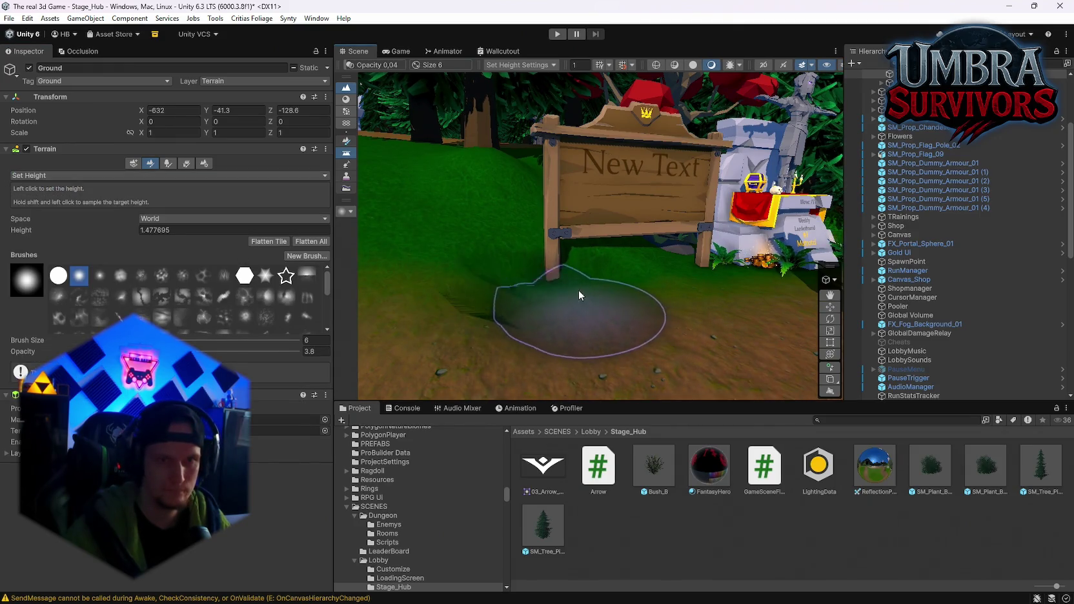
click(65, 175)
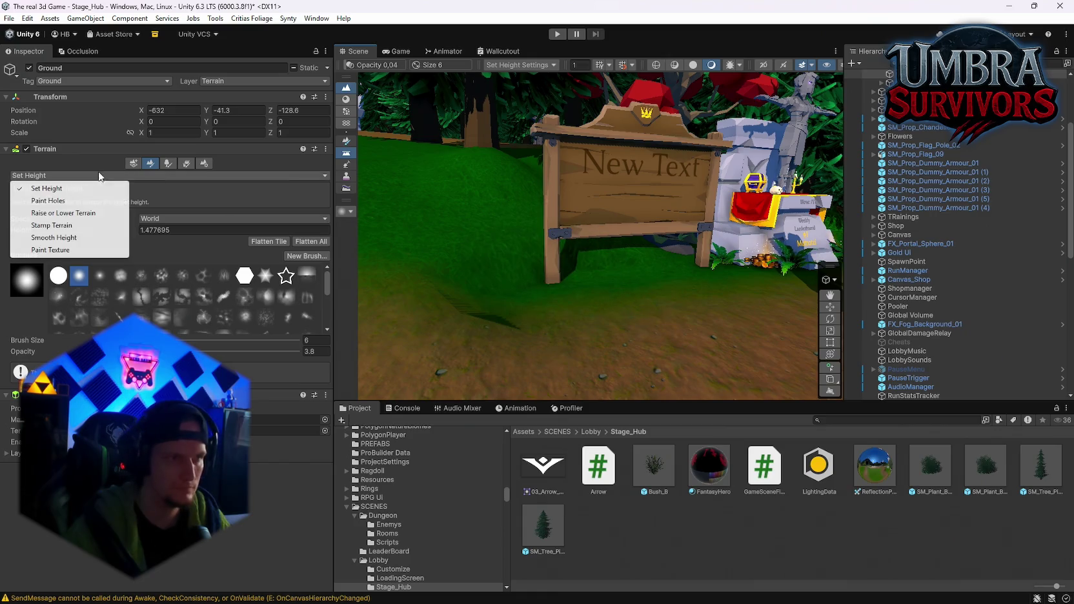
click(59, 237)
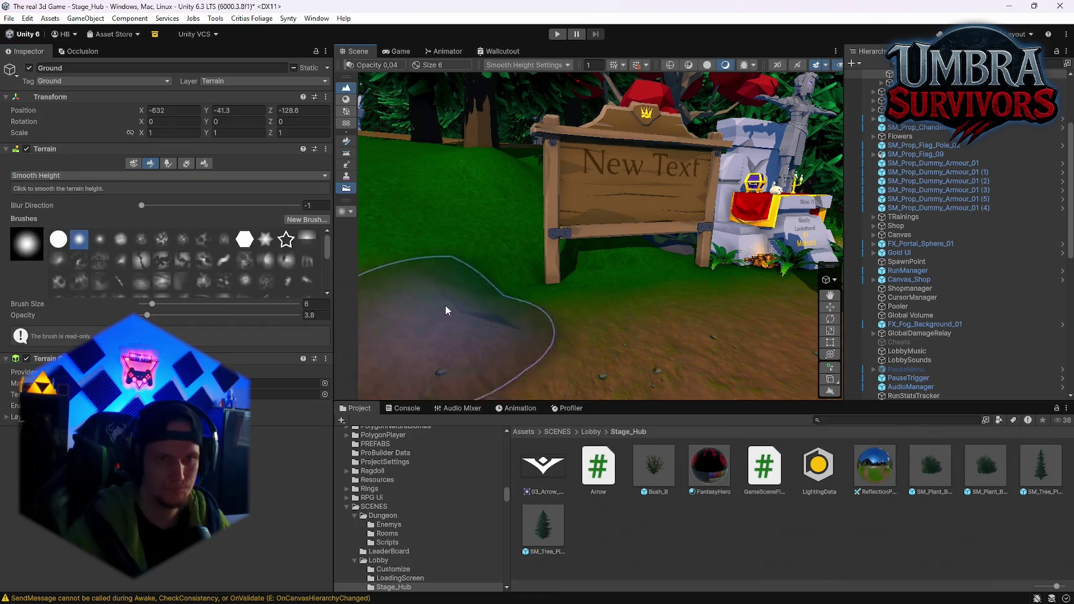
drag(446, 311, 370, 279)
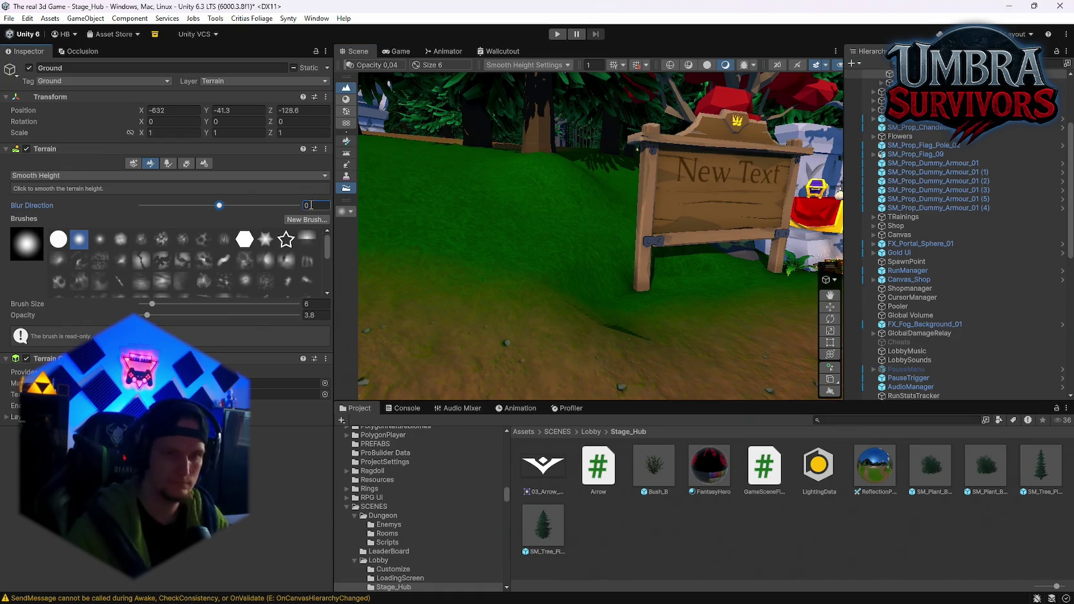
mouse_move(713, 342)
mouse_down()
mouse_move(577, 318)
mouse_move(612, 303)
mouse_move(642, 263)
mouse_move(738, 278)
mouse_move(592, 285)
mouse_up()
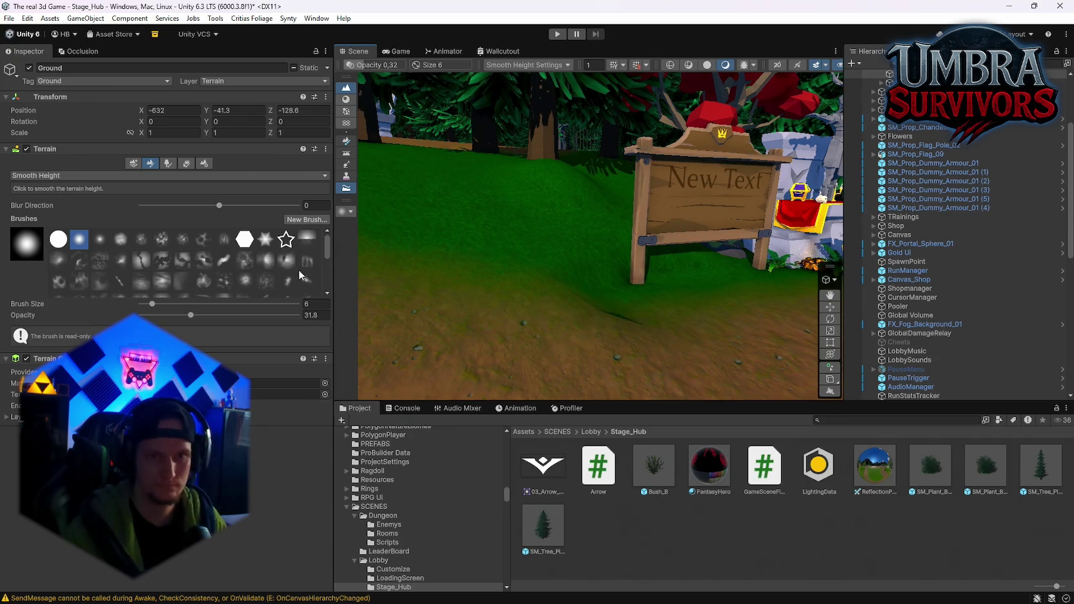
click(141, 197)
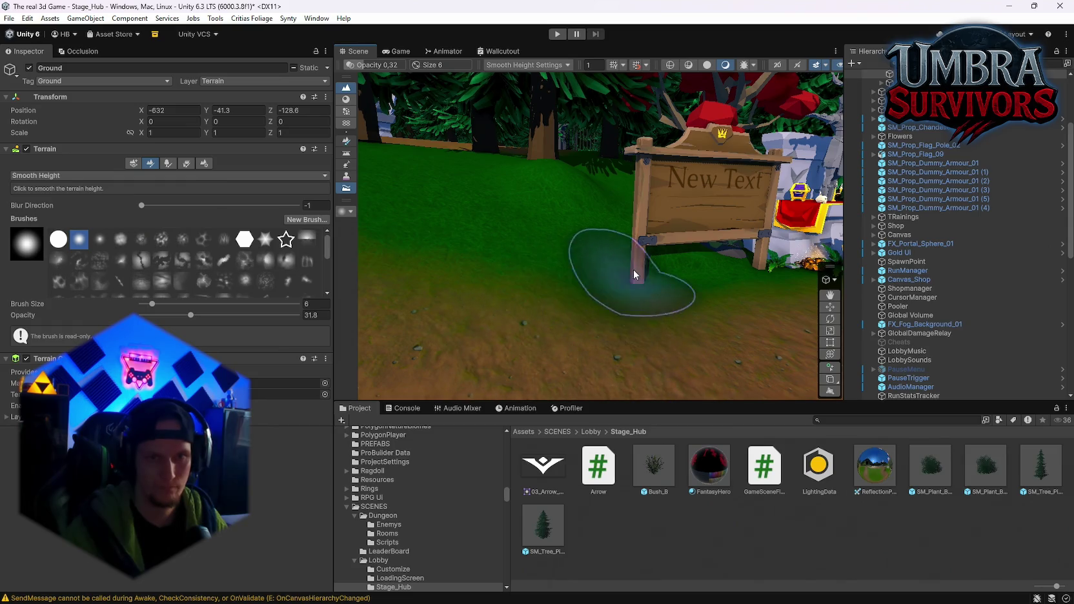
mouse_move(692, 259)
mouse_down()
mouse_move(672, 258)
mouse_move(669, 277)
mouse_move(588, 306)
mouse_move(703, 277)
mouse_up()
Raise the smoothing brush to opacity 100 with Blur Direction -0.719 and review the sign area
drag(191, 315, 304, 315)
drag(166, 211, 167, 211)
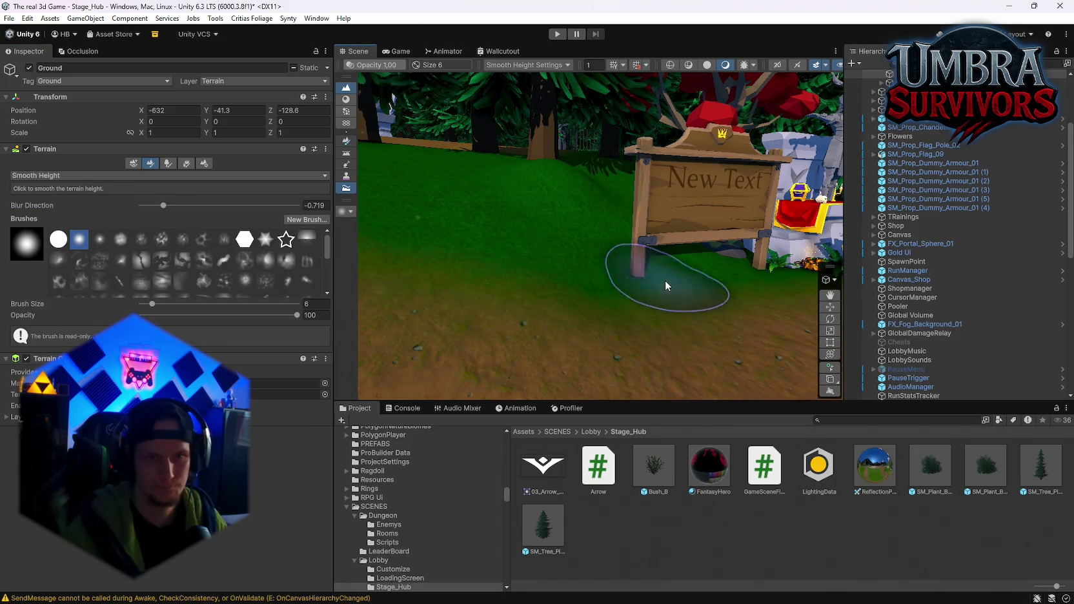
key(Right)
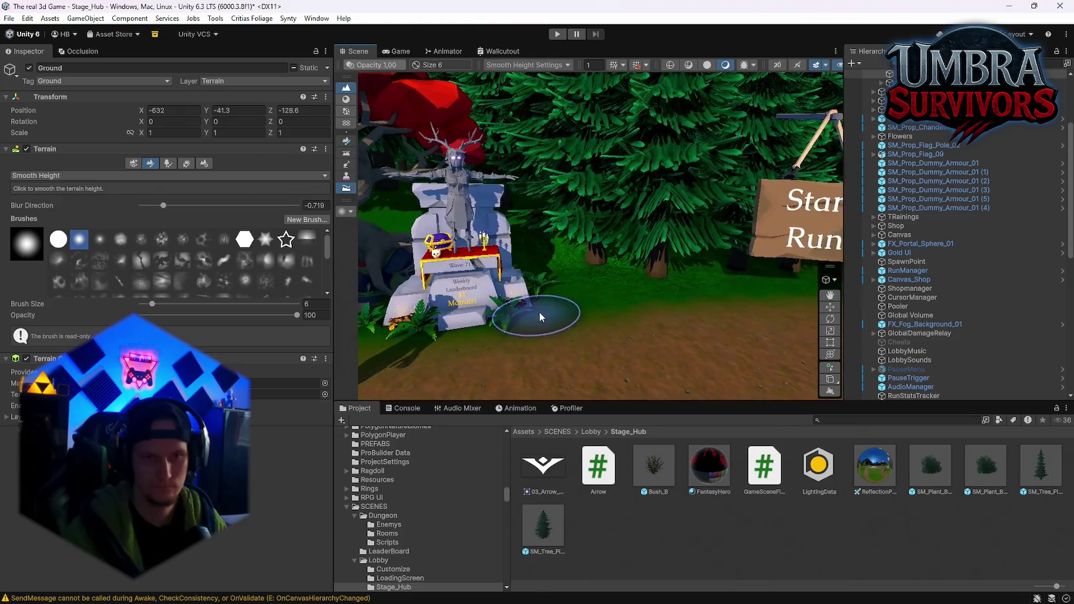
key(Left)
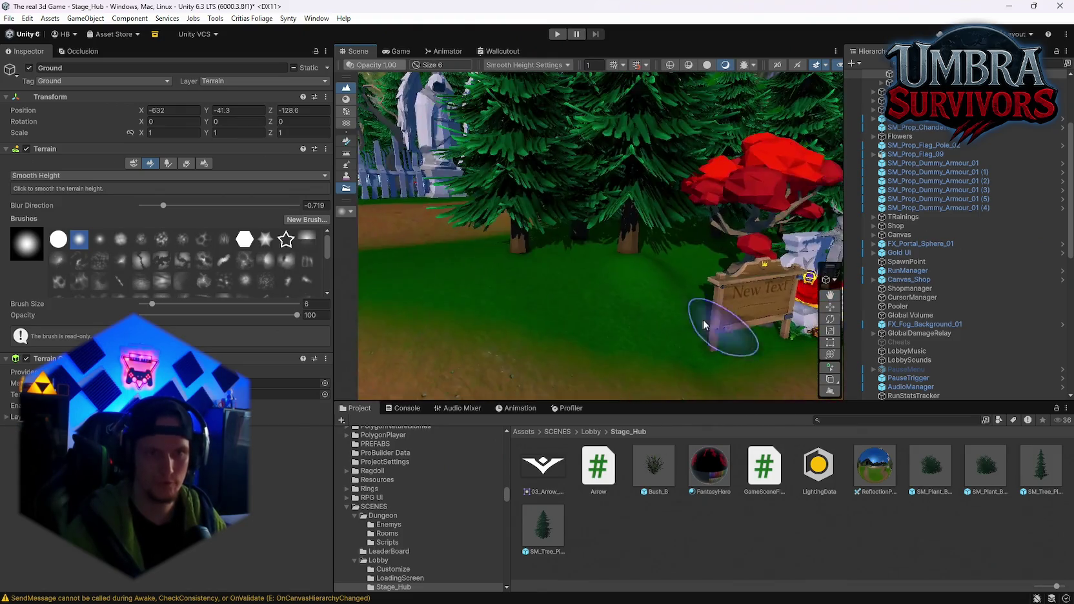
key(Right)
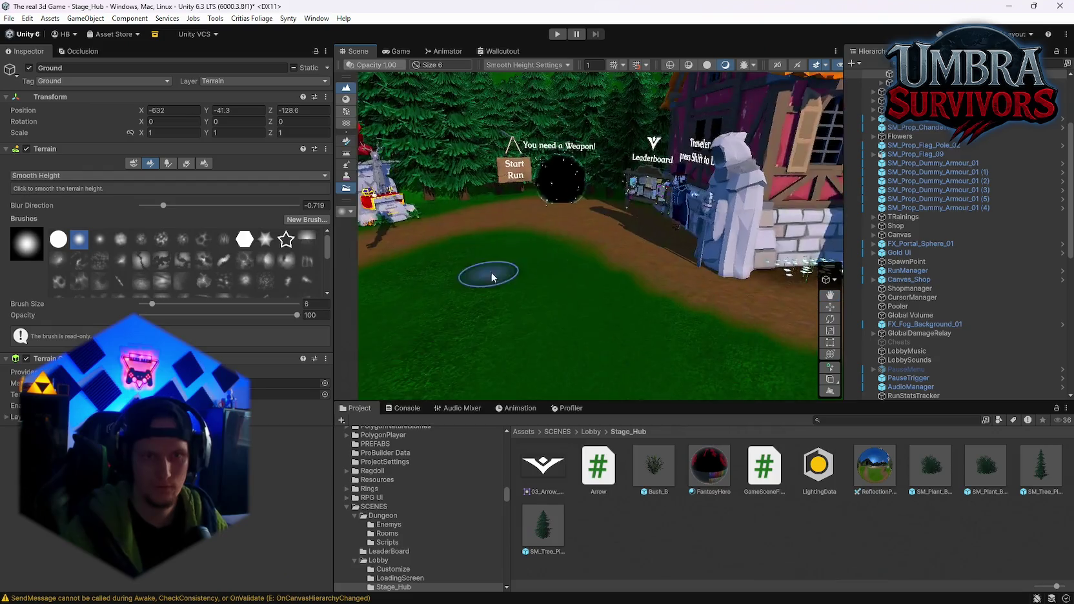
key(Left)
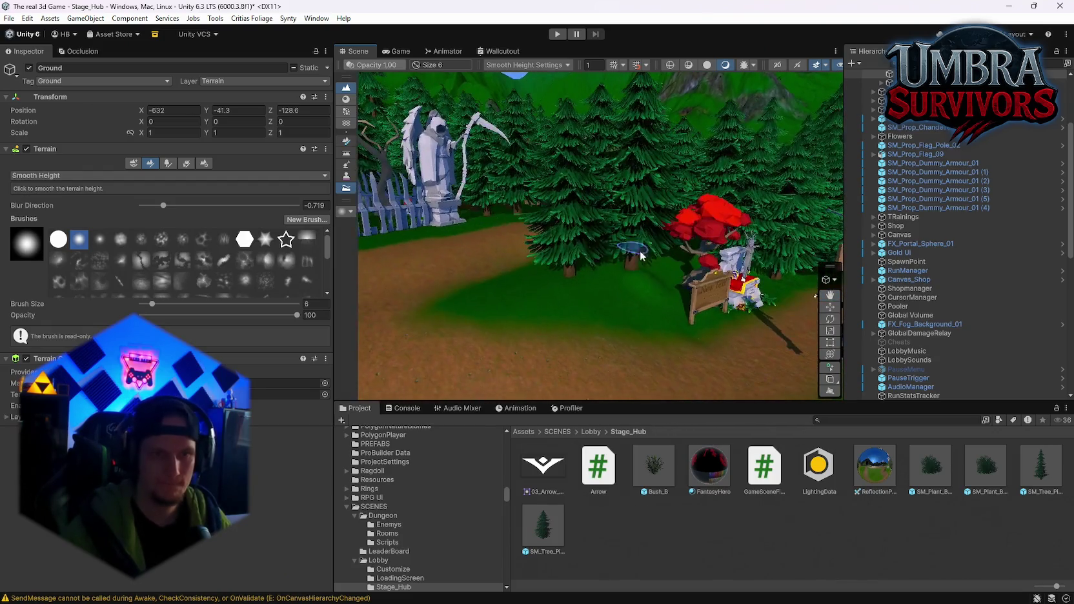
Paint pine trees on the hillside beside the path with the Paint Trees tool
click(171, 163)
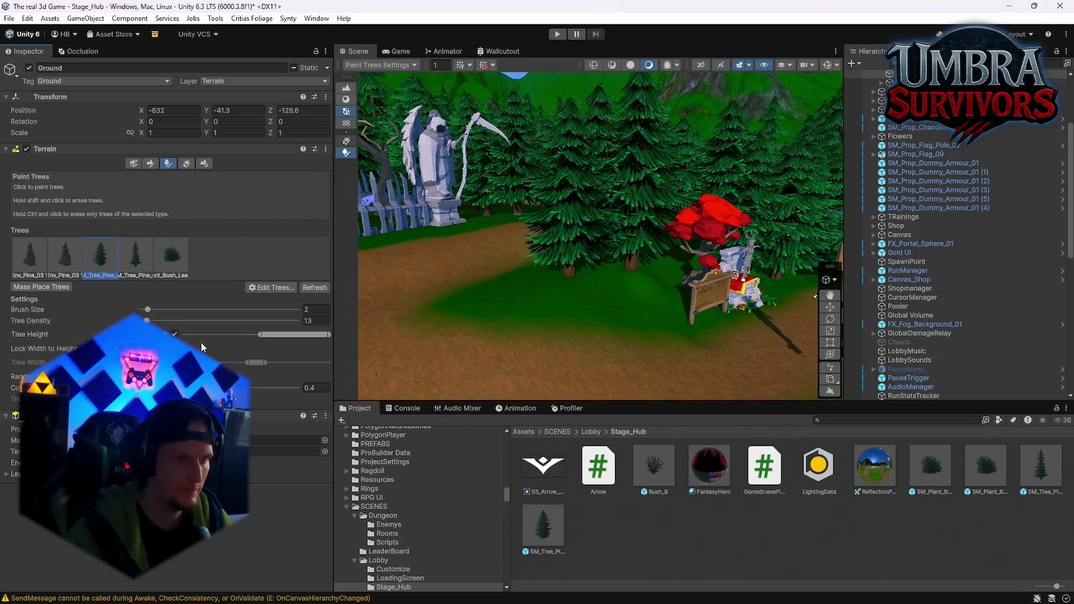
click(488, 304)
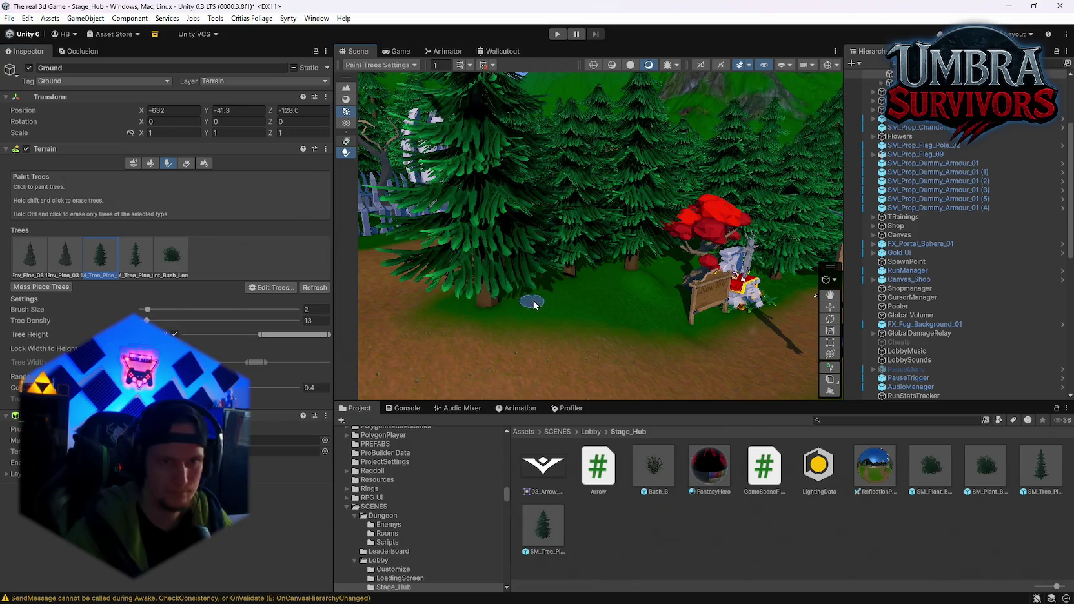
click(536, 305)
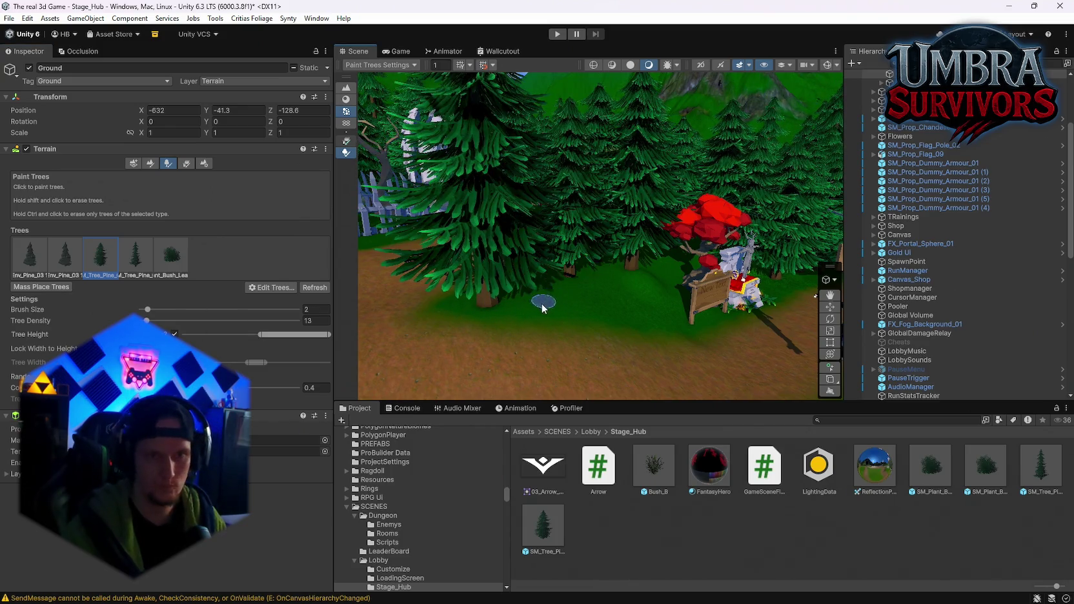
Select the Ground terrain and fly the camera past the temple and shop to the crypt
key(Right)
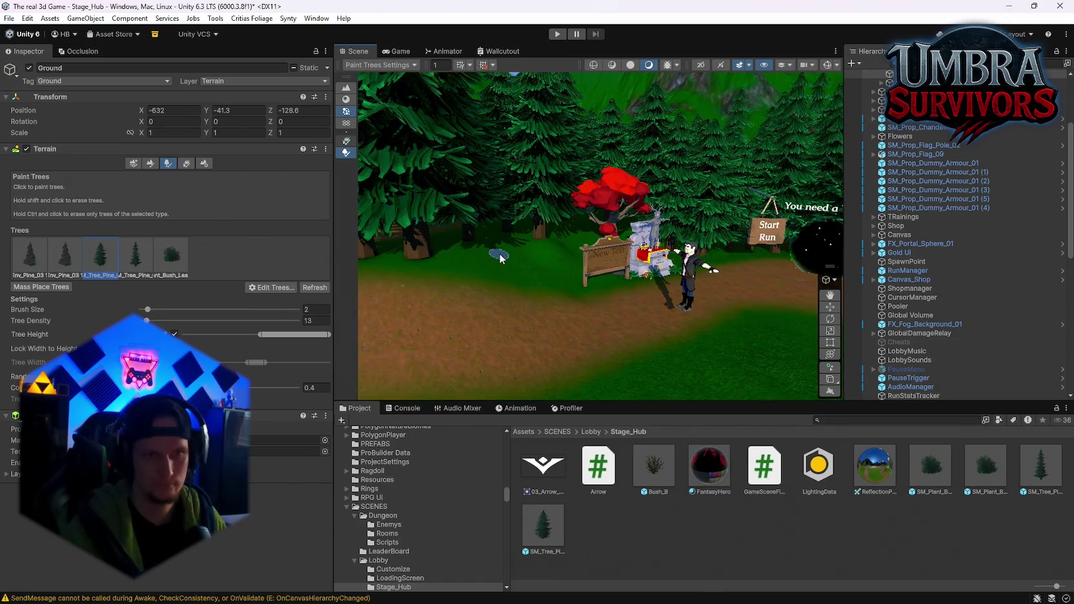
key(Up)
key(Up)
key(Up)
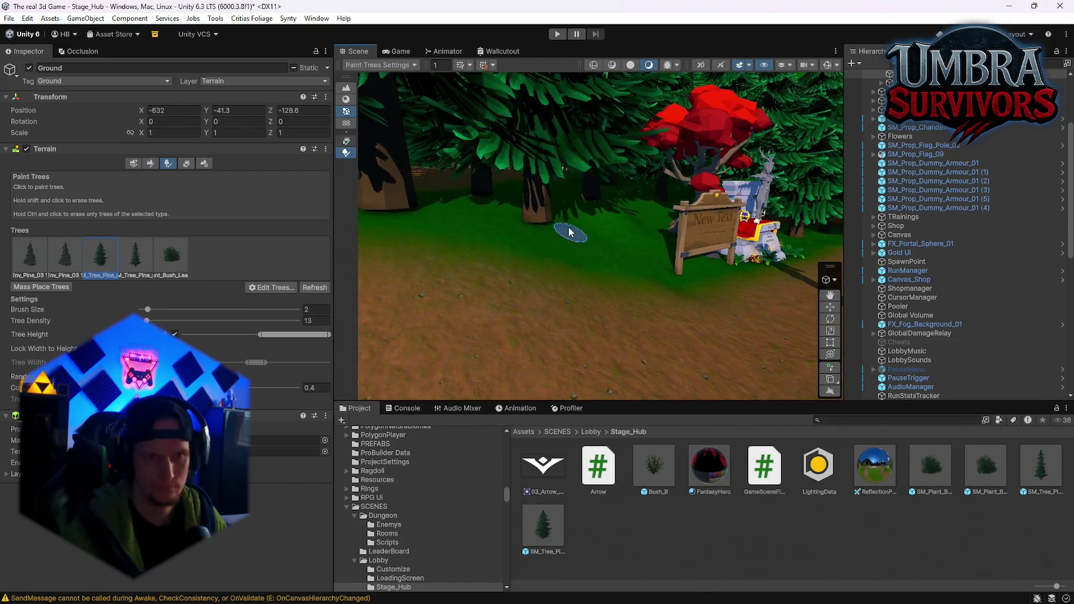
mouse_move(787, 353)
mouse_down()
mouse_move(619, 242)
mouse_move(619, 283)
mouse_move(600, 271)
mouse_move(585, 289)
mouse_move(627, 296)
mouse_move(664, 324)
mouse_move(645, 250)
mouse_move(639, 271)
mouse_up()
scroll(646, 303, up, 3)
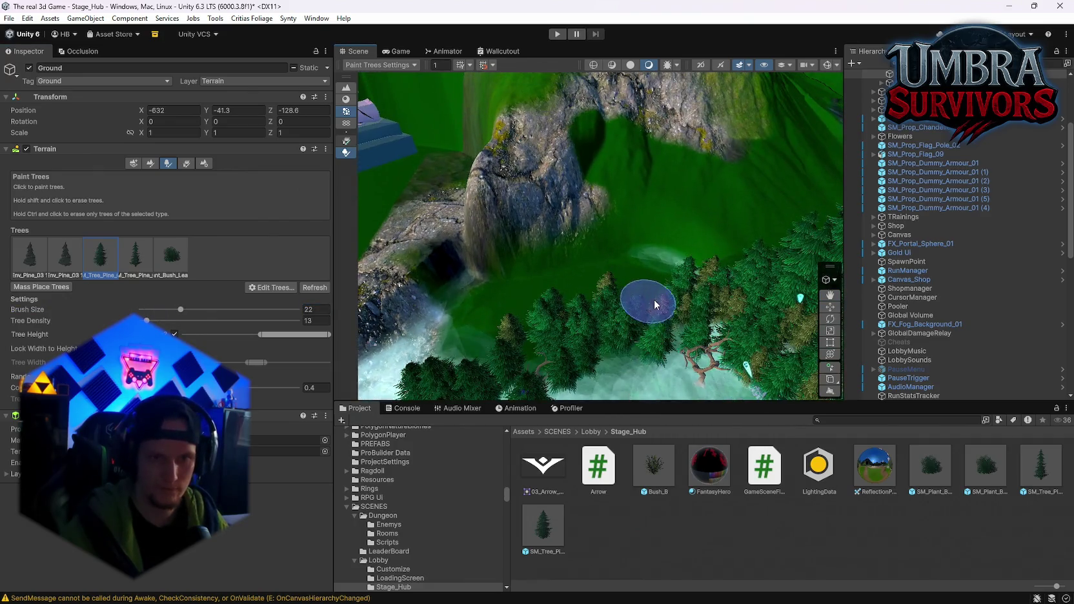
mouse_move(510, 321)
mouse_down()
mouse_move(617, 254)
mouse_move(524, 293)
mouse_move(512, 324)
mouse_move(516, 244)
mouse_move(554, 299)
mouse_move(607, 294)
mouse_move(635, 211)
mouse_move(606, 288)
mouse_up()
click(673, 271)
mouse_move(674, 271)
mouse_down()
mouse_move(682, 146)
mouse_move(648, 300)
mouse_move(420, 100)
mouse_move(658, 194)
mouse_move(667, 206)
mouse_move(642, 244)
mouse_up()
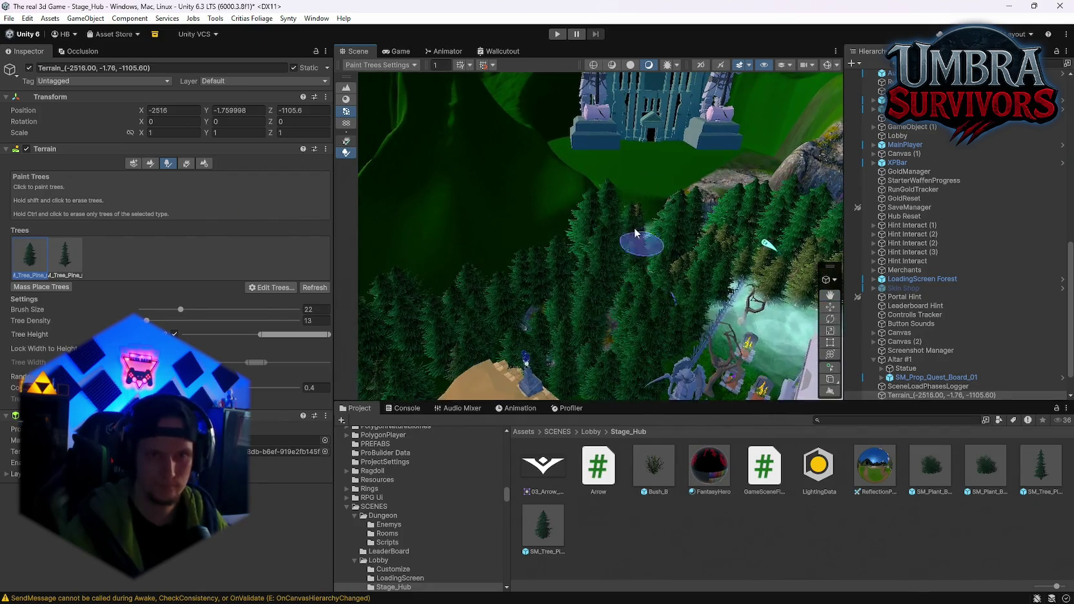
drag(574, 254, 625, 187)
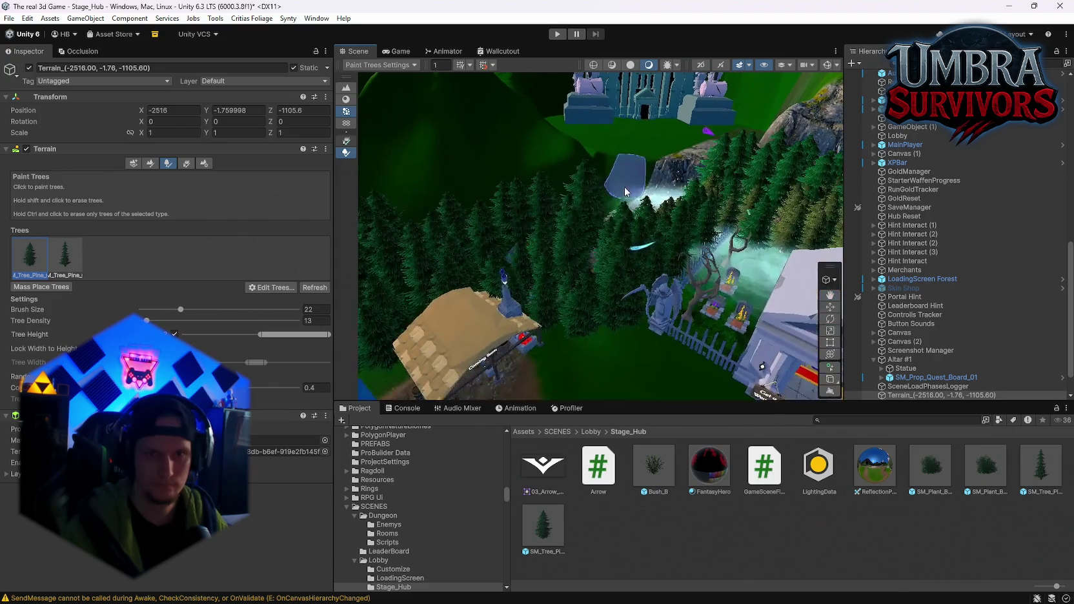
click(586, 226)
mouse_move(586, 226)
mouse_down()
mouse_move(612, 217)
mouse_move(592, 337)
mouse_move(613, 265)
mouse_move(568, 257)
mouse_move(620, 275)
mouse_move(535, 263)
mouse_move(850, 191)
mouse_up()
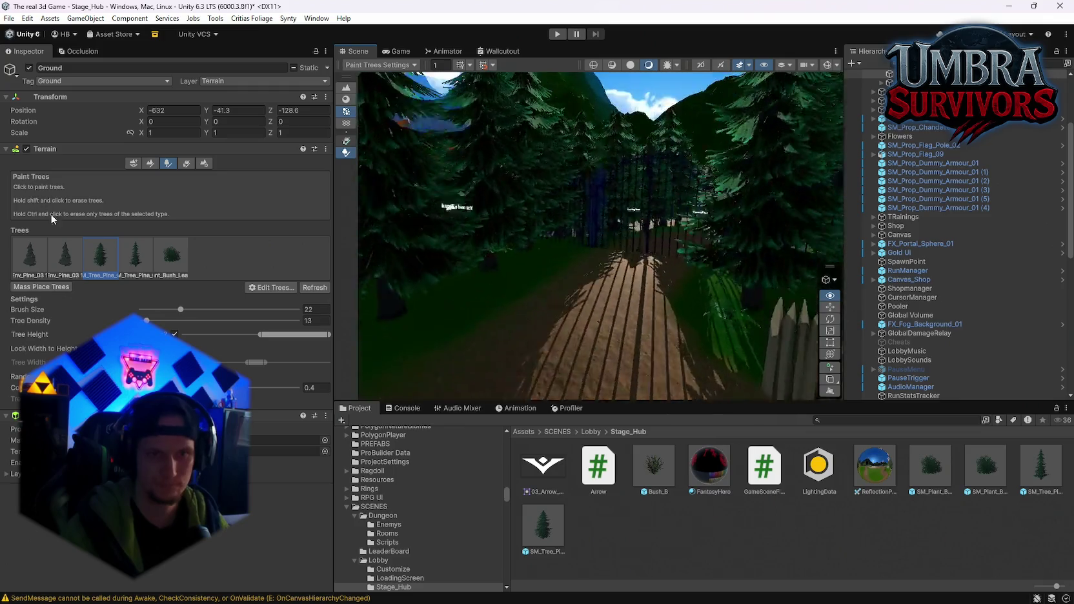
drag(362, 226, 193, 261)
Place an SM_Plant_Bush_Leaves_03 bush by the forge and settle it onto the ground
key(w)
mouse_move(948, 448)
mouse_down()
mouse_move(830, 341)
mouse_move(627, 224)
mouse_move(634, 237)
mouse_up()
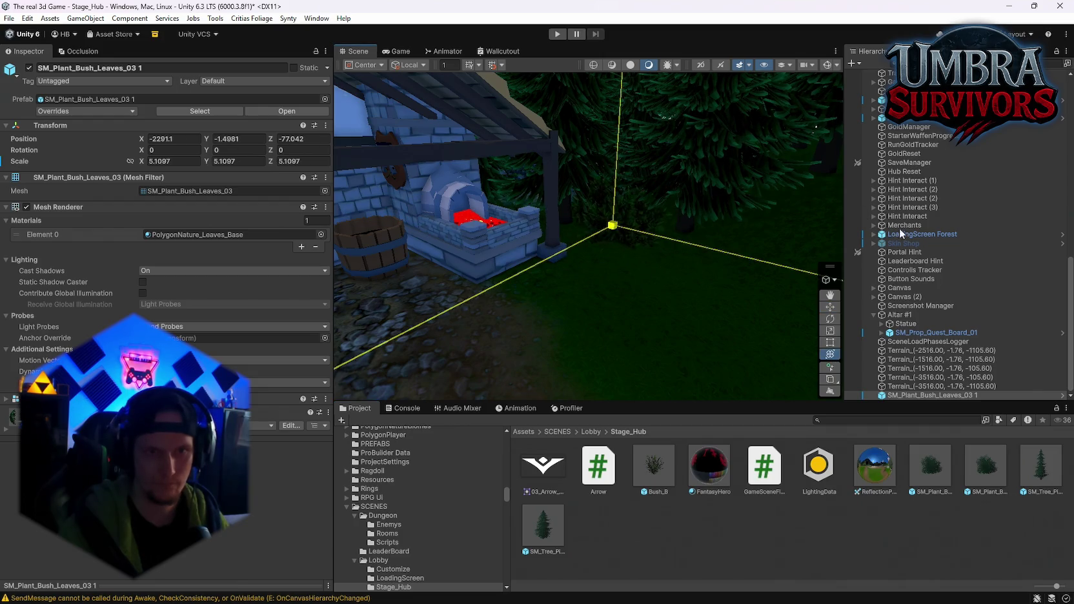
key(f)
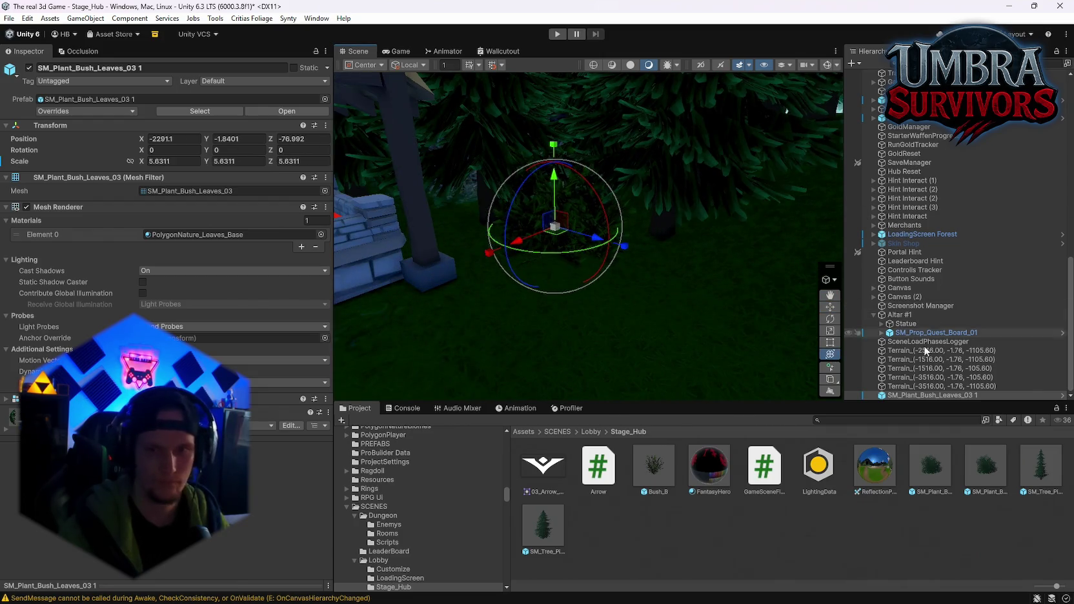
mouse_move(775, 258)
mouse_down()
mouse_move(681, 234)
mouse_move(494, 282)
mouse_up()
drag(691, 252, 669, 234)
drag(672, 161, 673, 166)
key(f)
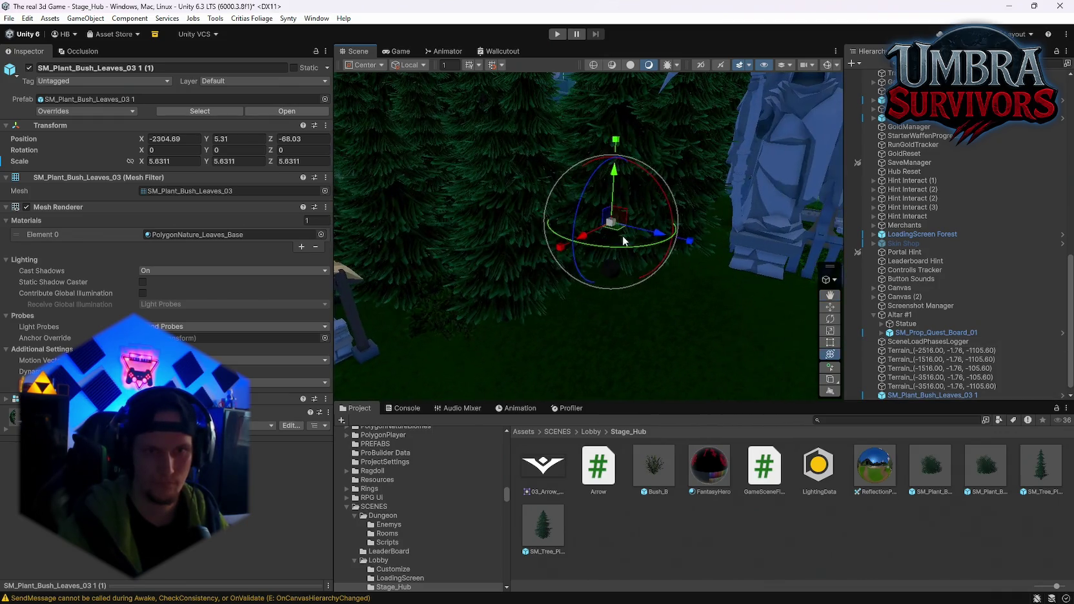
scroll(754, 258, down, 3)
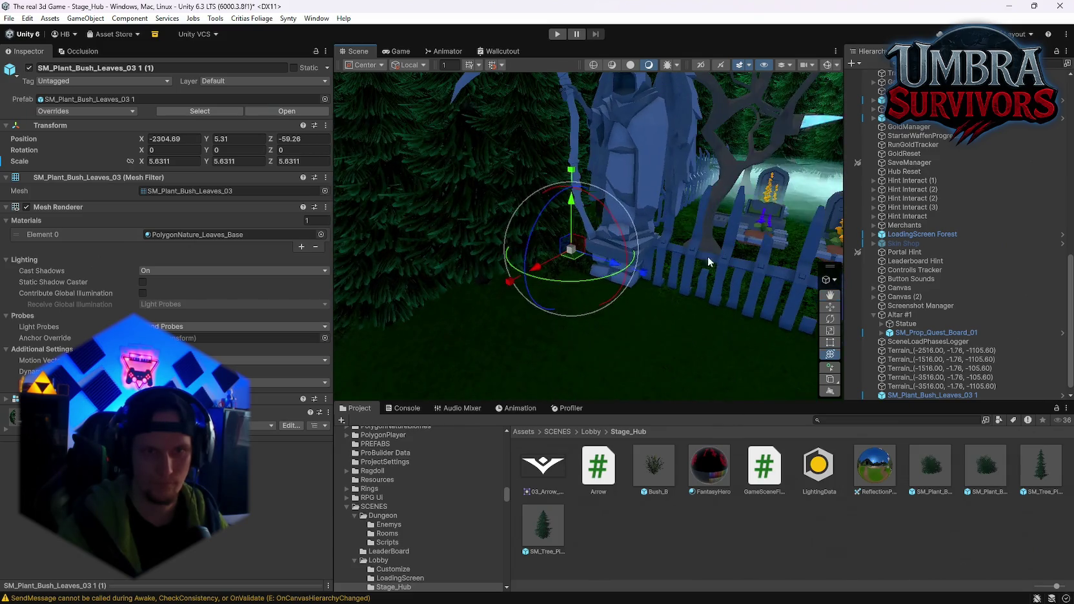
Duplicate the bush twice and move the copies along the fence
key(ctrl+d)
mouse_move(558, 248)
mouse_down()
mouse_move(642, 307)
mouse_move(658, 305)
mouse_up()
key(f)
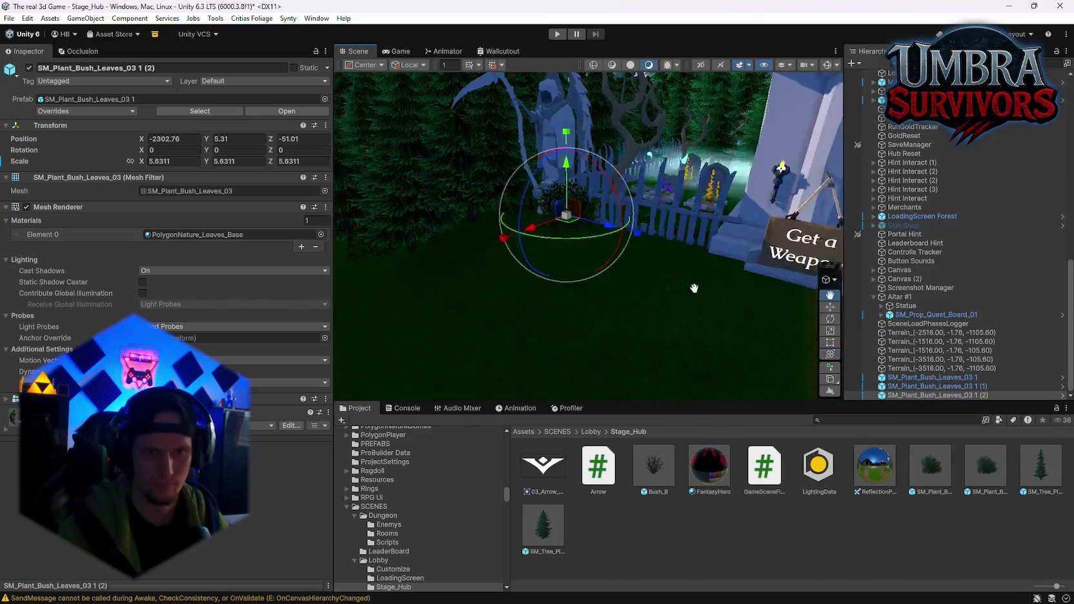
key(ctrl+d)
drag(531, 223, 700, 288)
key(f)
drag(623, 290, 775, 239)
key(f)
Add an enlarged, rotated bush copy and another duplicate further along the path
key(ctrl+d)
mouse_move(489, 274)
mouse_down()
mouse_move(496, 263)
mouse_move(547, 276)
mouse_move(643, 240)
mouse_move(672, 259)
mouse_move(667, 268)
mouse_move(675, 261)
mouse_up()
key(f)
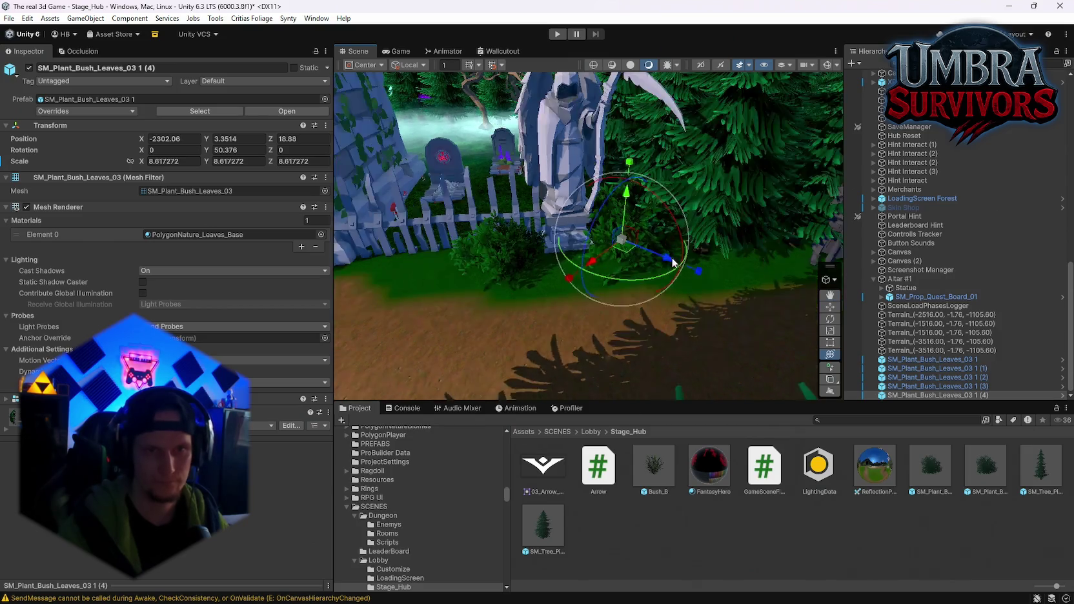
key(ctrl+d)
drag(465, 207, 642, 271)
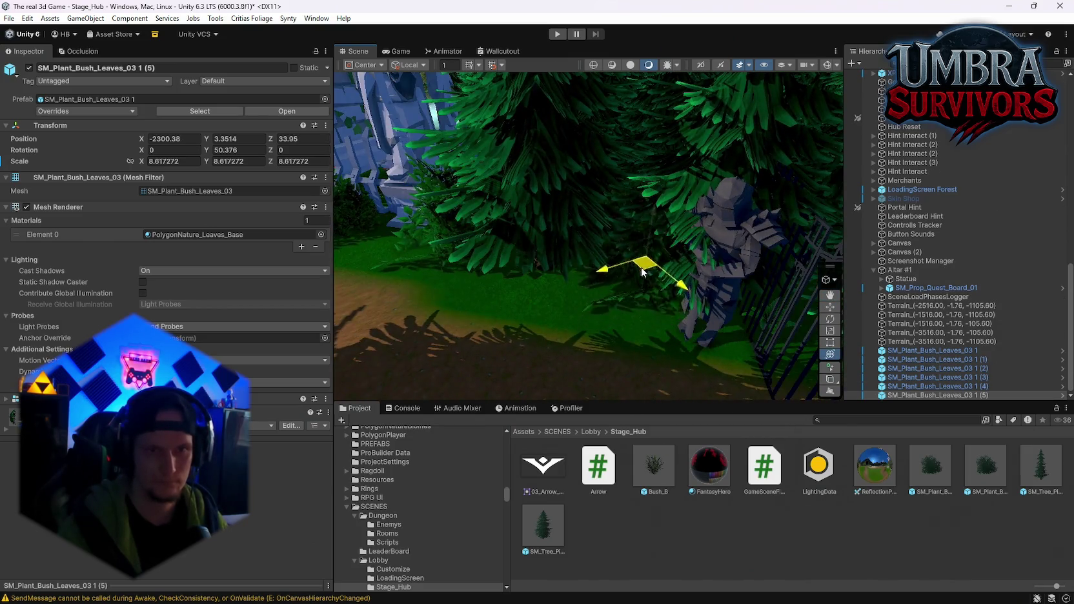
Add more bush copies along the fence toward the cannon, ending at scale 6.484325
key(ctrl+d)
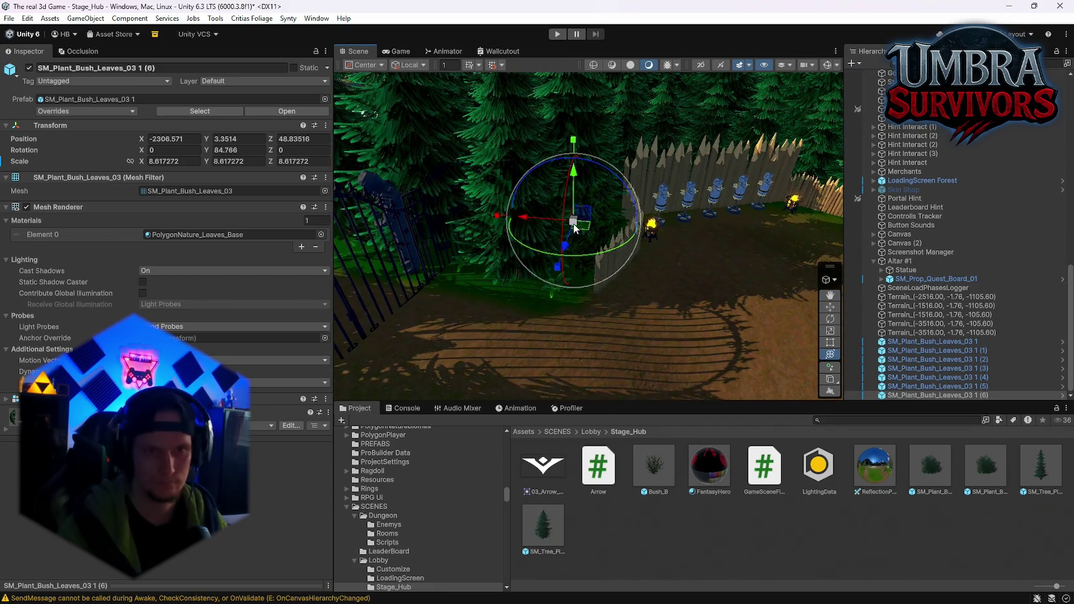
drag(652, 245, 584, 276)
key(ctrl+d)
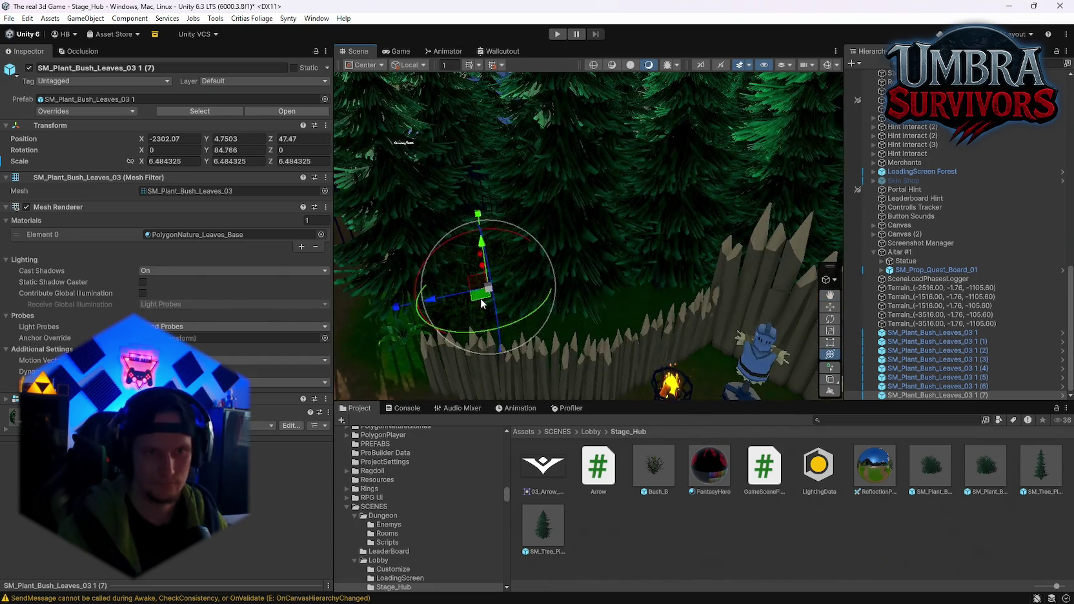
drag(633, 288, 636, 290)
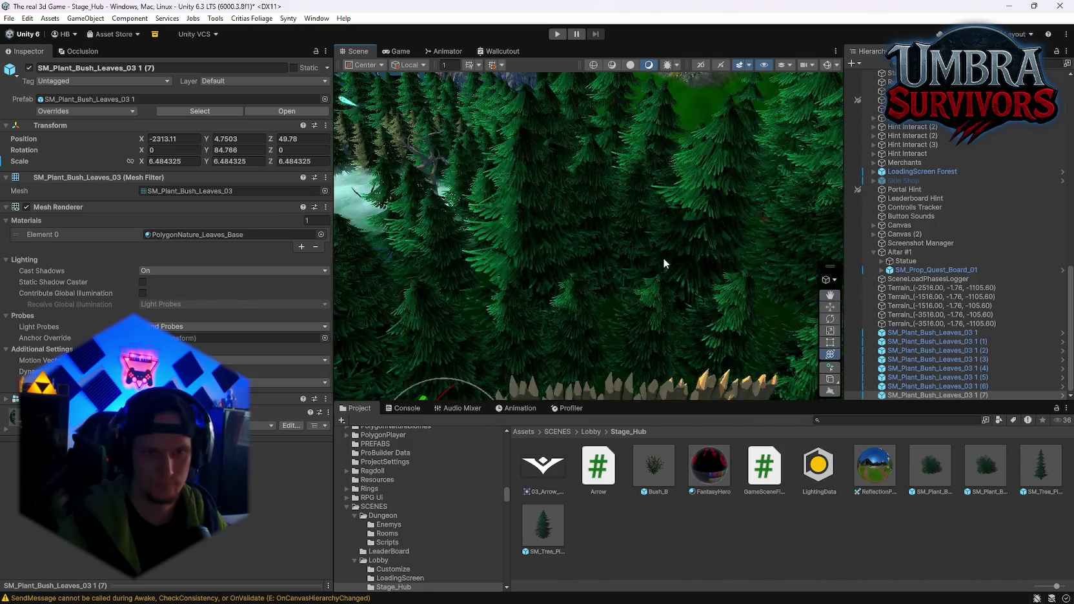
key(ctrl+d)
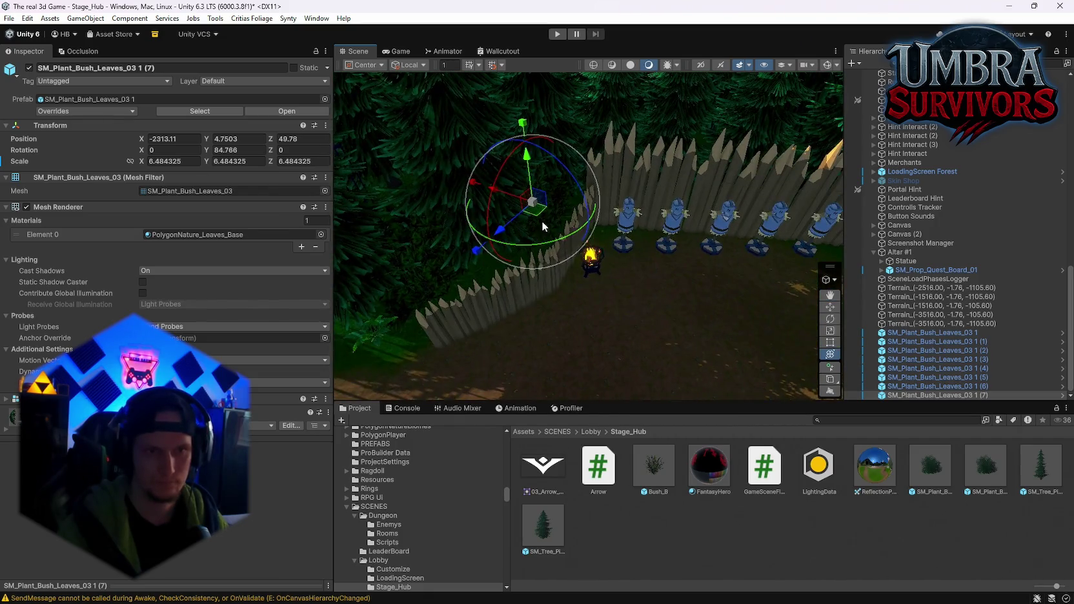
drag(541, 222, 815, 245)
mouse_move(520, 354)
mouse_down()
mouse_move(833, 271)
mouse_move(648, 225)
mouse_move(692, 146)
mouse_move(674, 188)
mouse_up()
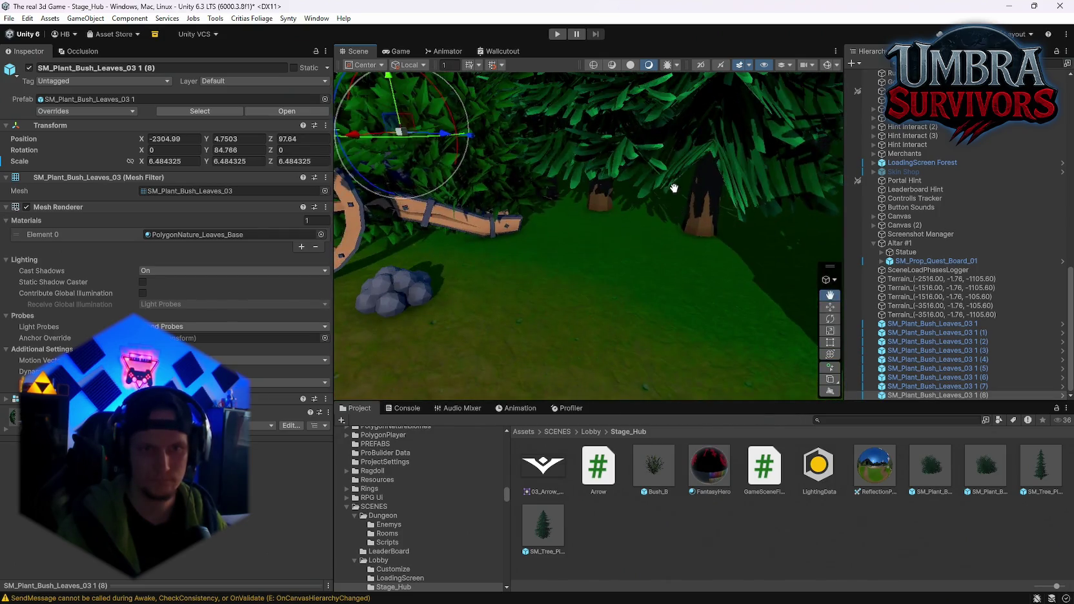
Reposition and shrink the bush, then duplicate it, undoing a stray free rotation
mouse_move(420, 161)
mouse_down()
mouse_move(445, 157)
mouse_move(468, 208)
mouse_up()
mouse_move(434, 246)
mouse_down()
mouse_move(742, 240)
mouse_move(704, 206)
mouse_move(696, 180)
mouse_move(682, 184)
mouse_move(735, 204)
mouse_move(801, 184)
mouse_move(696, 180)
mouse_move(671, 129)
mouse_move(646, 158)
mouse_move(660, 194)
mouse_move(653, 231)
mouse_move(618, 231)
mouse_up()
key(ctrl+d)
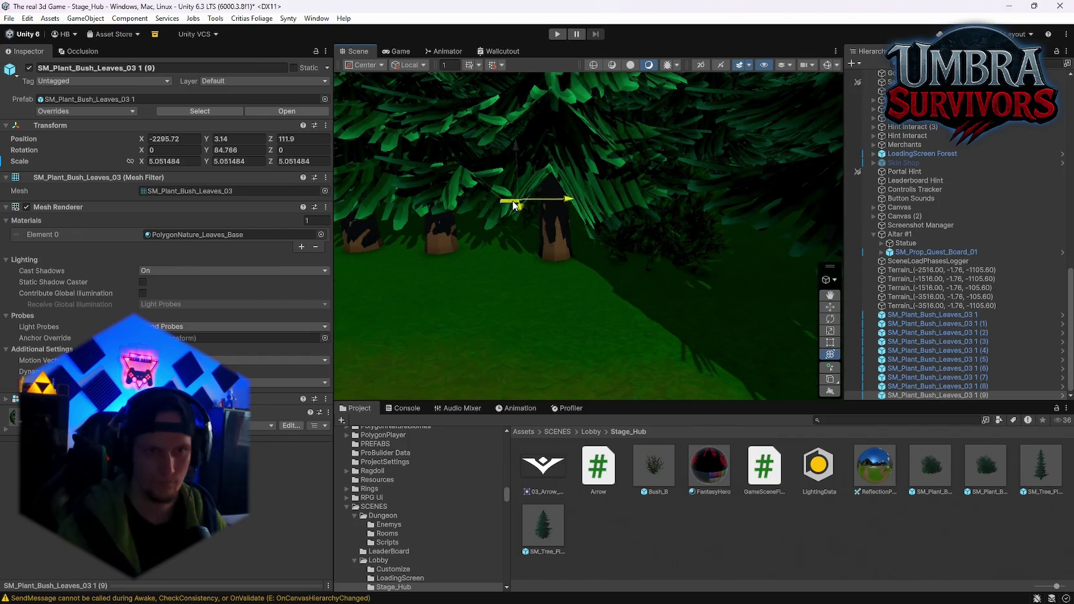
key(ctrl+d)
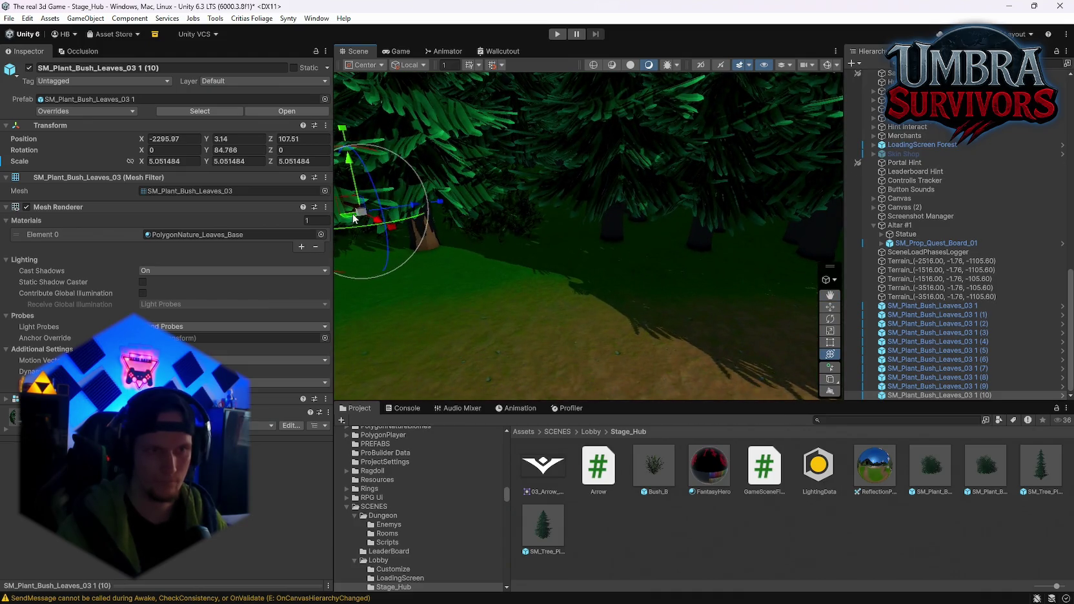
key(f)
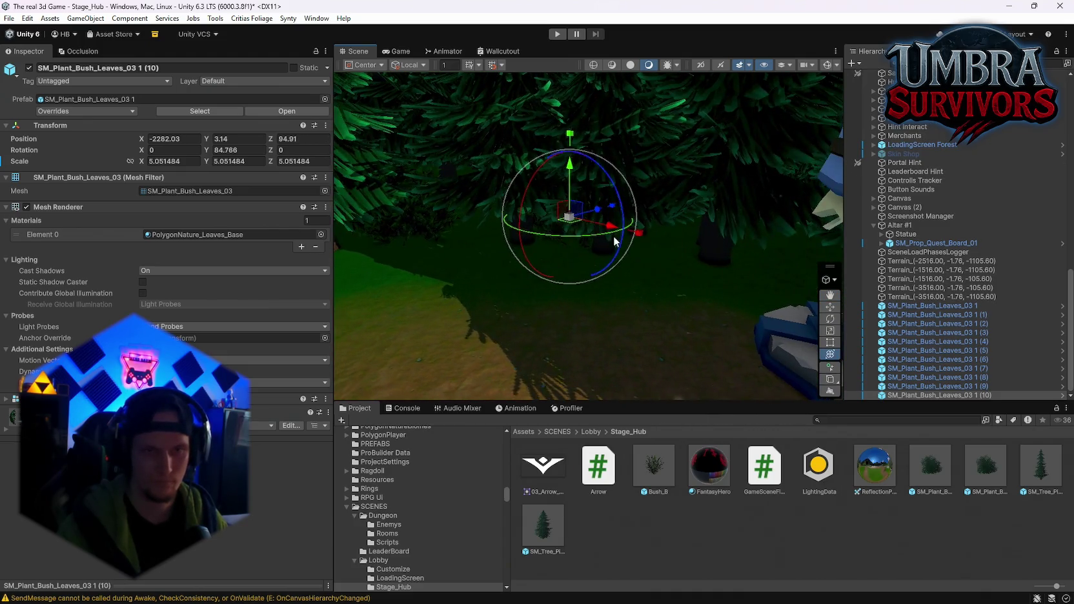
key(ctrl+d)
mouse_move(574, 218)
mouse_down()
mouse_move(641, 232)
mouse_move(572, 216)
mouse_up()
key(ctrl+z)
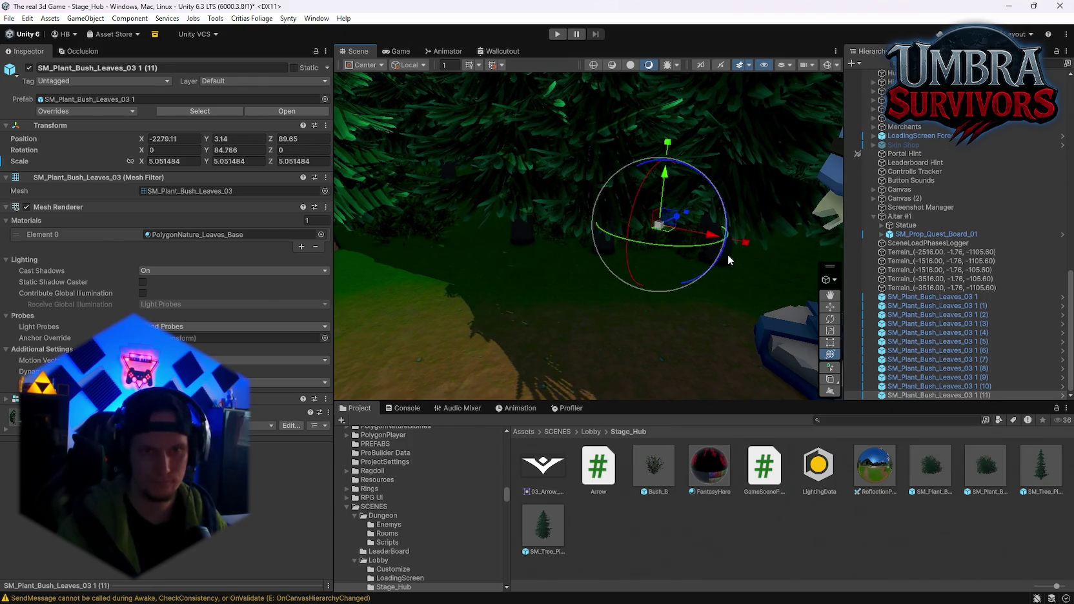
Duplicate the bush near the statue, shrinking it to about scale 4
key(ctrl+d)
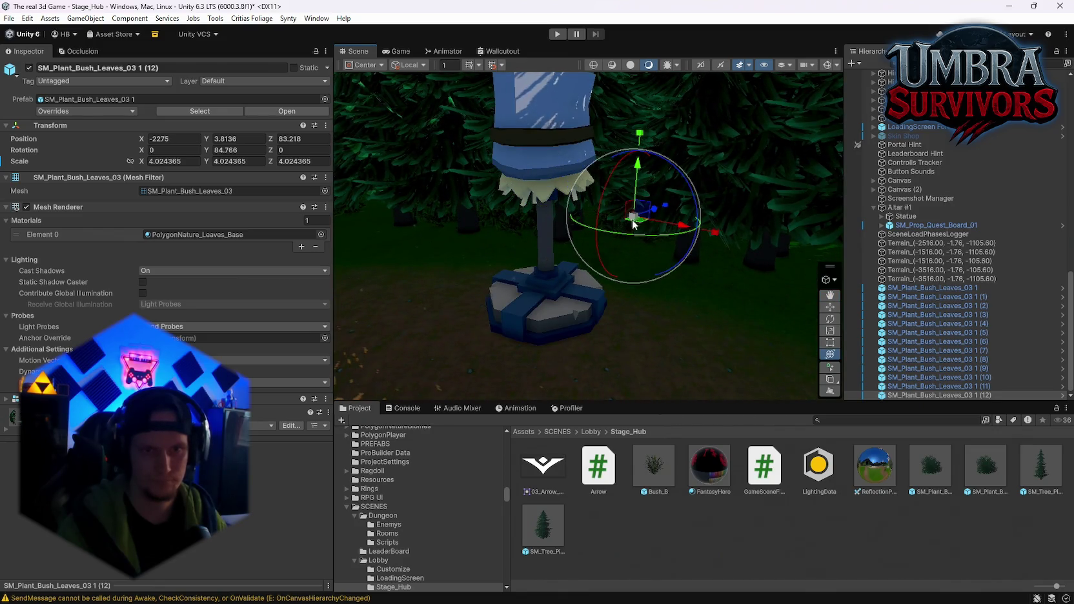
mouse_move(639, 223)
mouse_down()
mouse_move(612, 222)
mouse_move(689, 233)
mouse_up()
key(ctrl+d)
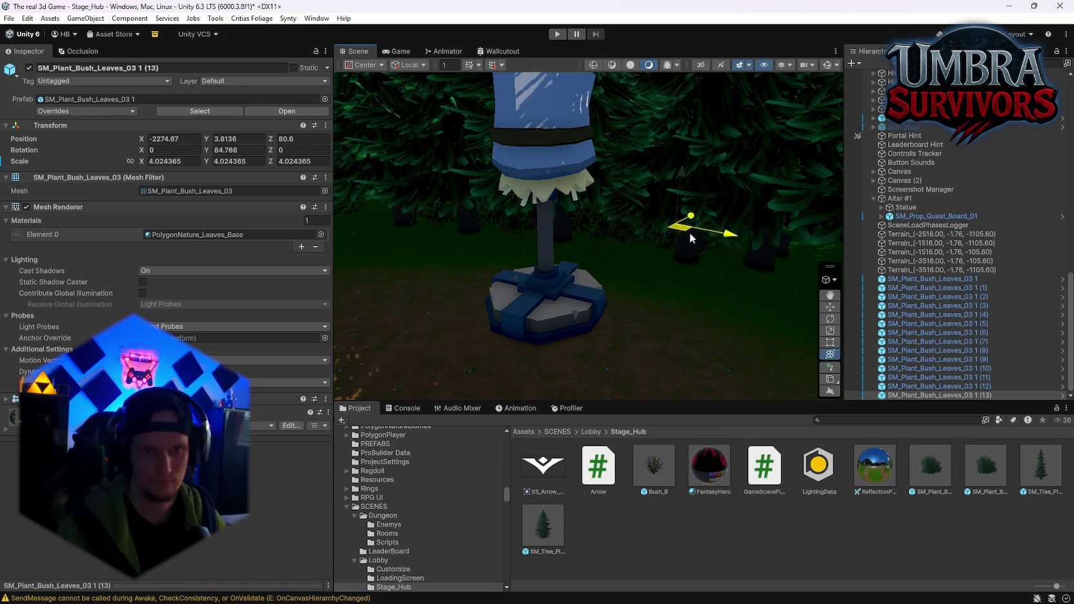
key(ctrl+d)
key(f)
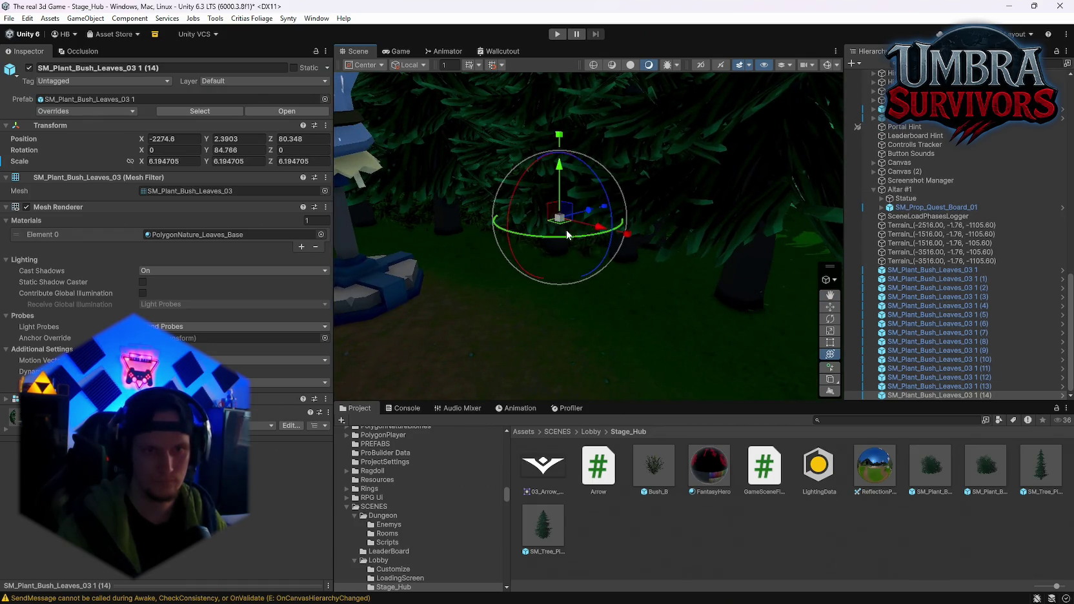
Enlarge the last copy to 9.505003 scale, shift it sideways, and turn it 155.694 degrees
drag(729, 252, 724, 251)
key(f)
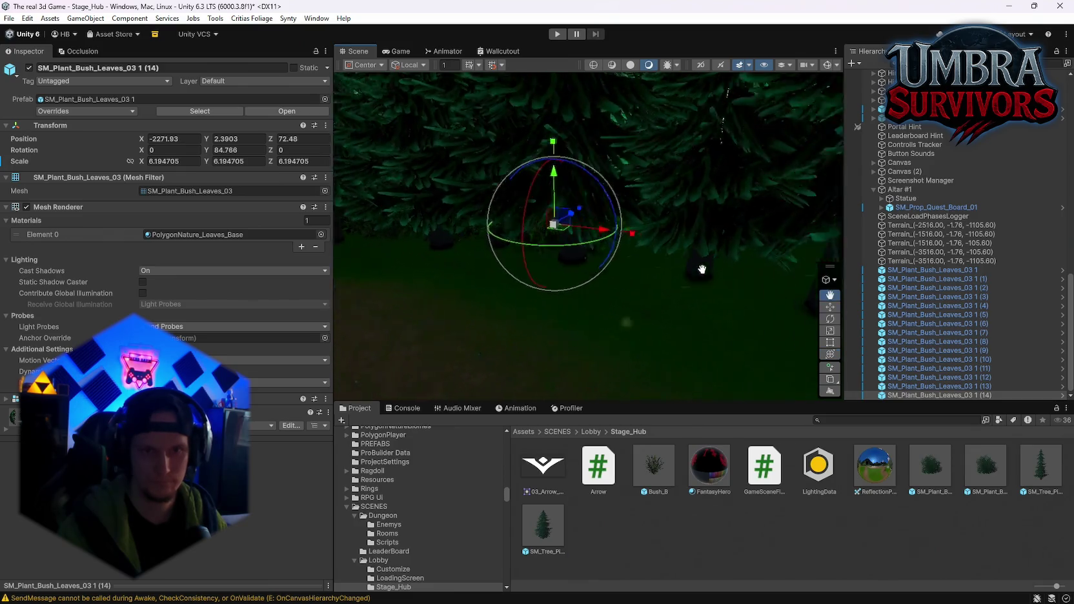
drag(521, 207, 569, 208)
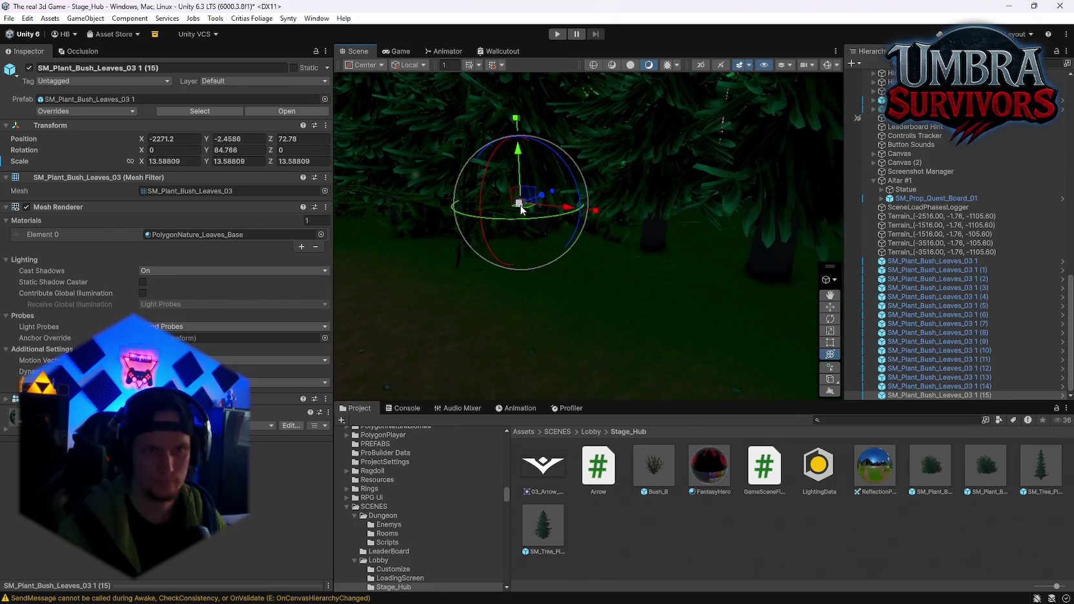
mouse_move(649, 219)
mouse_down()
mouse_move(694, 205)
mouse_move(701, 227)
mouse_up()
mouse_move(535, 242)
mouse_down()
mouse_move(509, 238)
mouse_move(670, 224)
mouse_up()
key(f)
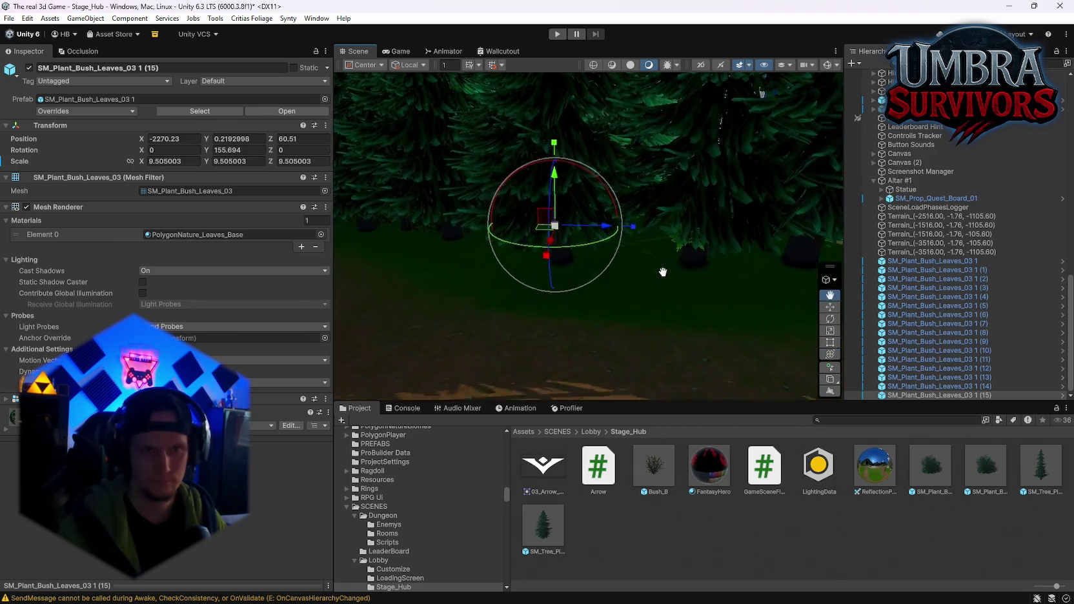